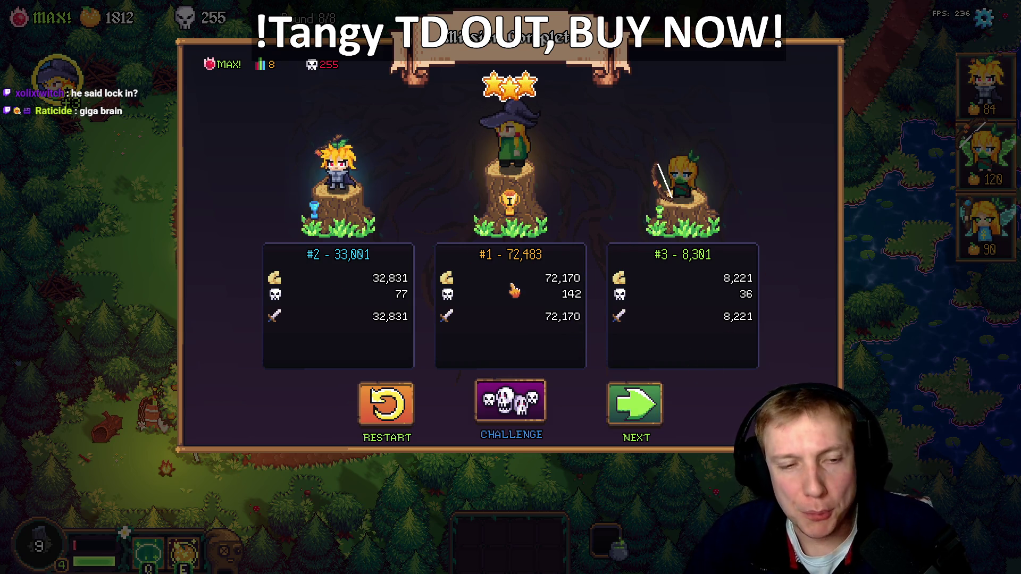
- Continue past the level-complete screen, check SteamDB, then bring up the PixelForge folder window
left_click(644, 409)
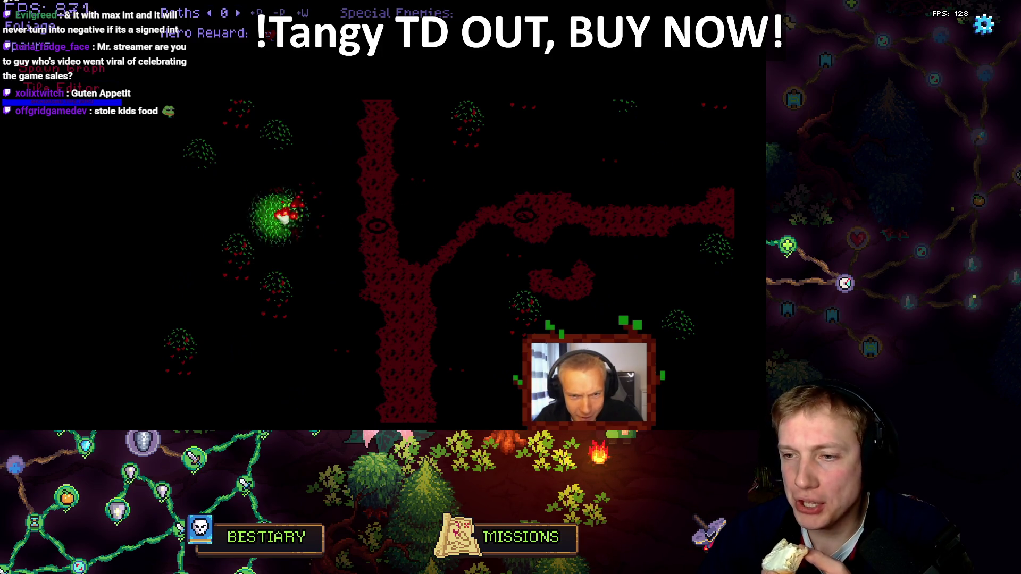
key("alt+Tab")
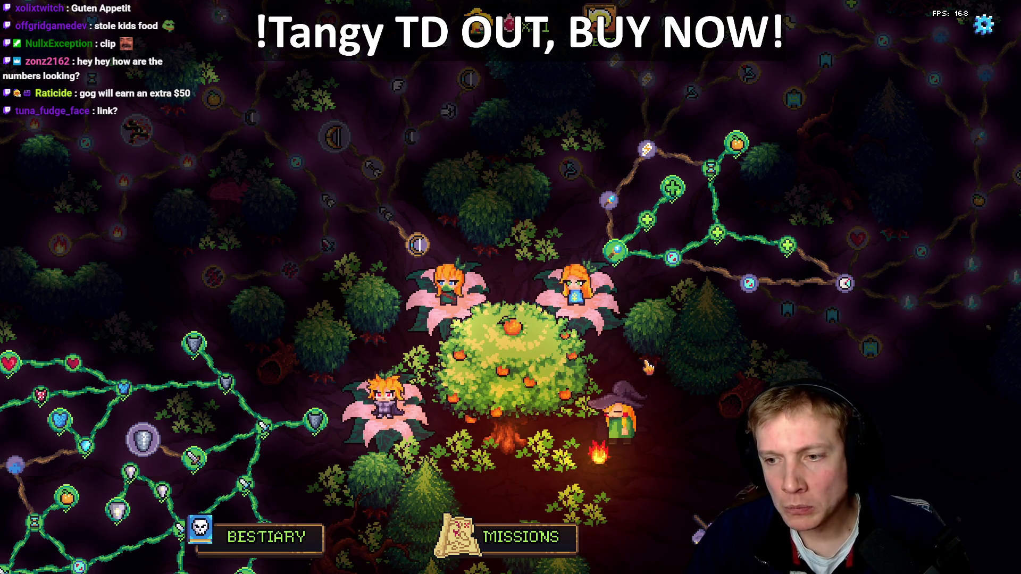
scroll(518, 327, "up", 2)
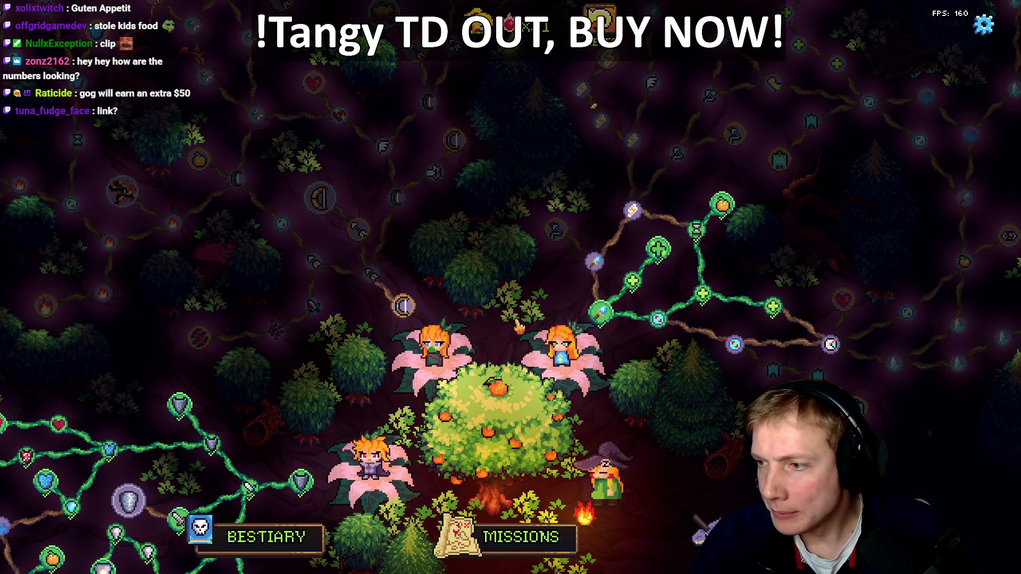
key("alt+Tab")
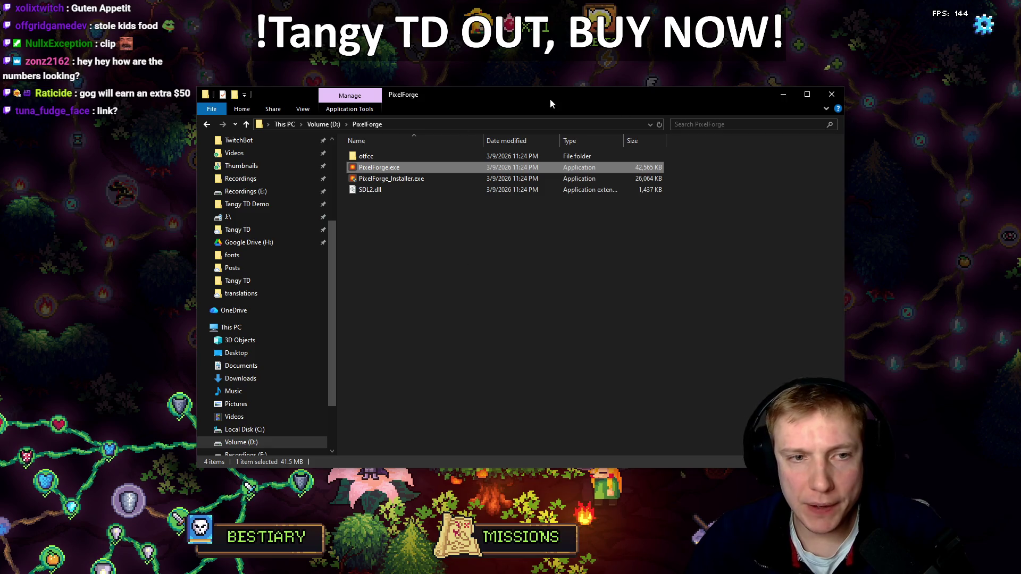
- Close the PixelForge folder window and quit the PixelForge font editor
left_click(831, 95)
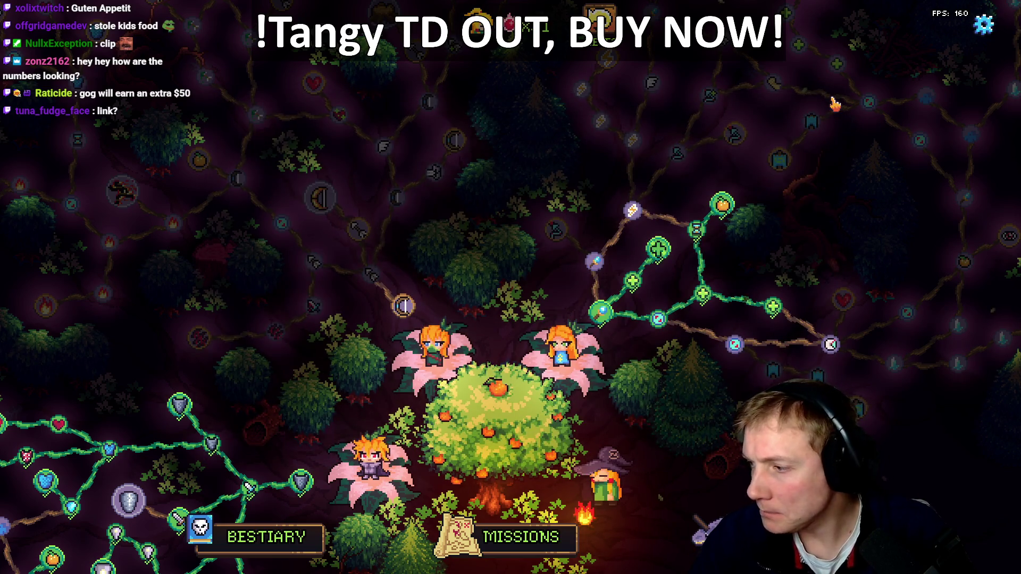
key("alt+Tab")
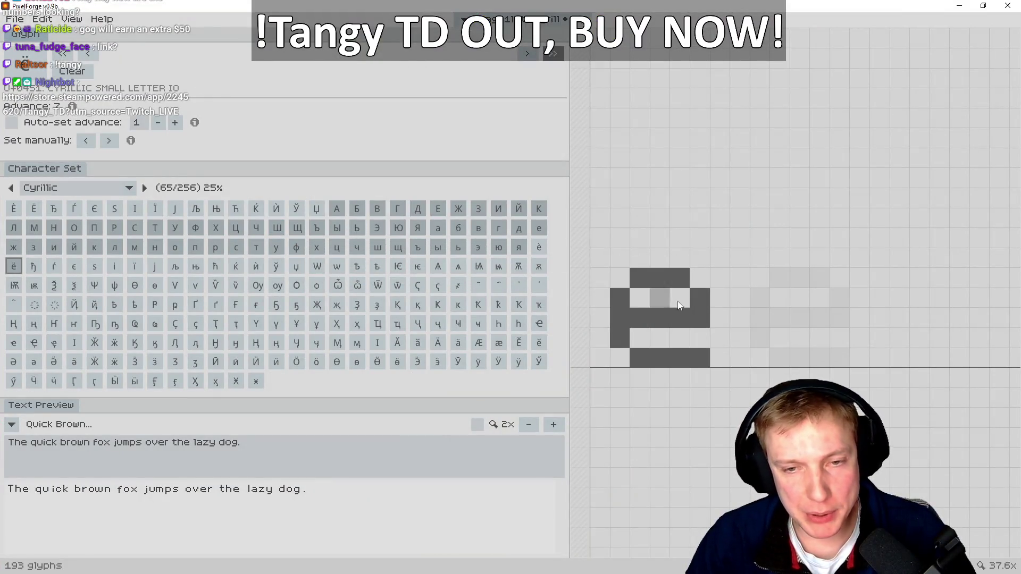
left_click(1007, 6)
left_click(425, 332)
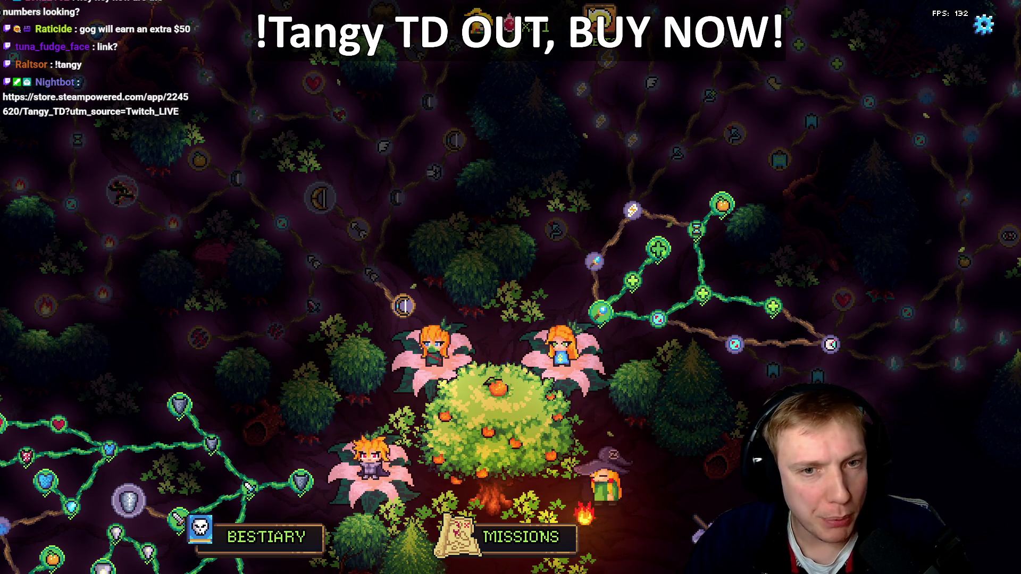
- Pan the skill-tree map slightly, close the game, and switch to the texture atlas in Aseprite
left_click_drag(541, 290, 518, 292)
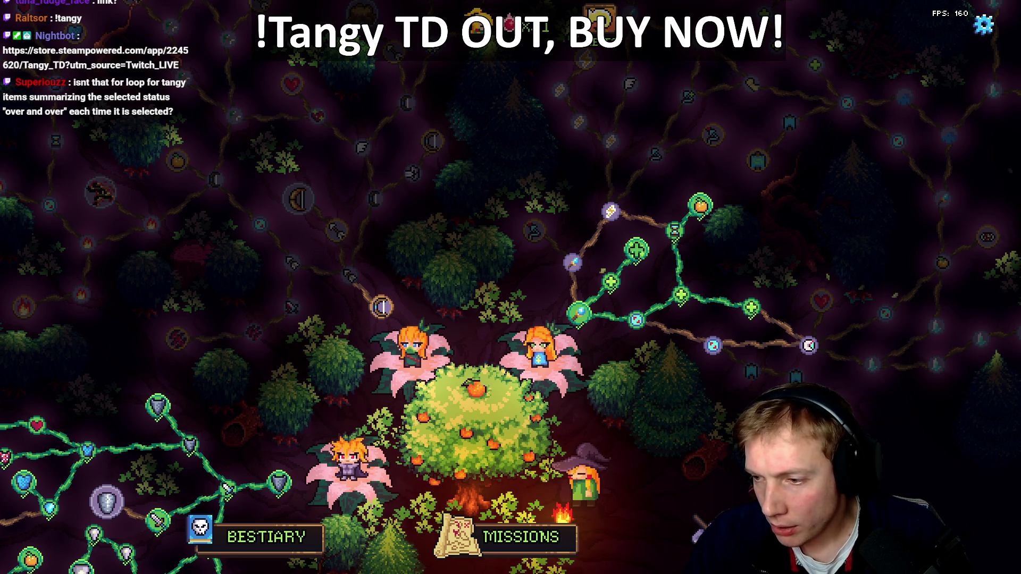
key("alt+F4")
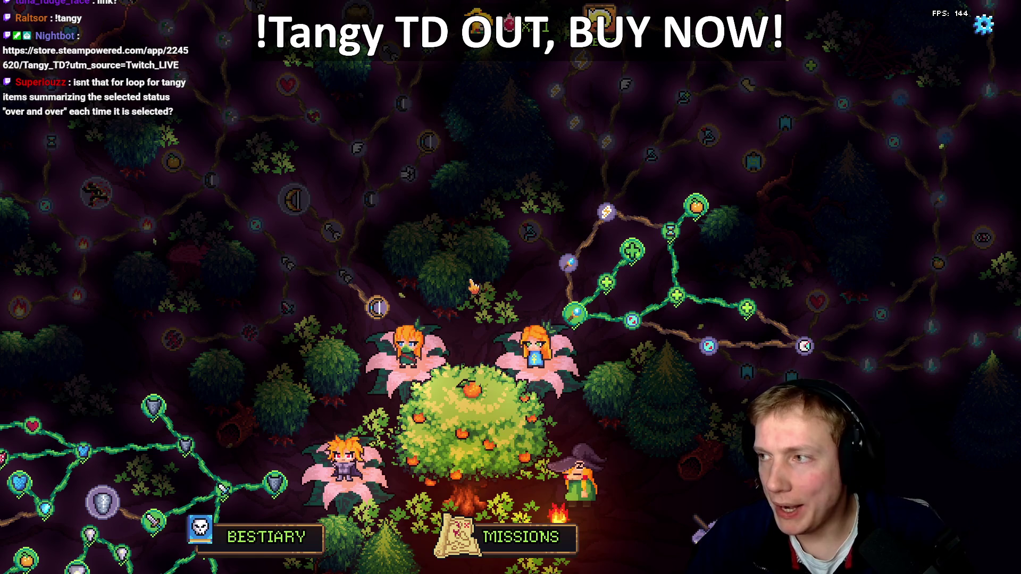
key("alt+Tab")
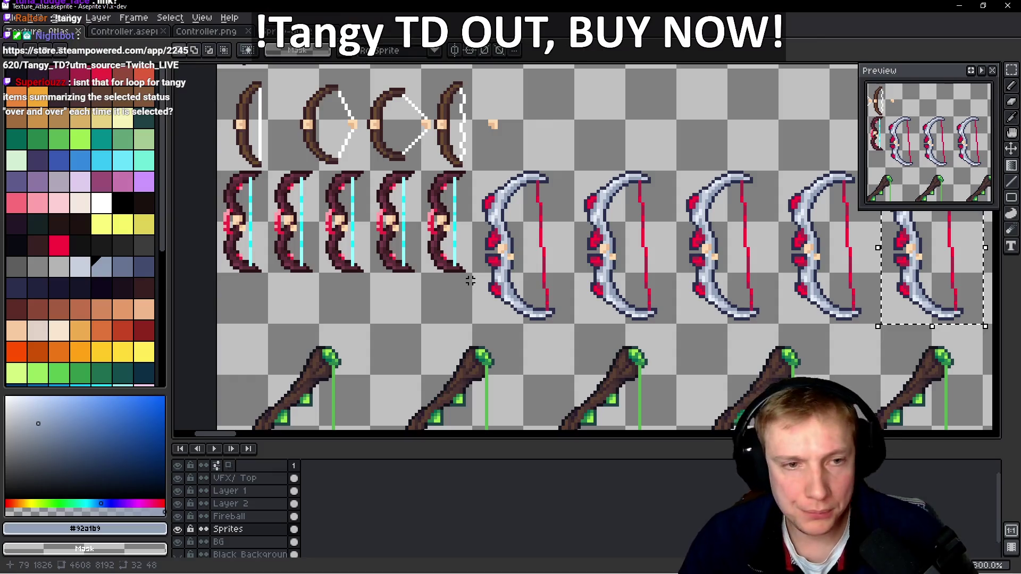
- Select the five red bow frames, then zoom out and pan over to the green bow row
scroll(357, 287, "up", 2)
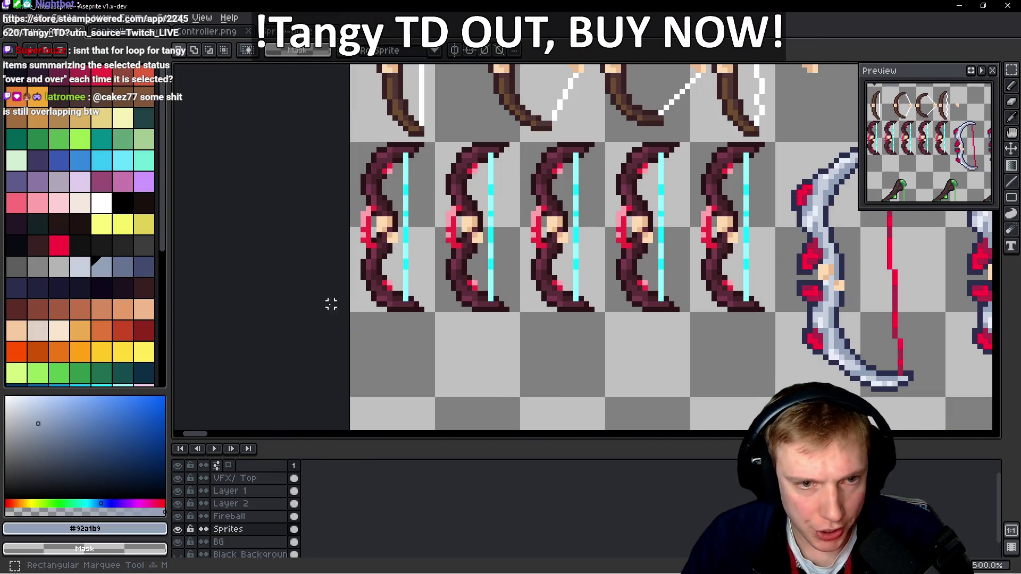
left_click_drag(352, 309, 718, 180)
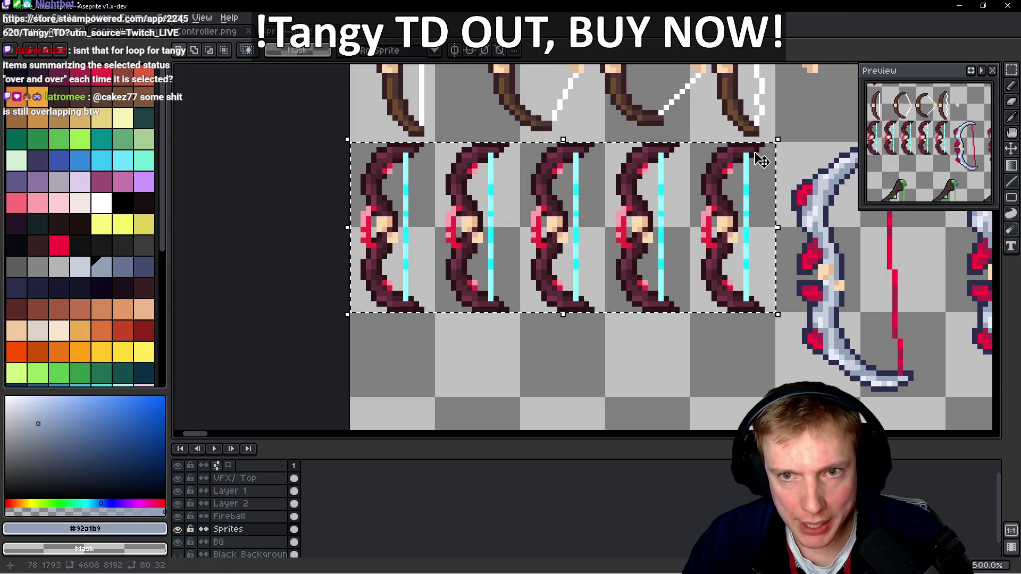
scroll(766, 149, "down", 2)
left_click_drag(621, 209, 710, 212)
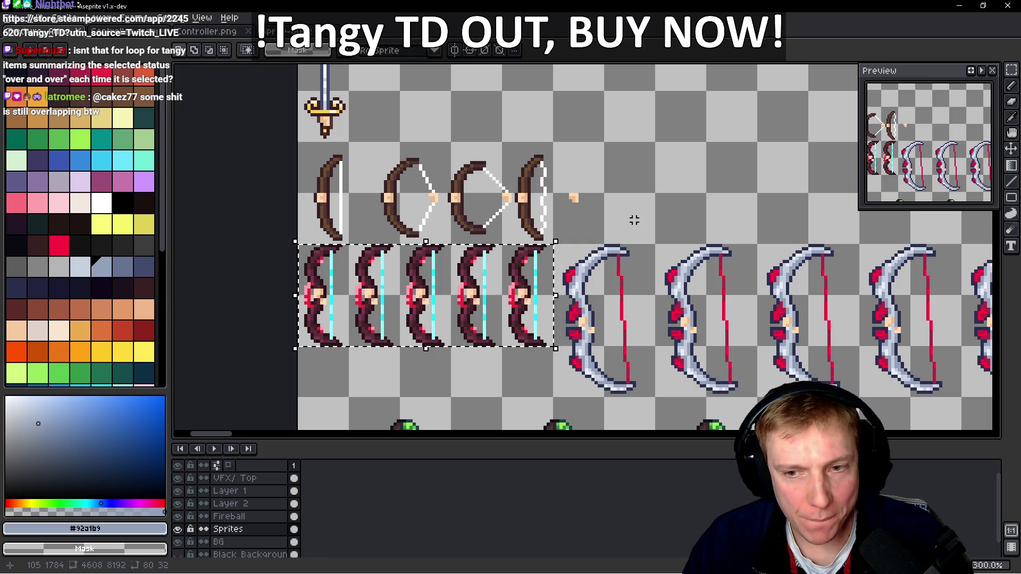
left_click_drag(634, 220, 578, 228)
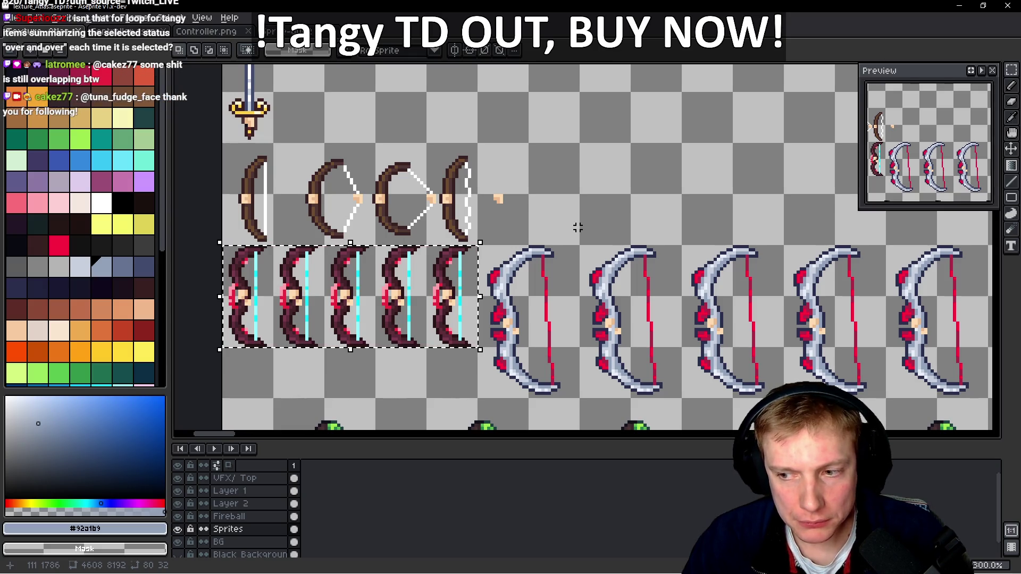
left_click_drag(599, 244, 576, 241)
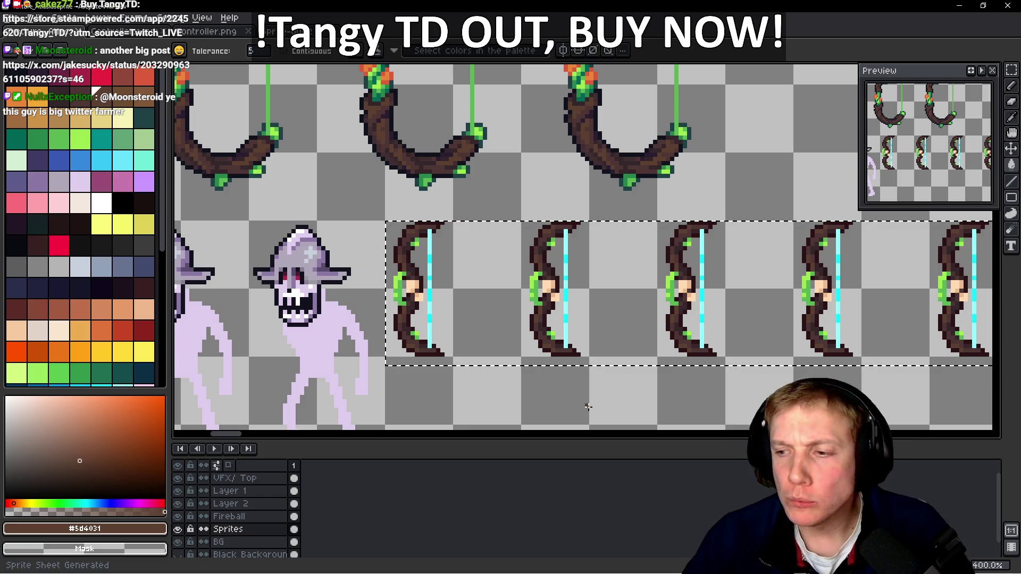
- Pan to the green bow strip, save the atlas, and bring up sprite-sheet export for Texture_Atlas.png
key("i")
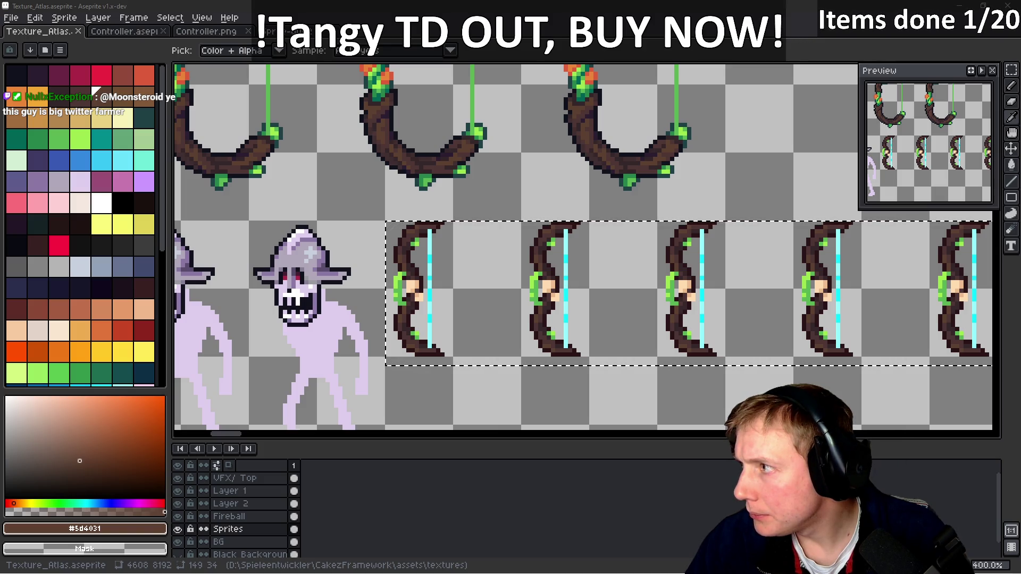
left_click_drag(766, 262, 630, 291)
key("ctrl+s")
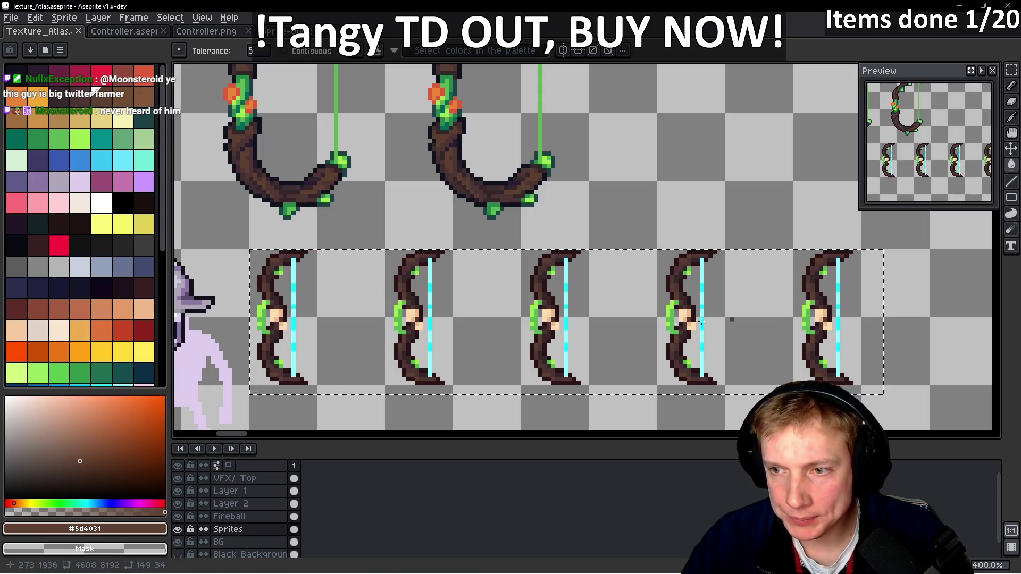
key("ctrl+e")
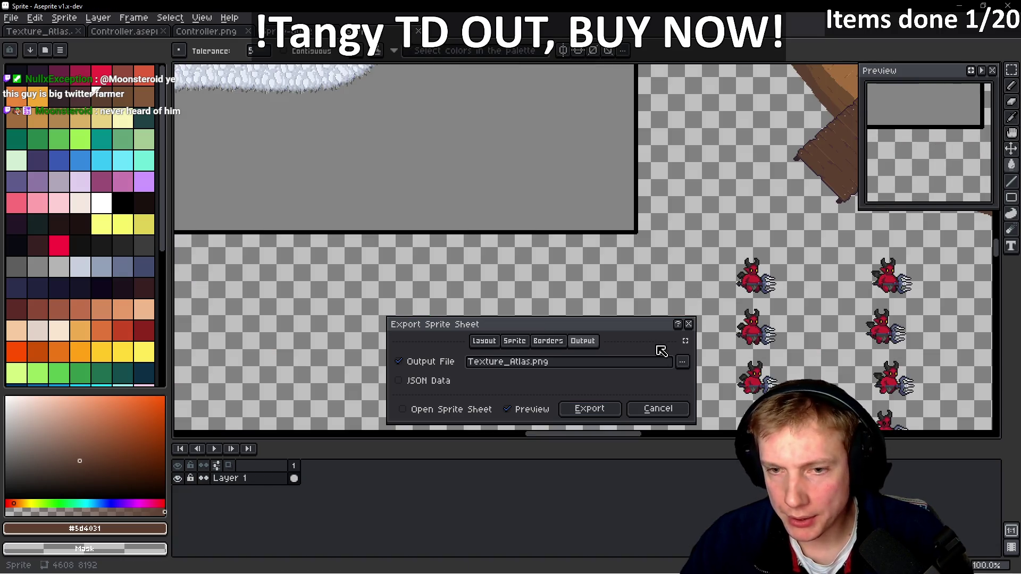
- Export the sprite sheet to Texture_Atlas.png and get the stray browser window out of the way
left_click(588, 410)
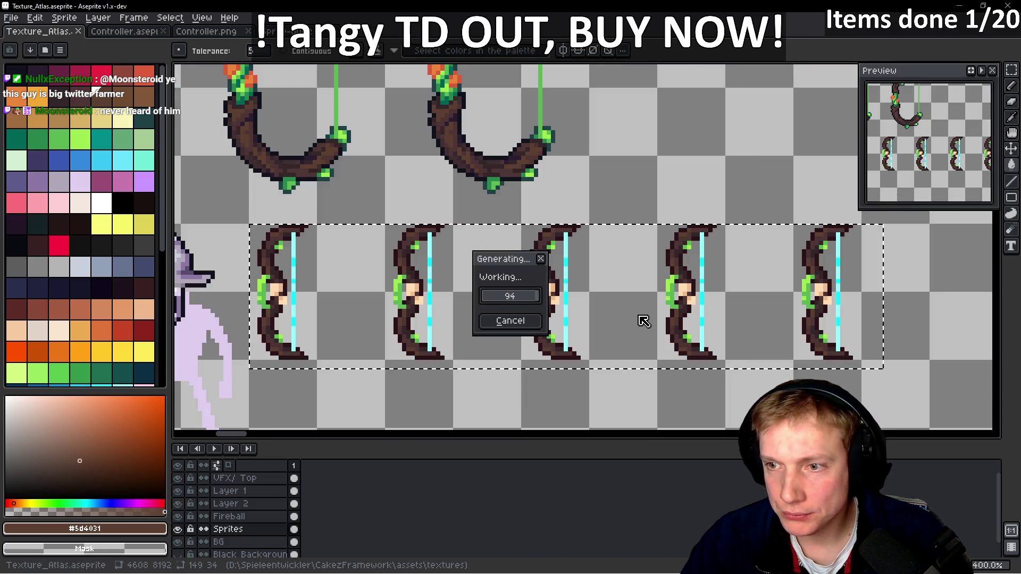
key("i")
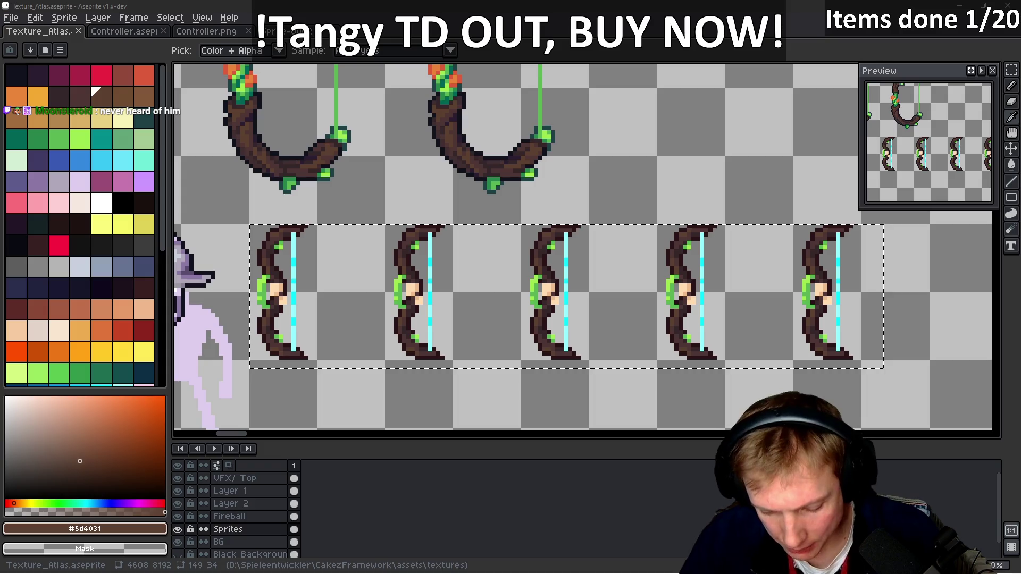
mouse_move(831, 142)
left_mouse_down()
mouse_move(742, 76)
mouse_move(548, 52)
left_mouse_up()
key("alt+Tab")
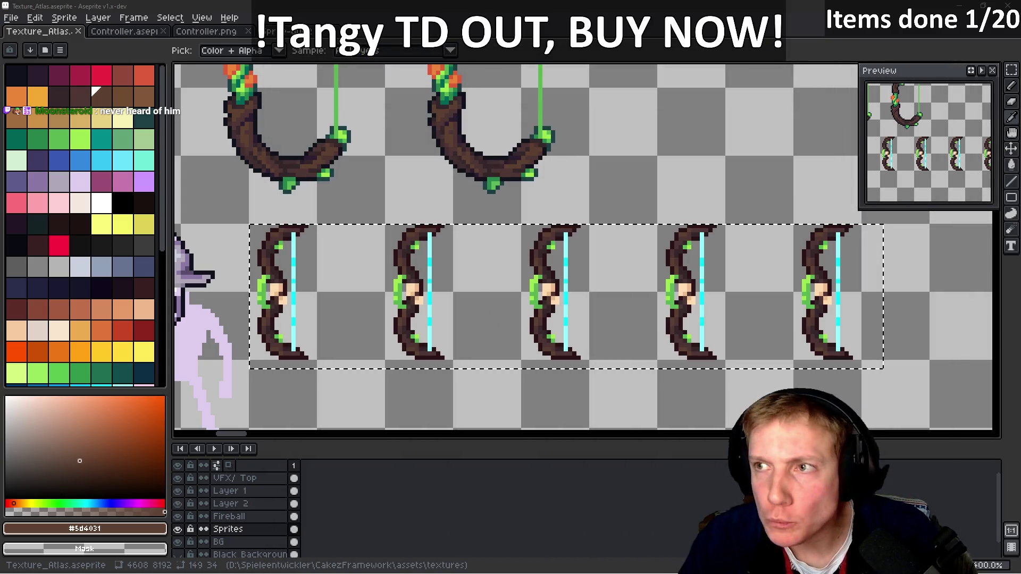
- Save the atlas, export Texture_Atlas.png again, and switch back to Tangy TD
key("v")
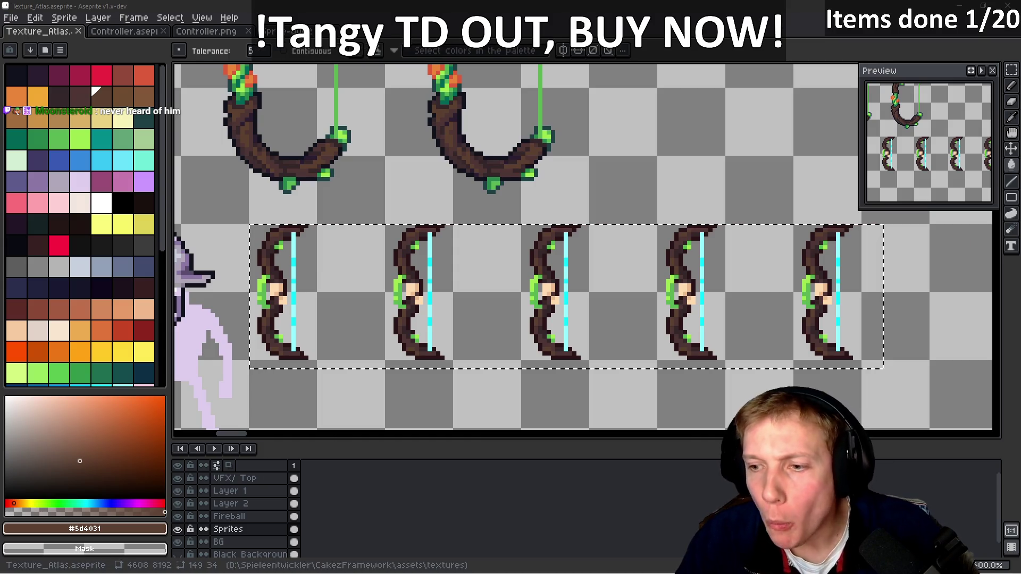
key("ctrl+s")
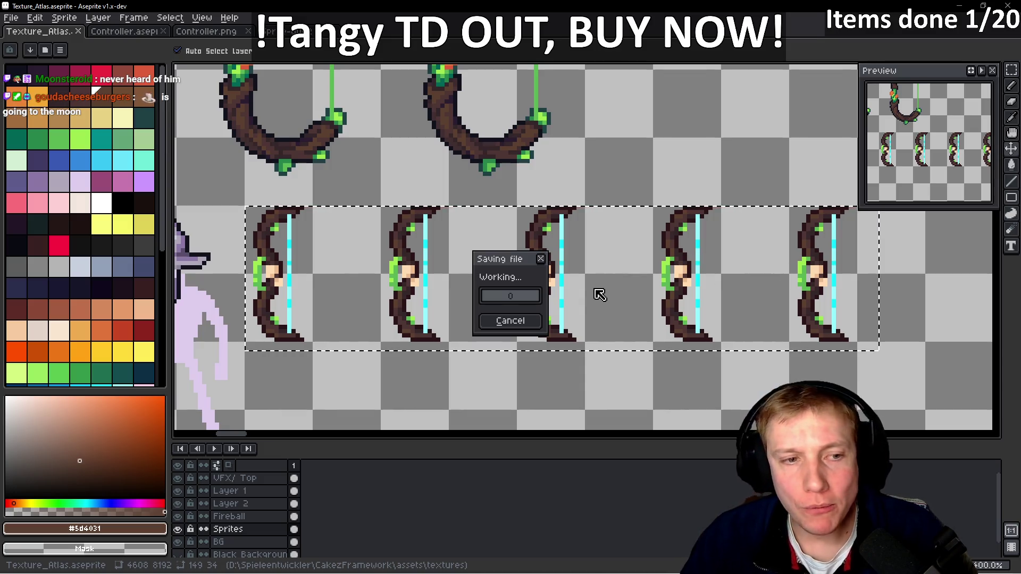
key("ctrl+e")
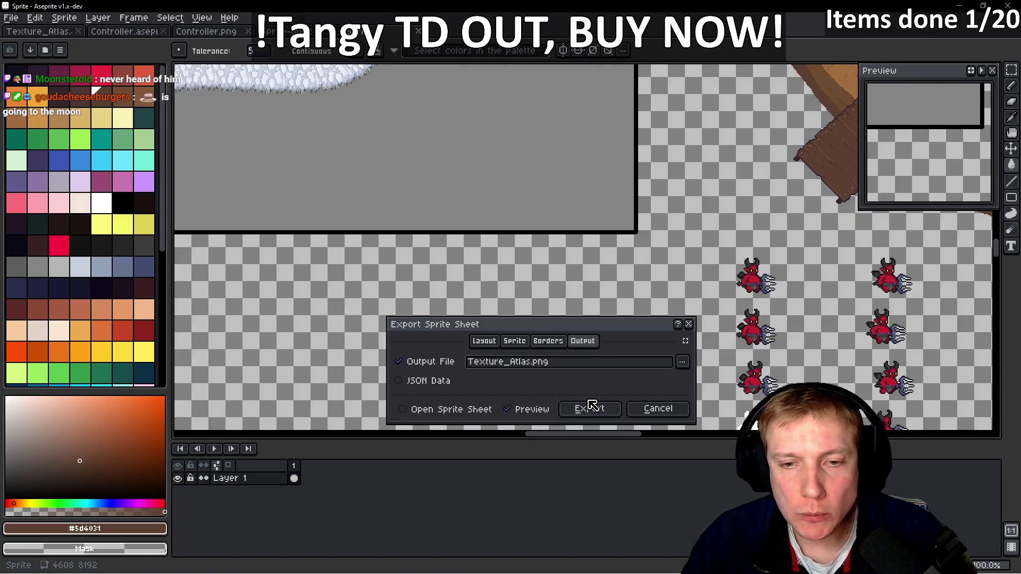
left_click(591, 406)
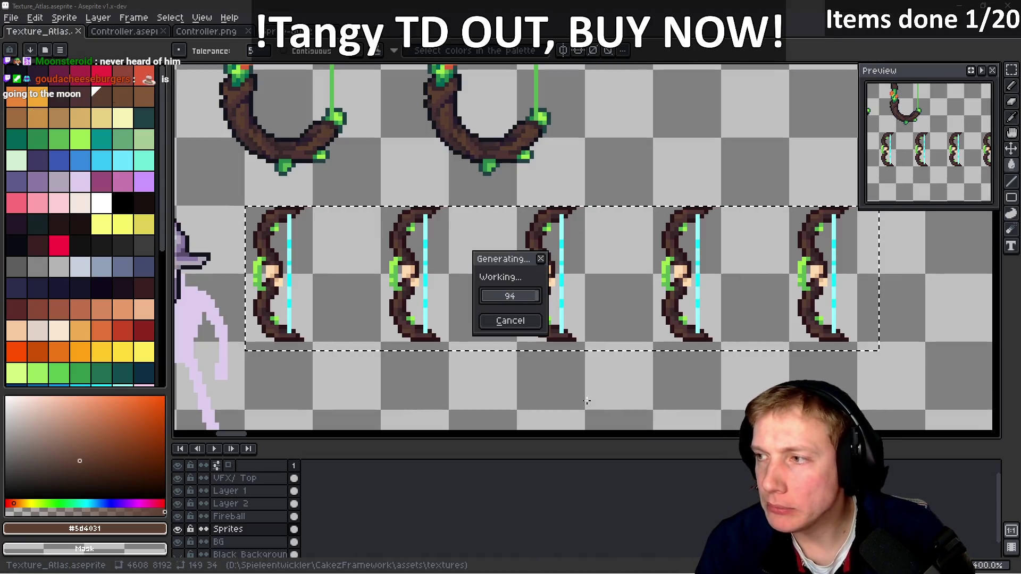
key("i")
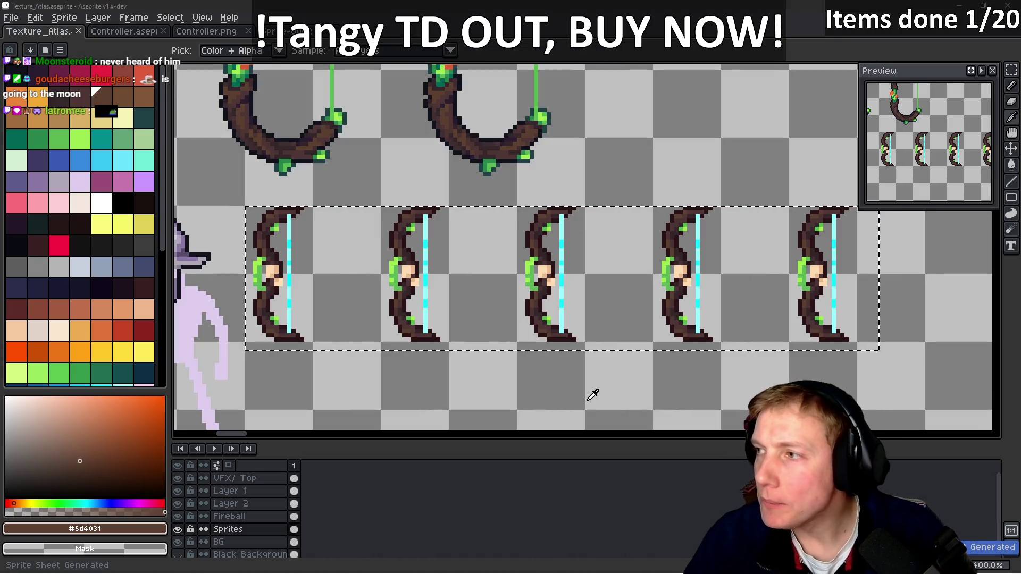
key("alt+Tab")
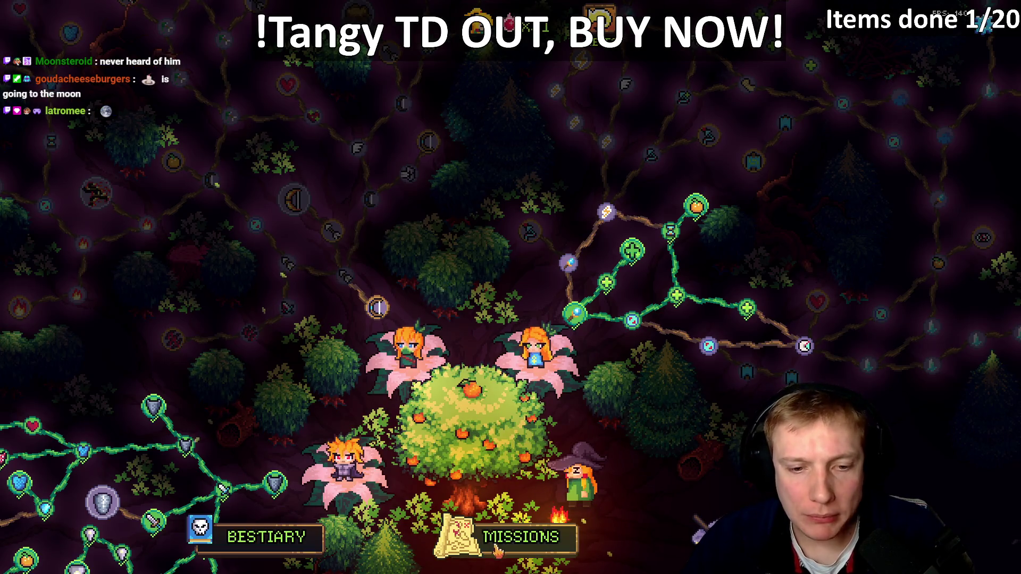
- View the Missions island map in Tangy TD, then switch to VS Code's open-files list
left_click(496, 551)
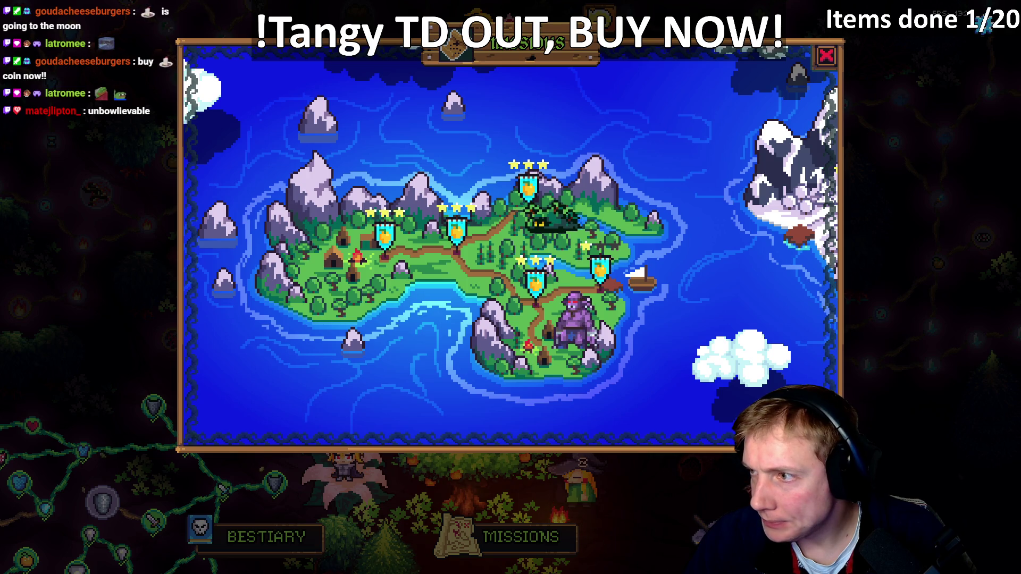
key("alt+Tab")
key("ctrl+Tab")
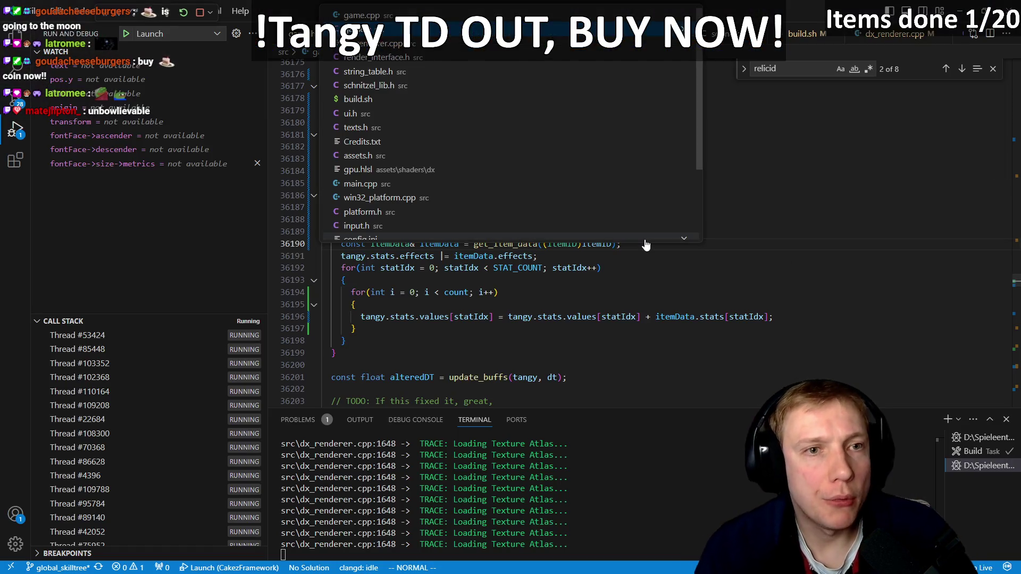
- Open assets.h through the quick-open file search
key("ctrl+Tab")
key("ctrl+Tab")
key("ctrl+Tab")
key("ctrl+p")
type("assets")
key("Return")
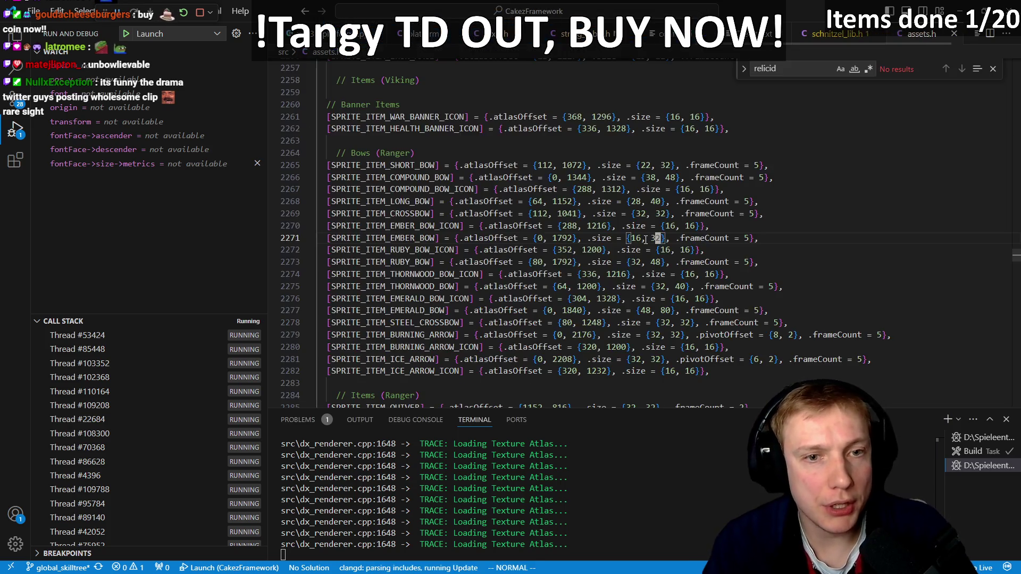
- Jump to the ITEM_COUNT definition in game.h and begin a new ITEM_ enum entry
key("ctrl+Tab")
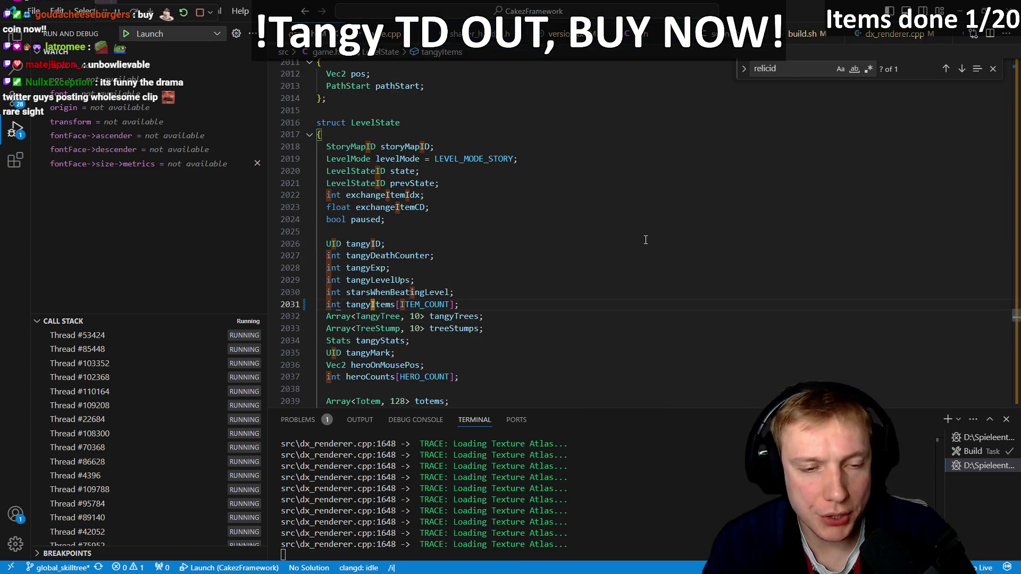
key("Return")
key("g")
key("d")
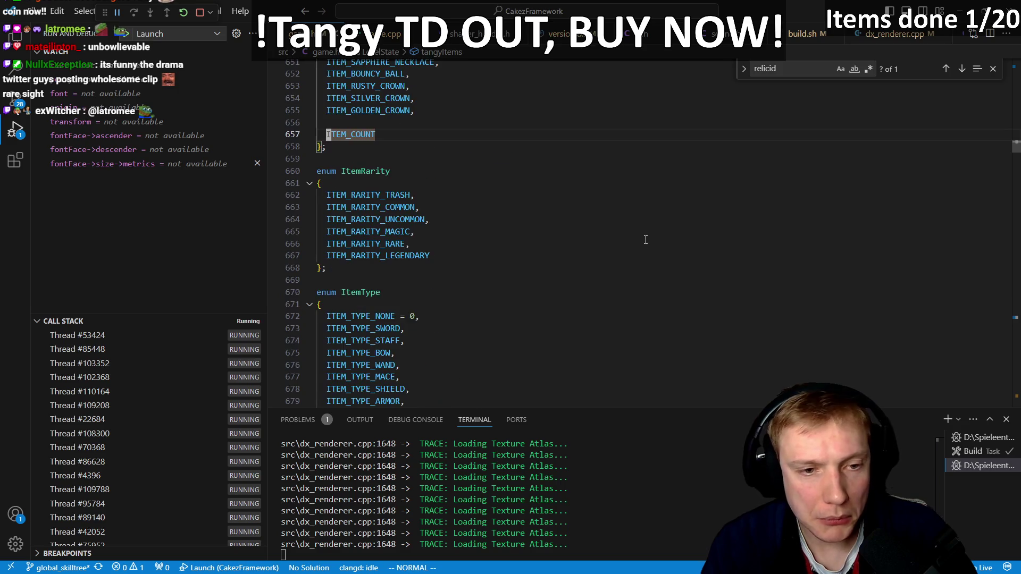
type("kOITEM")
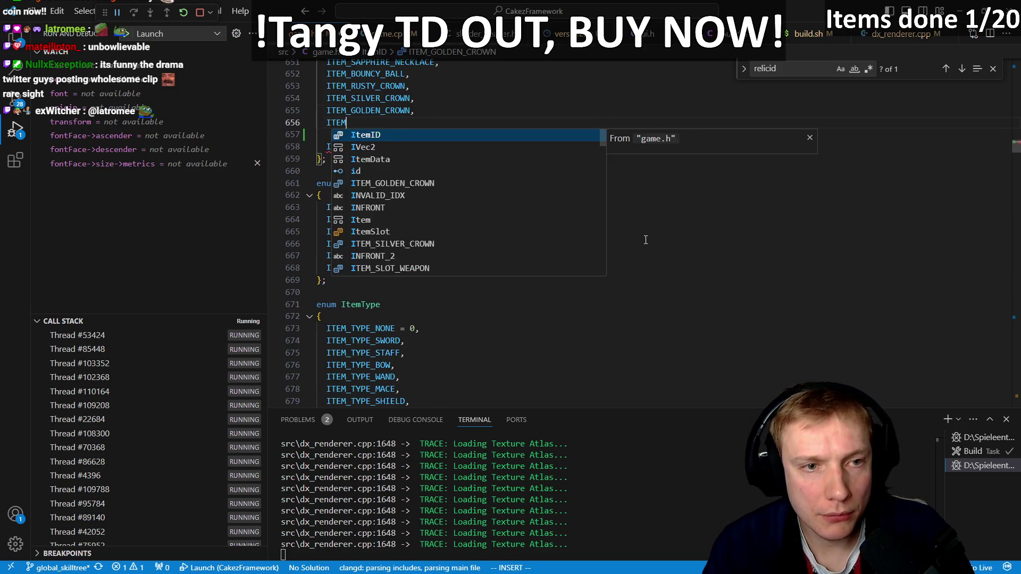
type("_")
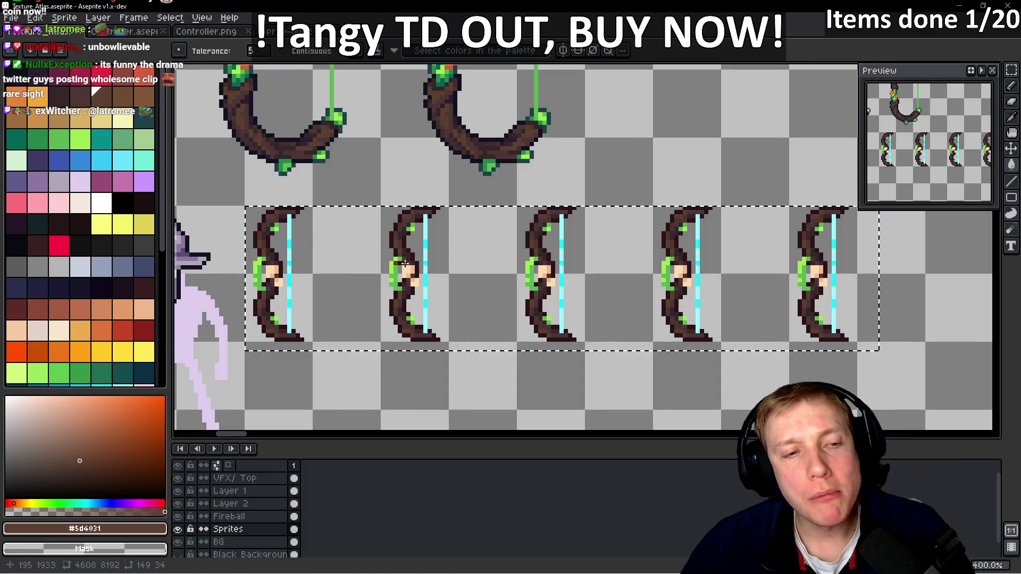
- Inspect the bow frames near the skull character at 500% zoom, then switch to another Firefox page
left_click_drag(447, 281, 504, 267)
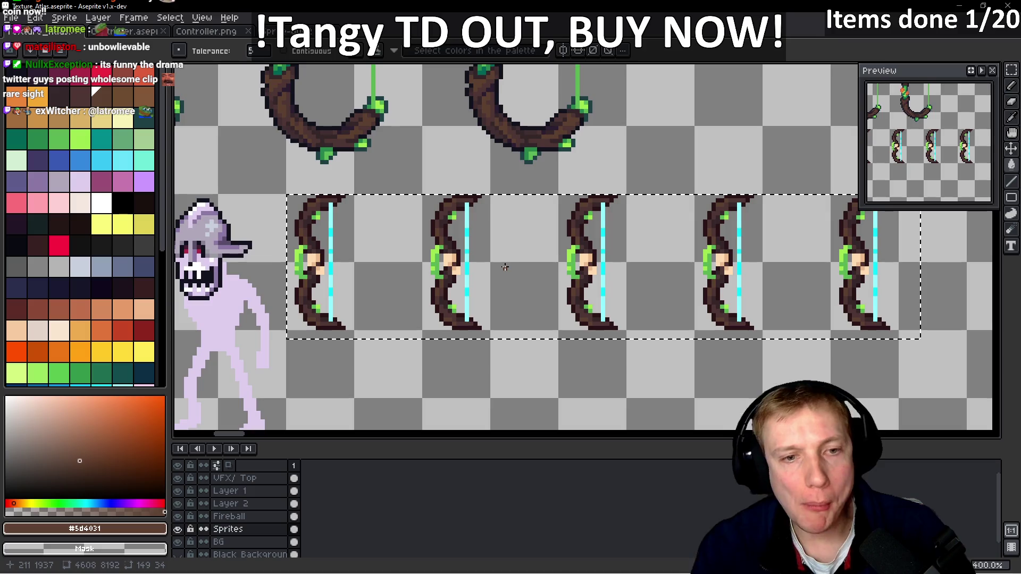
scroll(422, 276, "up", 1)
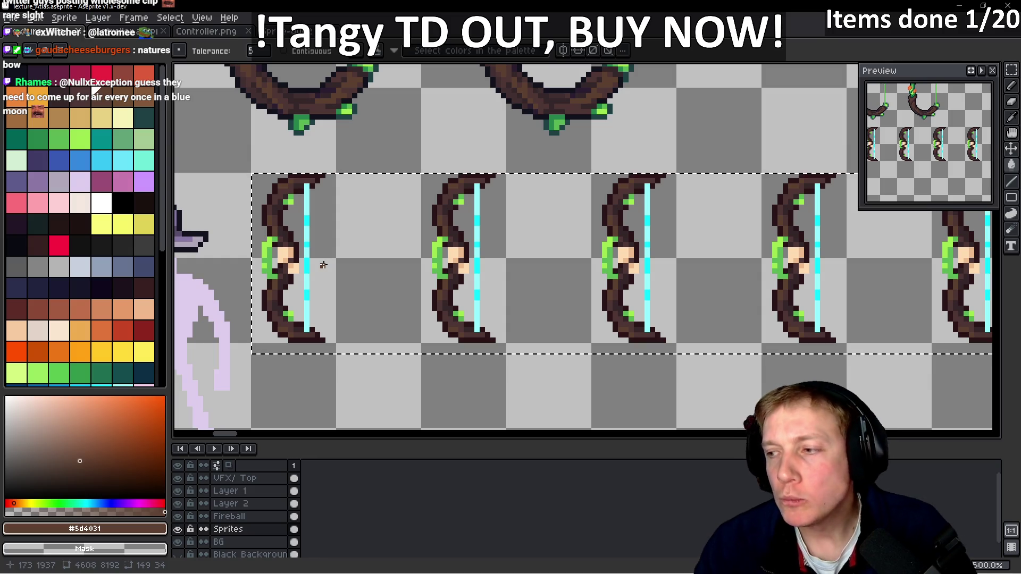
key("i")
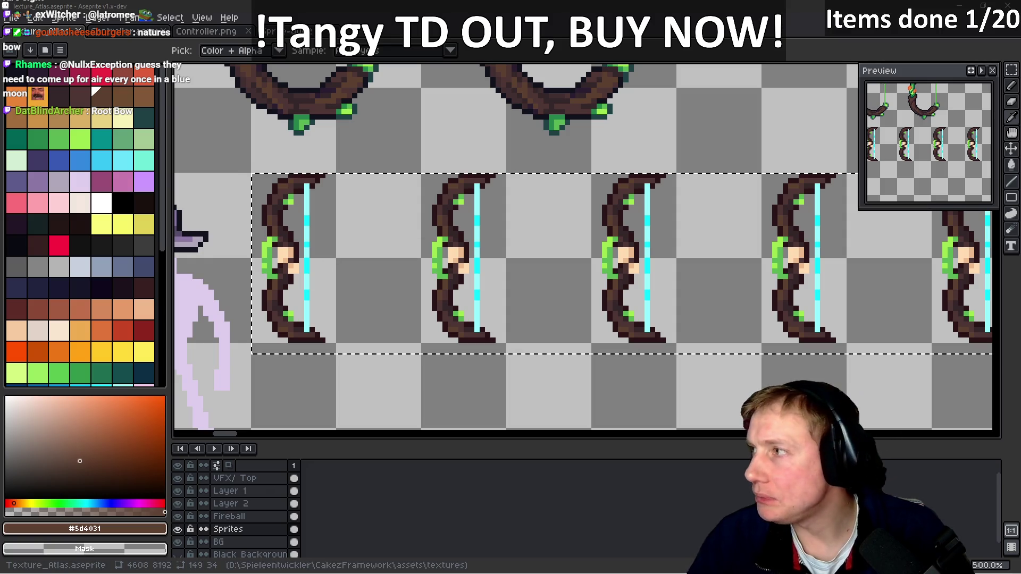
key("alt+Tab")
left_click(354, 12)
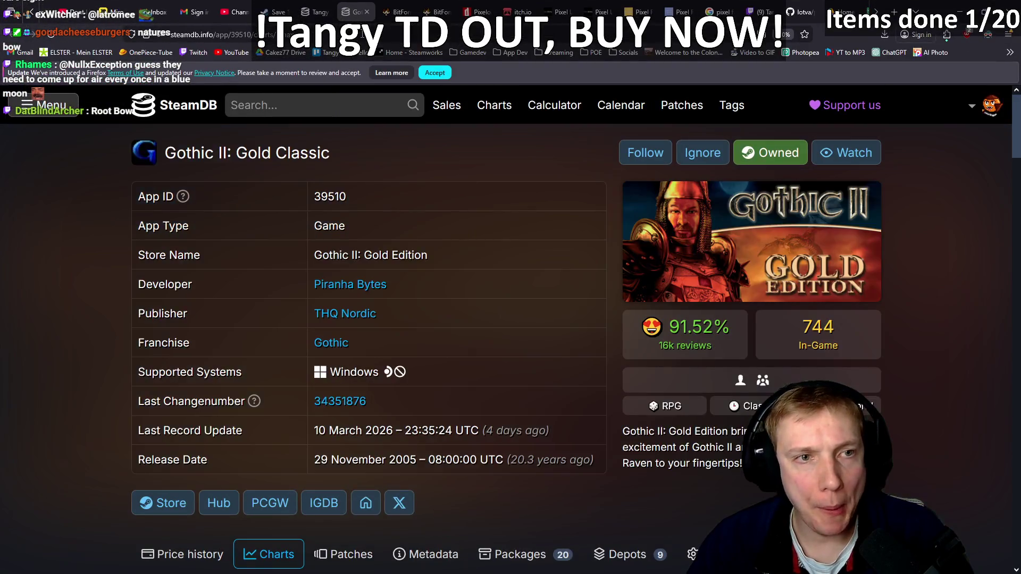
- Search 'word related to poison', browse the relatedwords.io list, and return to Aseprite
left_click(212, 35)
type("word rel")
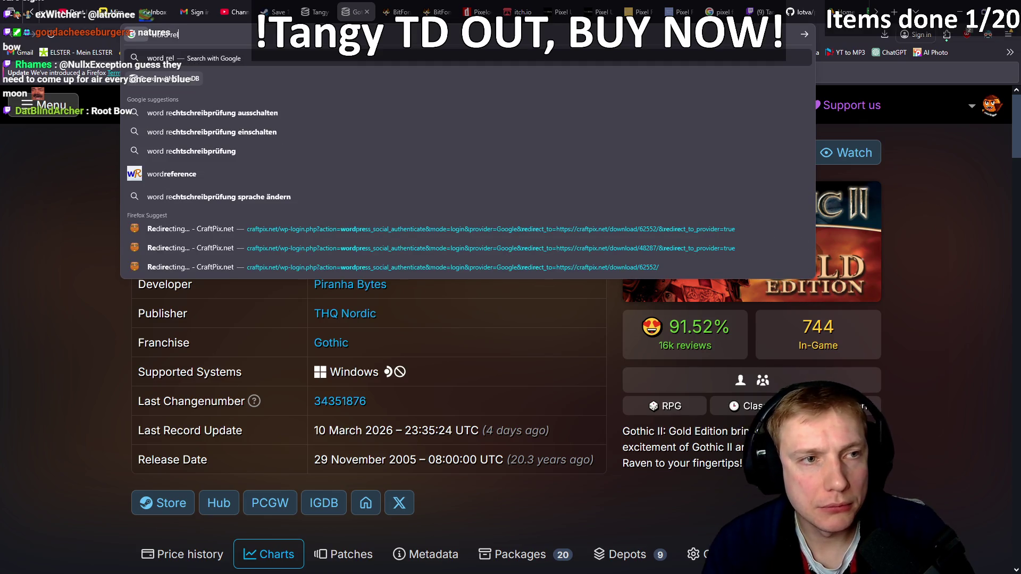
type("ated to poison")
key("Return")
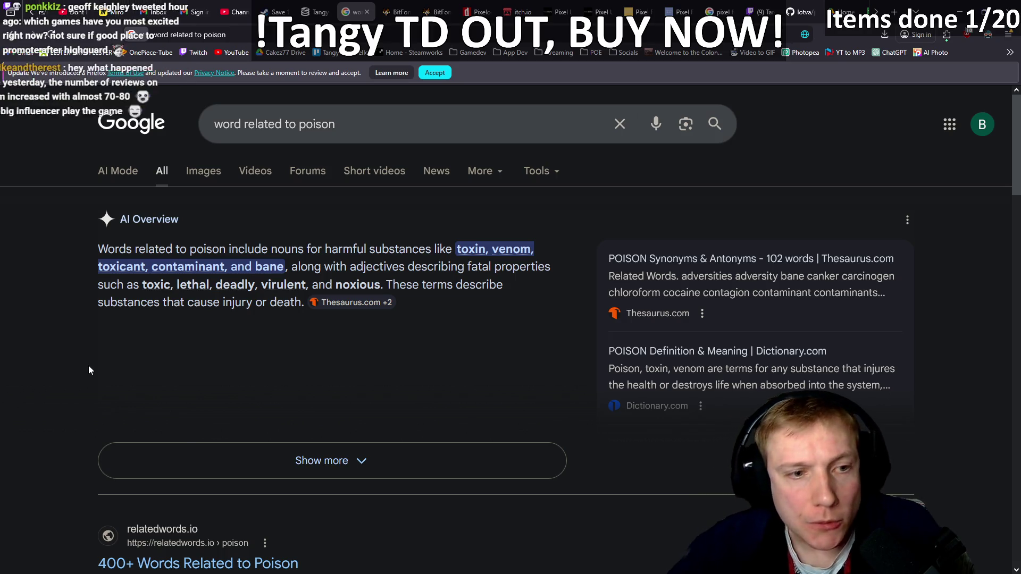
scroll(266, 295, "down", 5)
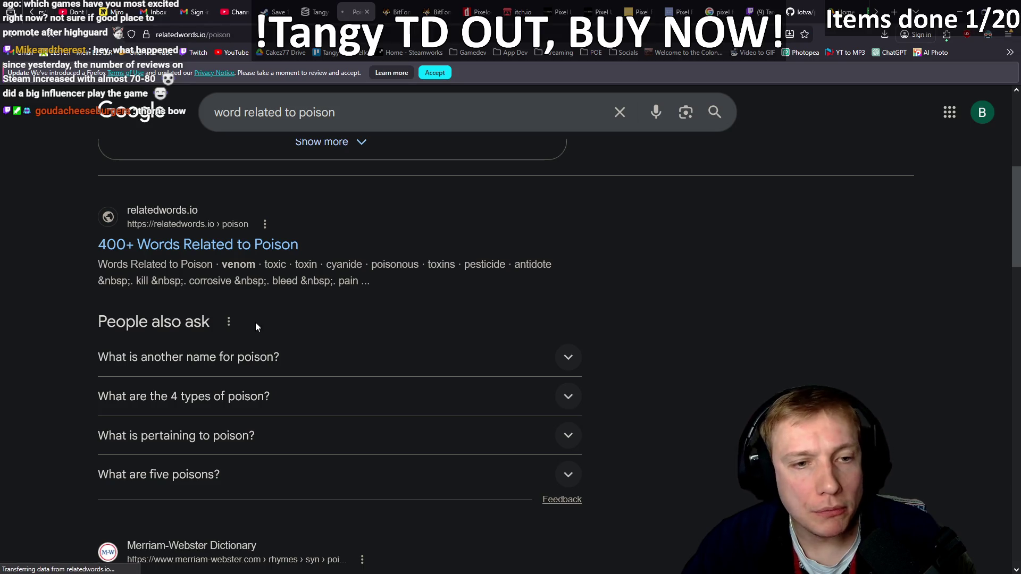
scroll(256, 324, "down", 3)
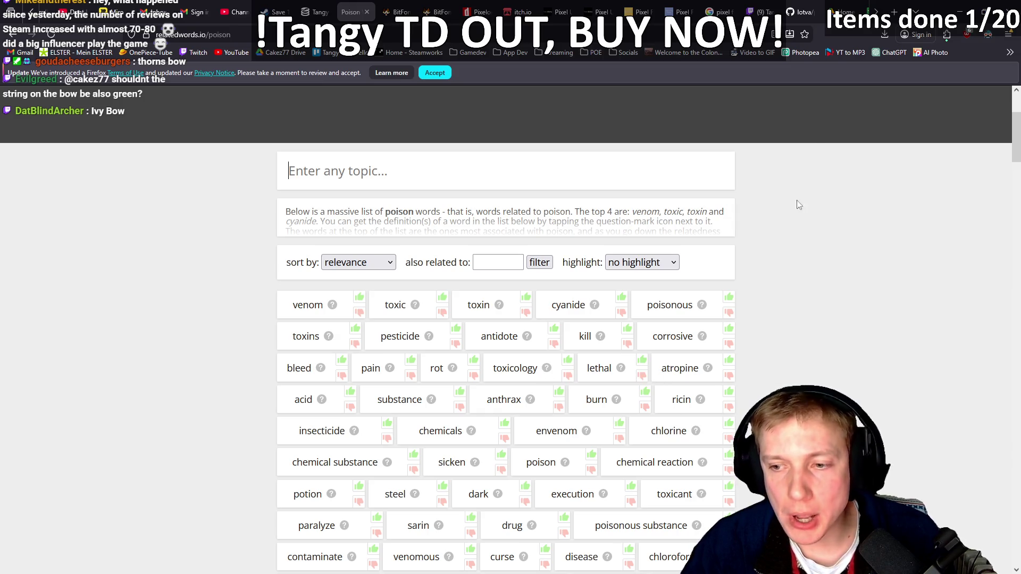
key("alt+Tab")
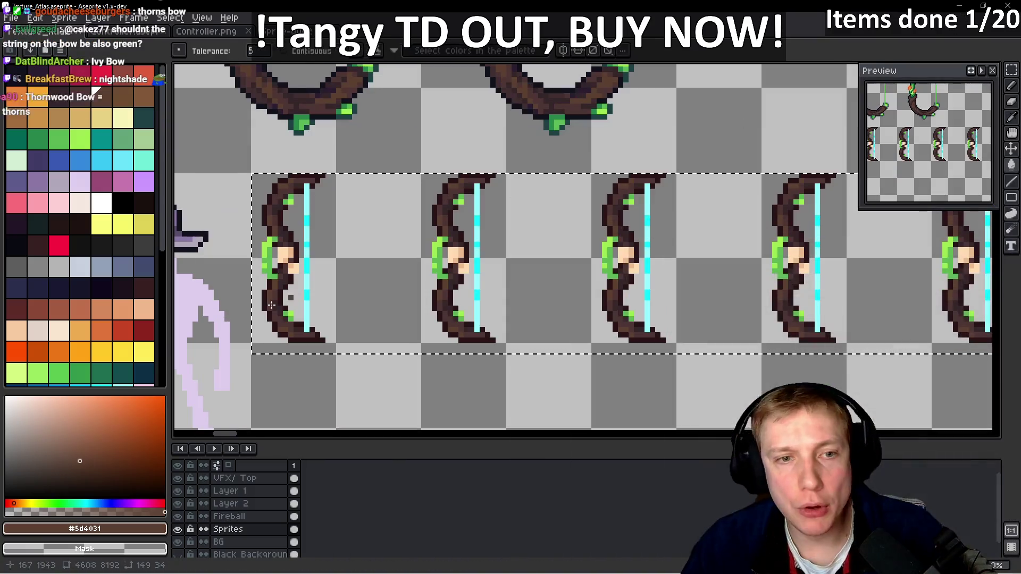
- Complete the new enum entry as ITEM_IVY_BOW with a trailing comma
key("alt+Tab")
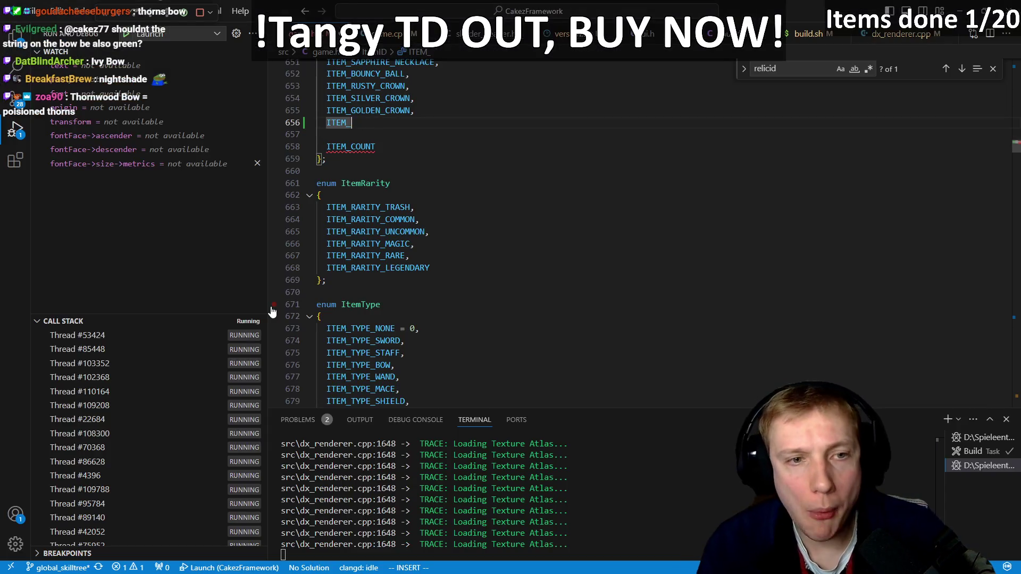
type("IT")
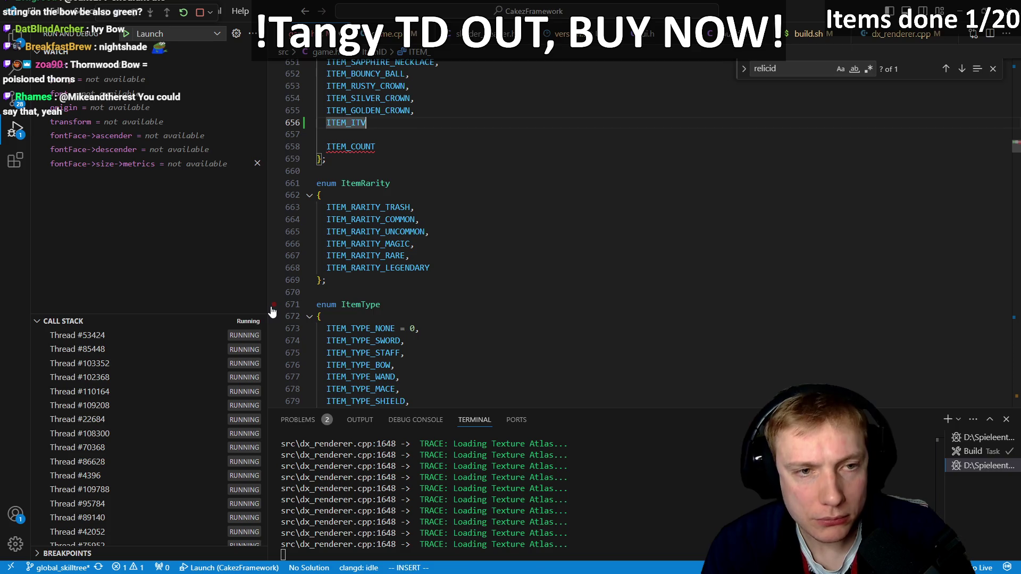
key("BackSpace")
type("VY_BOW")
key("Escape")
type("A,")
key("Escape")
- In game.cpp, find the ITEM_RUBY_BOW definition and copy its whole block
key("ctrl+o")
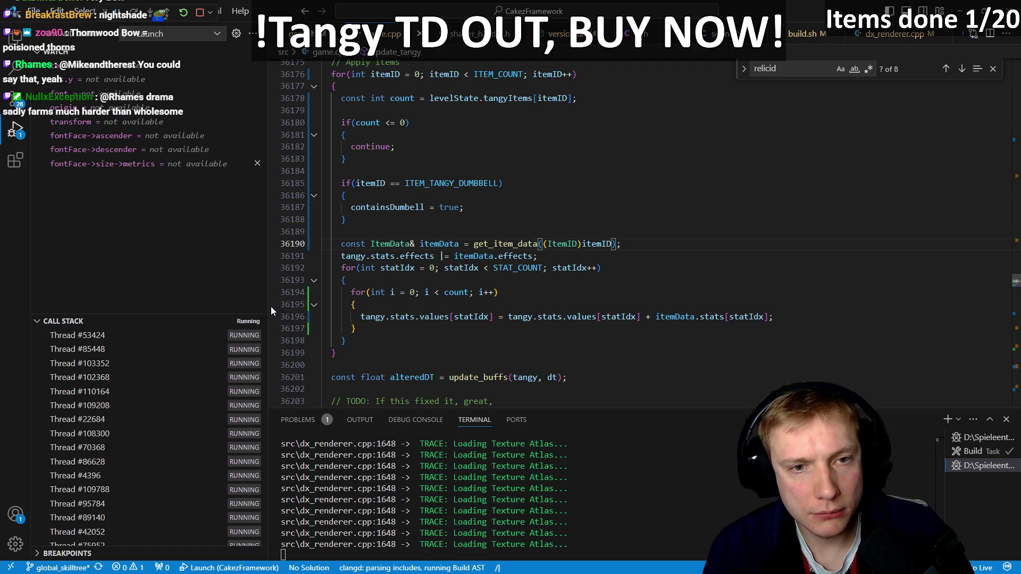
type("/ruby_bow")
key("Return")
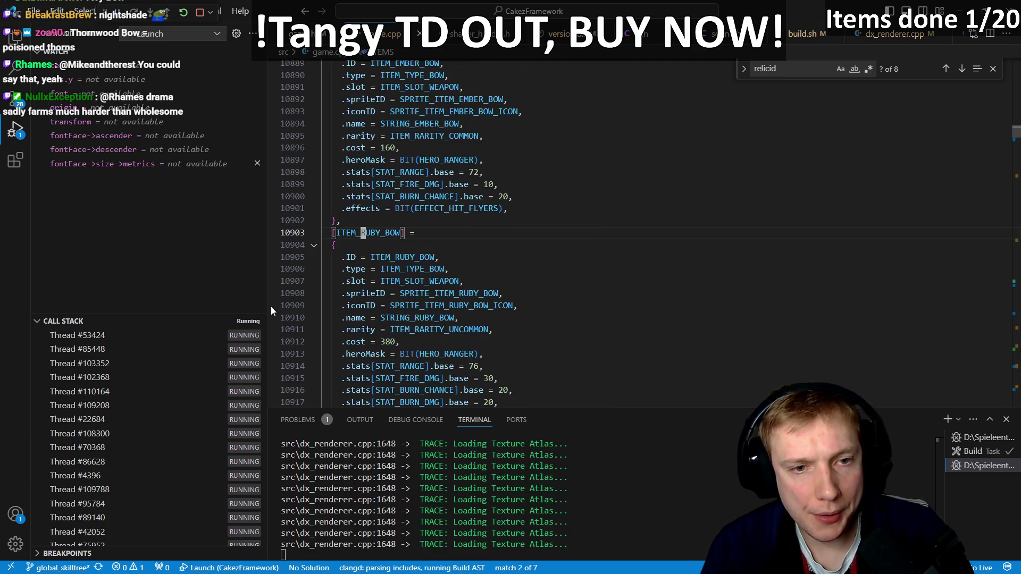
key("braceright")
key("k")
key("V")
key("percent")
key("y")
key("percent")
- Paste a copy of the Ruby Bow block and rename its header to ITEM_IVY_BOW
key("p")
key("j")
key("j")
key("j")
key("k")
key("d")
key("w")
key("k")
key("k")
key("percent")
key("k")
key("c")
key("i")
key("bracketleft")
key("ctrl+r")
key("quotedbl")
key("Escape")
- Set the copy's .ID to ITEM_IVY_BOW and delete the leftover comma and blank line
key("j")
key("j")
key("w")
key("w")
key("c")
key("i")
key("w")
key("Escape")
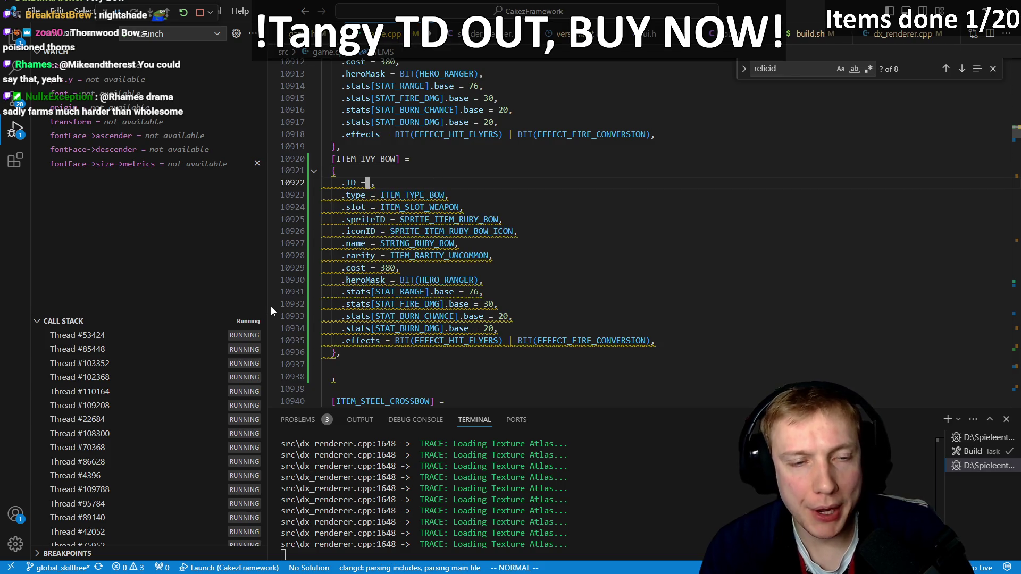
key("p")
key("j")
key("j")
key("j")
key("j")
key("j")
key("j")
key("d")
key("d")
key("d")
key("k")
key("k")
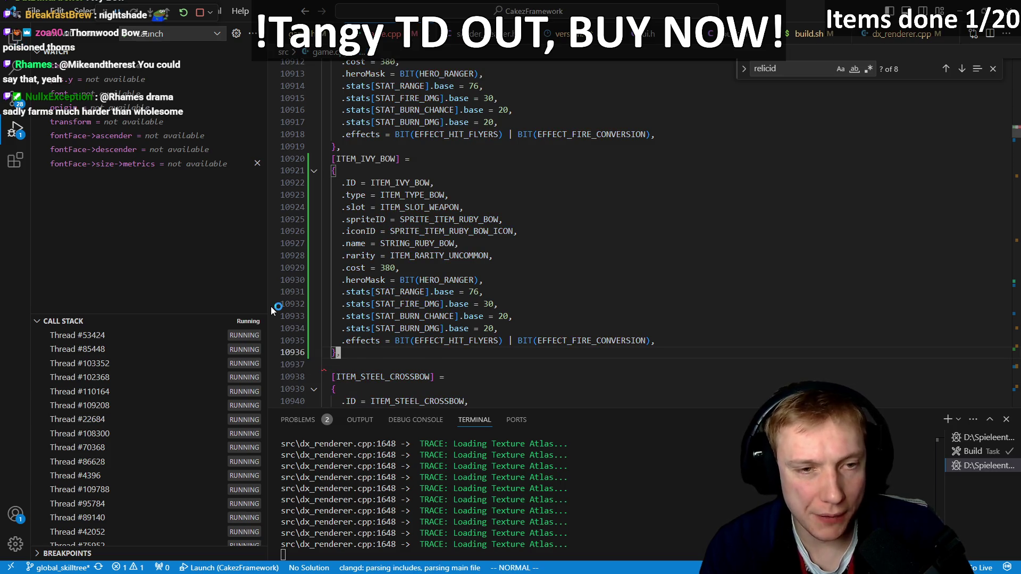
key("k")
key("k")
key("k")
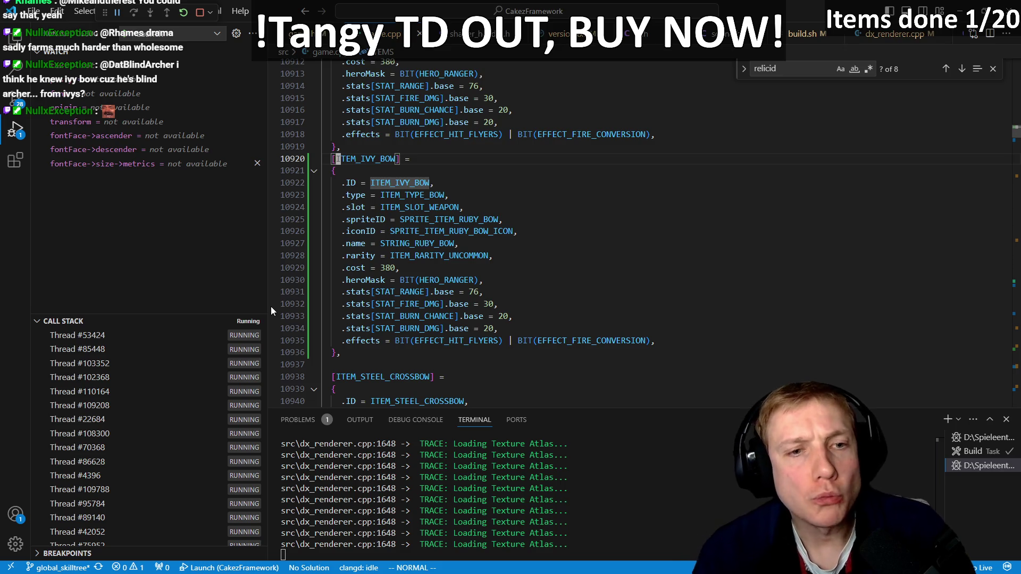
- Change the Ivy Bow's rarity to COMMON, cost to 160 and range base from 76 to 72
key("j")
key("j")
key("j")
key("j")
key("j")
key("j")
key("dollar")
key("h")
key("h")
key("h")
key("h")
key("h")
key("x")
key("x")
type("jbcw160")
key("Escape")
key("j")
key("j")
key("e")
key("j")
key("k")
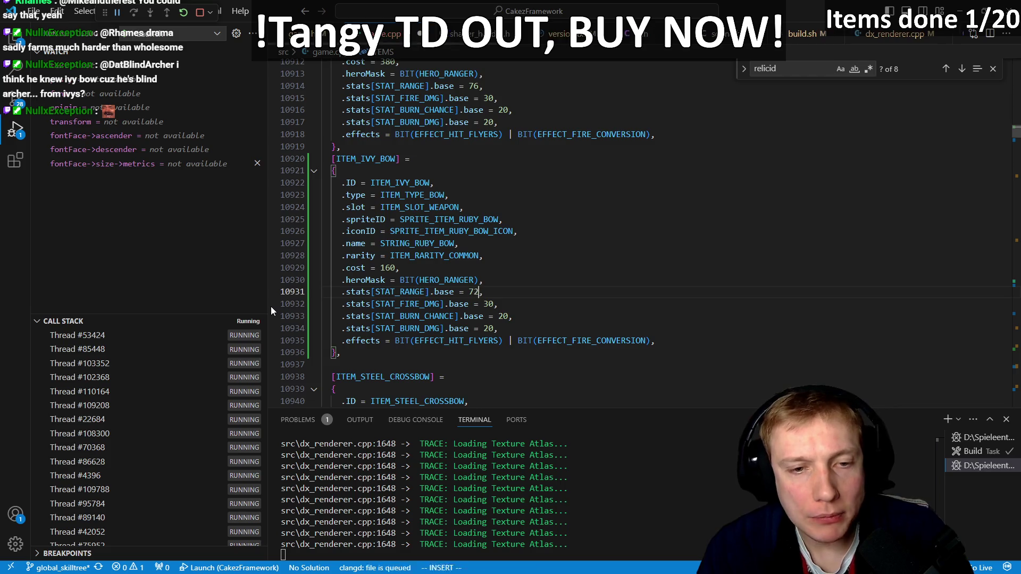
type("f6r2jbcwstat_pois")
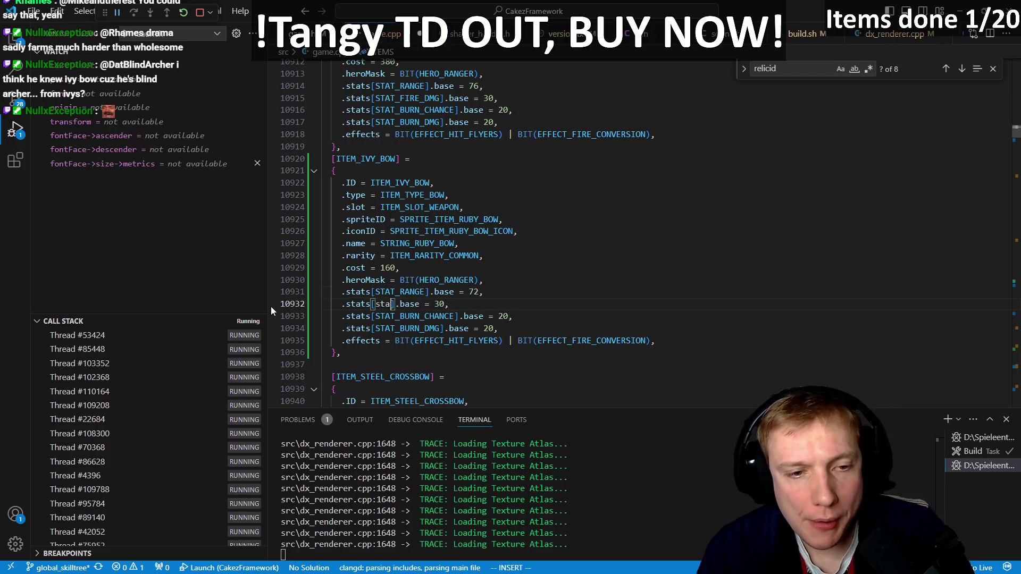
- Replace the fire and burn stats with STAT_POISON_DMG 10 and STAT_POISON_CHANCE 20
key("Tab")
key("Escape")
key("f")
key("0")
key("a")
key("Escape")
key("j")
key("b")
key("b")
key("b")
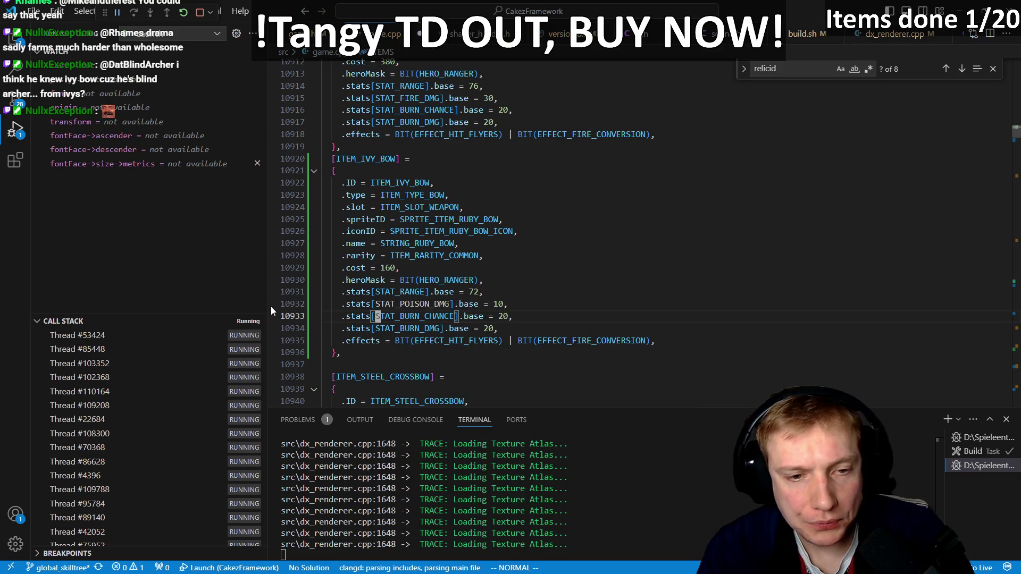
type("cwstat_pois")
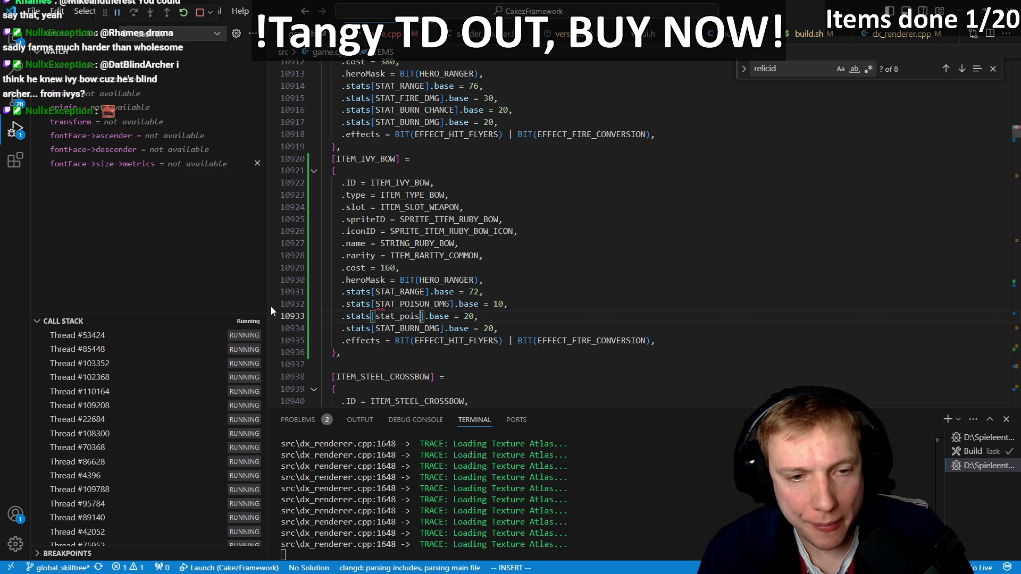
key("Tab")
key("Escape")
key("dollar")
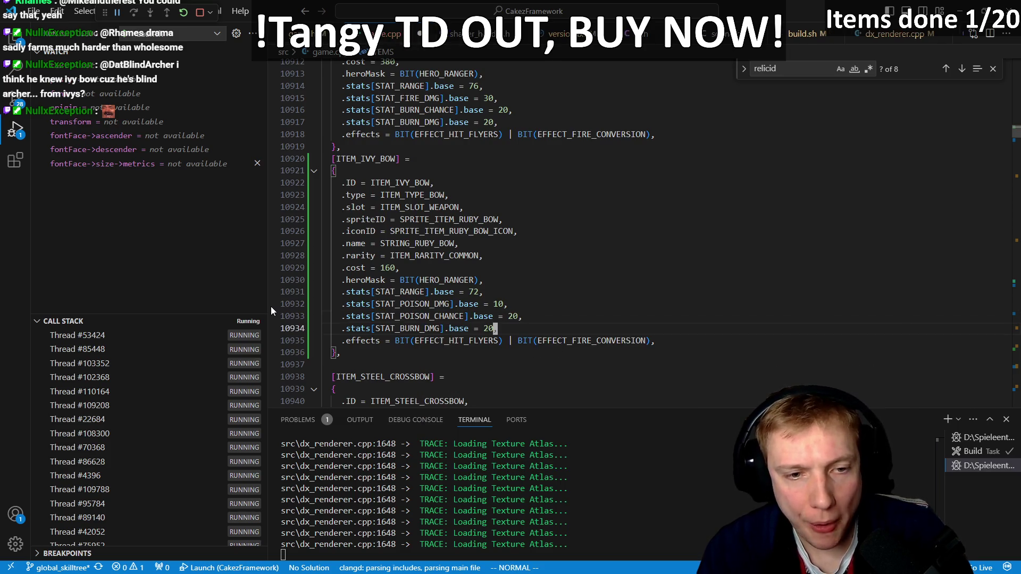
- Delete the burn damage line and the fire conversion effect, keeping only hit flyers
key("d")
key("d")
key("dollar")
key("h")
key("c")
key("i")
key("parenleft")
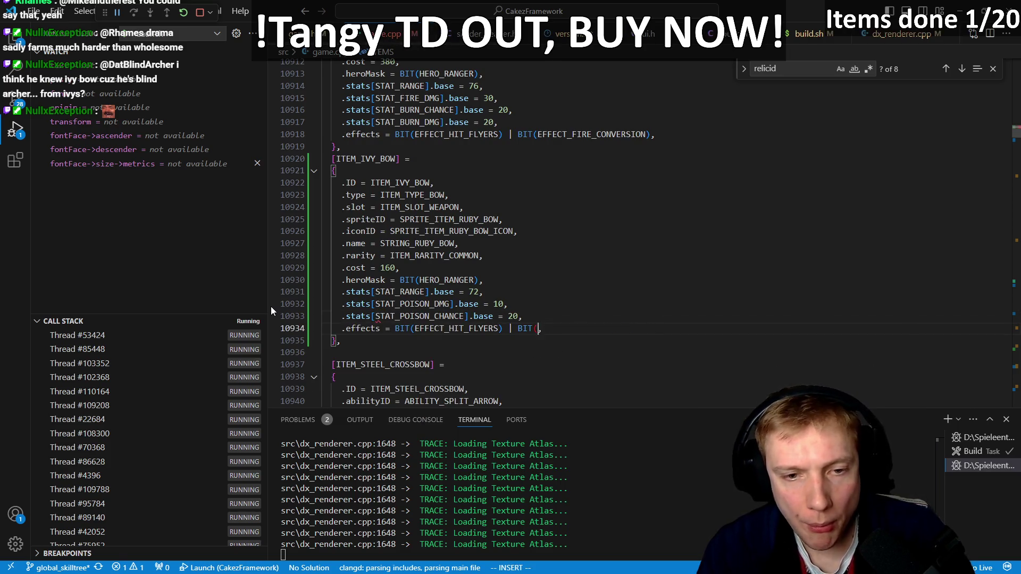
key("BackSpace")
key("BackSpace")
key("Escape")
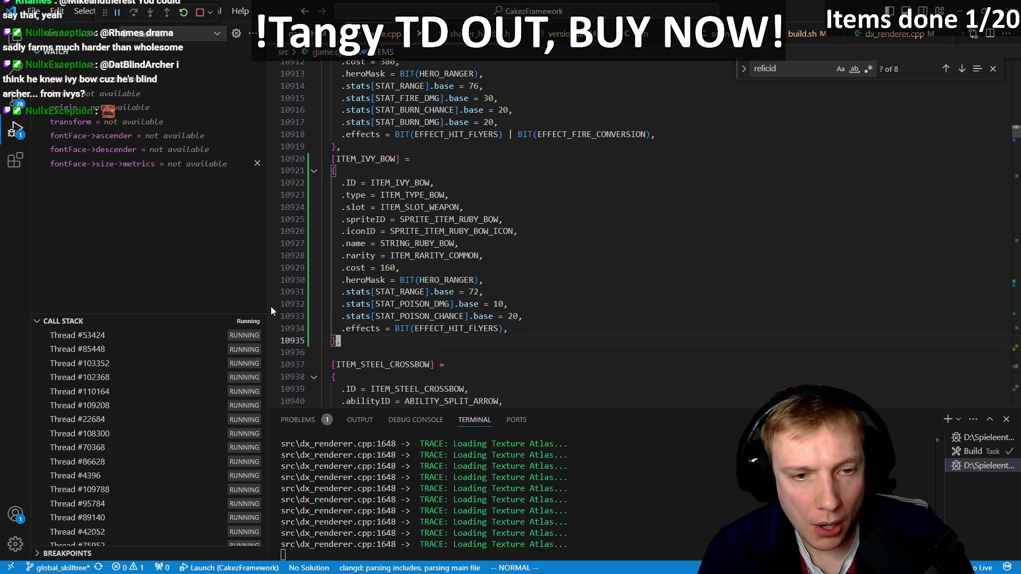
key("k")
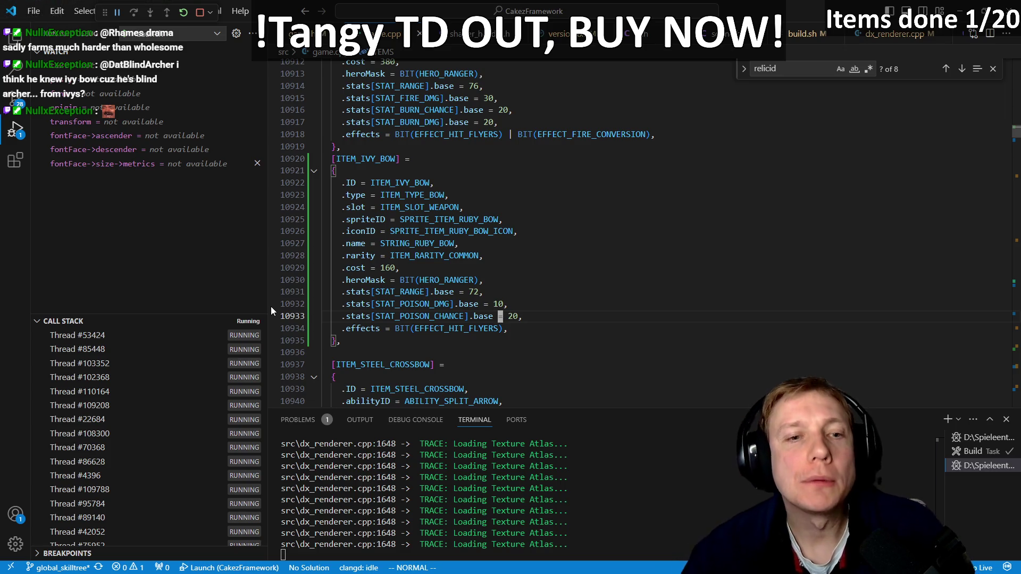
- Jump to the SPRITE_ITEM_RUBY_BOW definition and duplicate the Ruby Bow sprite and icon entries
key("k")
key("k")
key("k")
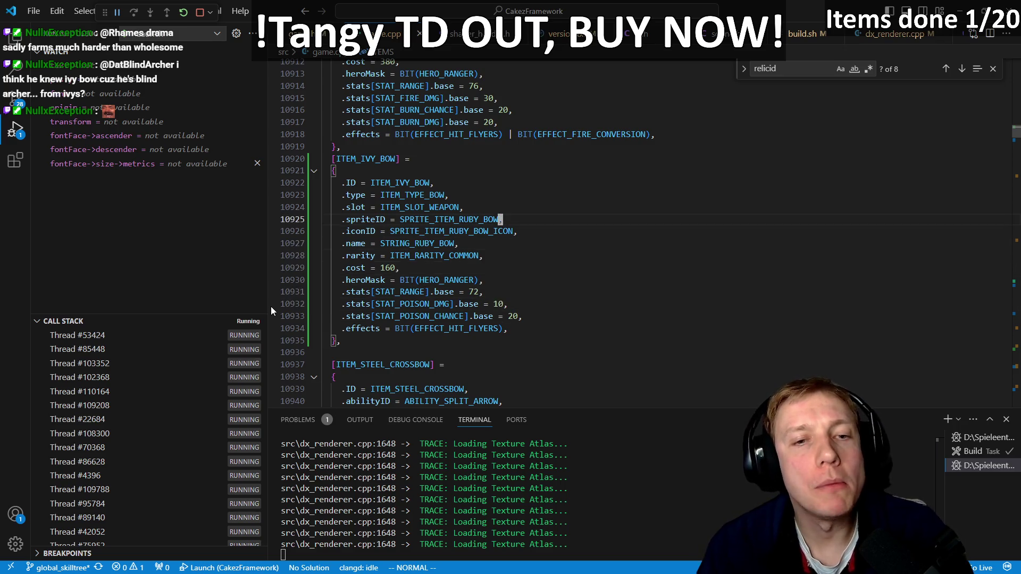
key("g")
key("d")
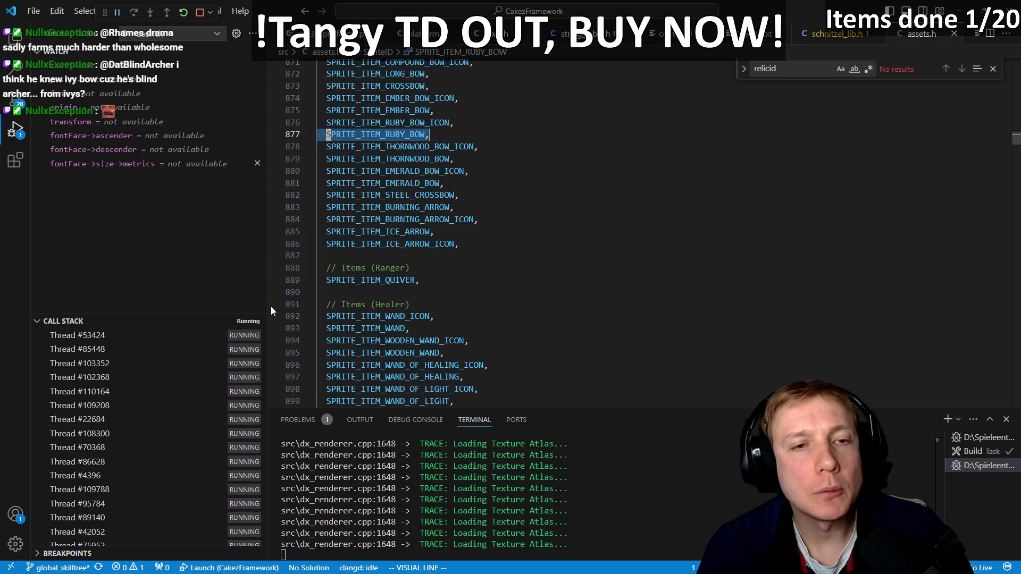
key("y")
key("k")
key("j")
key("p")
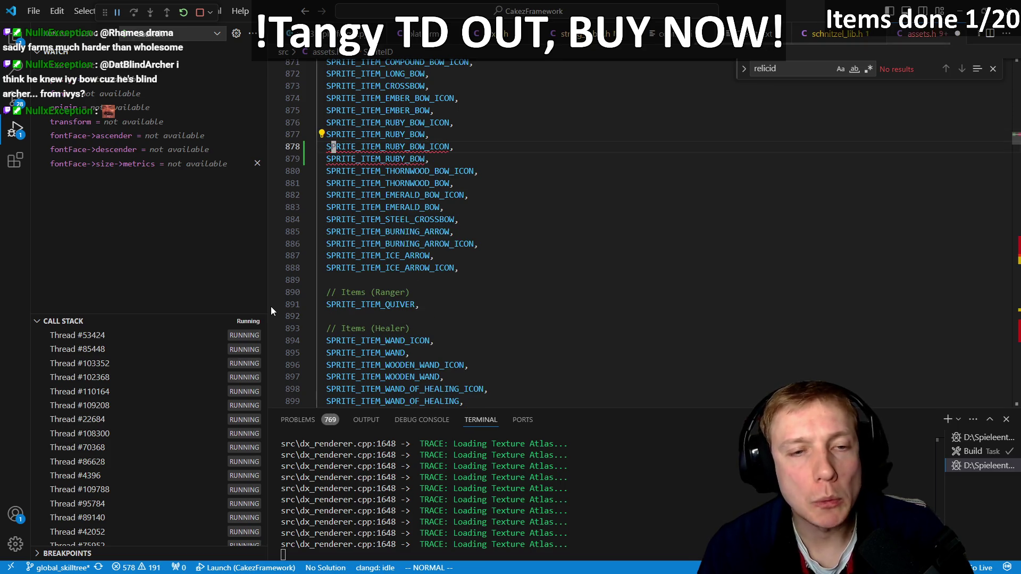
- Rename both duplicated sprite entries from RUBY to IVY using multi-cursor
key("ctrl+alt+Down")
key("3")
key("f")
key("_")
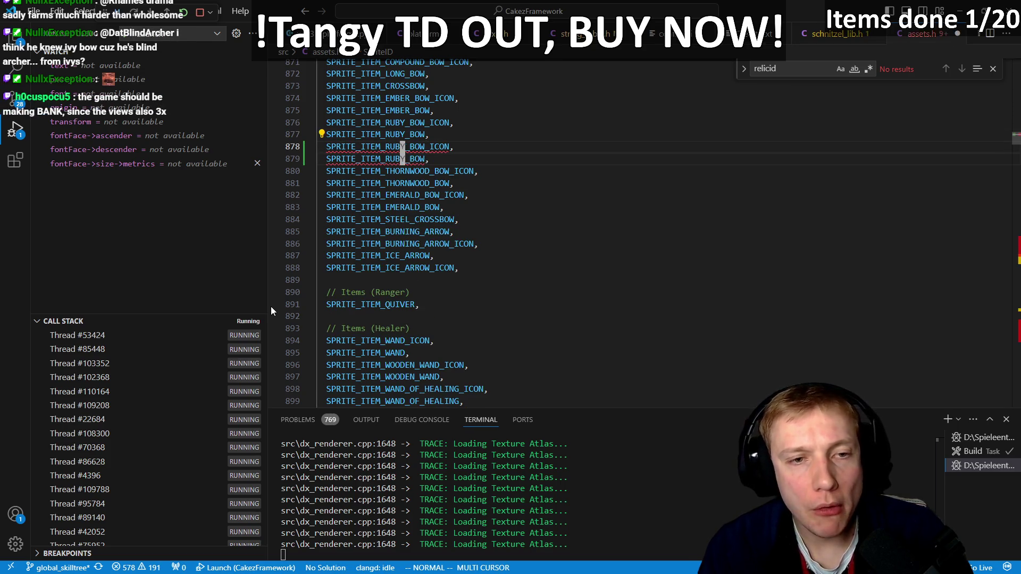
type("cT_IV")
type("Y")
key("Escape")
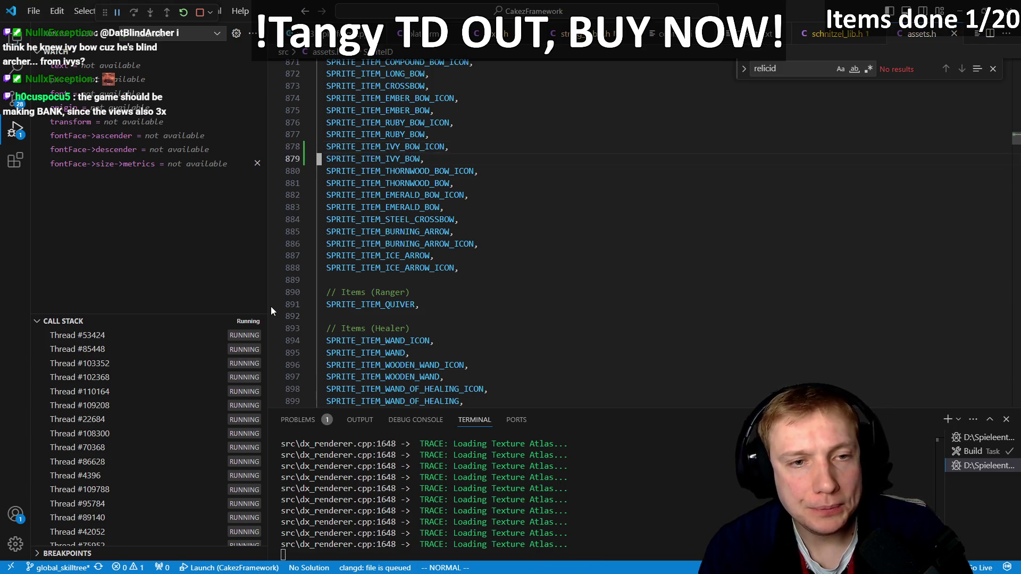
- Move the Ivy Bow sprite entries to just after the next ruby_bow sprite reference
type("/buby")
key("BackSpace")
key("BackSpace")
key("BackSpace")
type("ruby_bow")
key("Return")
key("j")
key("p")
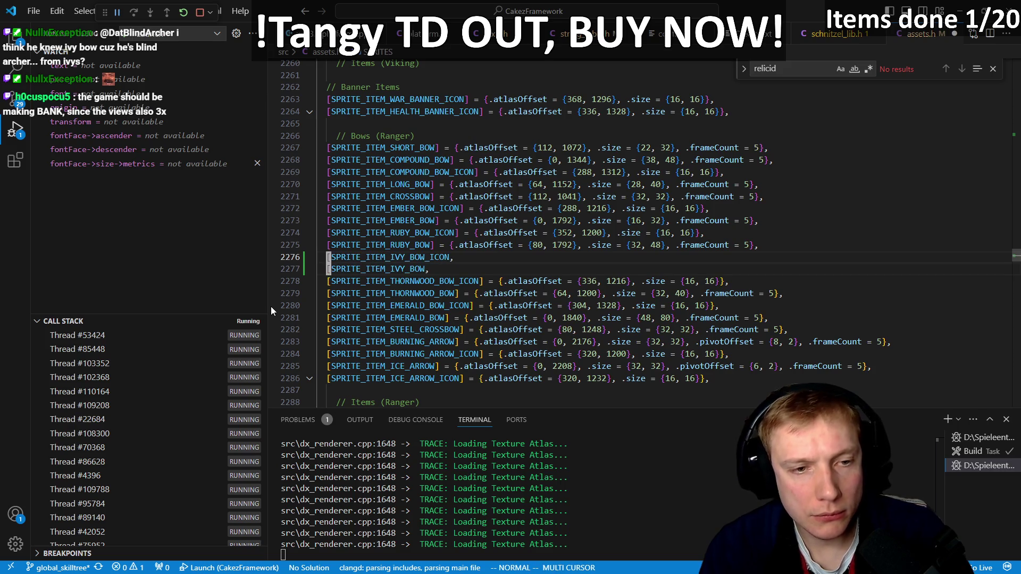
key("Escape")
- Append '] = {.atlasOffset = {}, .size = {16, 16}},' to both Ivy Bow sprite entries
key("ctrl+alt+Down")
type("] ")
type("= {.atlasOffset ")
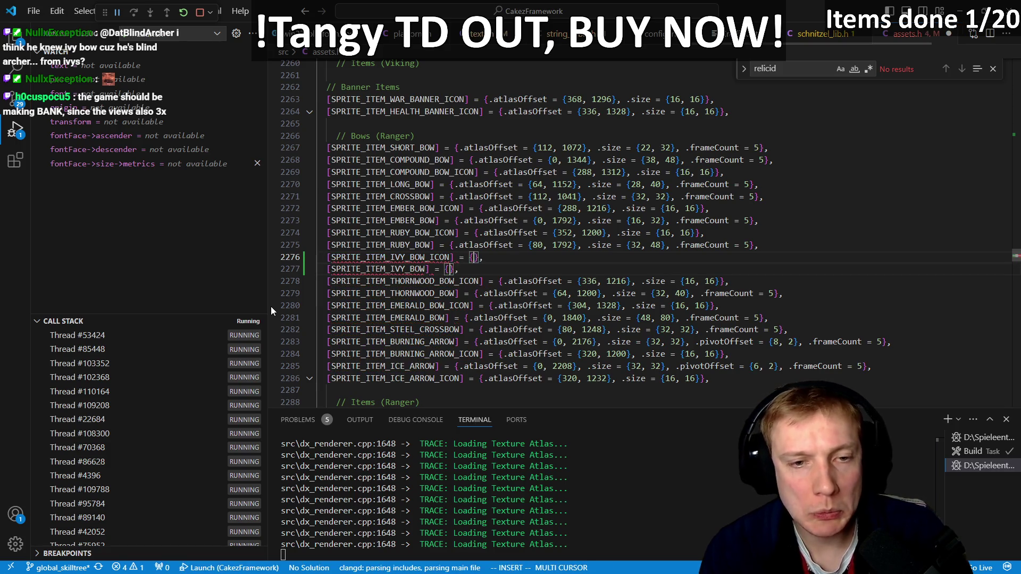
type("= {")
key("Escape")
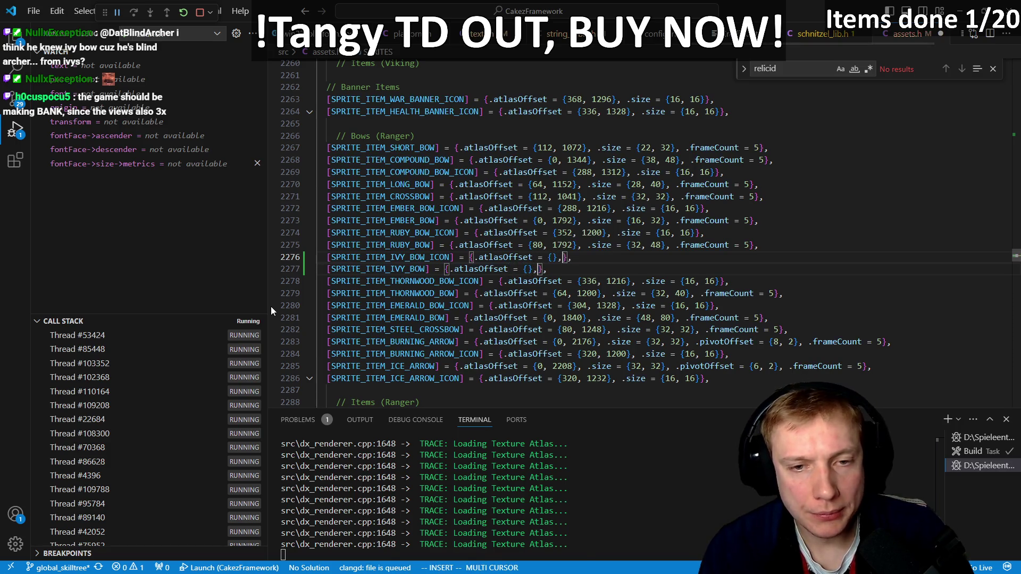
type("asOffset = {}, .size = {")
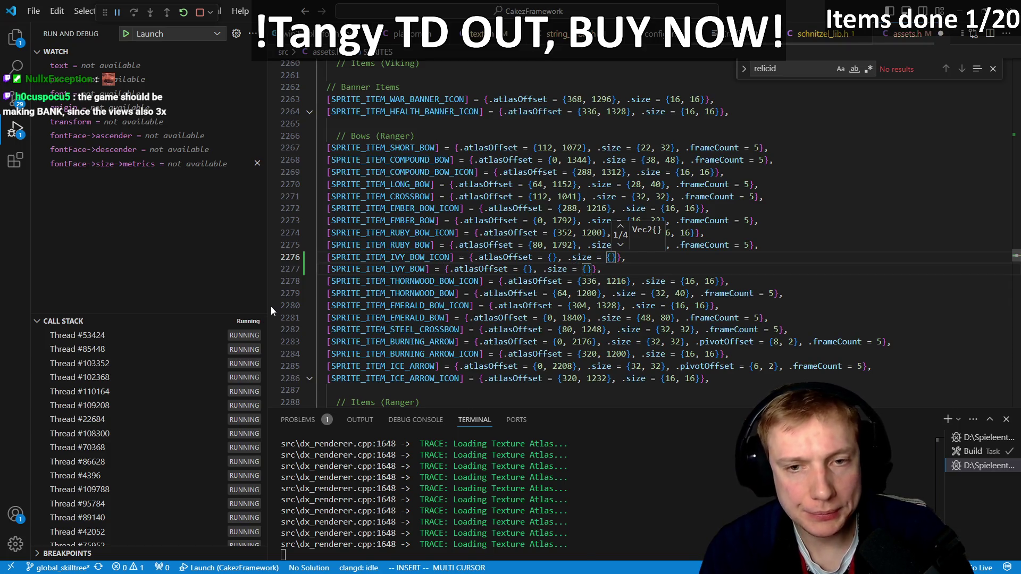
type("16, 16")
key("Escape")
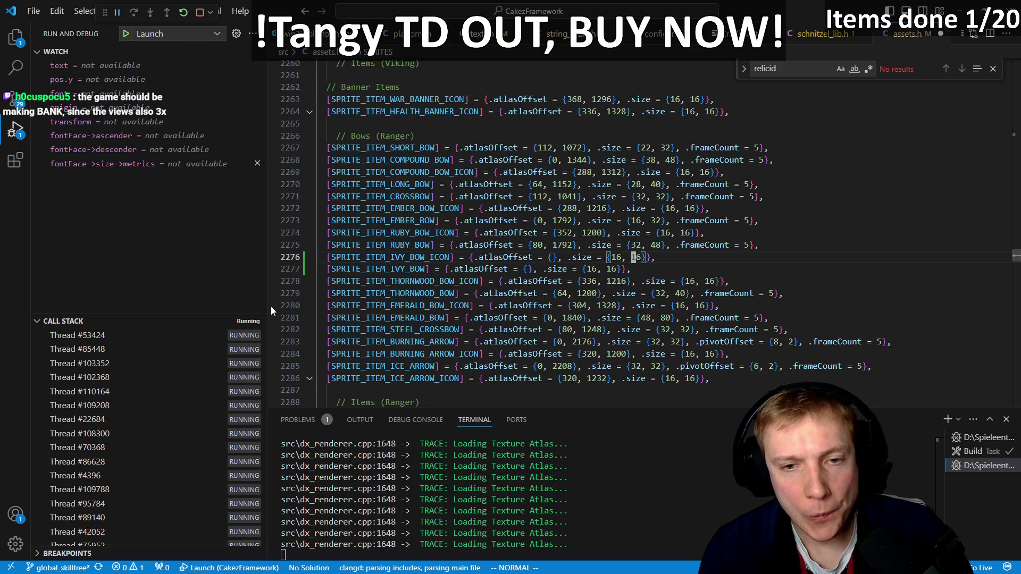
type("F{;")
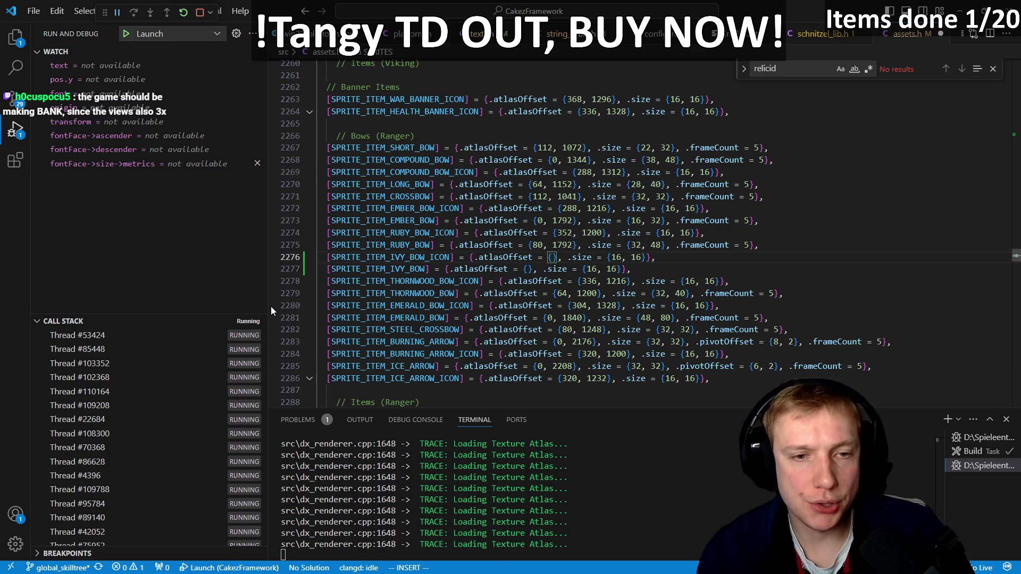
key("alt+Tab")
left_click_drag(270, 307, 352, 340)
- Enter atlas offset 160, 1920 for SPRITE_ITEM_IVY_BOW and clear its size for retyping
scroll(375, 213, "up", 5)
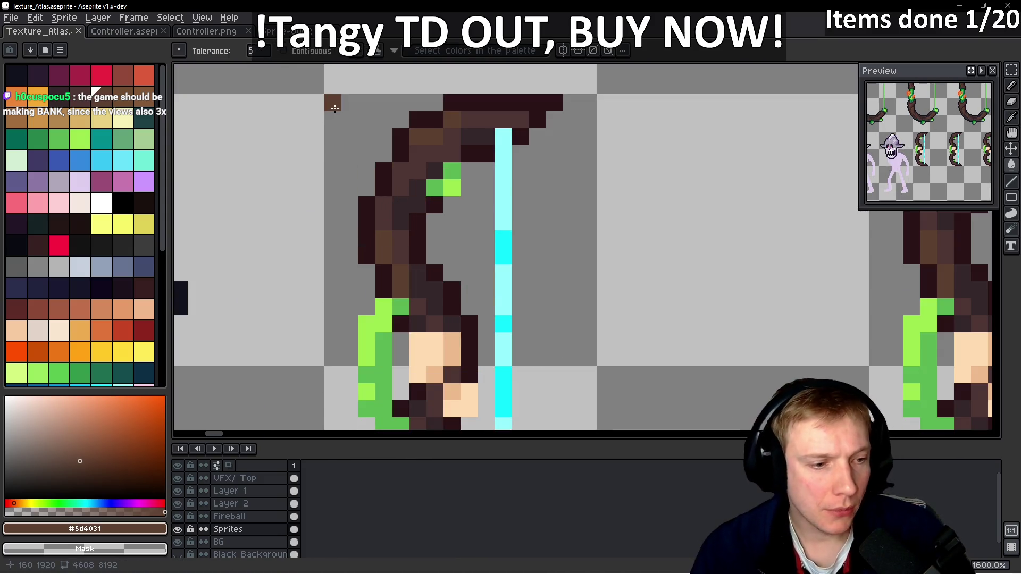
key("alt+Tab")
type("j")
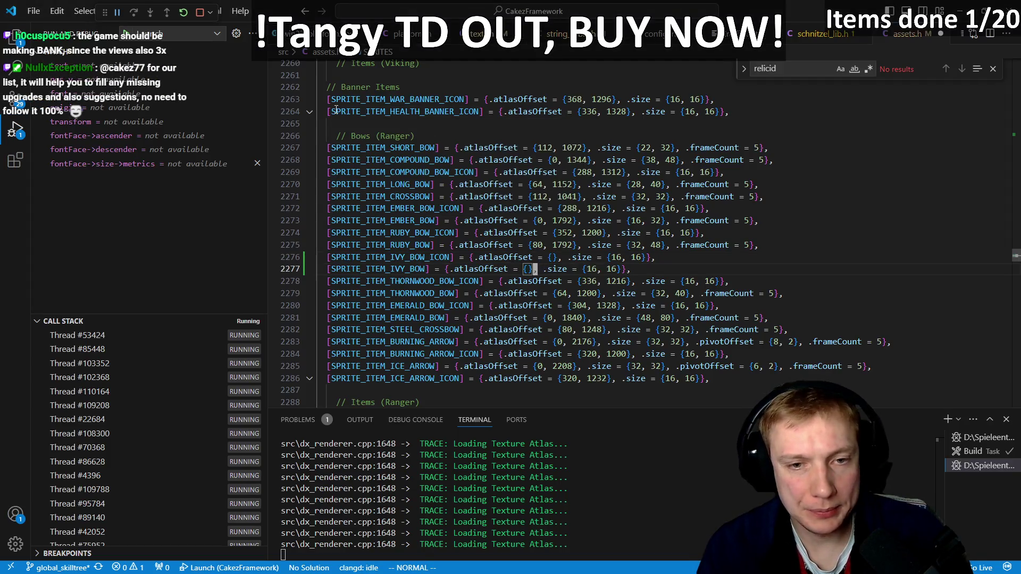
type("160, 1920")
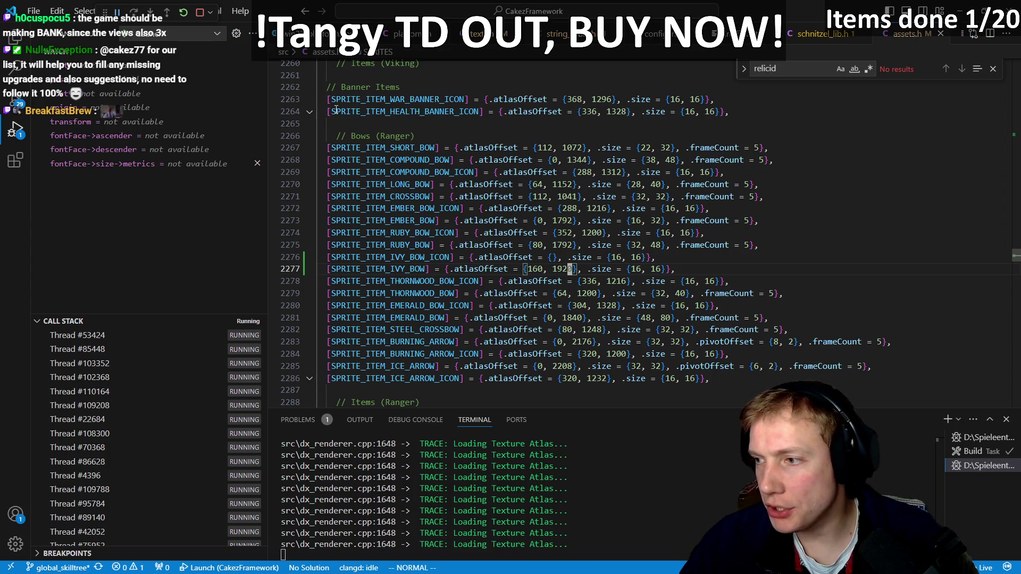
key("h")
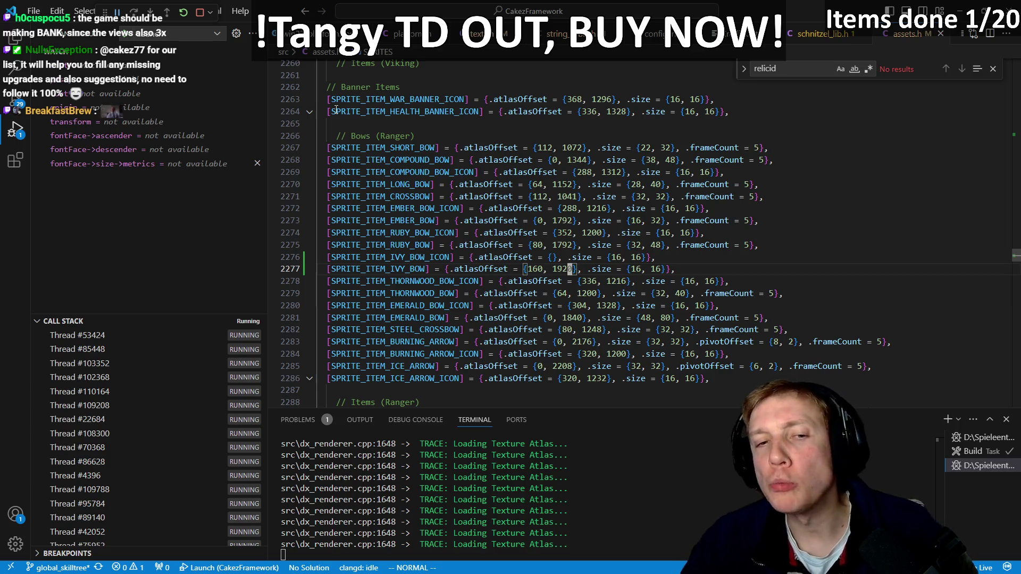
key("h")
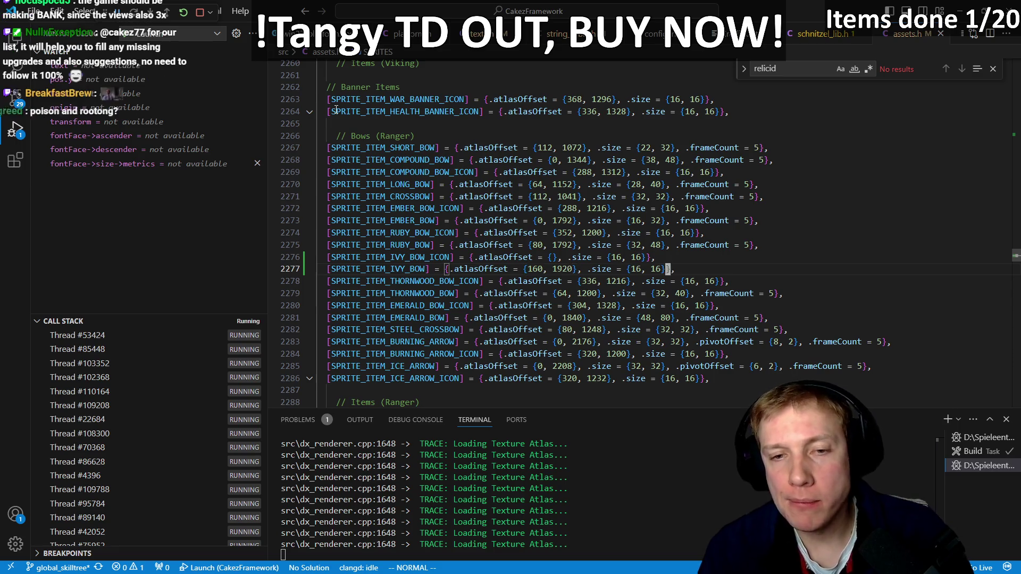
key("f")
key("braceright")
key("c")
key("i")
key("braceleft")
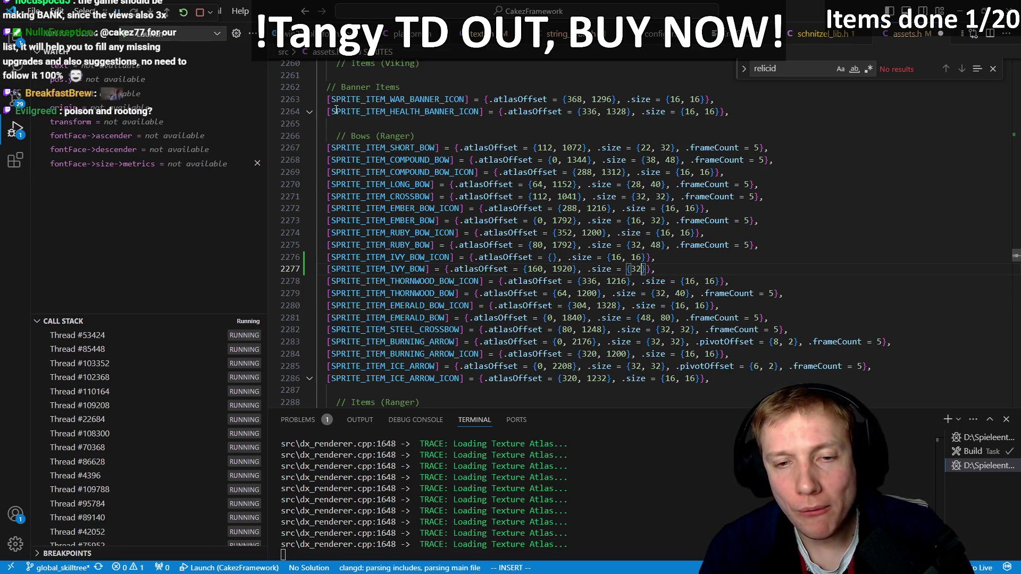
type(",")
- Check the bow sprite's size in the atlas, then move to IVY_BOW_ICON's empty atlas offset
key("alt+Tab")
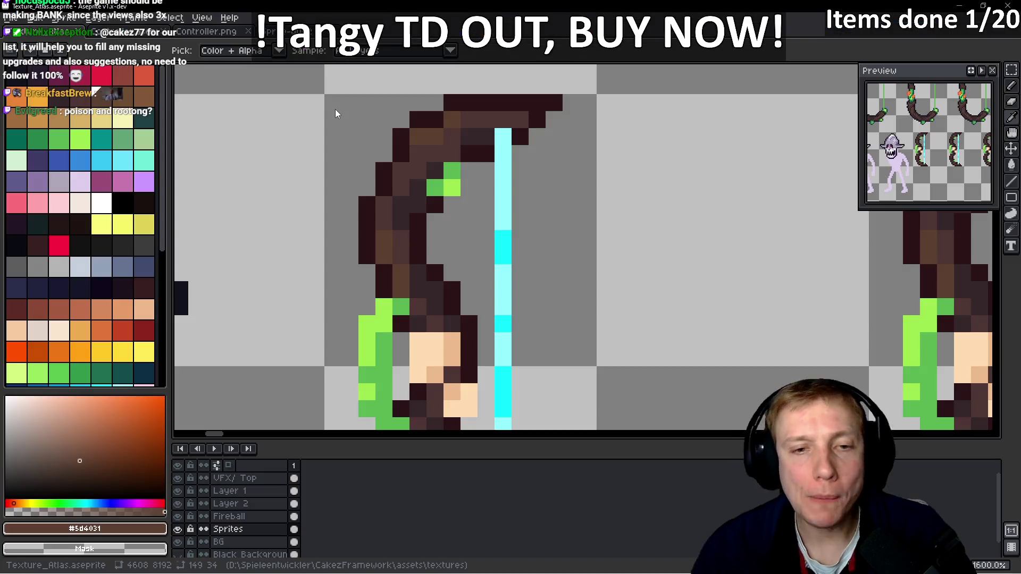
scroll(379, 164, "down", 2)
scroll(379, 165, "up", 2)
key("alt+Tab")
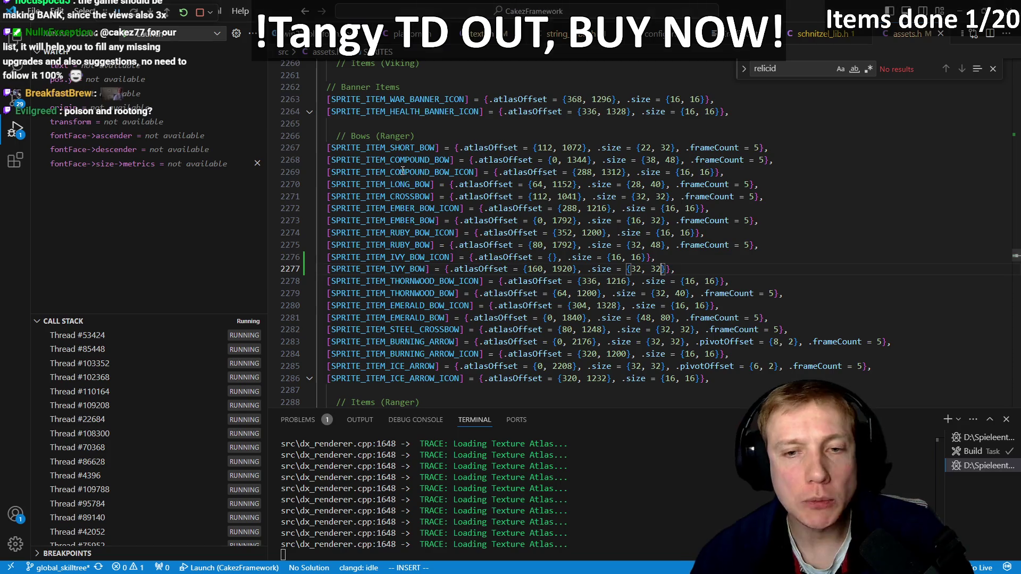
key("j")
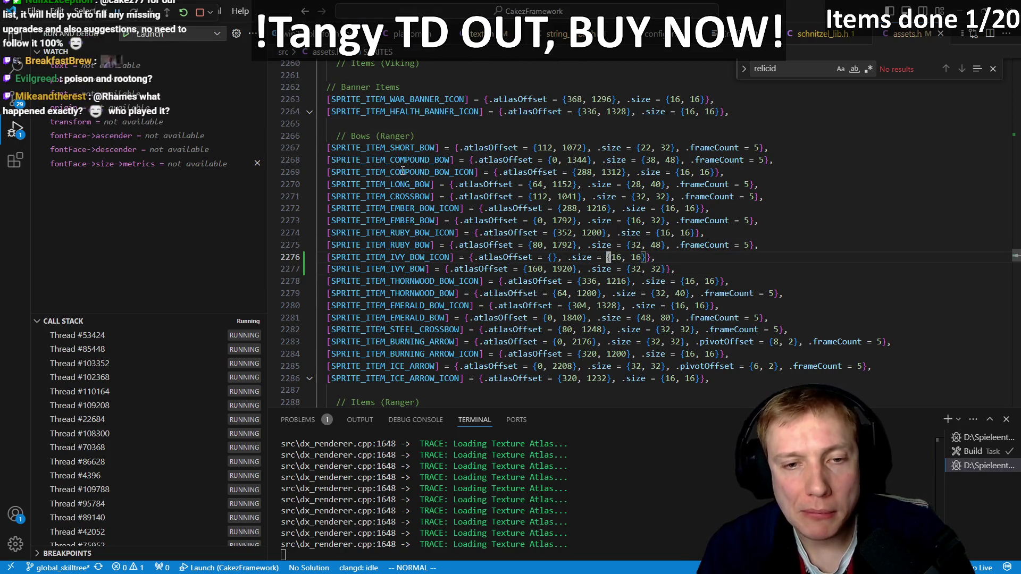
key("b")
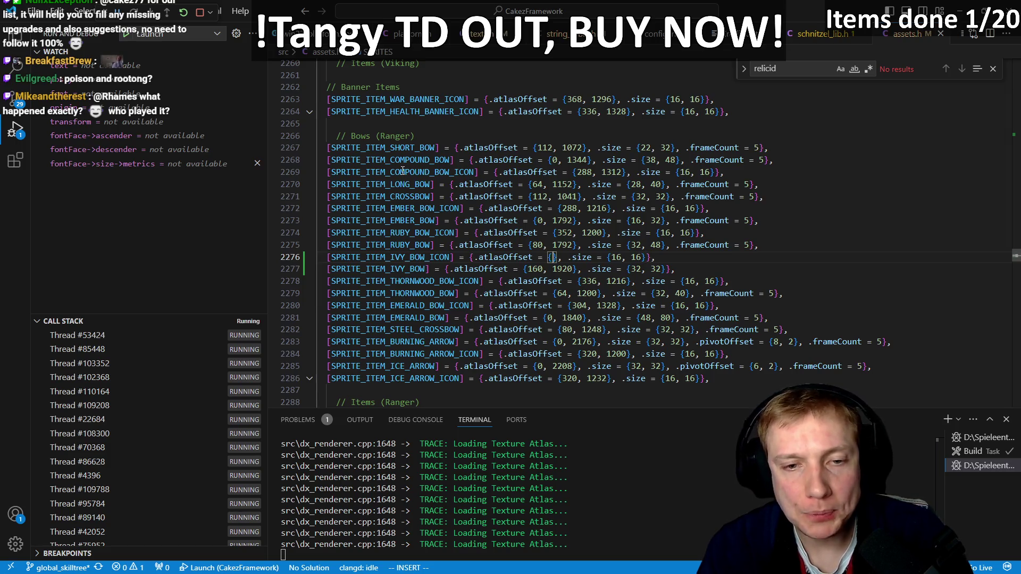
key("alt+Tab")
scroll(440, 205, "down", 4)
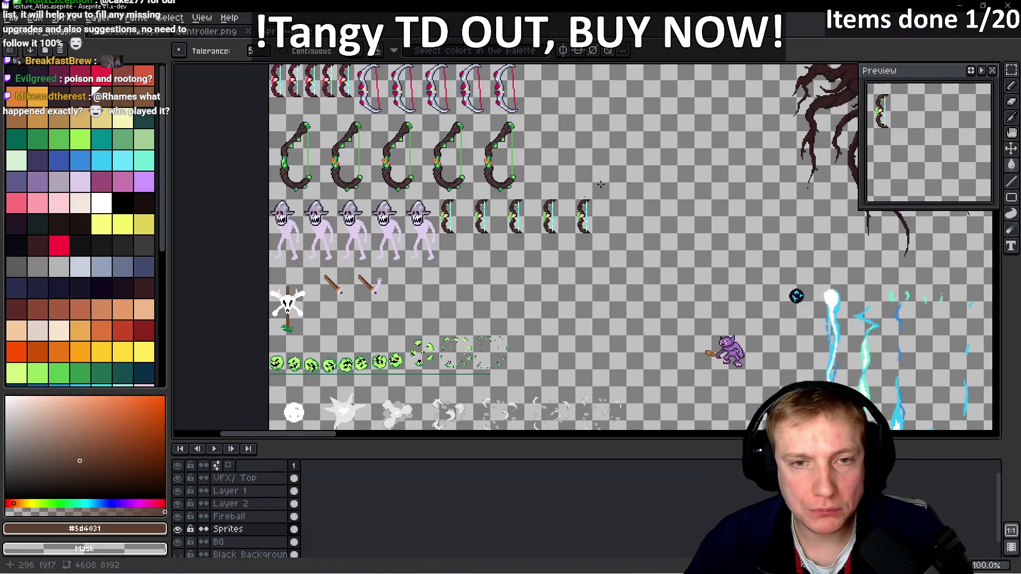
- Find the red bow icon in the atlas and select its tile with the Rectangular Marquee
scroll(584, 197, "up", 5)
scroll(442, 229, "up", 3)
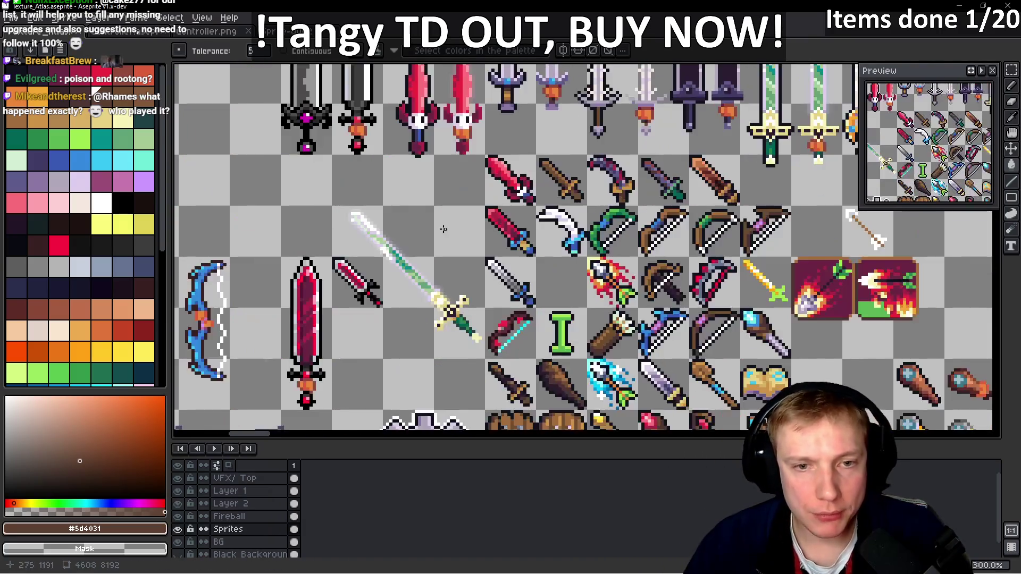
left_click_drag(544, 291, 405, 190)
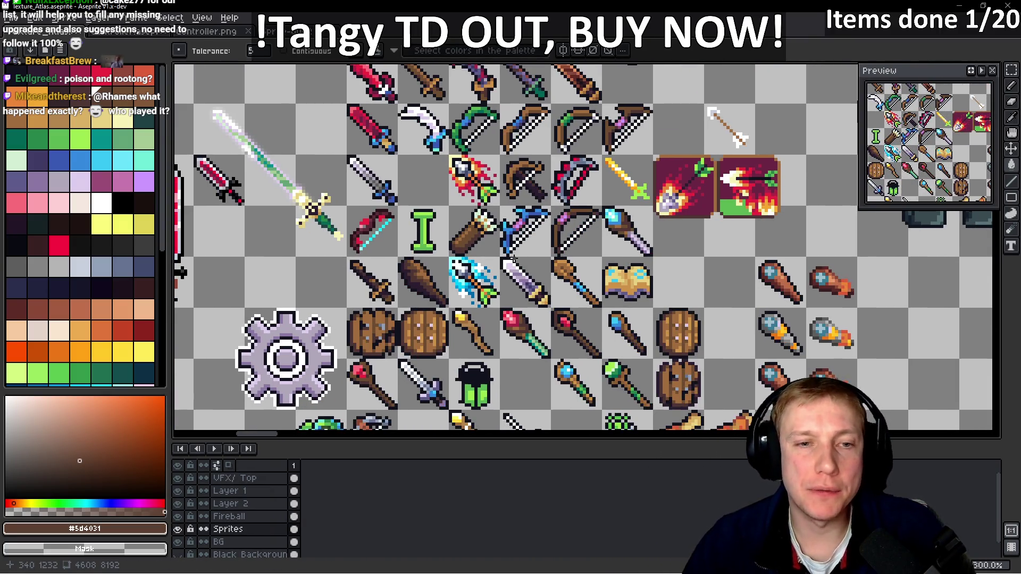
left_click_drag(534, 304, 516, 248)
left_click_drag(459, 262, 474, 301)
scroll(482, 264, "up", 3)
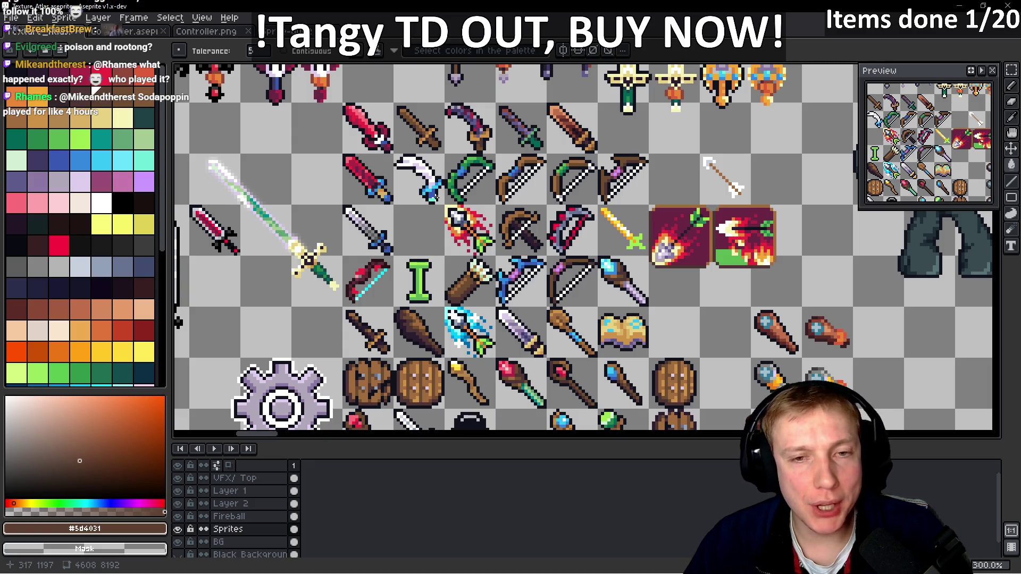
scroll(477, 272, "down", 1)
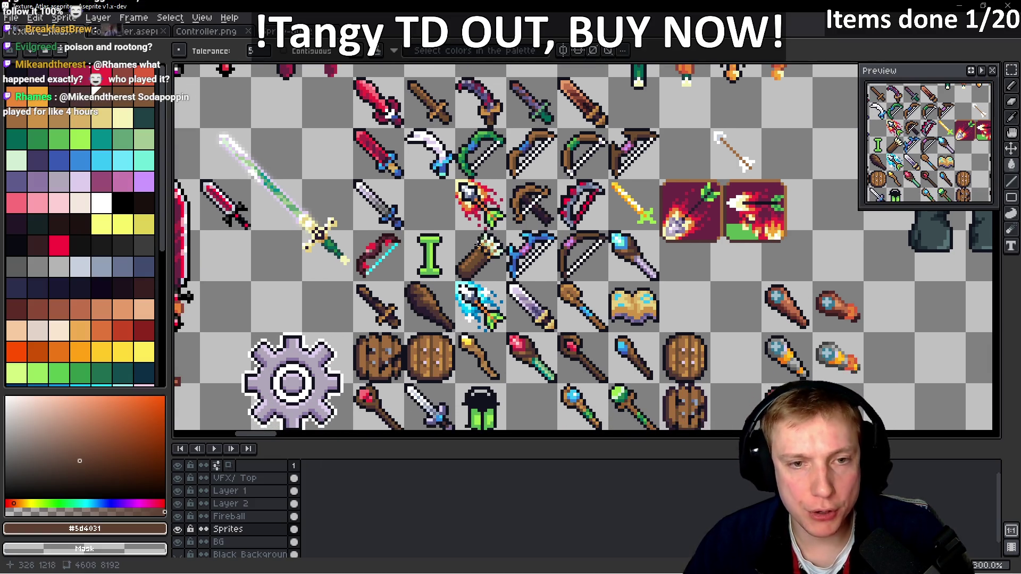
scroll(467, 250, "up", 2)
key("m")
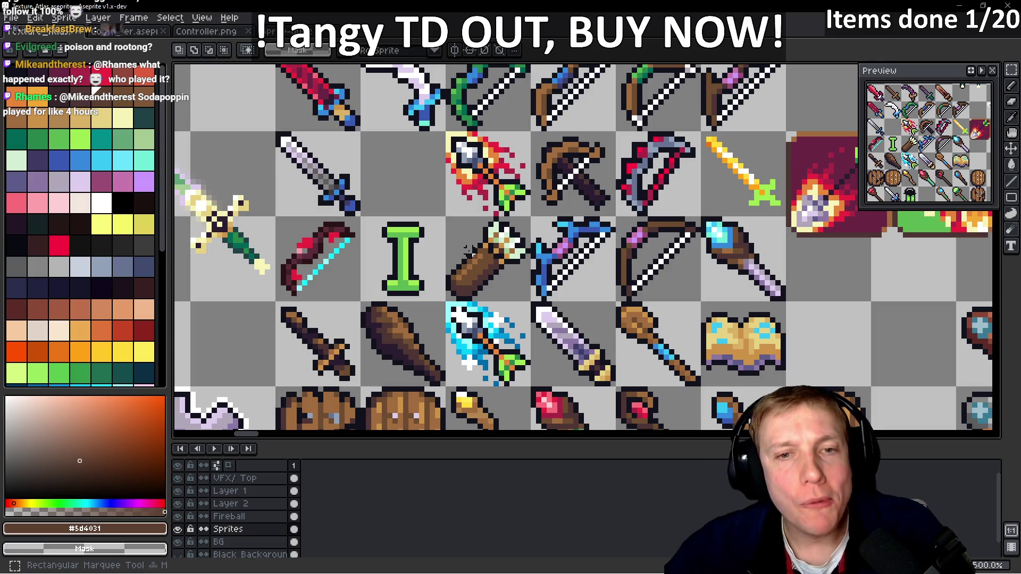
scroll(507, 248, "down", 5)
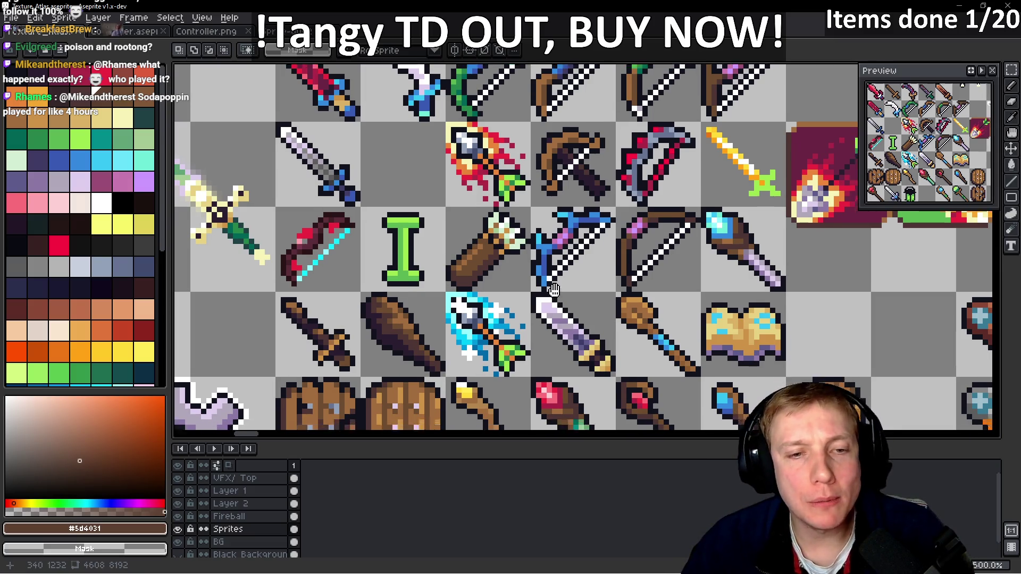
scroll(502, 124, "down", 2)
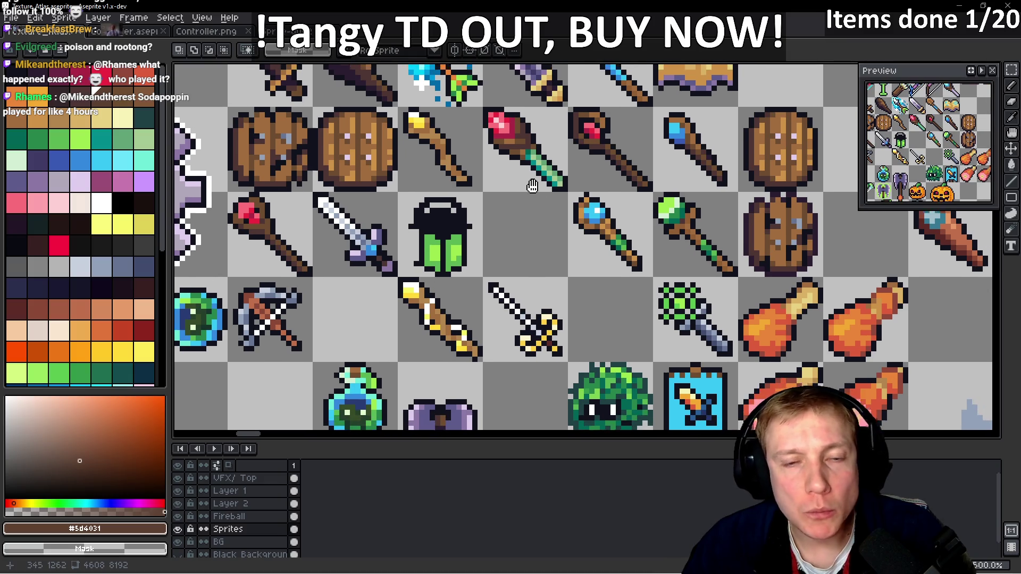
scroll(517, 114, "up", 5)
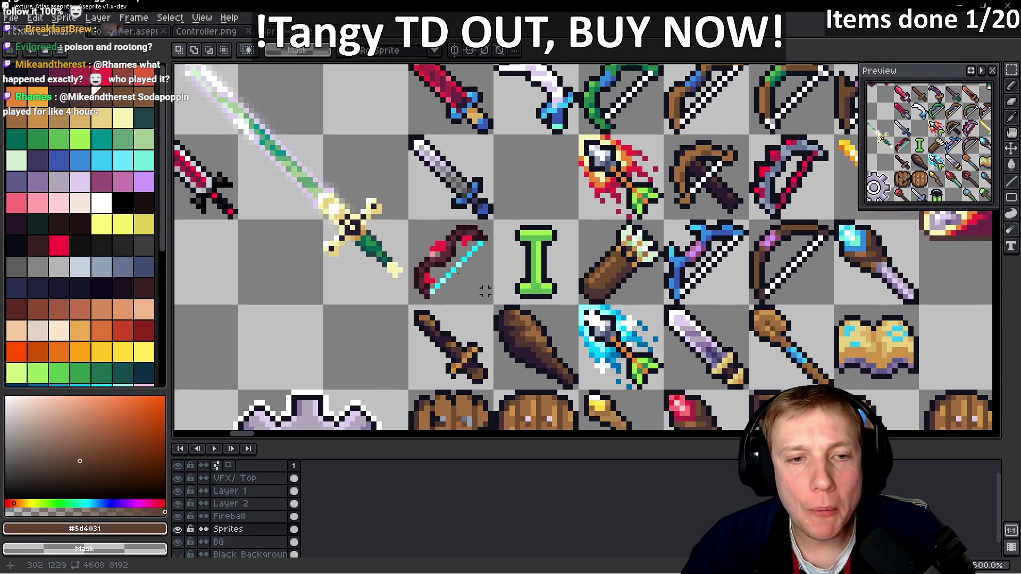
scroll(396, 209, "up", 4)
mouse_move(410, 207)
left_mouse_down()
mouse_move(597, 408)
mouse_move(609, 408)
left_mouse_up()
- Paste the red bow icon copy just below the green ivy bow frames
scroll(620, 297, "down", 2)
scroll(620, 298, "down", 7)
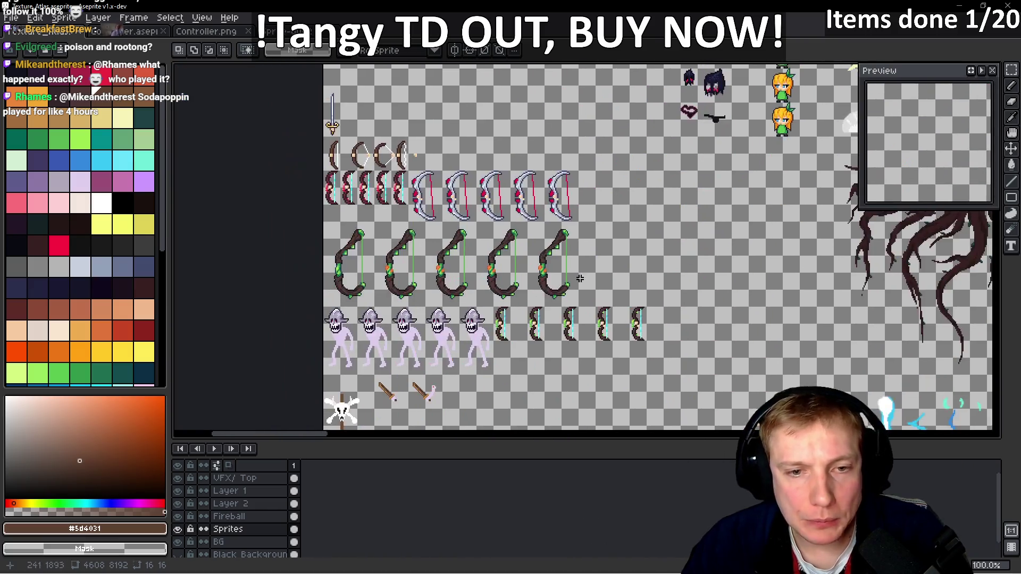
scroll(580, 279, "up", 3)
left_click_drag(591, 330, 506, 209)
key("ctrl+v")
- Place the pasted bow icon and recolour its red pixels light green, then darker green
scroll(579, 318, "up", 4)
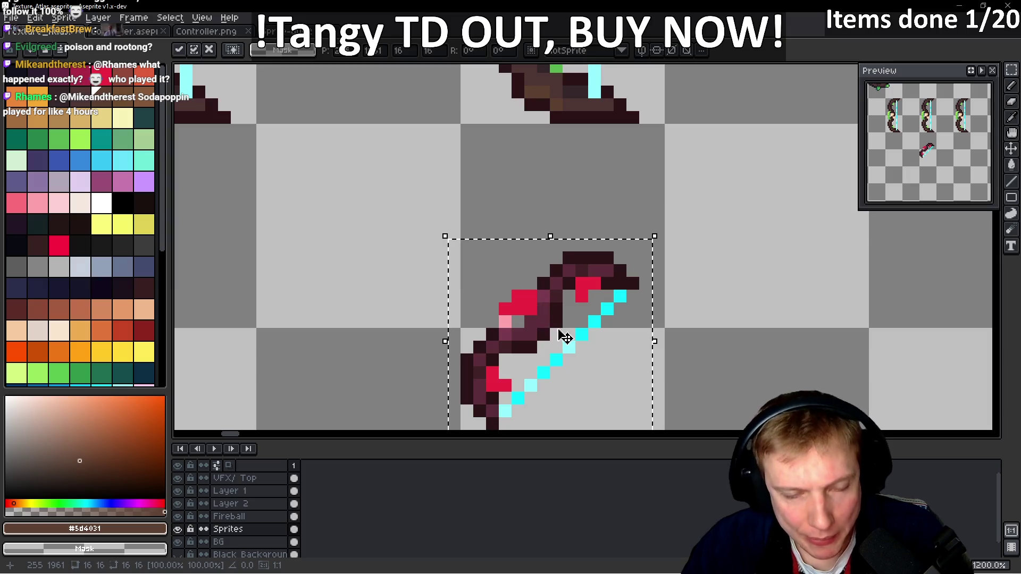
key("Return")
left_click(527, 210, "alt")
left_click(571, 348)
key("ctrl+z")
left_click(525, 256)
scroll(505, 266, "up", 3)
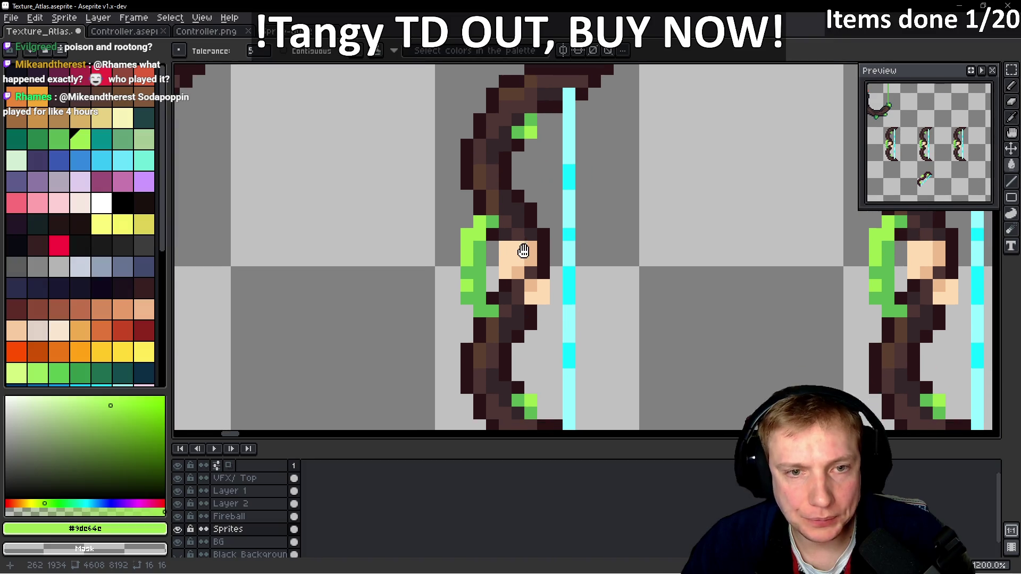
left_click(486, 248, "alt")
scroll(479, 261, "down", 2)
left_click(539, 287)
key("ctrl+z")
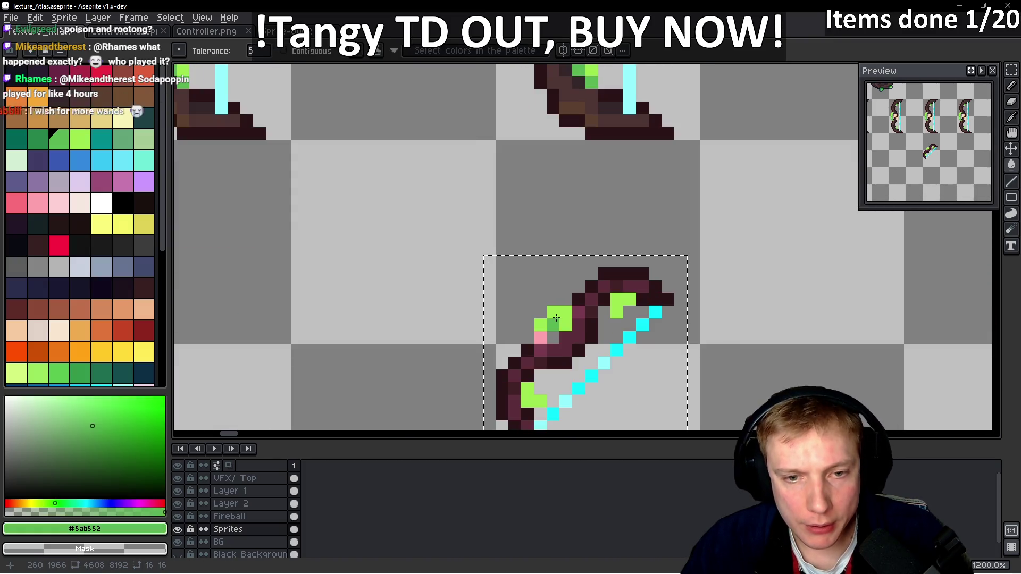
left_click(556, 314)
- Add light-green leaf pixels to the bow icon, sampled from the ivy bow sprite
scroll(510, 281, "up", 3)
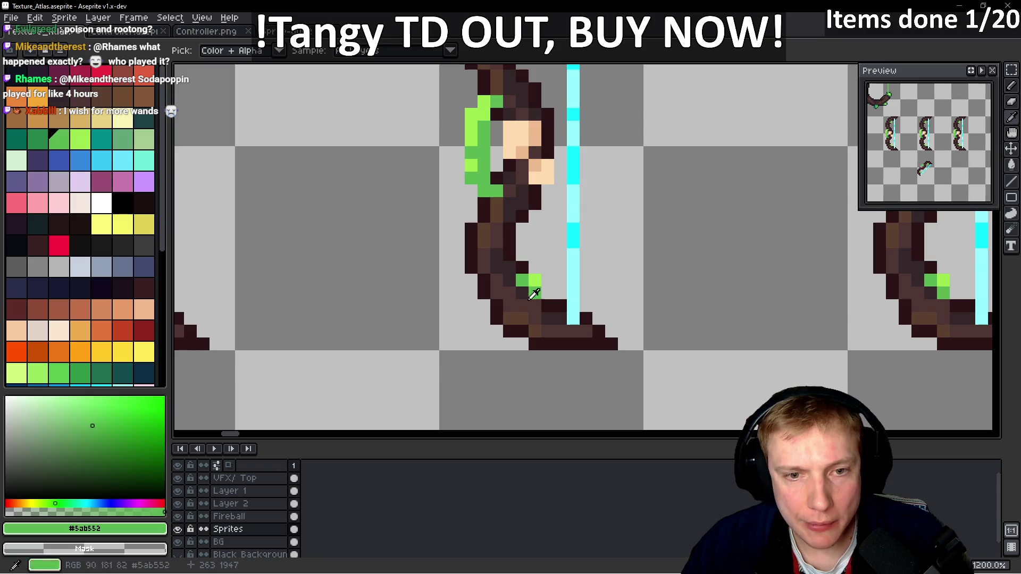
left_click(541, 276, "alt")
scroll(540, 276, "down", 3)
scroll(462, 142, "down", 1)
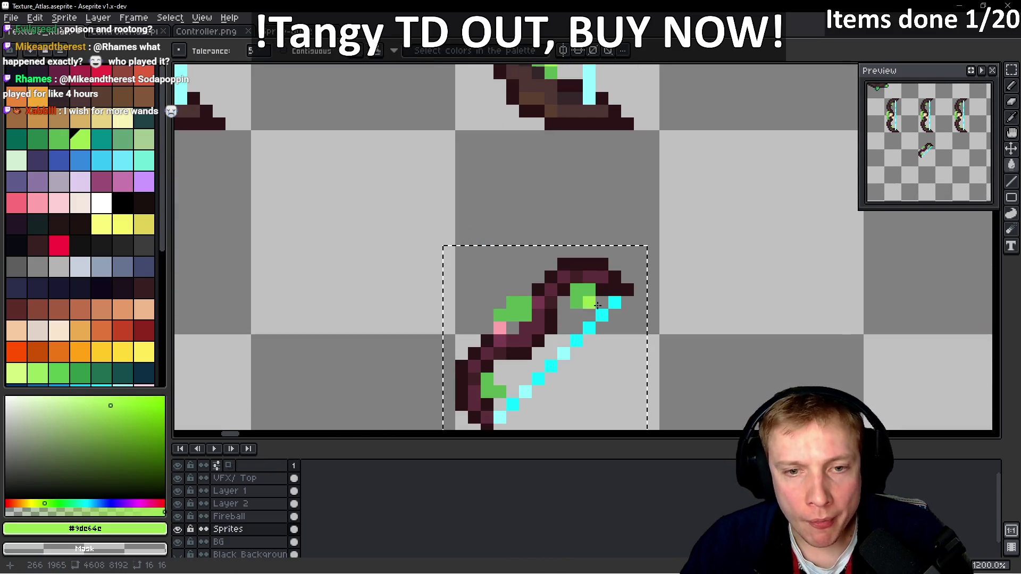
left_click(501, 314)
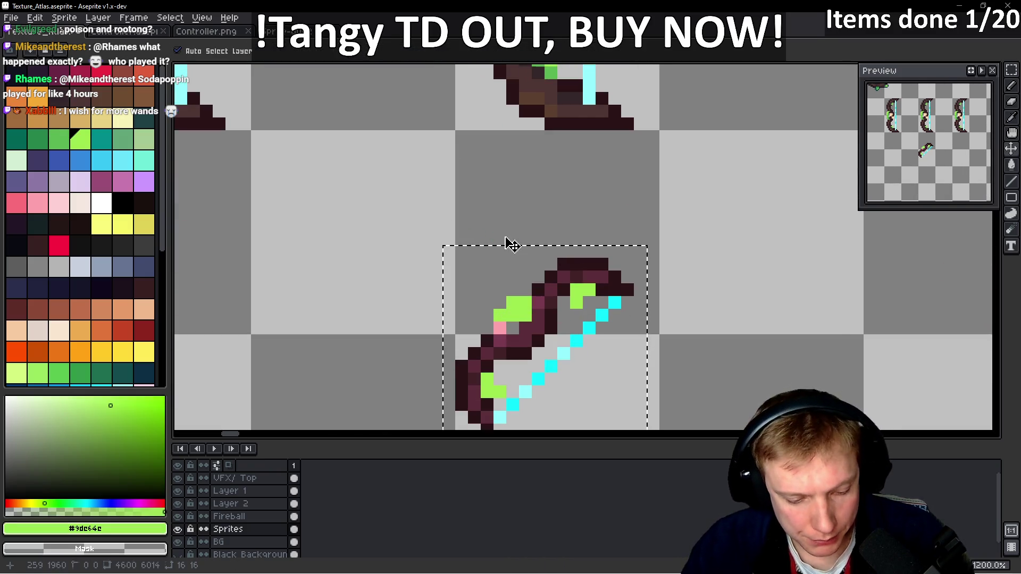
key("ctrl+z")
key("ctrl+z")
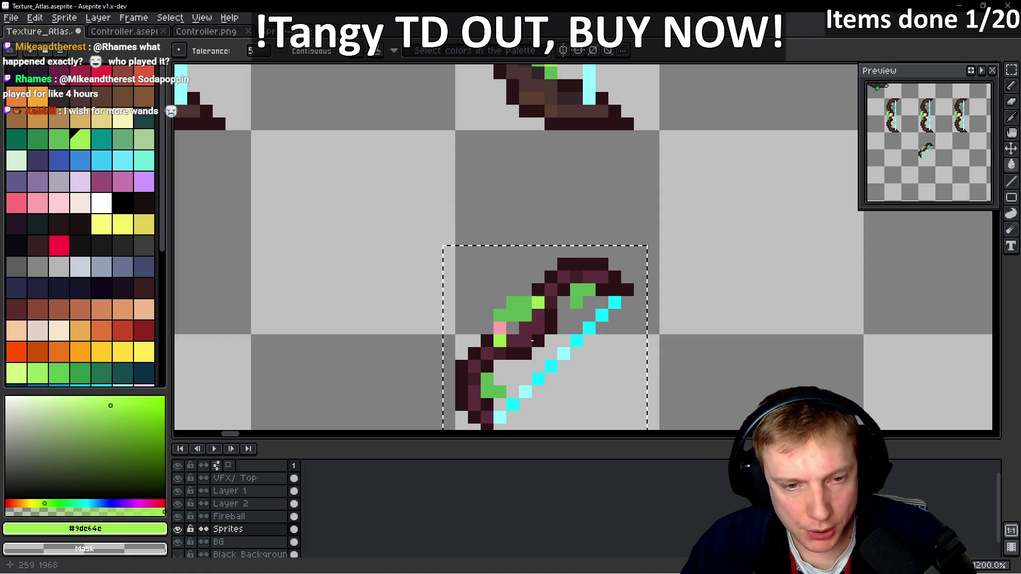
left_click(509, 332)
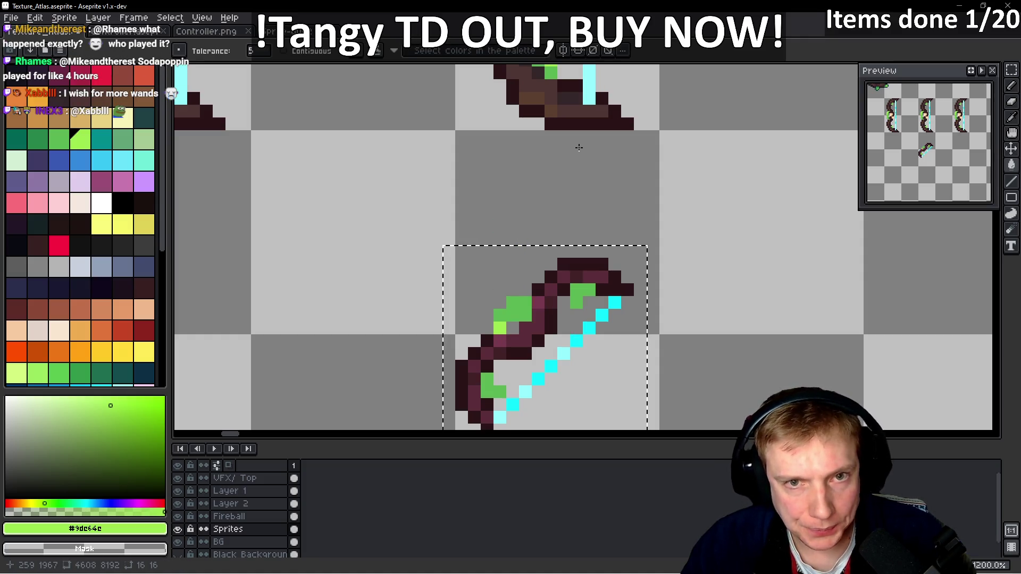
- Shade the icon's wood with dark brown, darkest outline and mid and light browns from the sprite
left_click_drag(579, 148, 574, 176)
left_click(545, 333, "alt")
left_click(545, 334)
left_click_drag(473, 168, 476, 184)
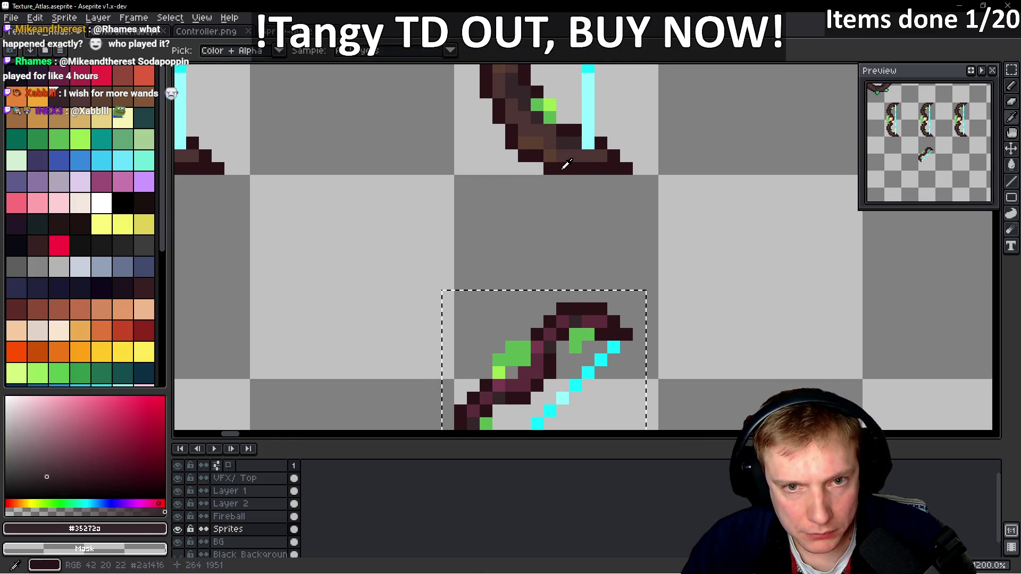
left_click(577, 318, "alt")
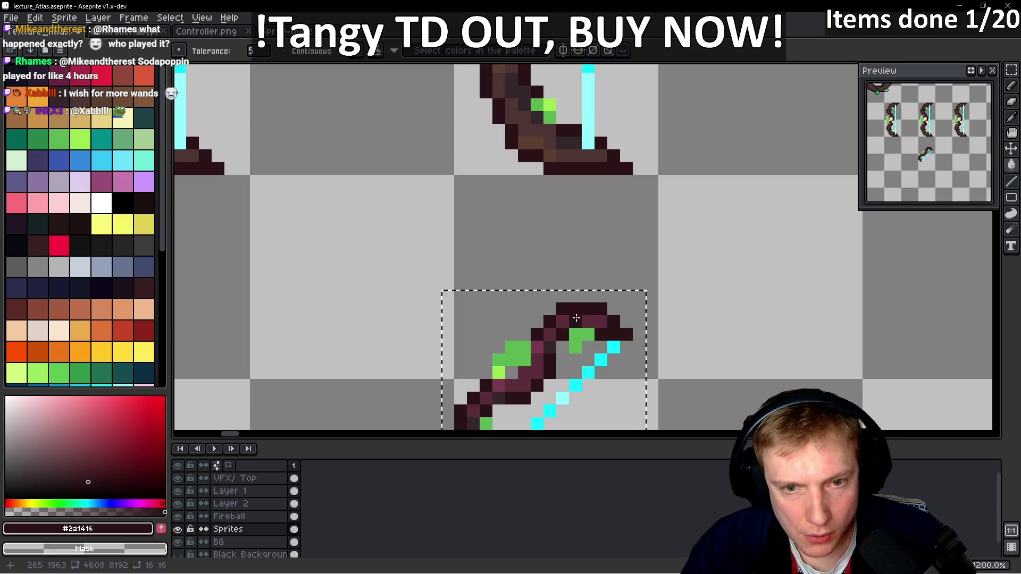
left_click(551, 129, "alt")
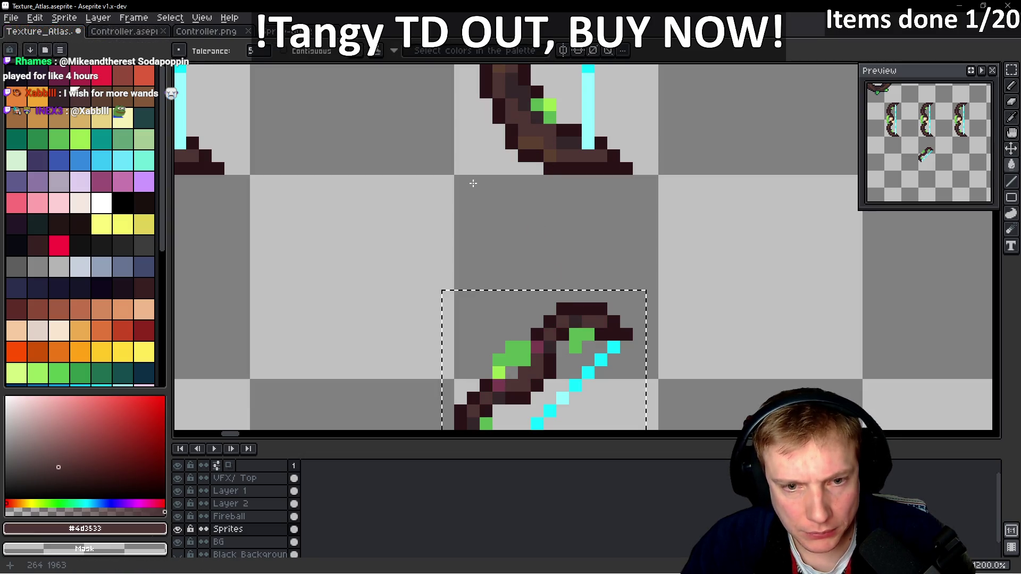
left_click_drag(474, 182, 468, 200)
left_click(530, 153, "alt")
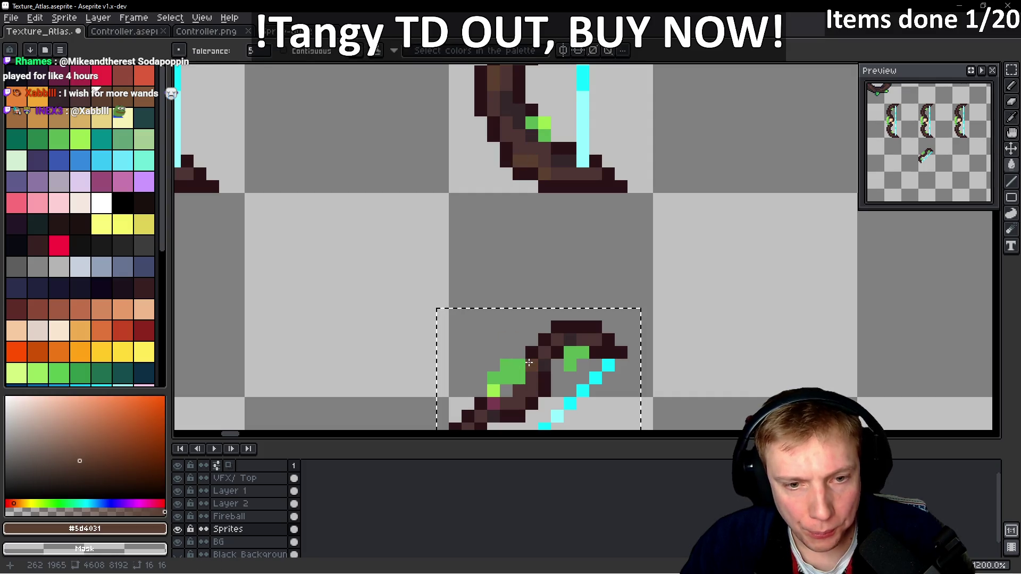
scroll(475, 266, "down", 6)
scroll(476, 266, "up", 1)
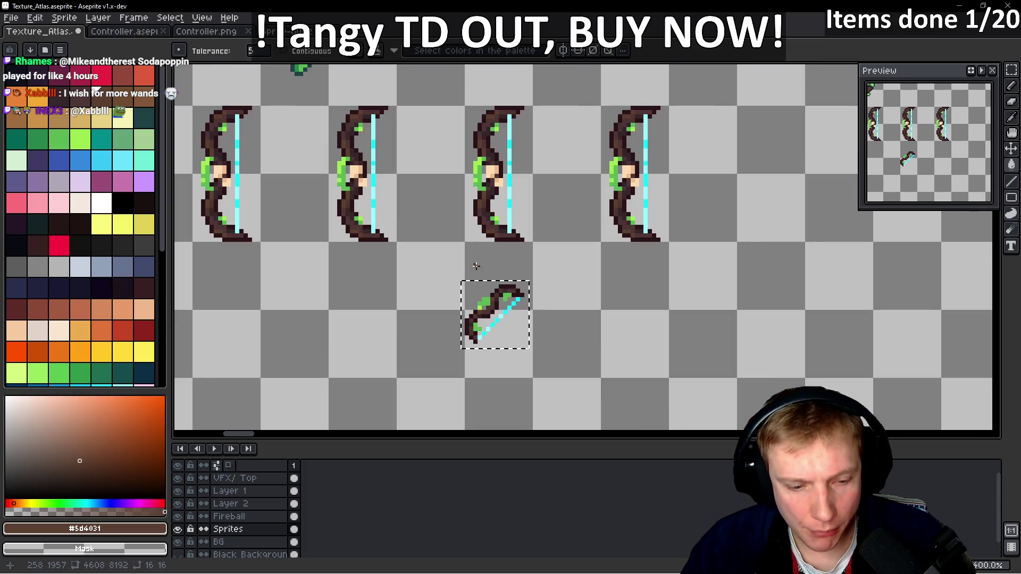
- Move the finished bow icon into the empty atlas cell beside the sword
key("Delete")
scroll(532, 208, "down", 4)
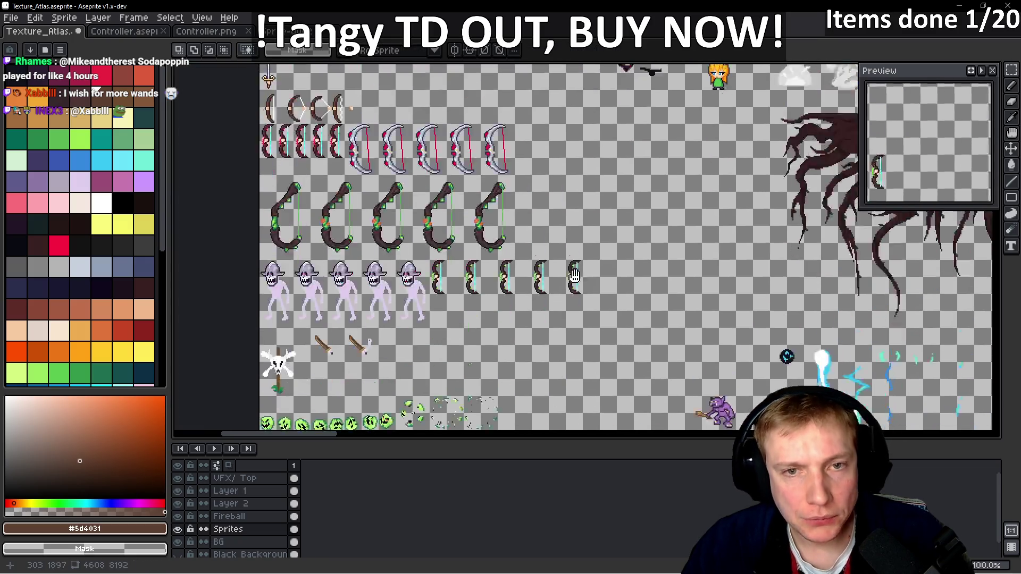
scroll(555, 262, "up", 5)
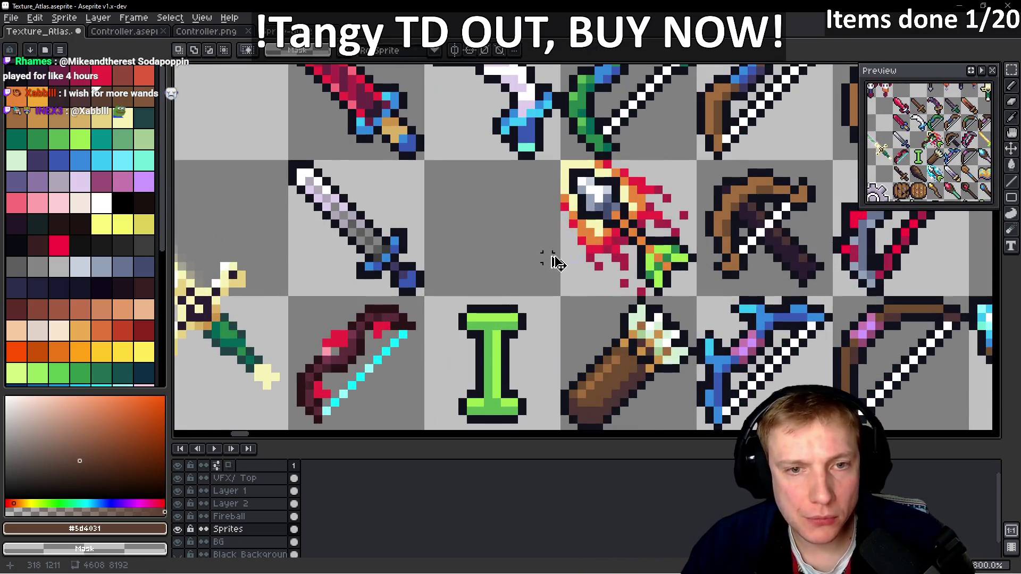
key("ctrl+v")
mouse_move(486, 232)
left_mouse_down()
mouse_move(441, 229)
mouse_move(468, 235)
left_mouse_up()
- Save the atlas and export it as Texture_Atlas.png
key("ctrl+s")
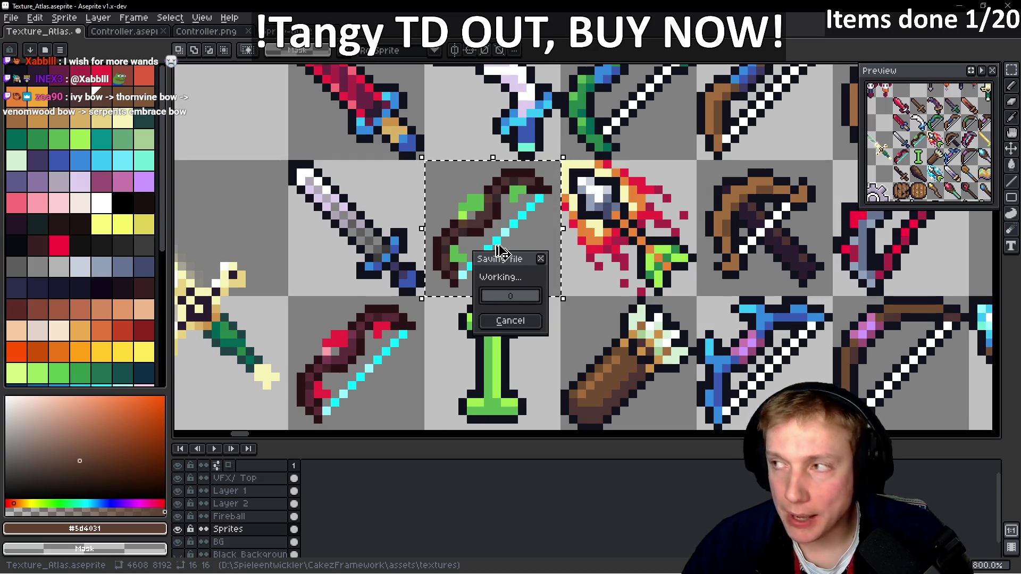
key("ctrl+e")
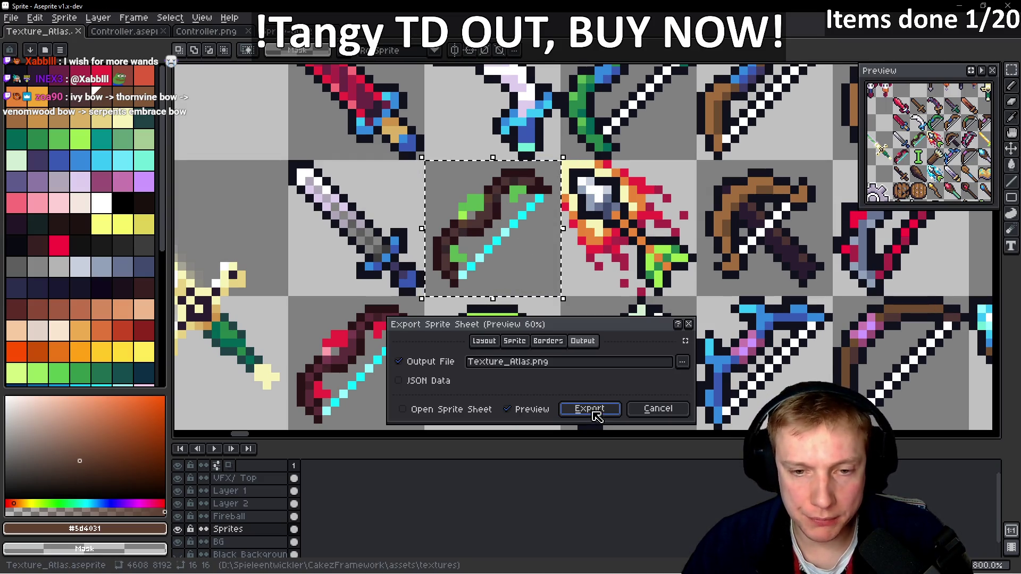
left_click(588, 412)
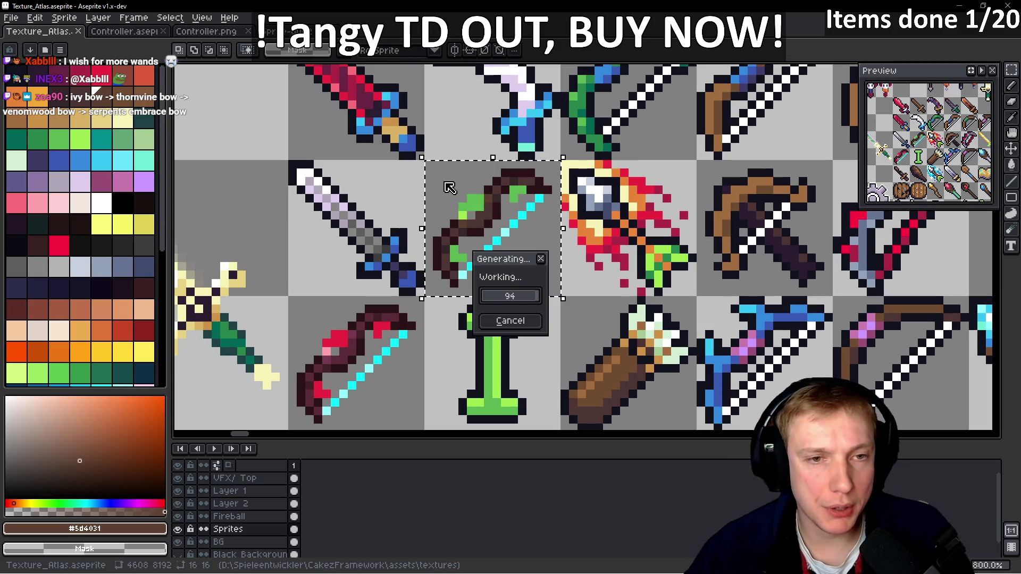
scroll(449, 188, "up", 5)
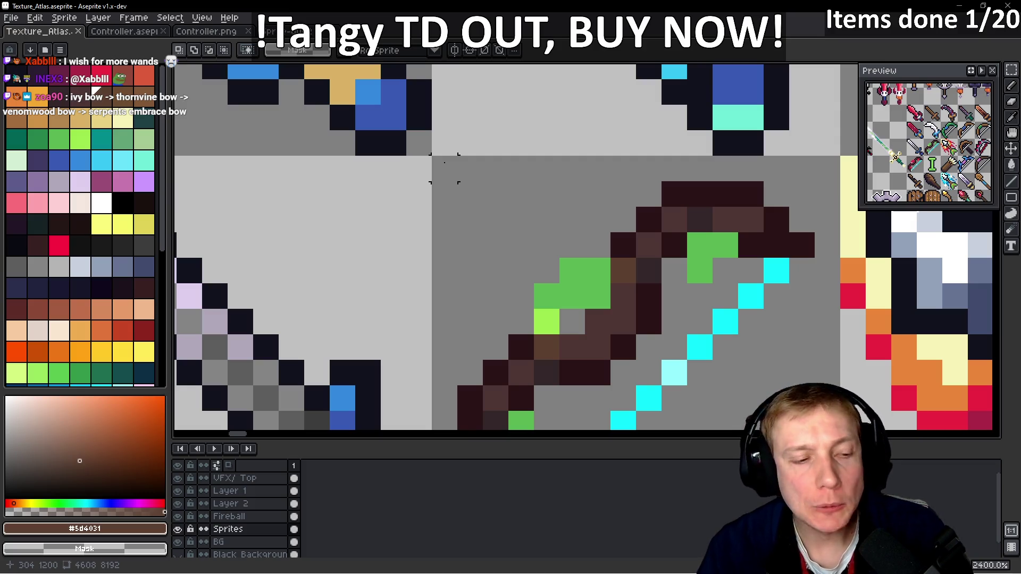
- Set SPRITE_ITEM_IVY_BOW_ICON's atlasOffset to 304, 1200, reading the coordinates from the atlas
key("i")
key("alt+Tab")
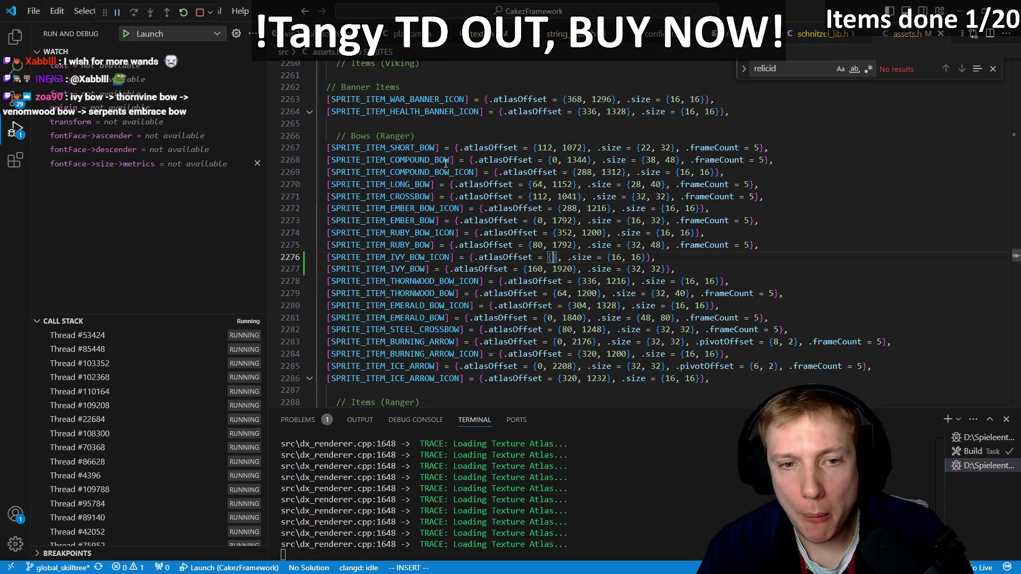
type("304,")
key("alt+Tab")
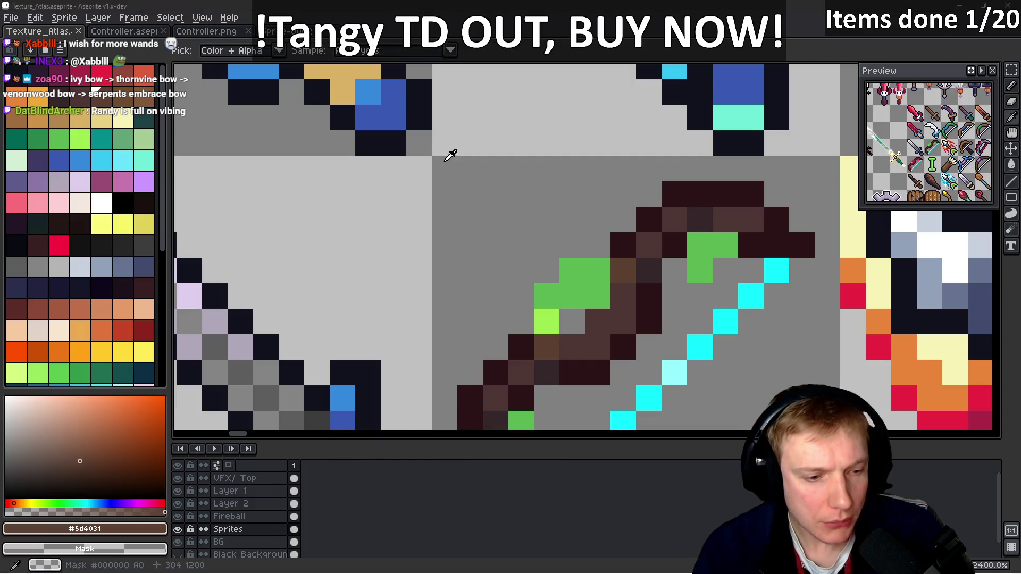
key("alt+Tab")
type("12000gd")
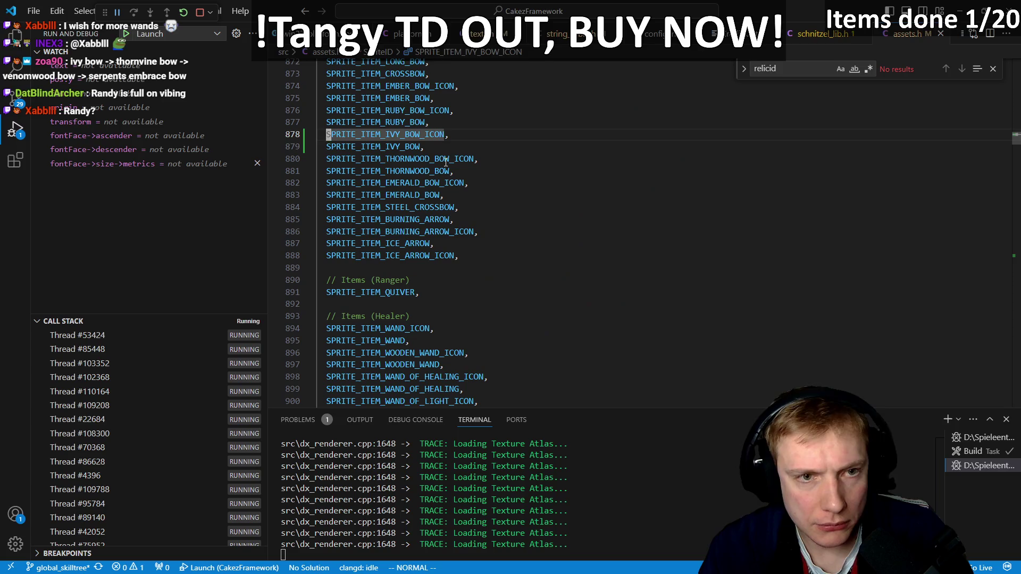
- Replace the RUBY_BOW iconID in ITEM_IVY_BOW with SPRITE_ITEM_IVY_BOW_ICON
key("ctrl+Tab")
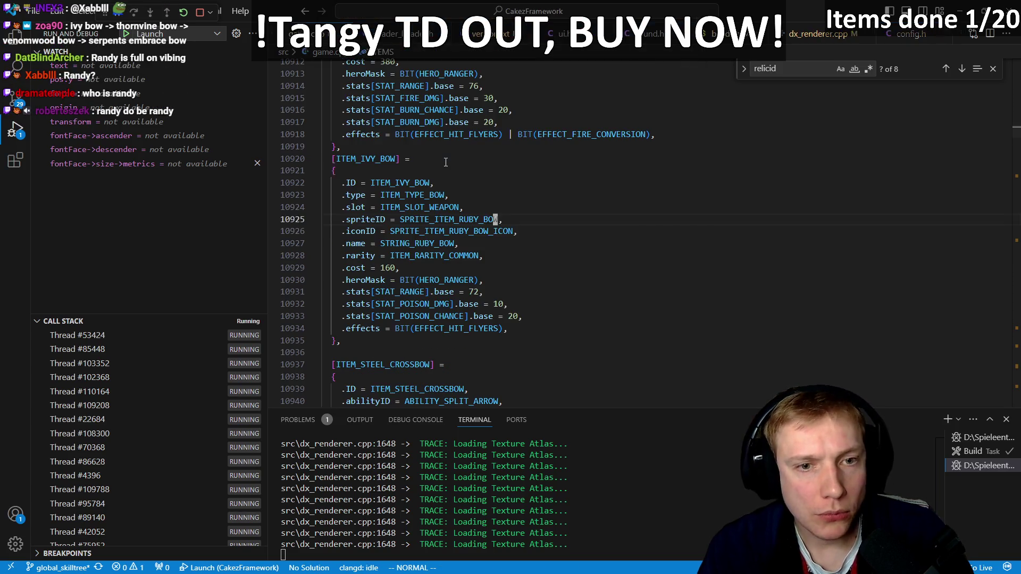
key("p")
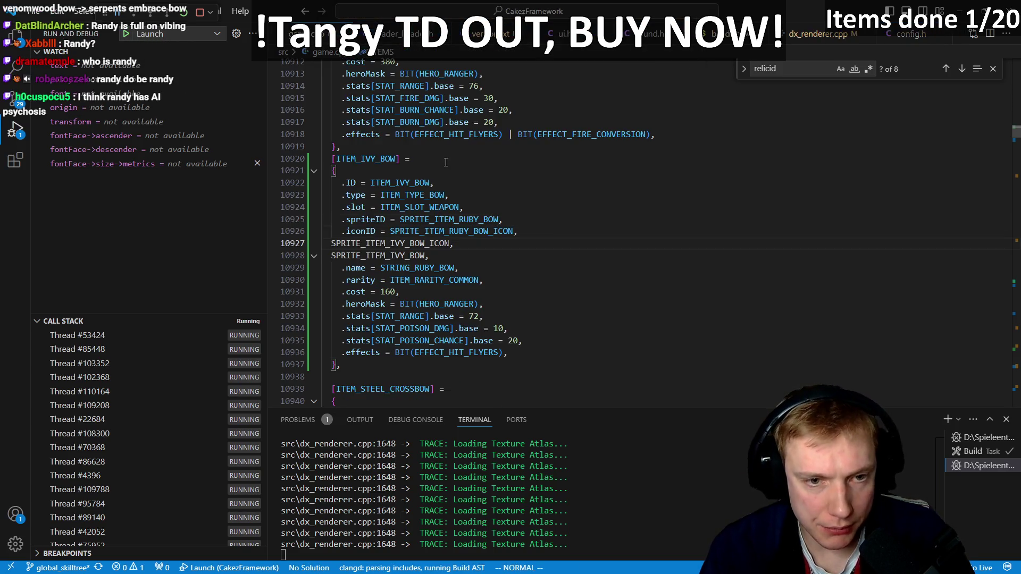
key("d")
key("d")
key("k")
key("P")
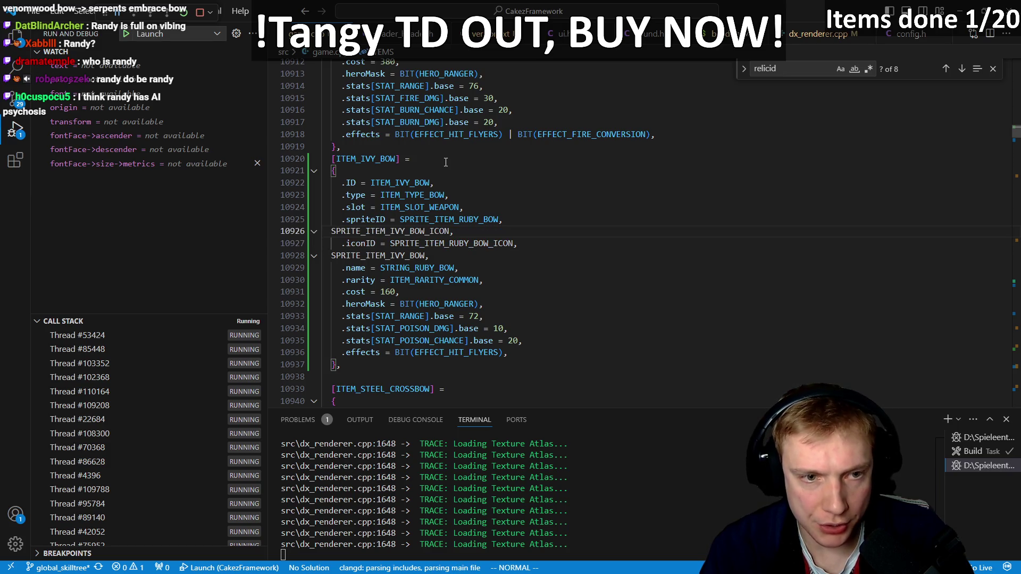
key("d")
key("w")
key("j")
key("$")
key("b")
key("v")
key("i")
key("w")
key("p")
key("j")
- Set ITEM_IVY_BOW's spriteID to SPRITE_ITEM_IVY_BOW and remove the stray commas
key("d")
key("b")
key("k")
key("k")
key("k")
key("Escape")
key("v")
key("i")
key("w")
key("p")
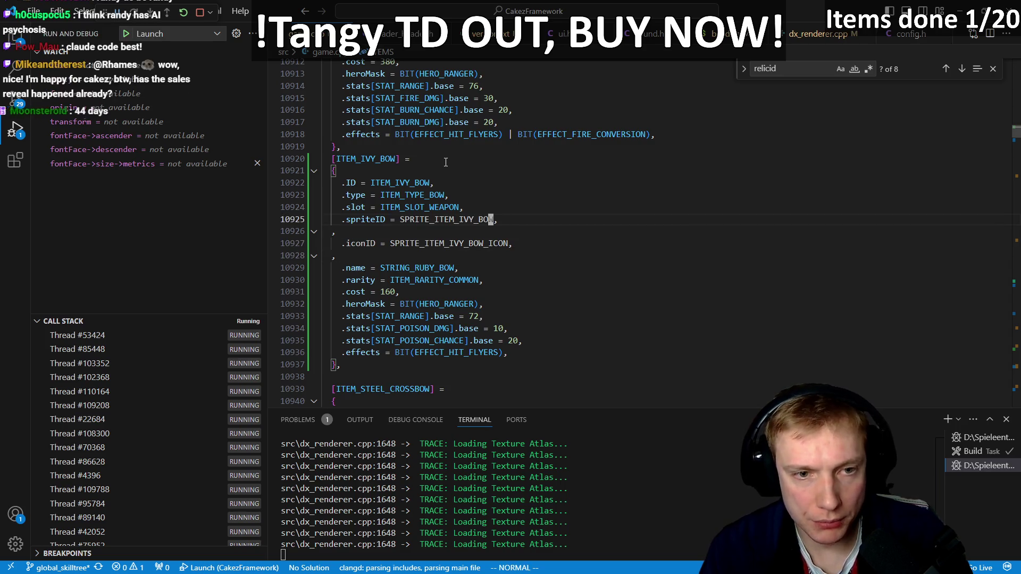
key("j")
key("d")
key("d")
key("j")
key("d")
key("d")
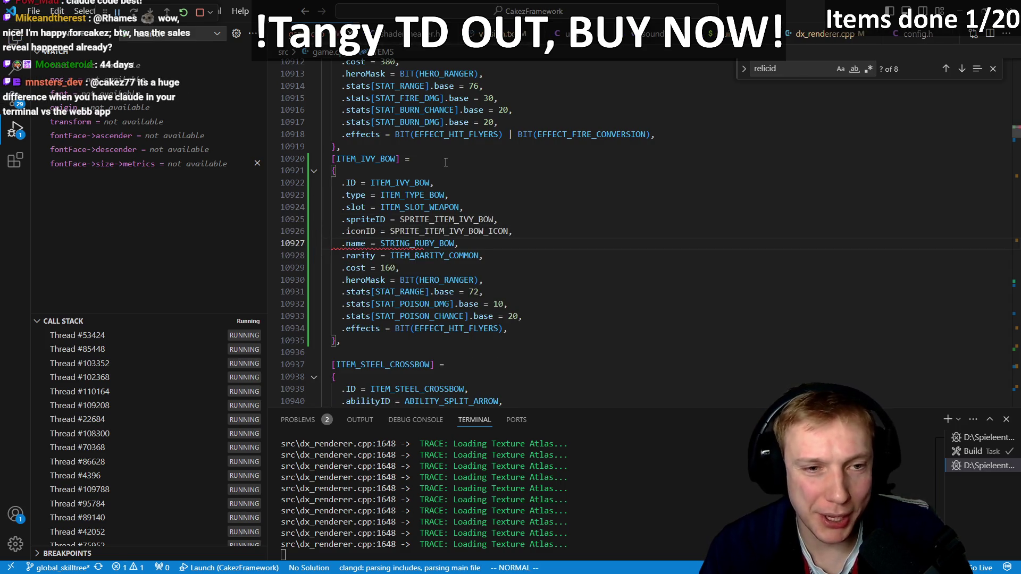
- Check the updated ITEM_IVY_BOW entry and build the game
key("k")
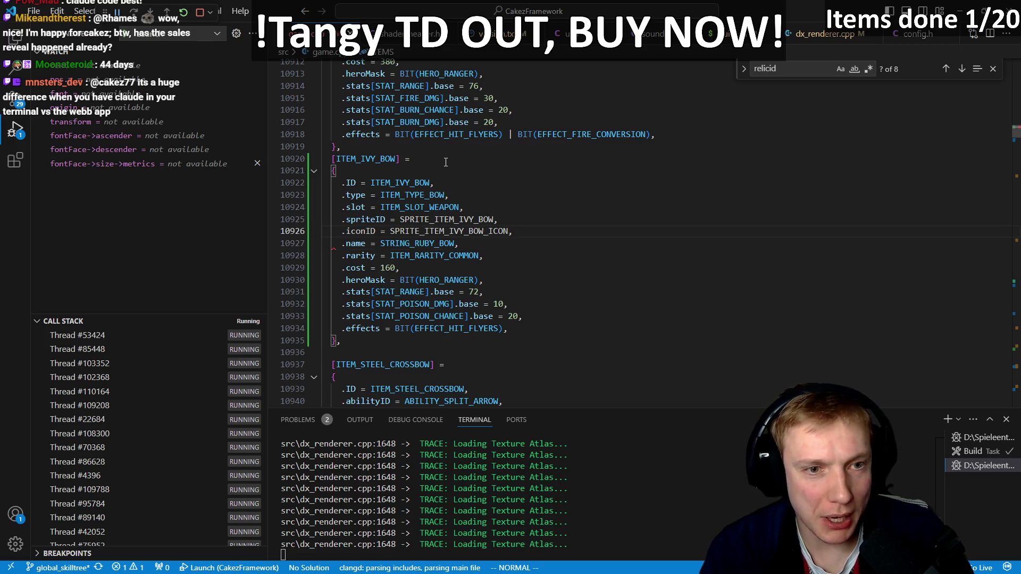
key("j")
key("k")
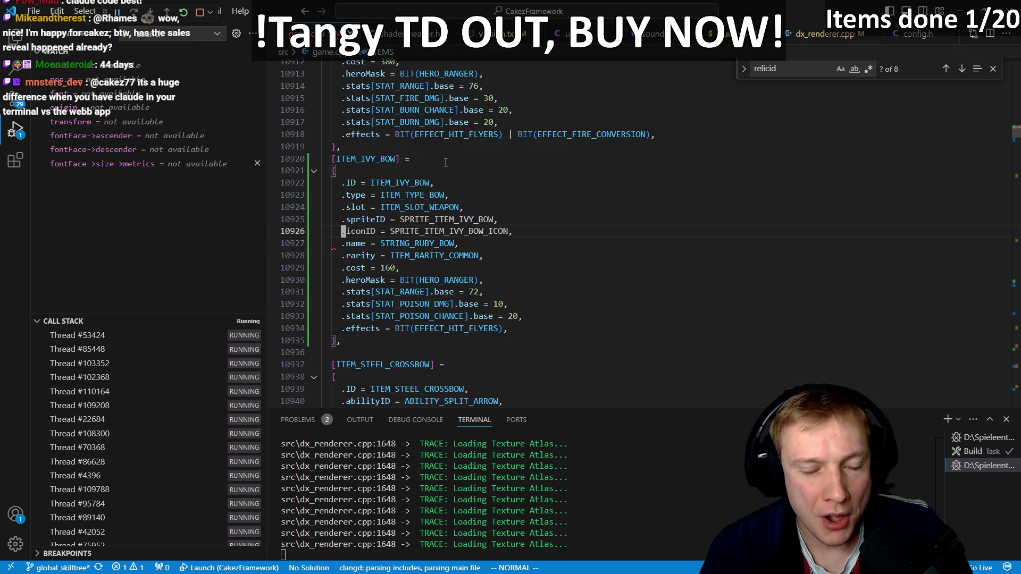
key("j")
key("k")
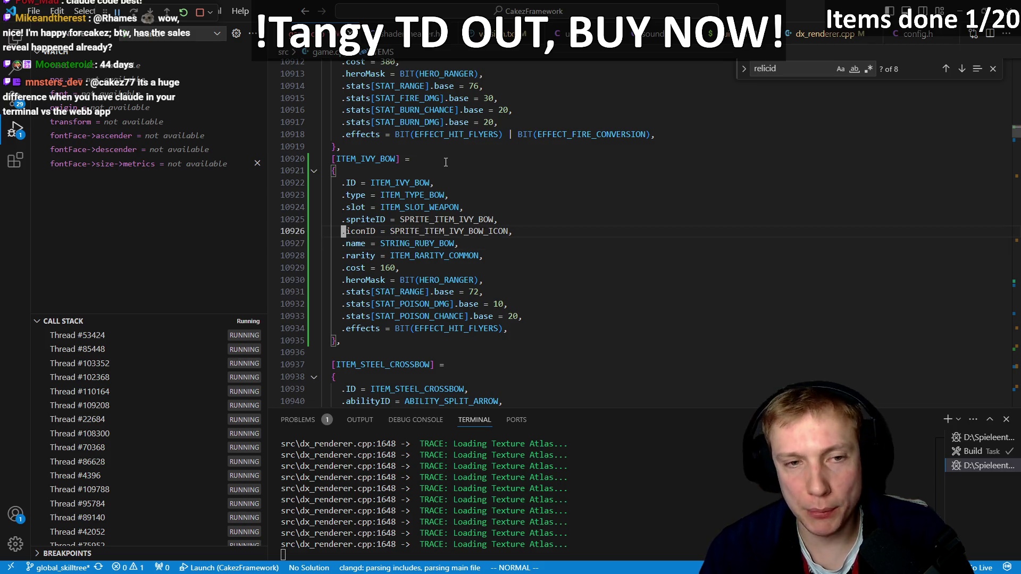
key("j")
key("k")
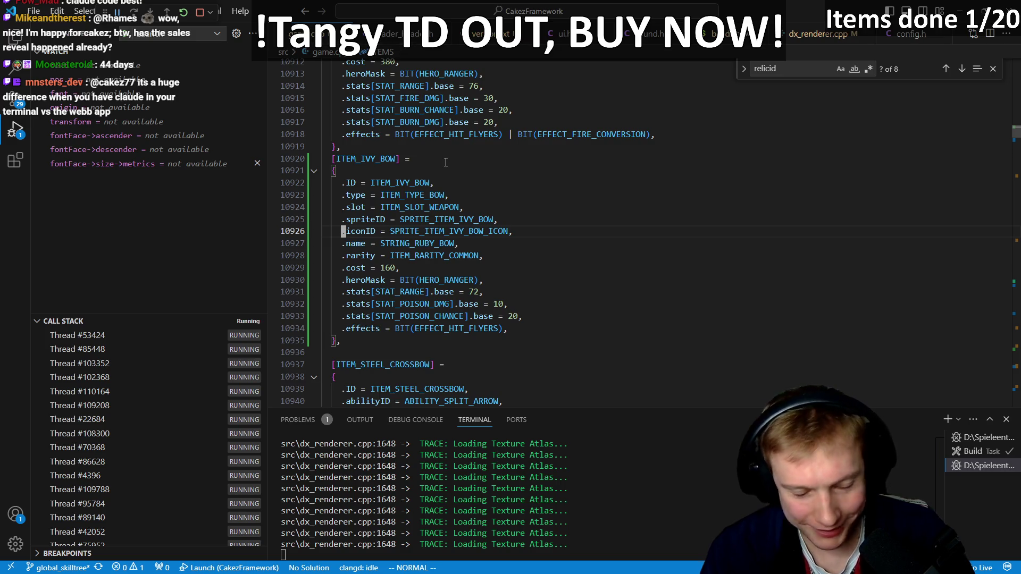
key("ctrl+shift+b")
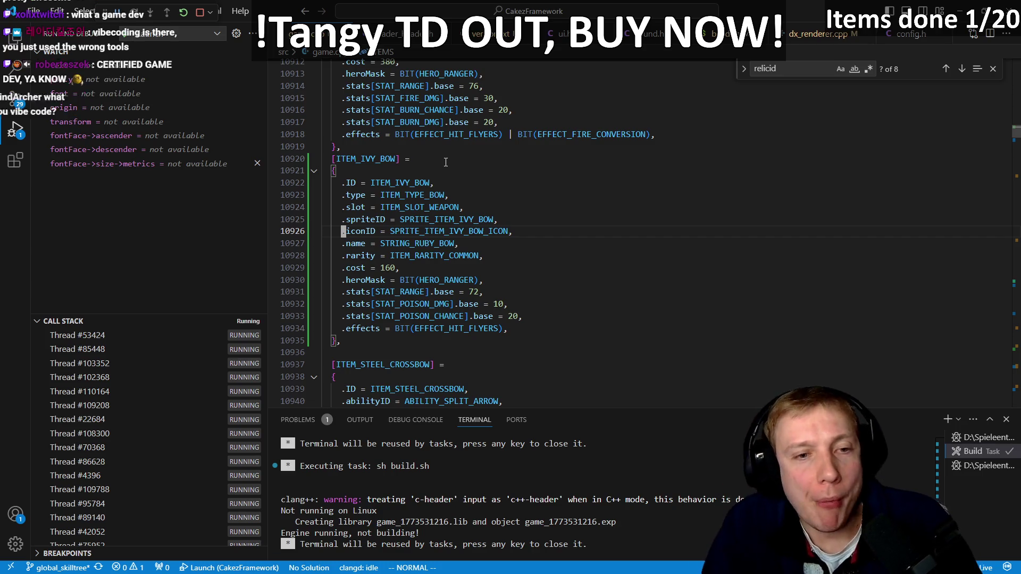
- Rebuild the game, then switch from the running game back to VS Code
key("j")
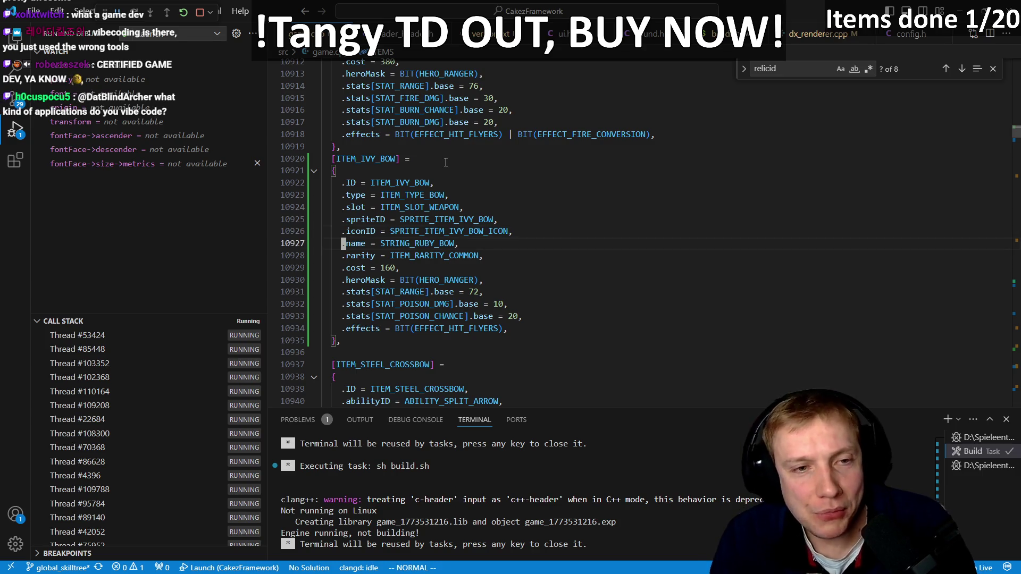
key("ctrl+shift+b")
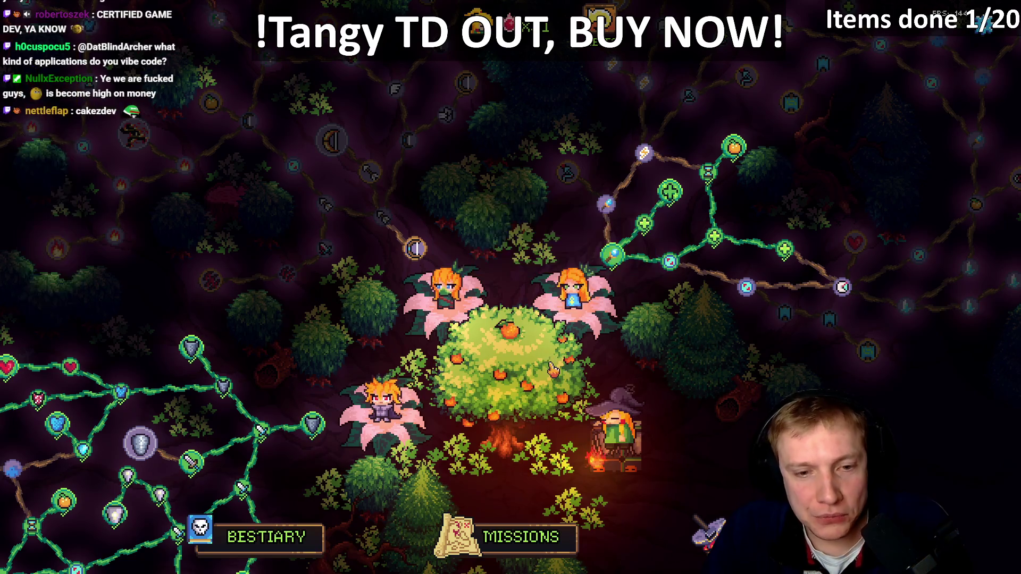
key("alt+Tab")
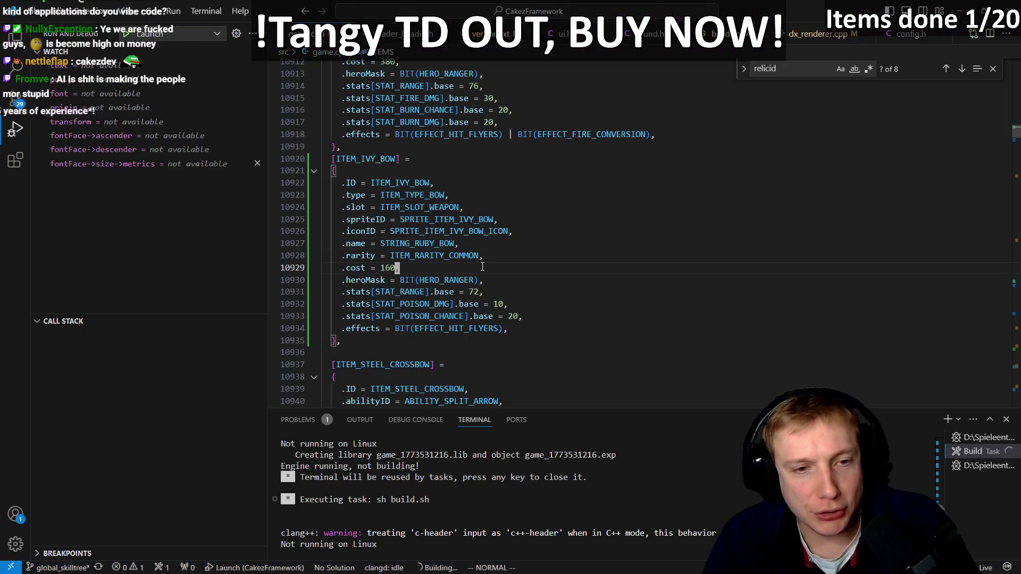
- Find the ITEM_IVY_BOW .name line that still references STRING_RUBY_BOW
key("j")
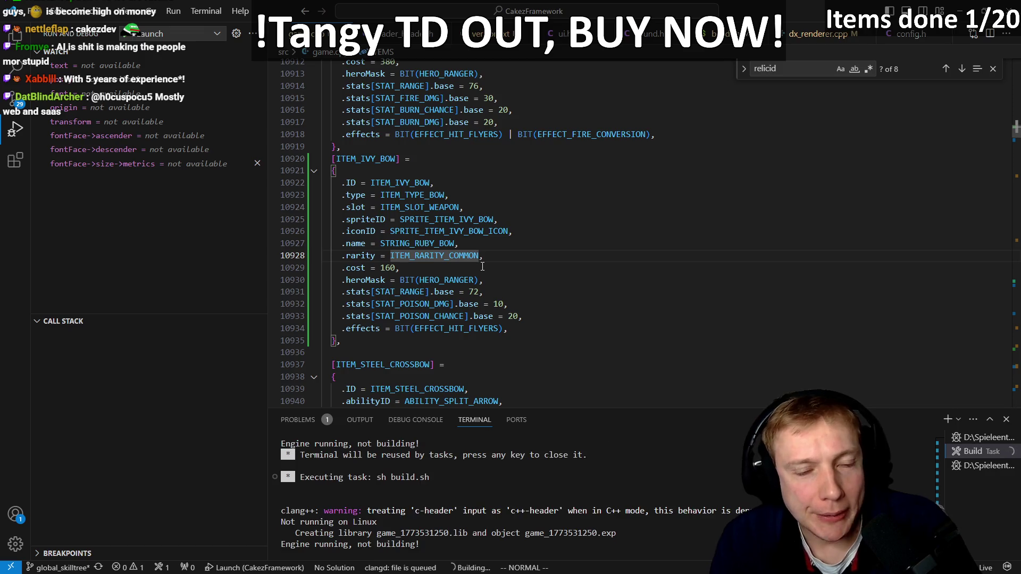
key("k")
key("k")
key("k")
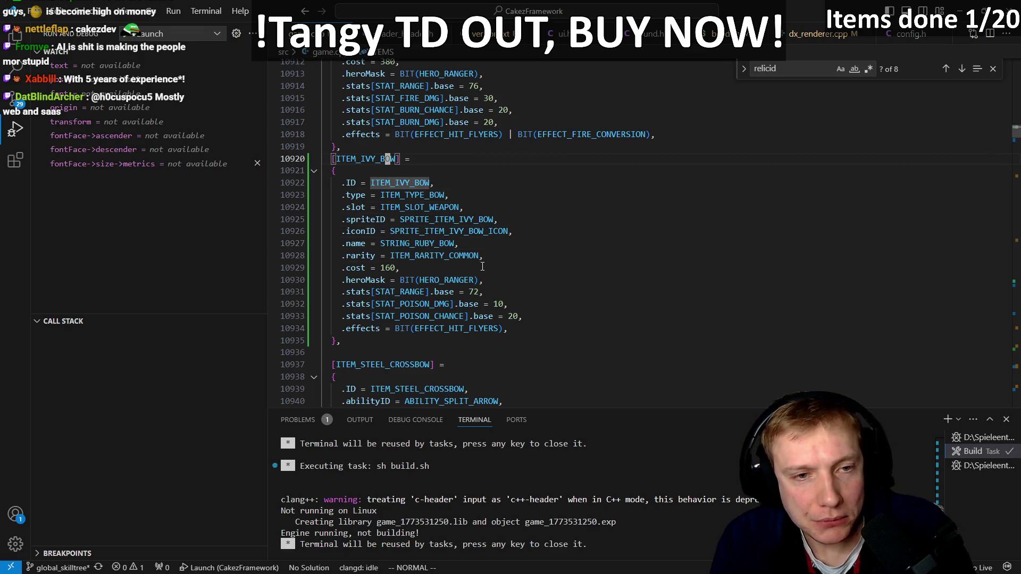
type("/bu")
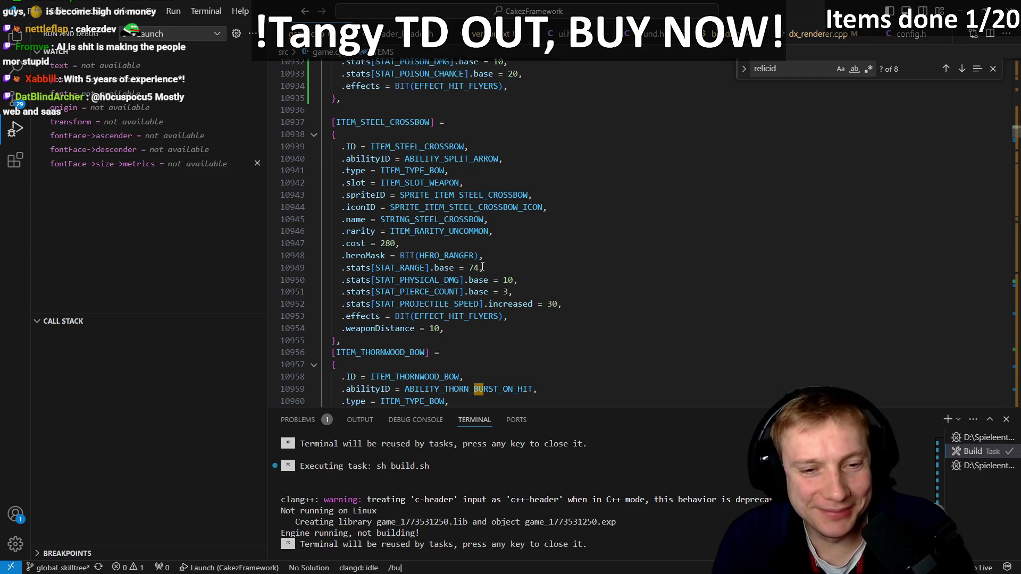
key("Escape")
type("ruby_b")
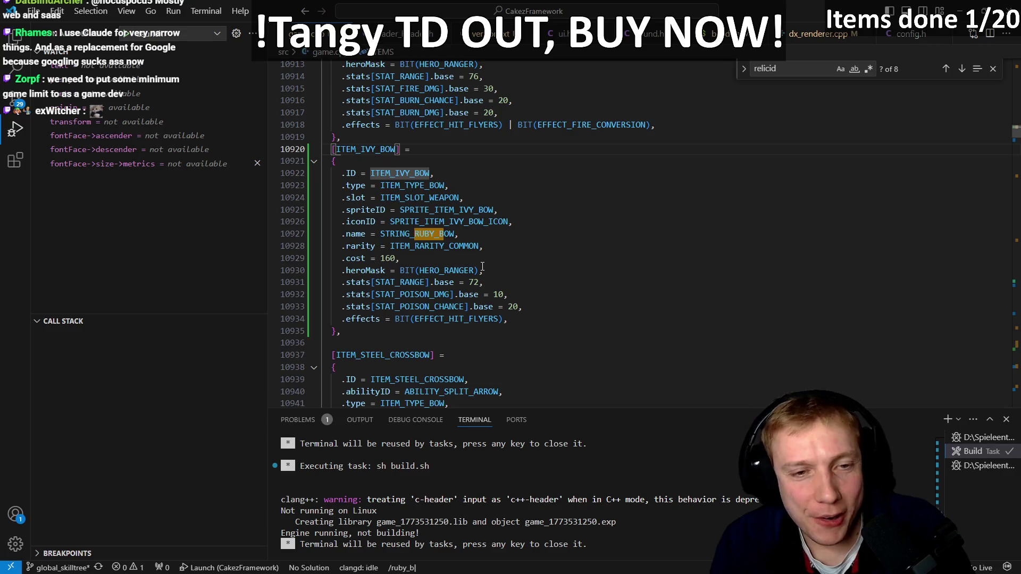
key("Escape")
key("j")
key("j")
key("j")
key("j")
key("j")
key("dollar")
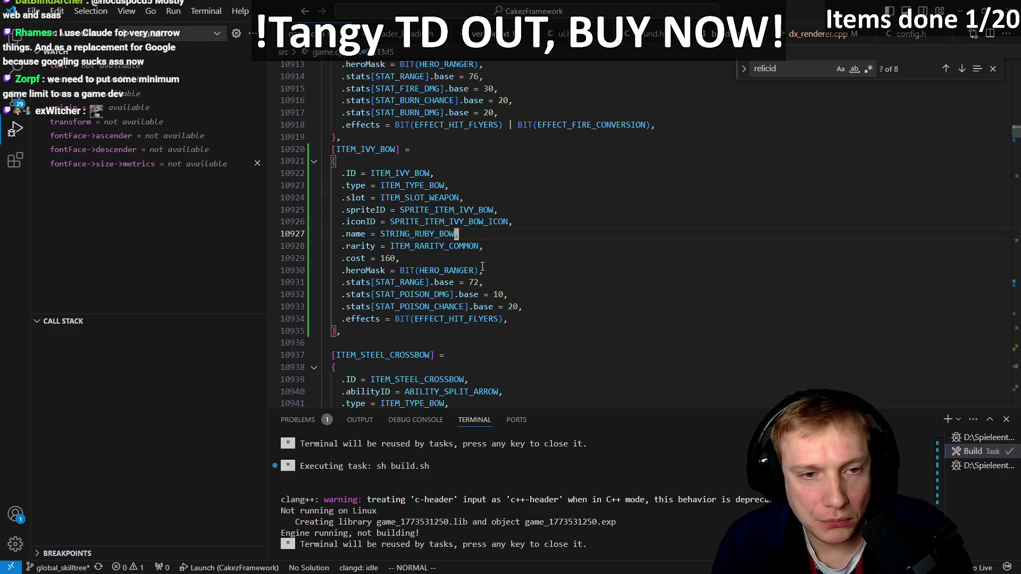
- Jump to STRING_RUBY_BOW's definition in texts.h and duplicate that line
key("g")
key("d")
key("y")
key("y")
key("p")
key("dollar")
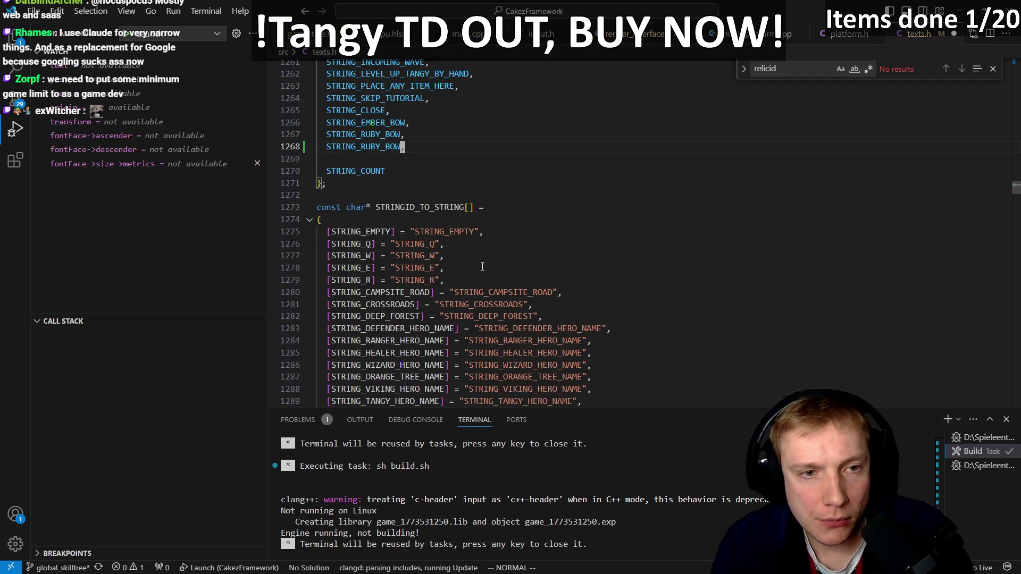
- Rename the duplicated enum entry to STRING_IVY_BOW
key("h")
key("h")
key("s")
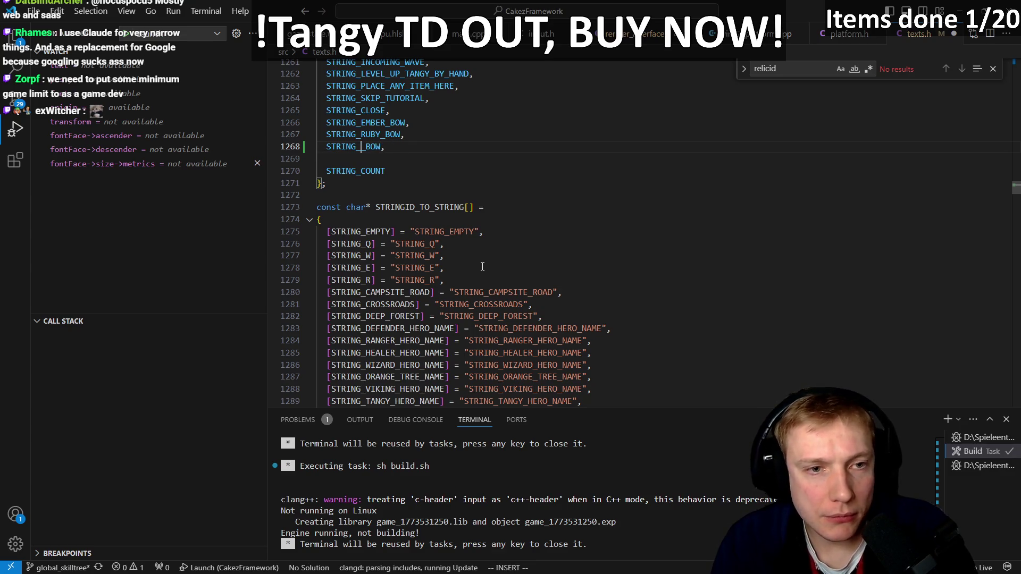
type("IBYy")
key("Escape")
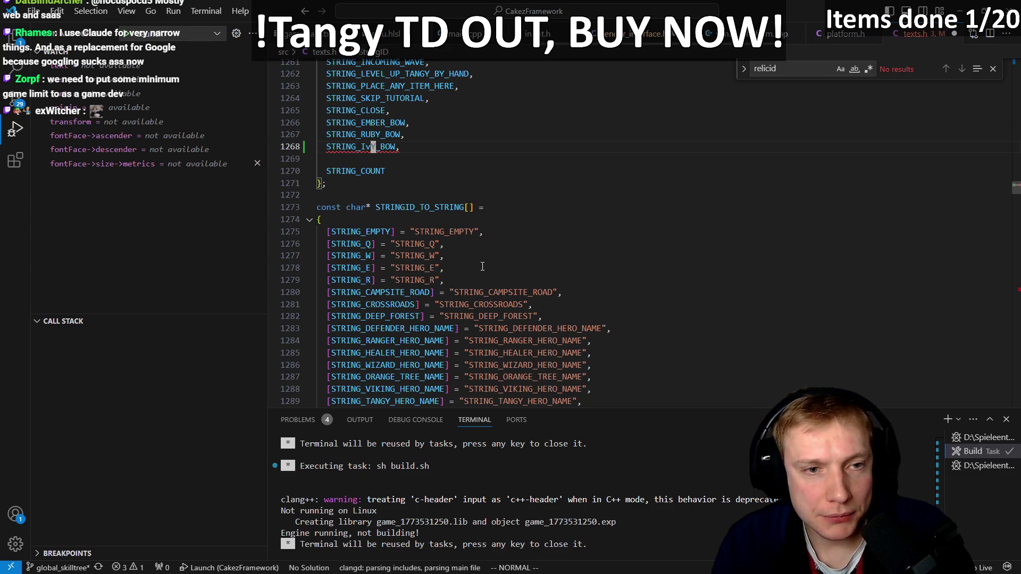
key("BackSpace")
type("V")
- Add a [STRING_IVY_BOW] entry with an empty string at the end of STRINGID_TO_STRING
key("j")
key("j")
key("j")
key("percent")
type("P")
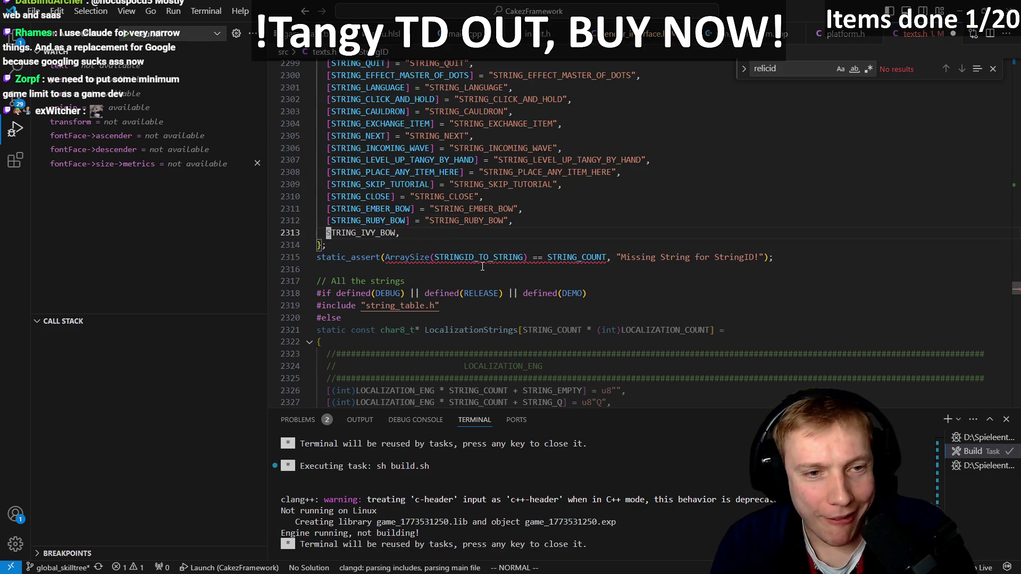
type("[")
key("Escape")
type("ea]")
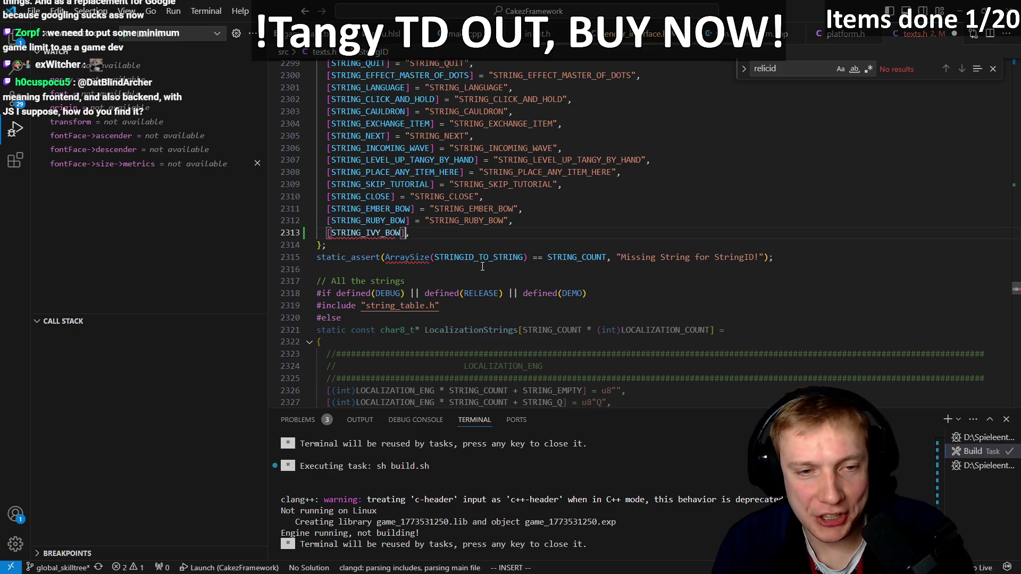
type("\"\"")
key("Escape")
- Fill the new table entry's string with 'STRING_IVY_BOW'
key("p")
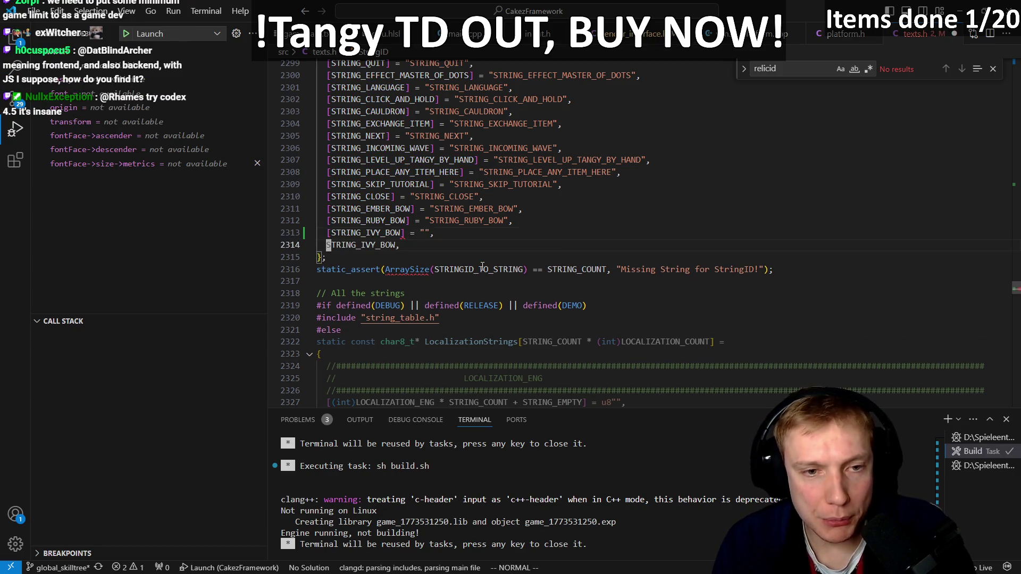
key("d")
key("d")
key("k")
key("f")
key("\"")
key("l")
key("v")
key("$")
key("p")
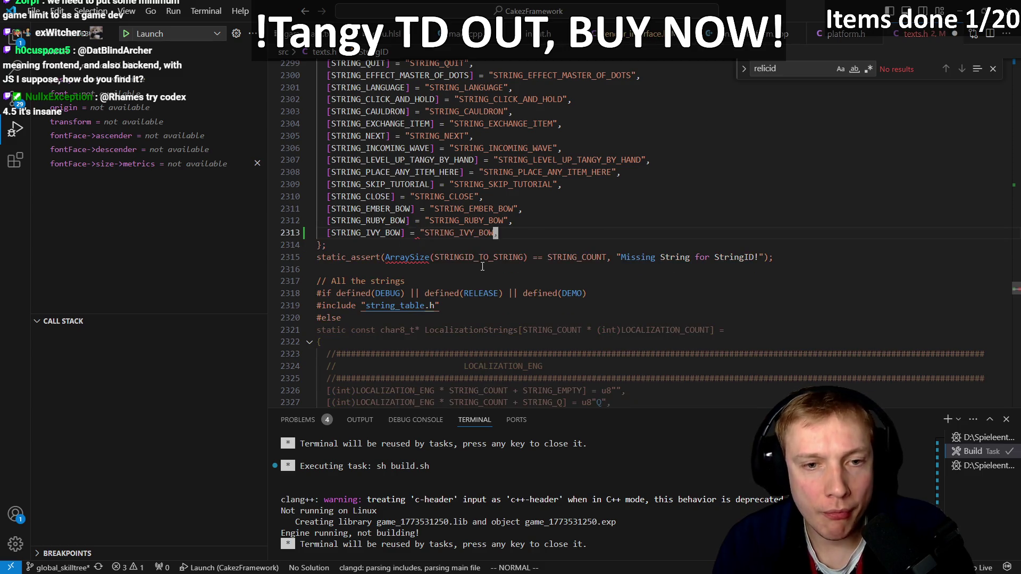
key("BackSpace")
type("\"")
key("Escape")
- Duplicate the Ruby Bow line at the end of the English localization strings
key("j")
key("j")
key("j")
key("k")
key("k")
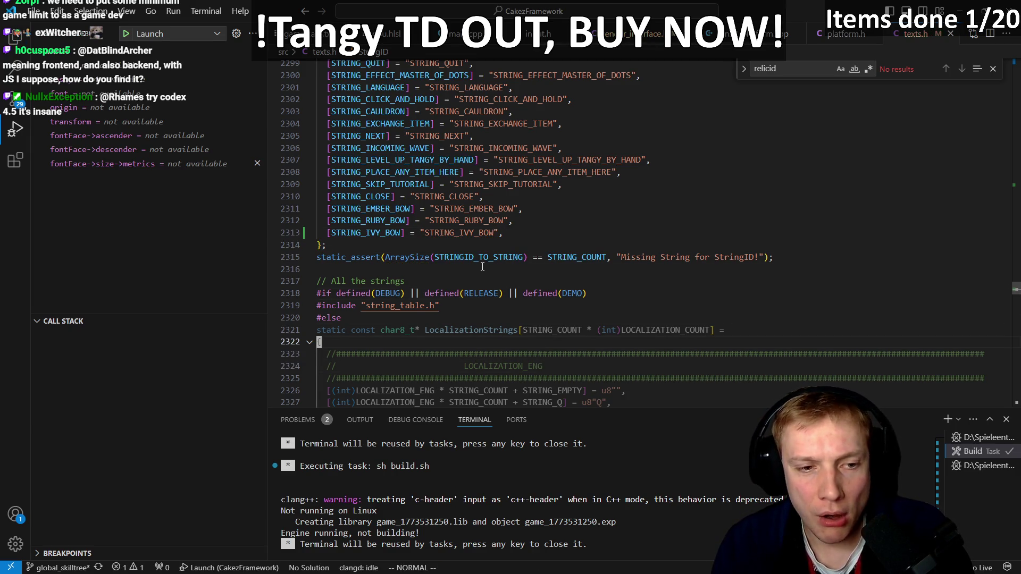
key("percent")
key("k")
key("p")
key("k")
key("l")
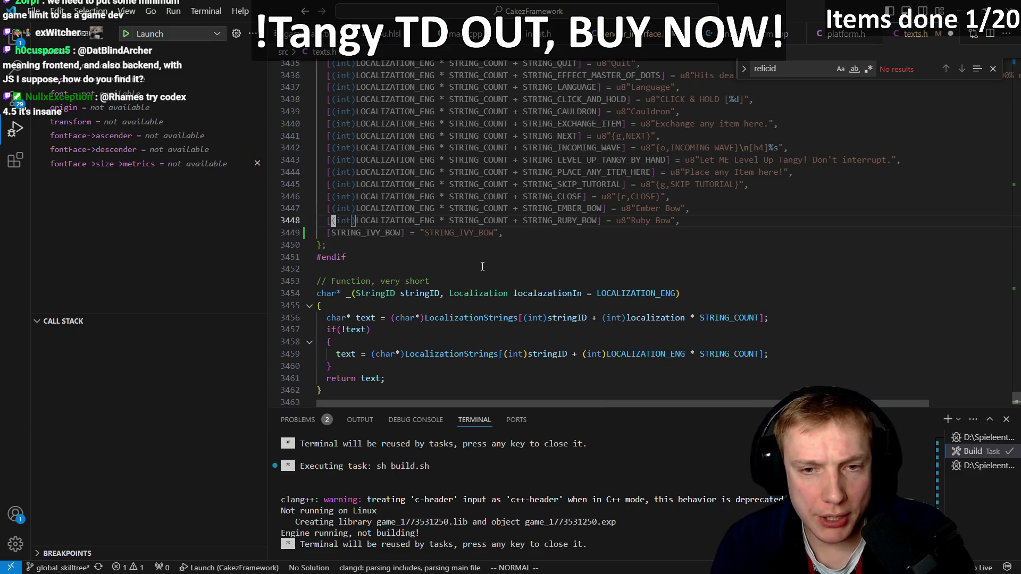
key("y")
key("y")
key("p")
key("j")
- Change the duplicated line's ID to STRING_IVY_BOW and delete the leftover line
key("d")
key("i")
key("bracketleft")
key("k")
key("e")
key("e")
key("e")
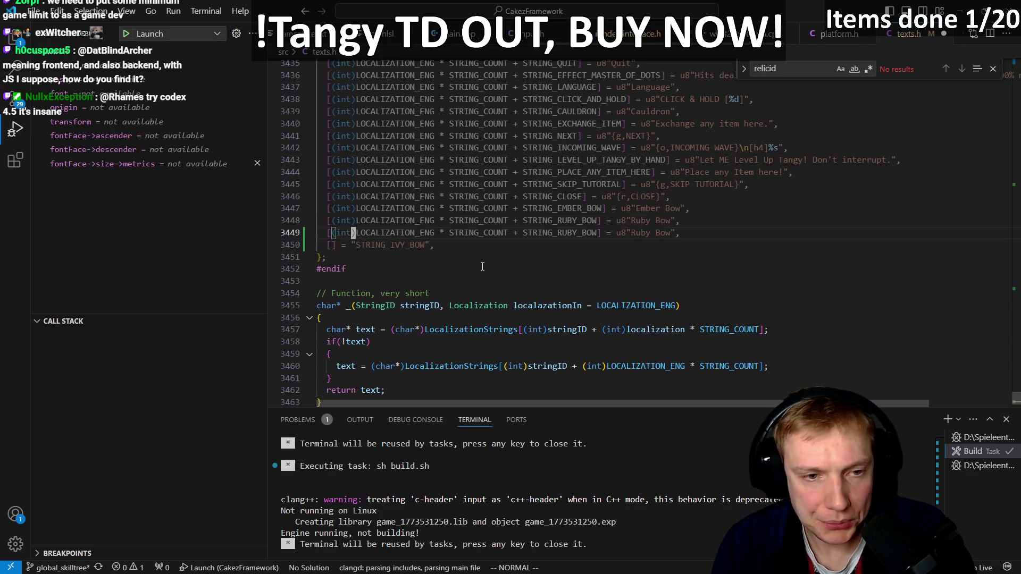
key("w")
key("v")
key("i")
key("w")
key("p")
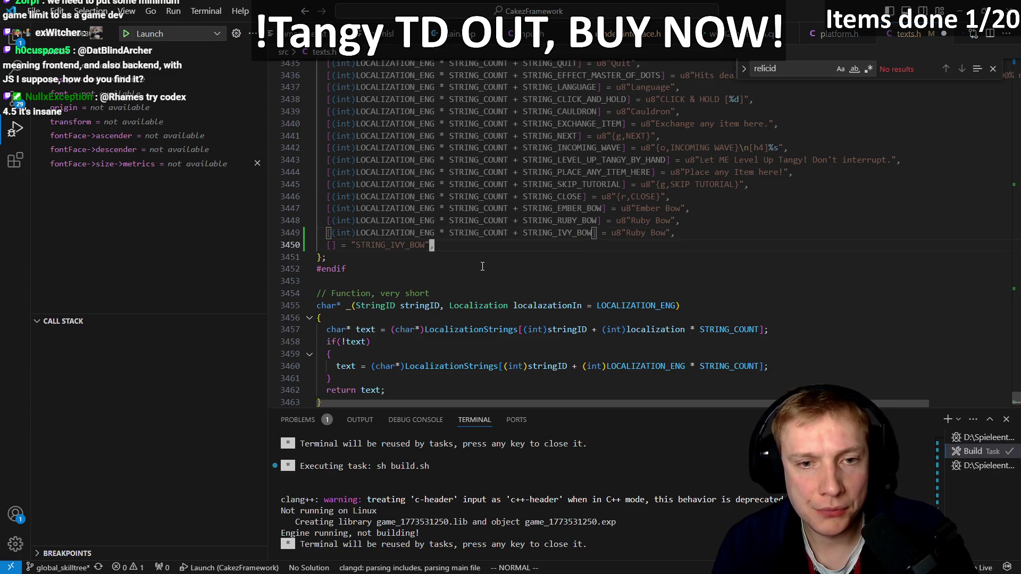
key("j")
key("d")
key("d")
key("k")
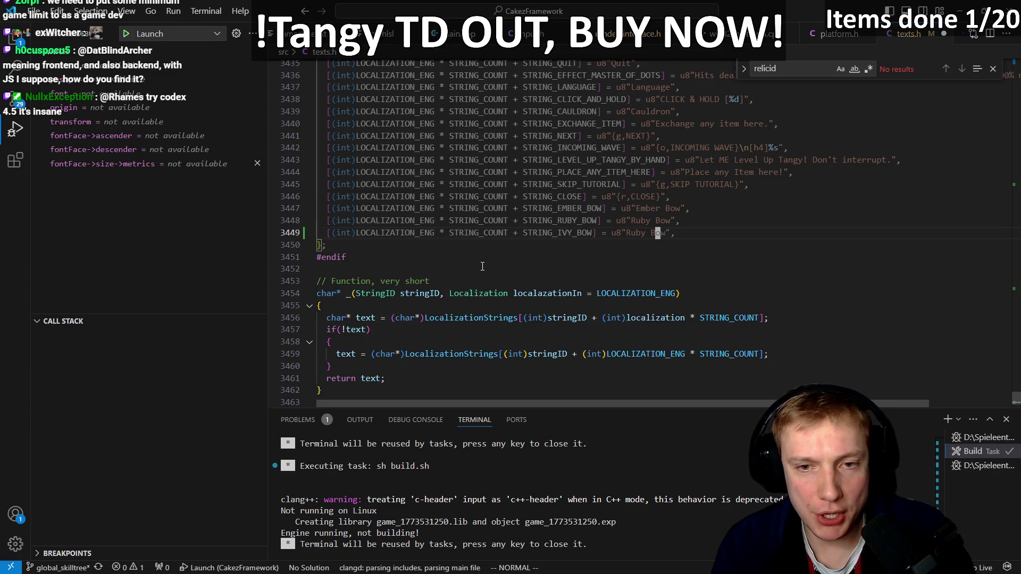
- Change the display text to "Ivy Bow" and launch the game with F5
key("ctrl+w")
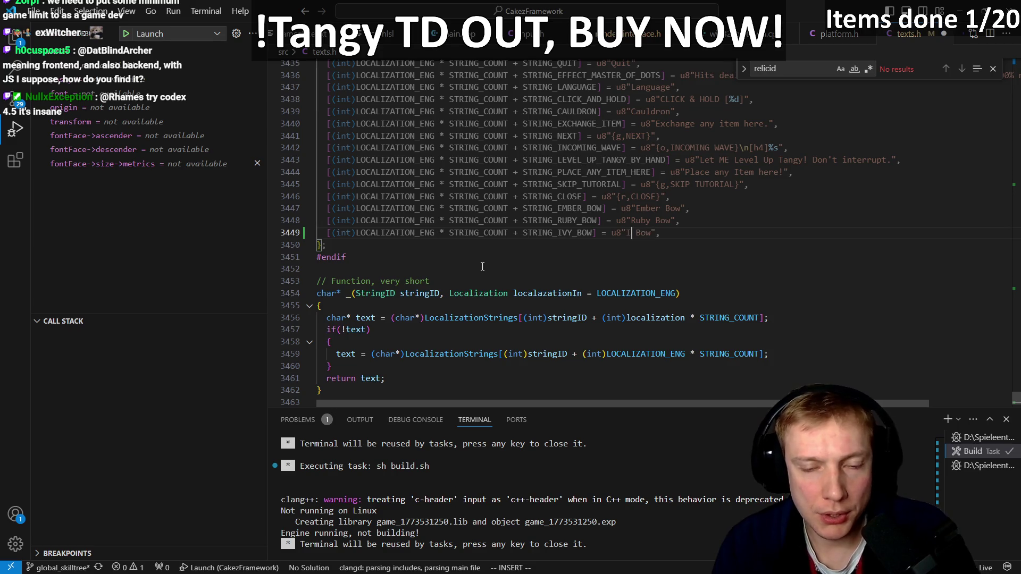
type("vy")
key("Escape")
key("asciicircum")
key("e")
key("e")
key("e")
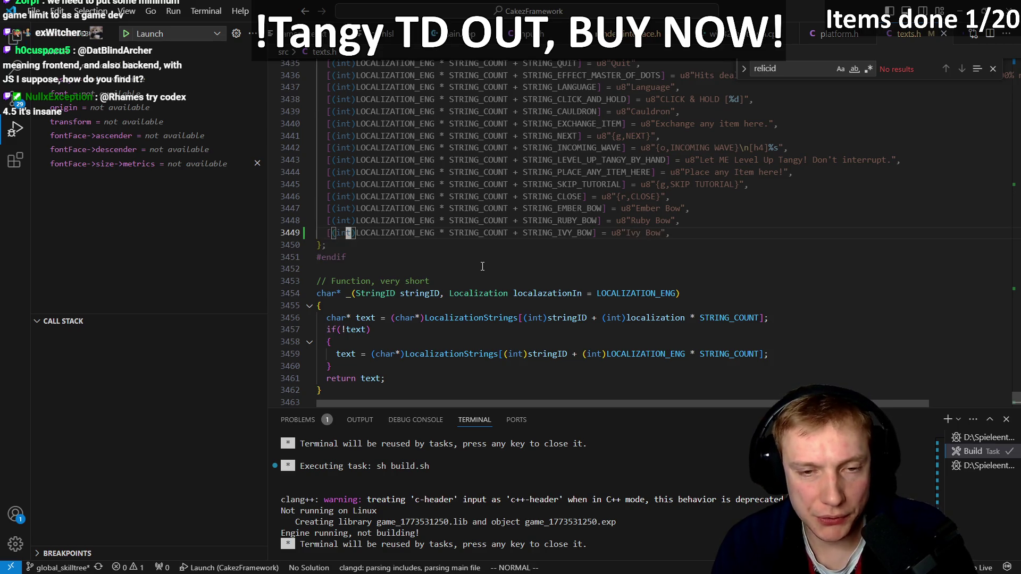
key("e")
key("e")
key("e")
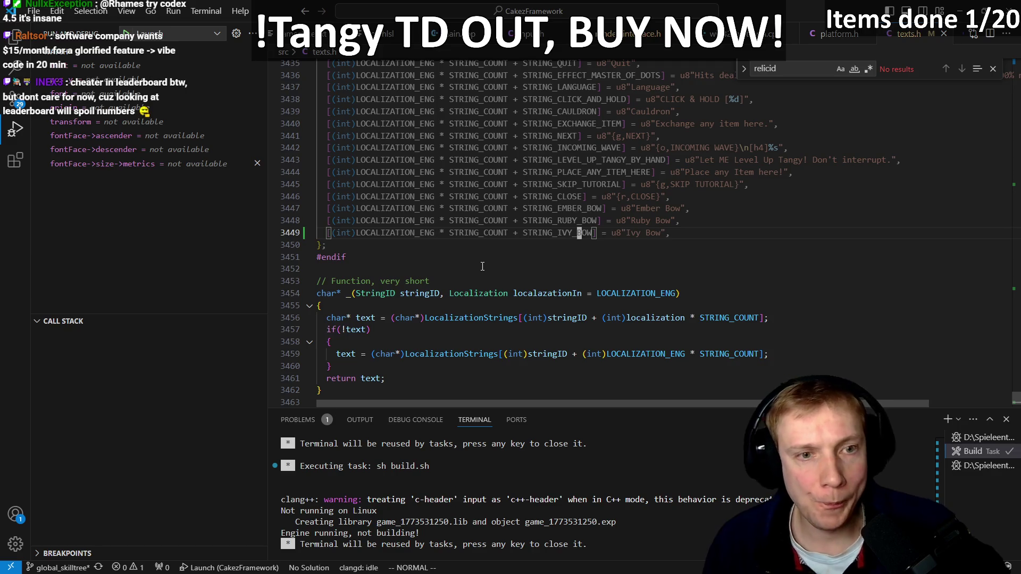
key("h")
key("h")
key("h")
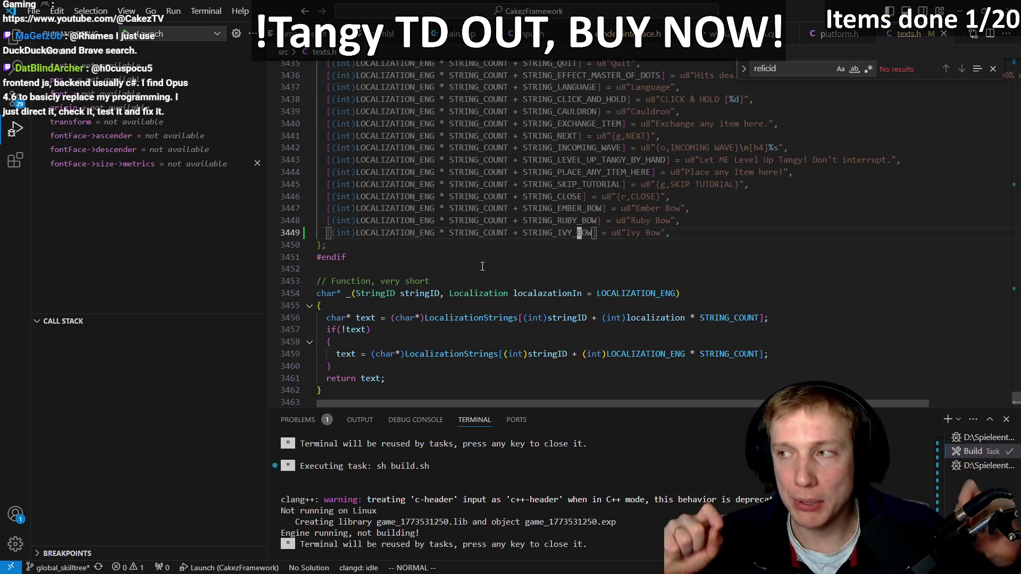
key("h")
key("h")
key("h")
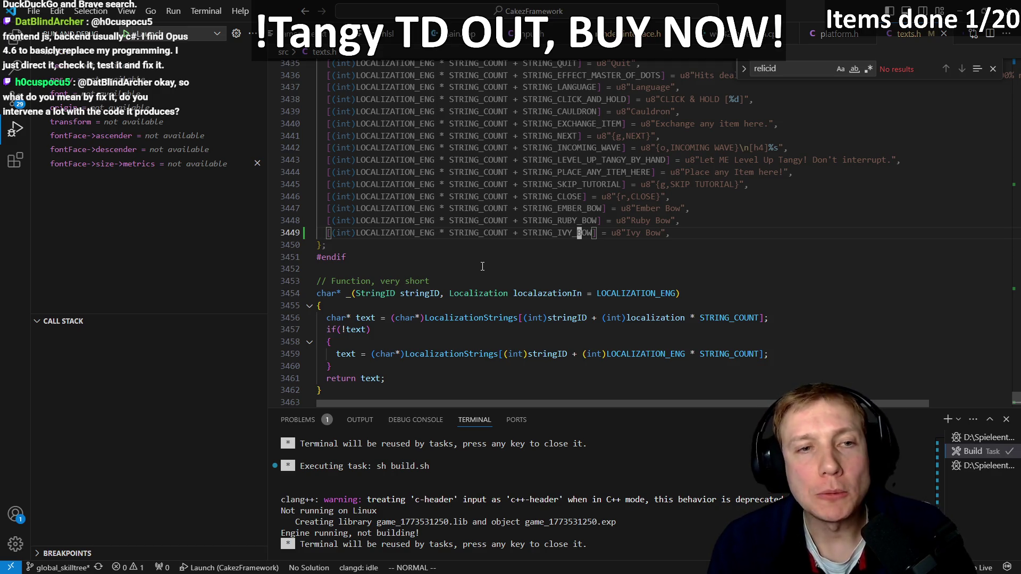
key("F5")
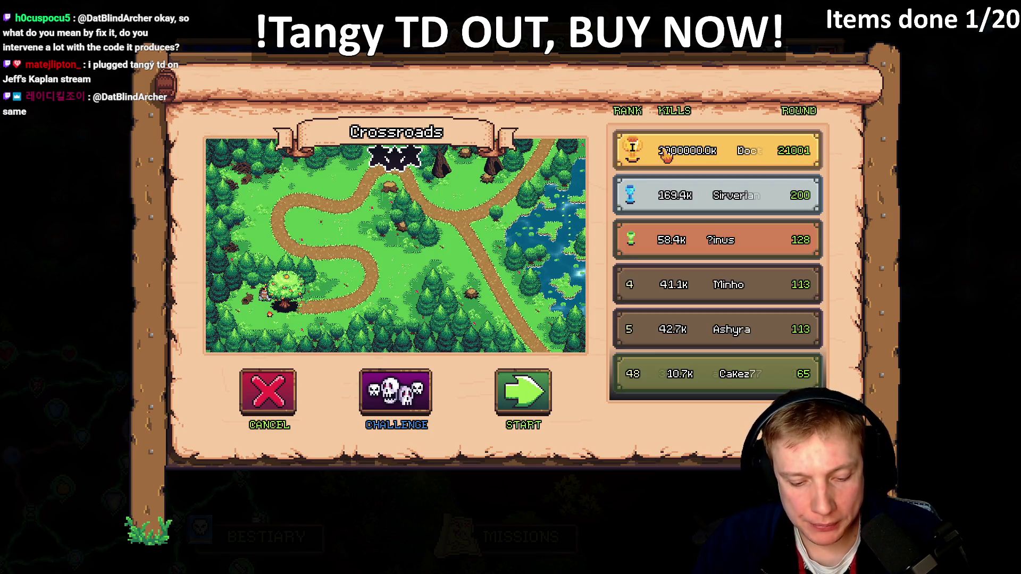
- View the Goblin Camp leaderboard, reopen Crossroads, then open a new Firefox tab
left_click(263, 402)
left_click(548, 287)
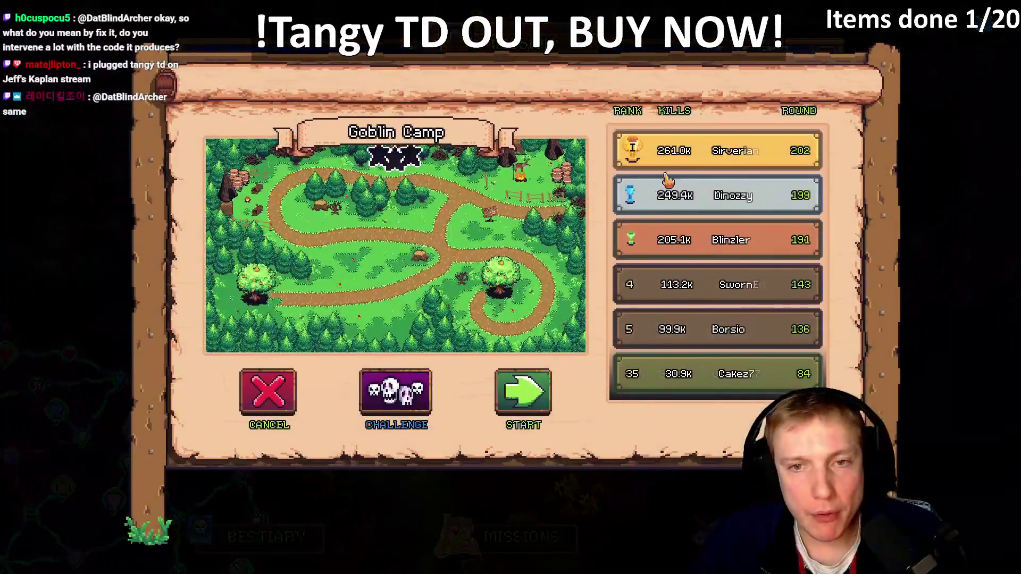
left_click(298, 399)
left_click(532, 176)
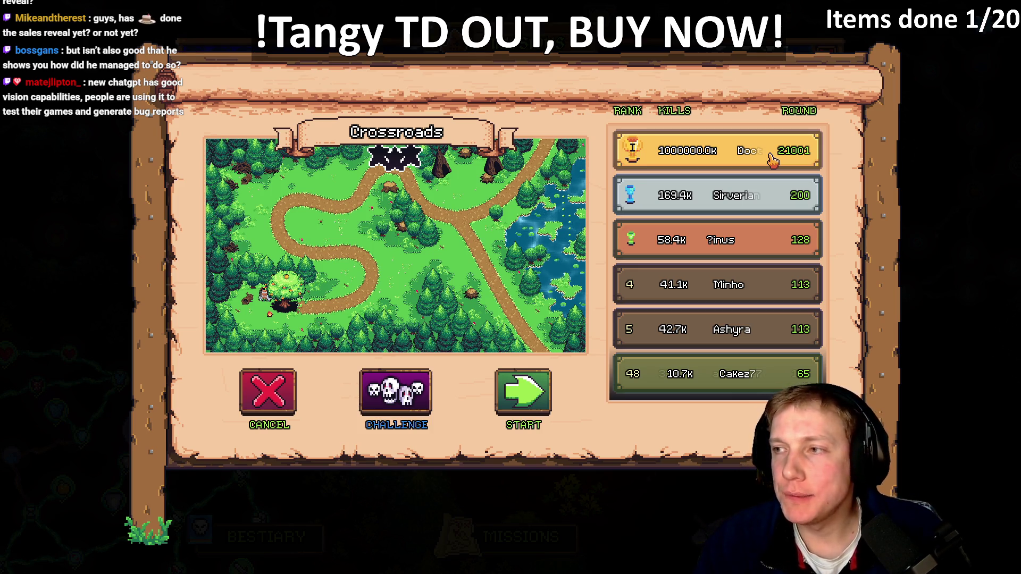
key("alt+Tab")
key("ctrl+t")
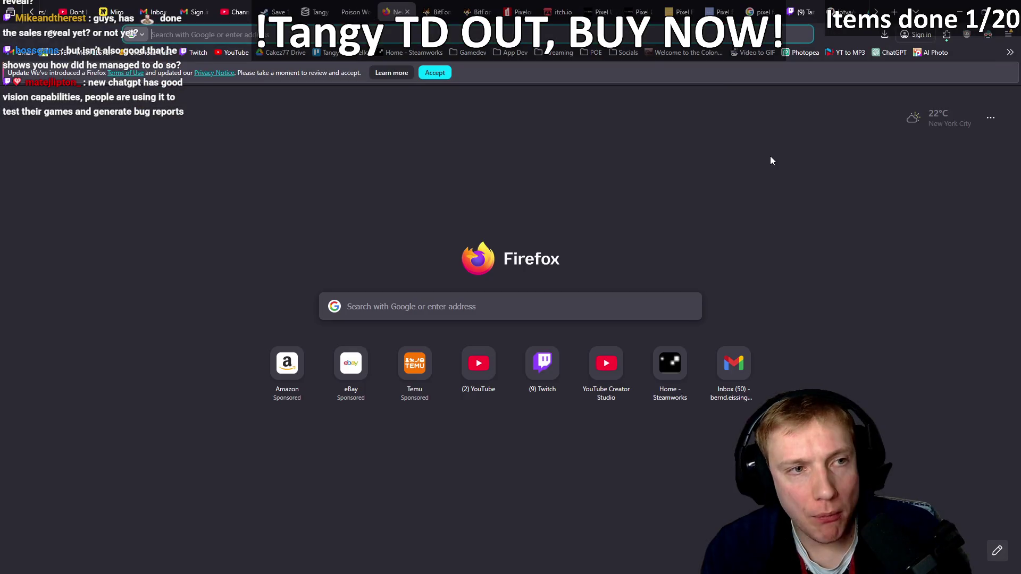
- Search 'steamapi delete leaderboard entry by name' and open the Steam Leaderboards docs
type("steamapi delete lea")
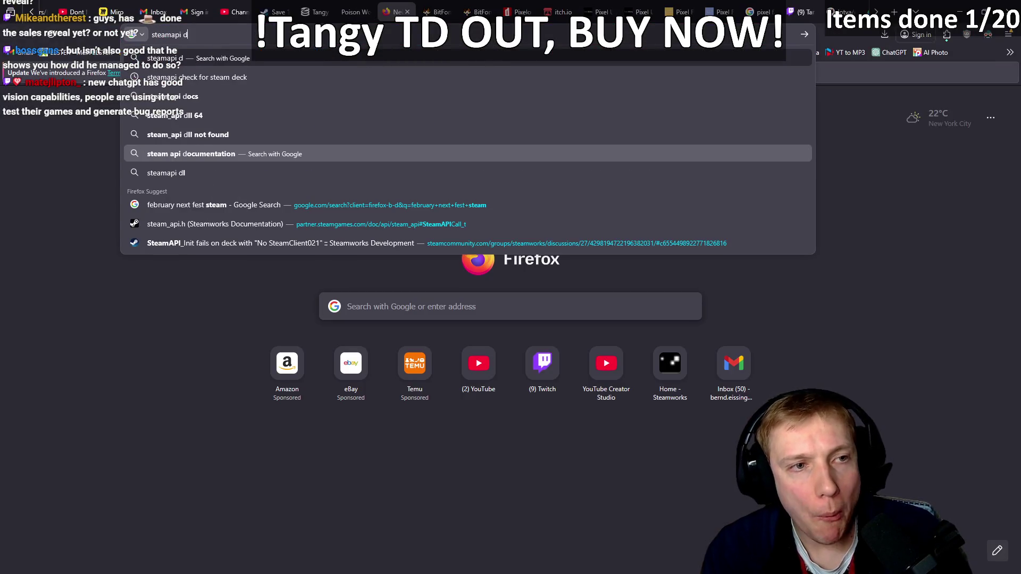
type("derboard e")
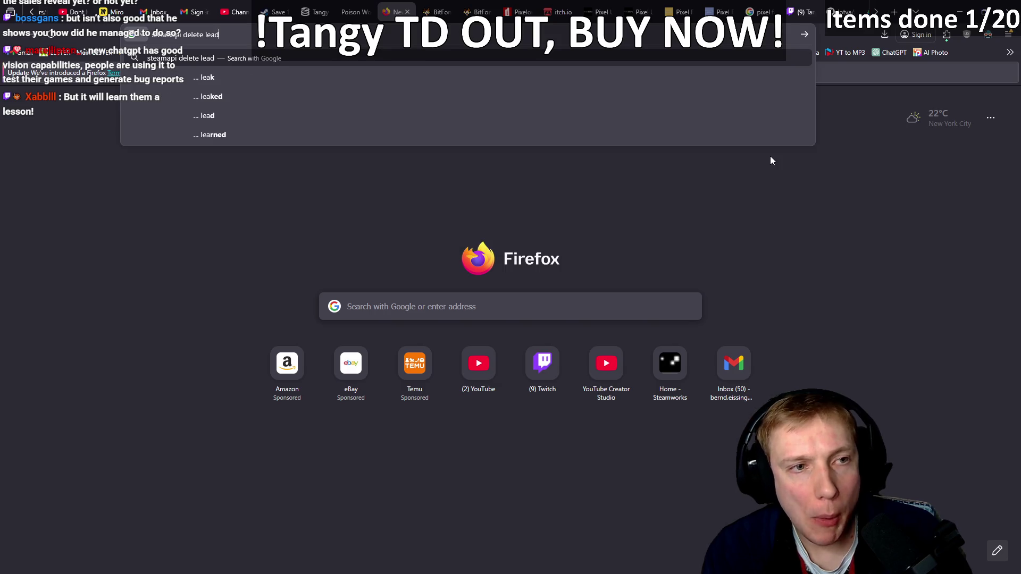
type("ntry by name")
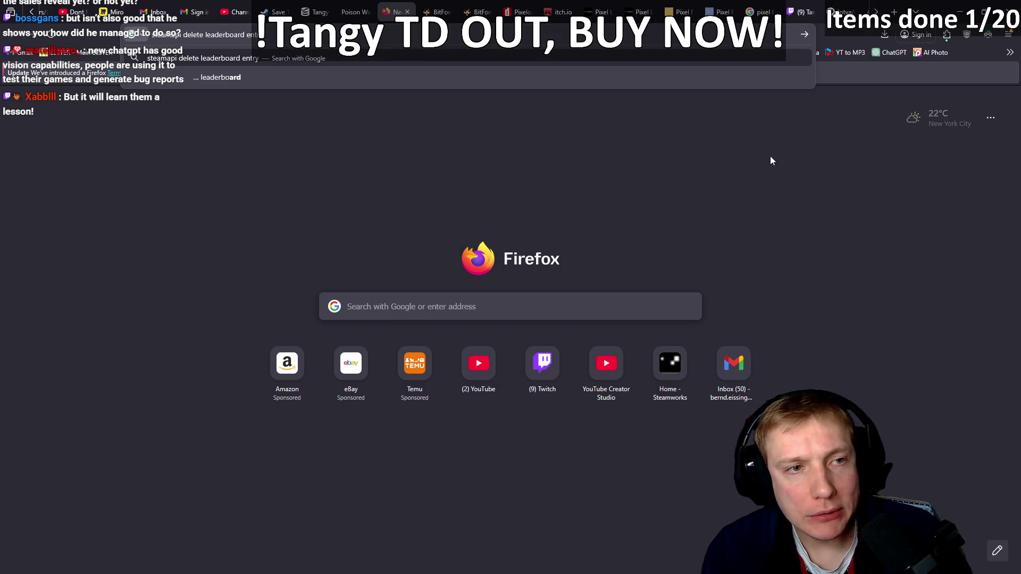
key("Return")
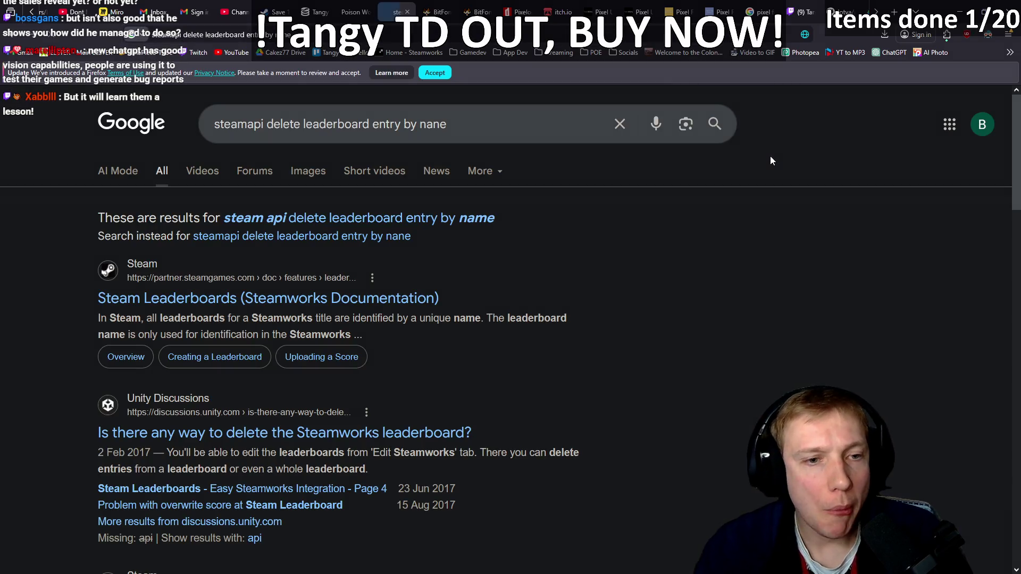
left_click(315, 224)
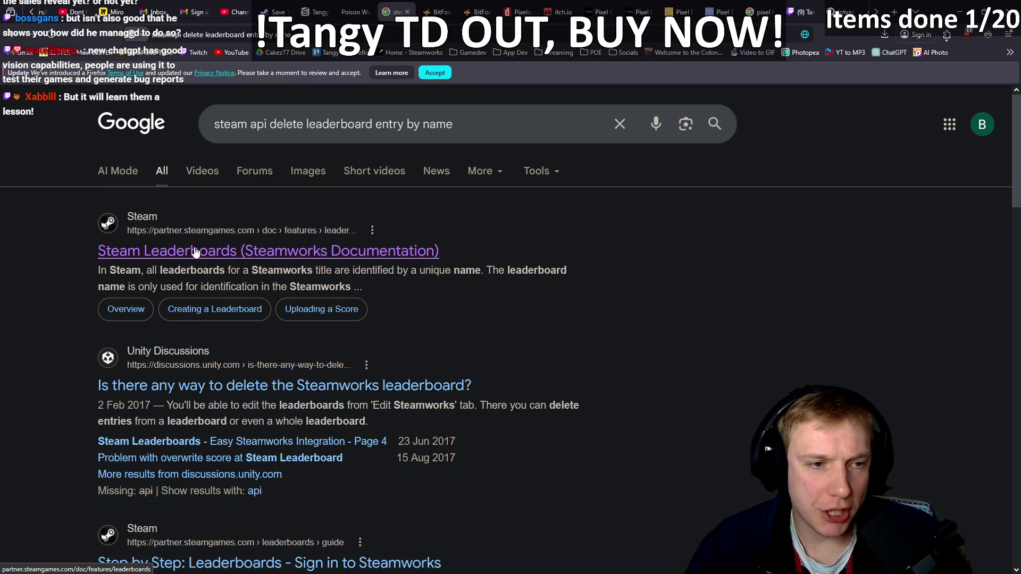
left_click(227, 256)
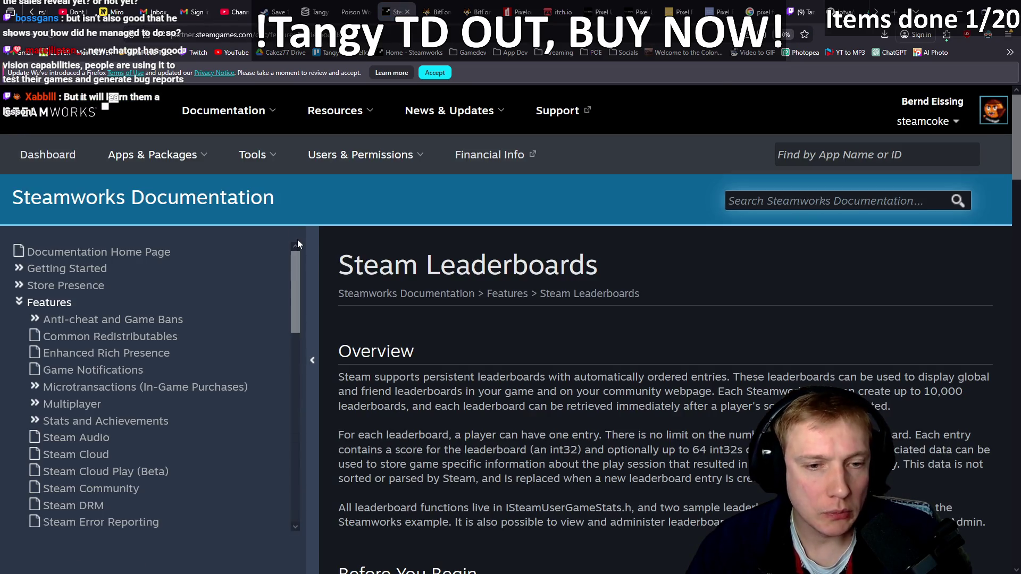
- Find 'delete' on the page, then minimize Firefox
key("ctrl+f")
type("delete")
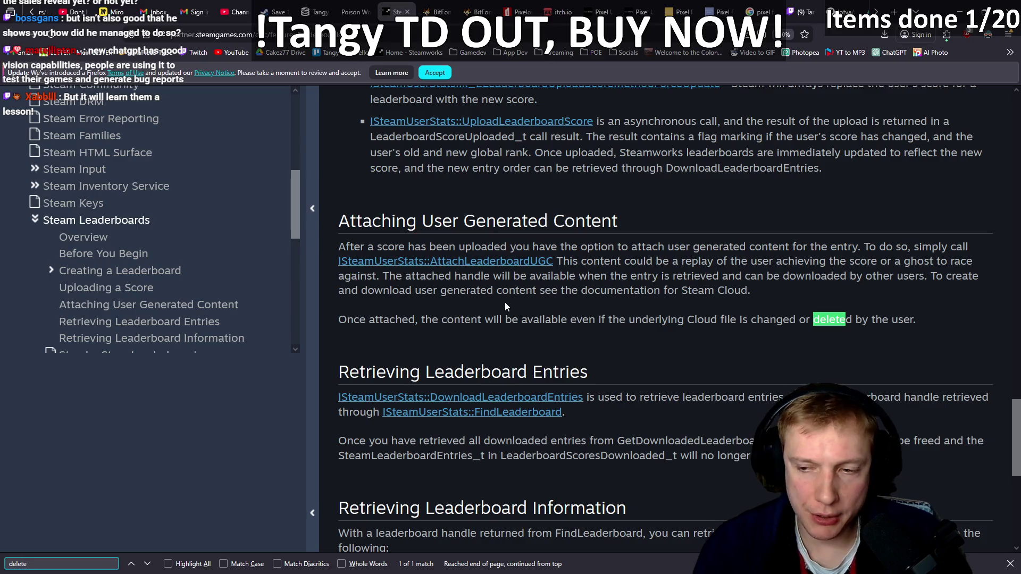
left_click(959, 11)
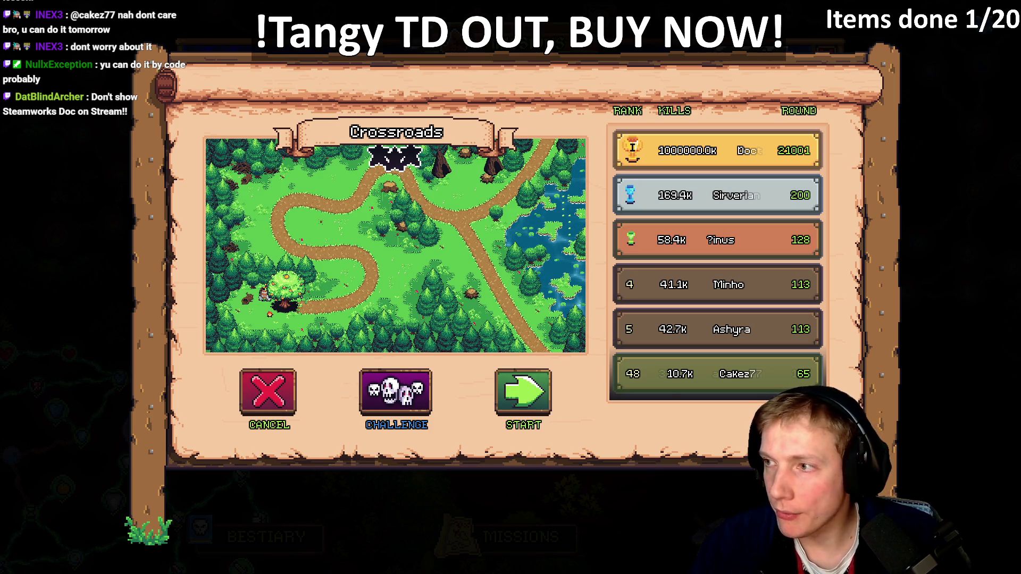
- Start a round on the Tangy TD map, then return to the code
key("alt+Tab")
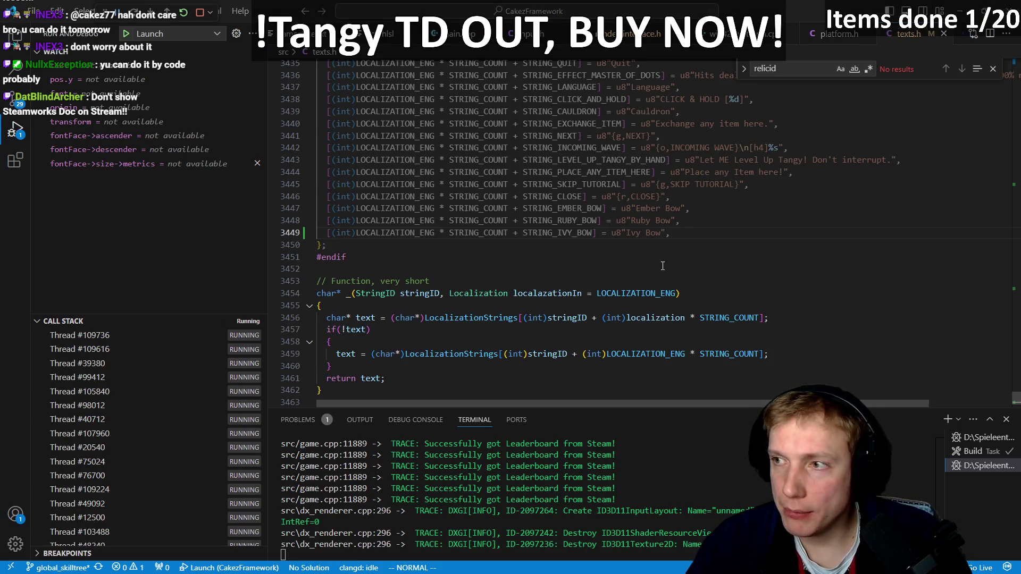
key("alt+Tab")
left_click(523, 392)
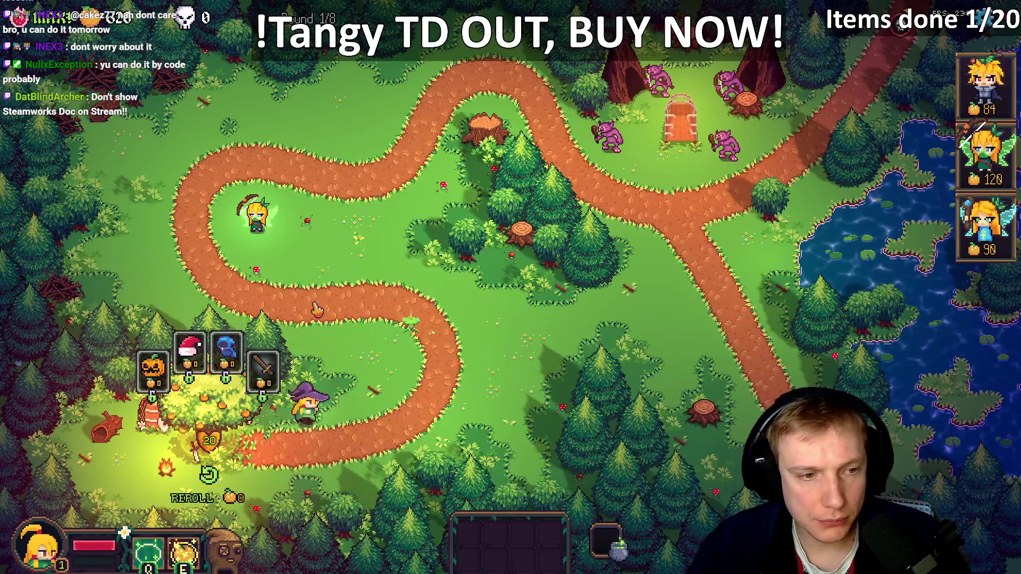
key("alt+Tab")
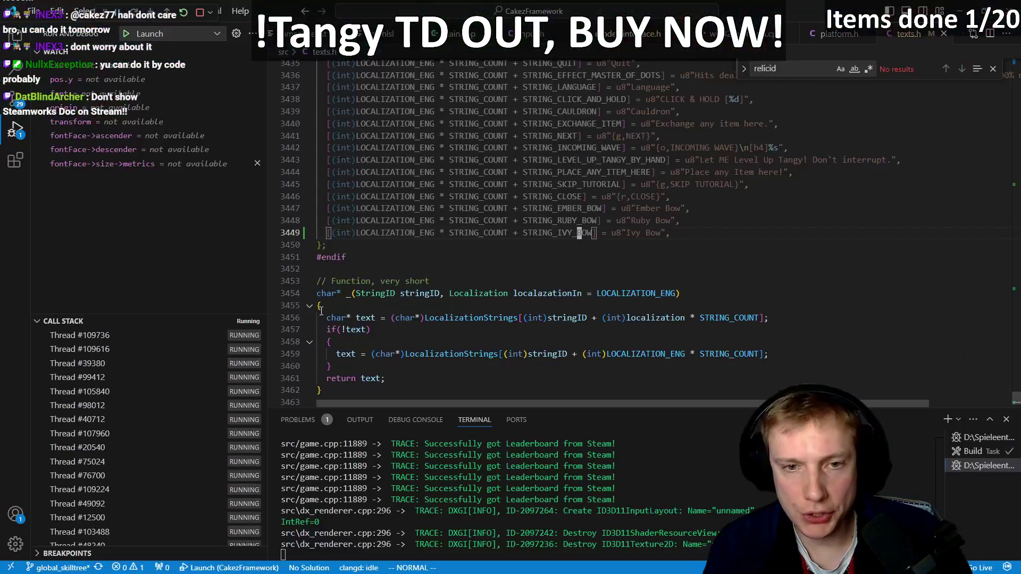
- Change the ITEM_IVY_BOW name from STRING_RUBY_BOW to STRING_IVY_BOW in game.cpp
key("ctrl+Tab")
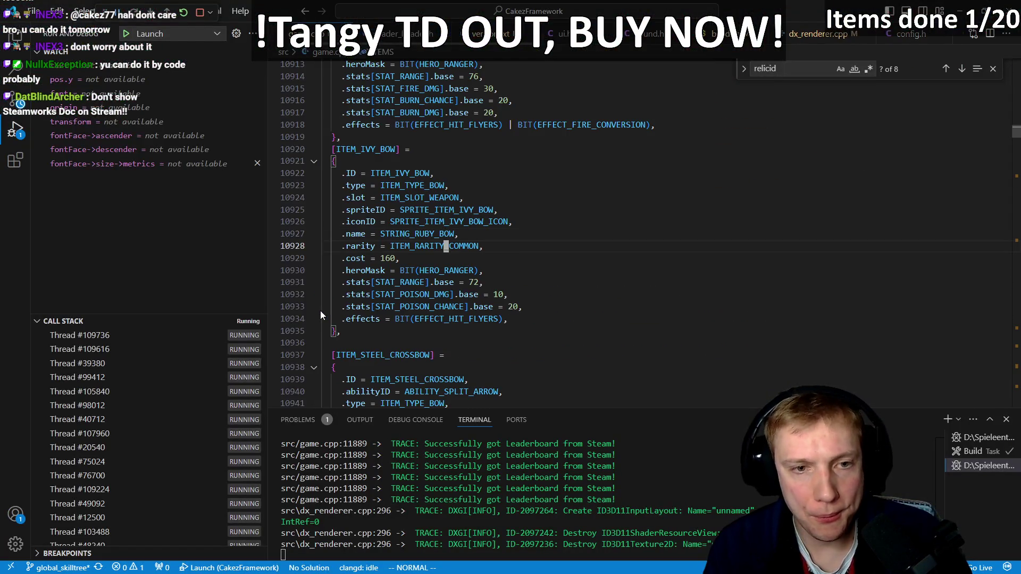
key("h")
key("c")
key("T")
key("underscore")
type("IVY")
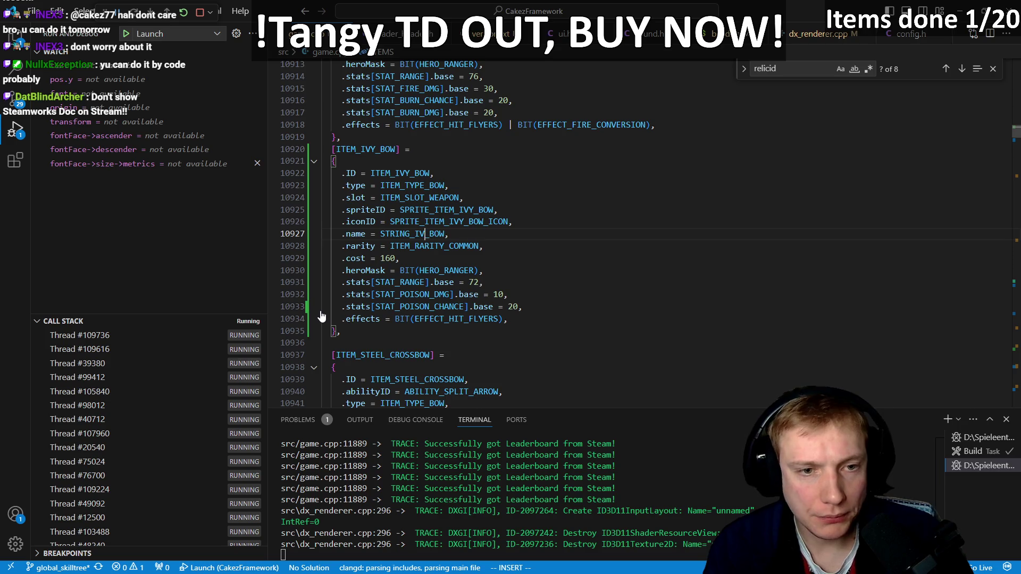
key("Escape")
key("b")
key("h")
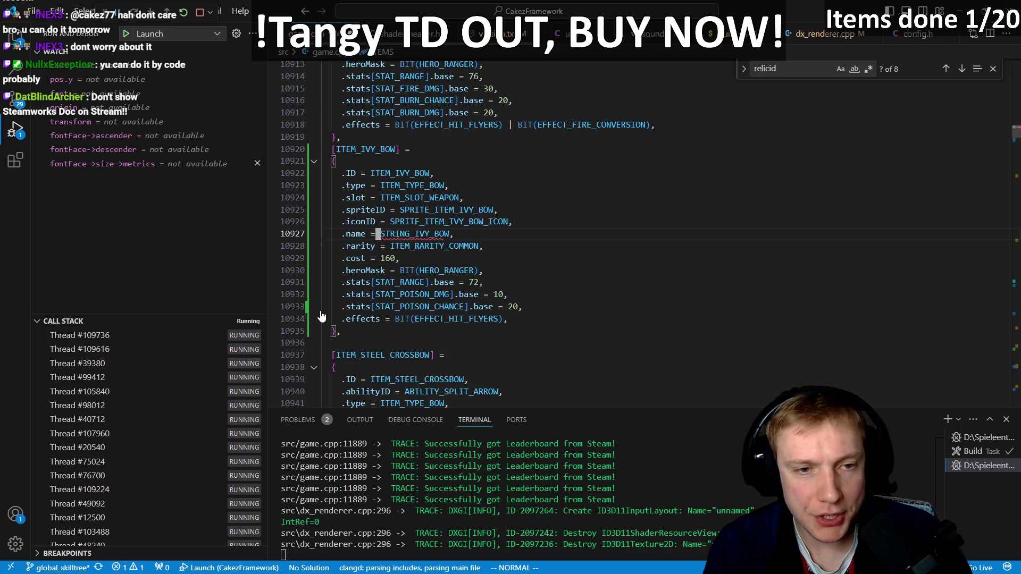
key("k")
key("k")
key("k")
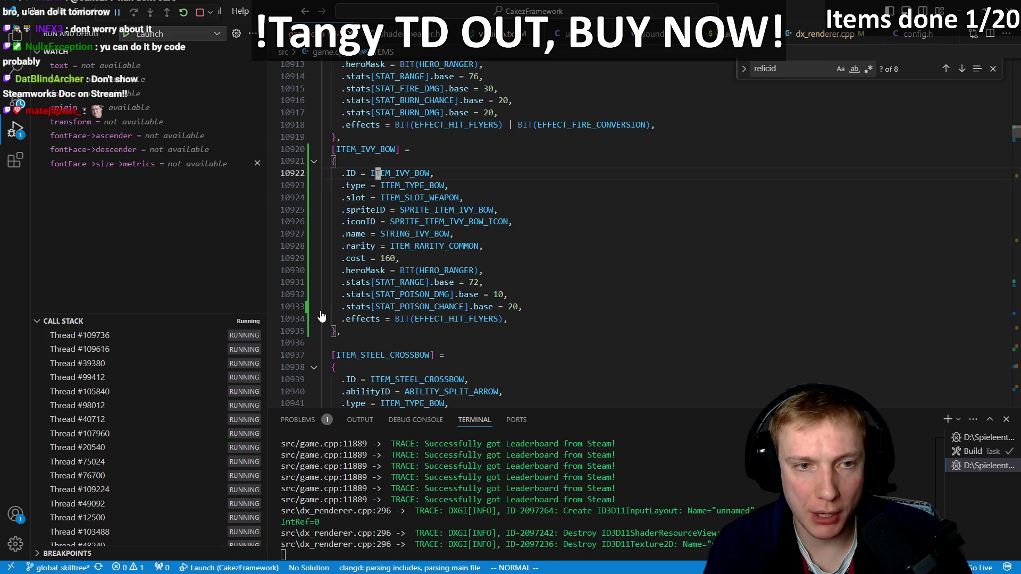
key("b")
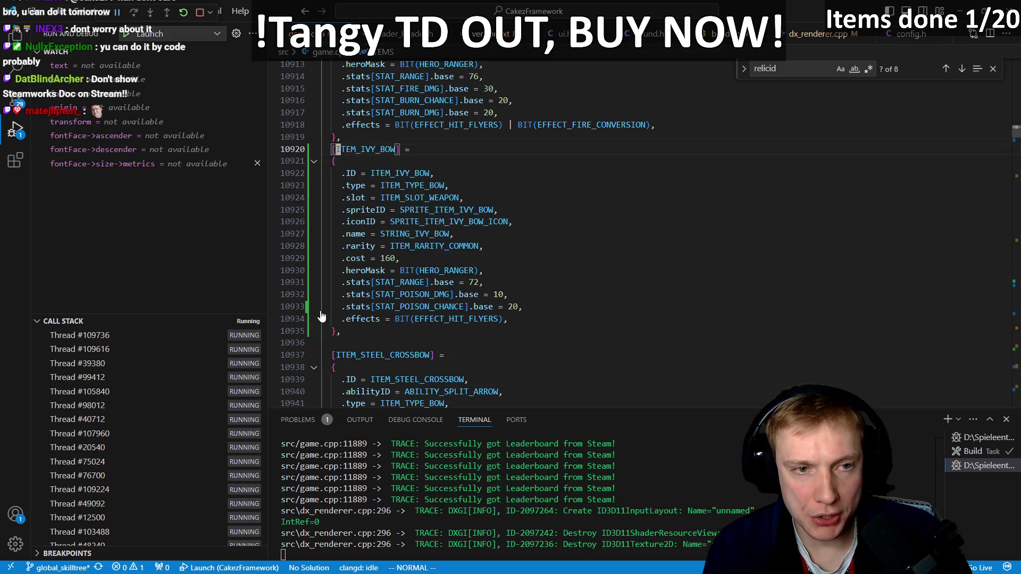
- Find the TIER_1 items list and add an ITEM_IVY_BOW line after the Ranger bows
key("slash")
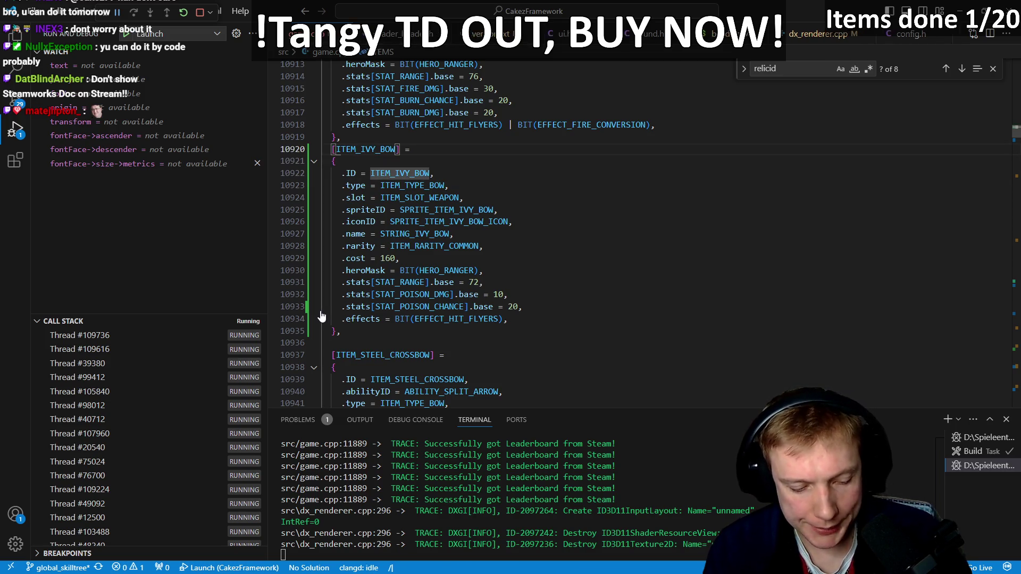
type("TIER_1")
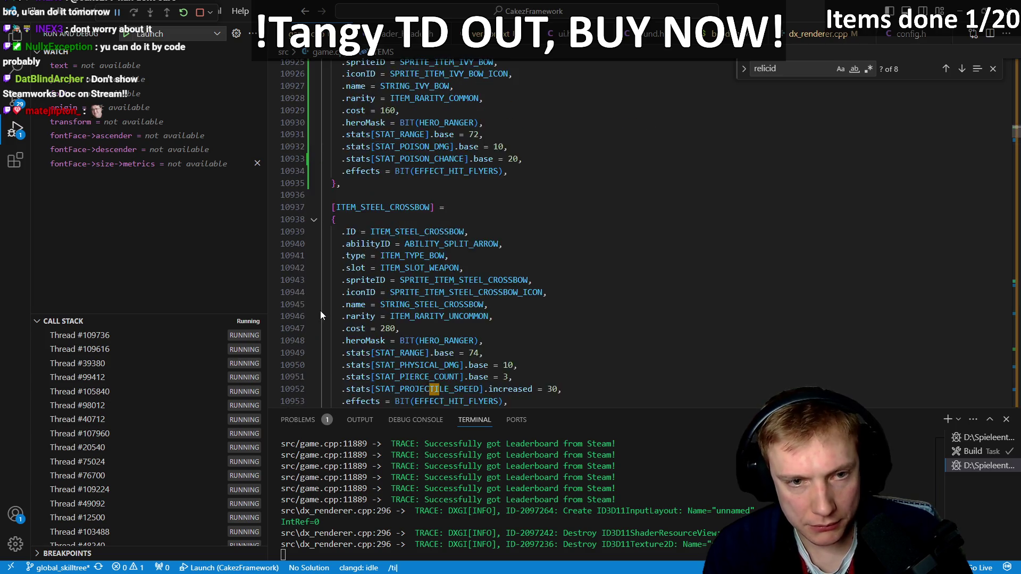
key("Return")
key("j")
key("j")
key("j")
key("j")
key("j")
key("j")
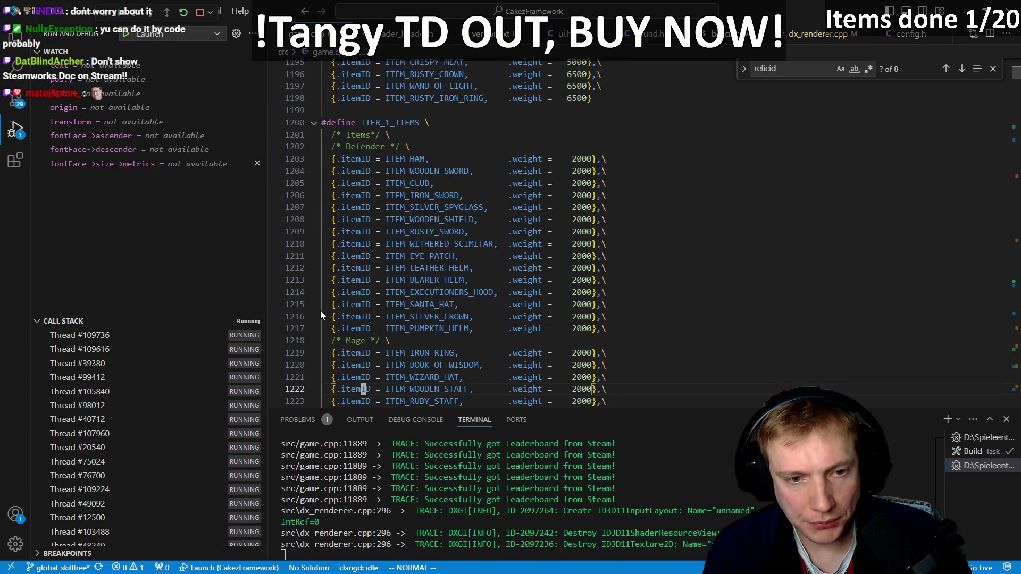
key("k")
key("k")
key("k")
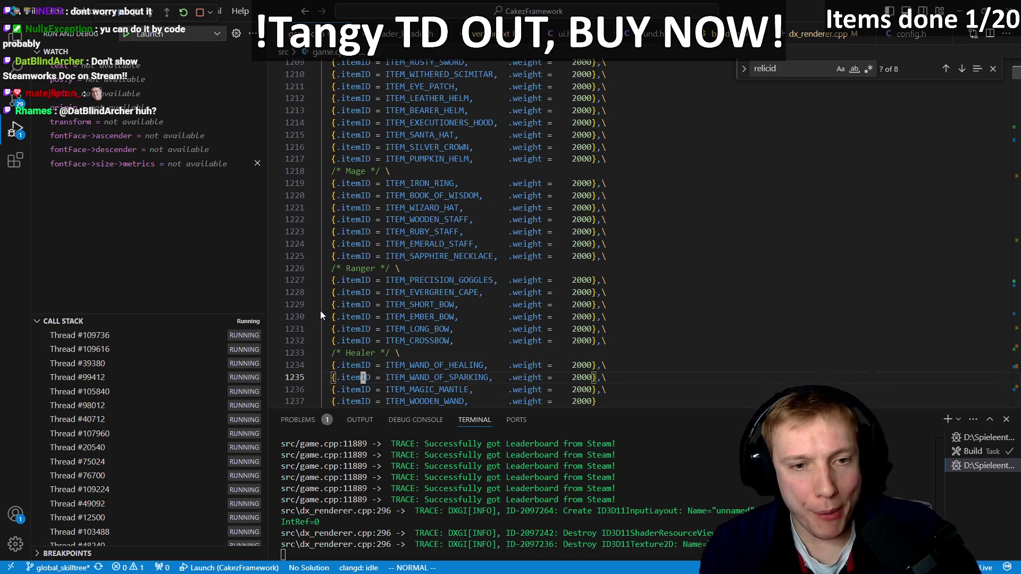
key("j")
key("j")
type("oITEM_IVY_BOW")
key("Escape")
- Duplicate the ITEM_SHORT_BOW entry, rename it ITEM_IVY_BOW, and rebuild
key("k")
key("k")
key("k")
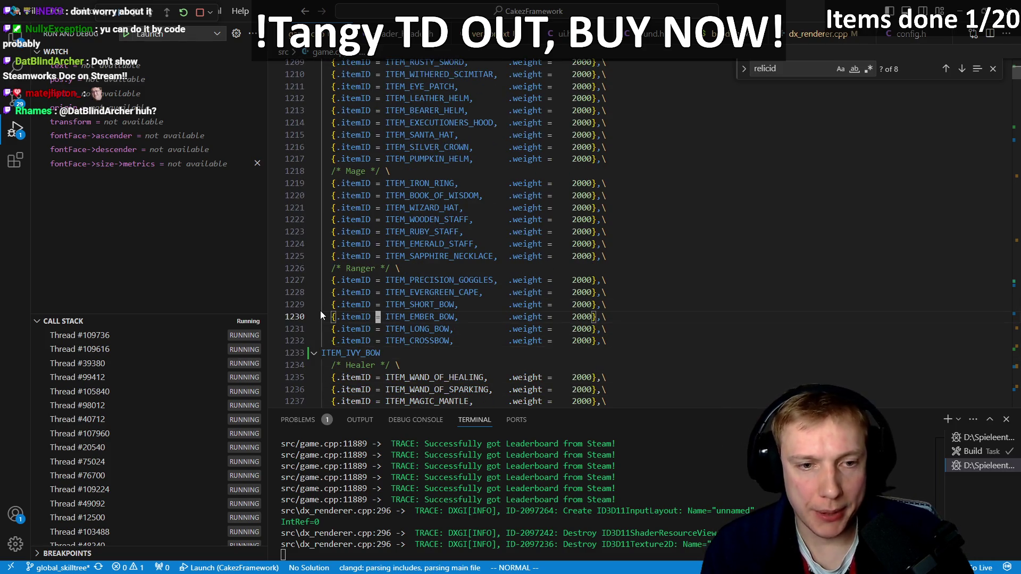
key("y")
key("y")
key("p")
key("j")
key("j")
key("j")
key("j")
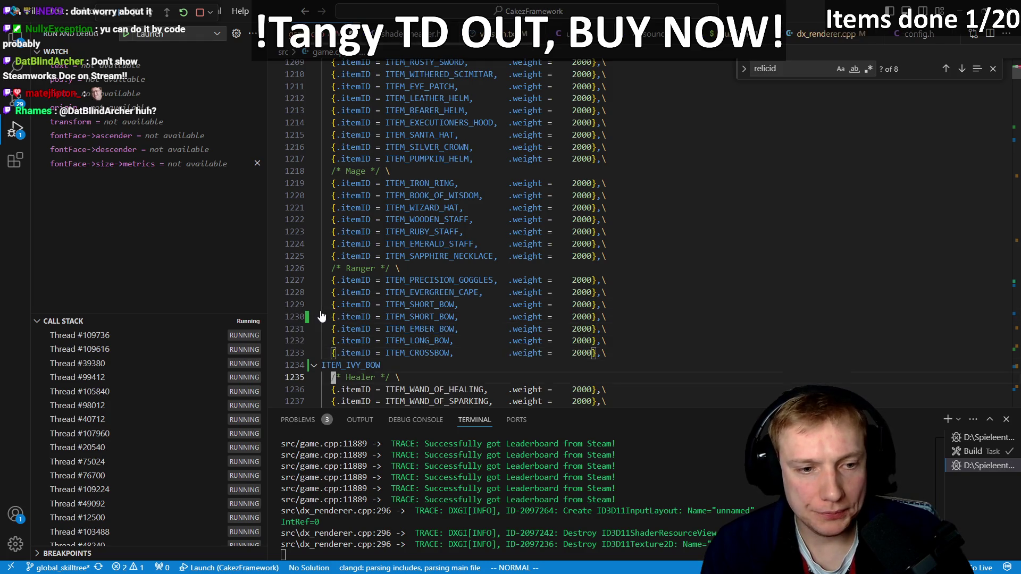
key("u")
key("u")
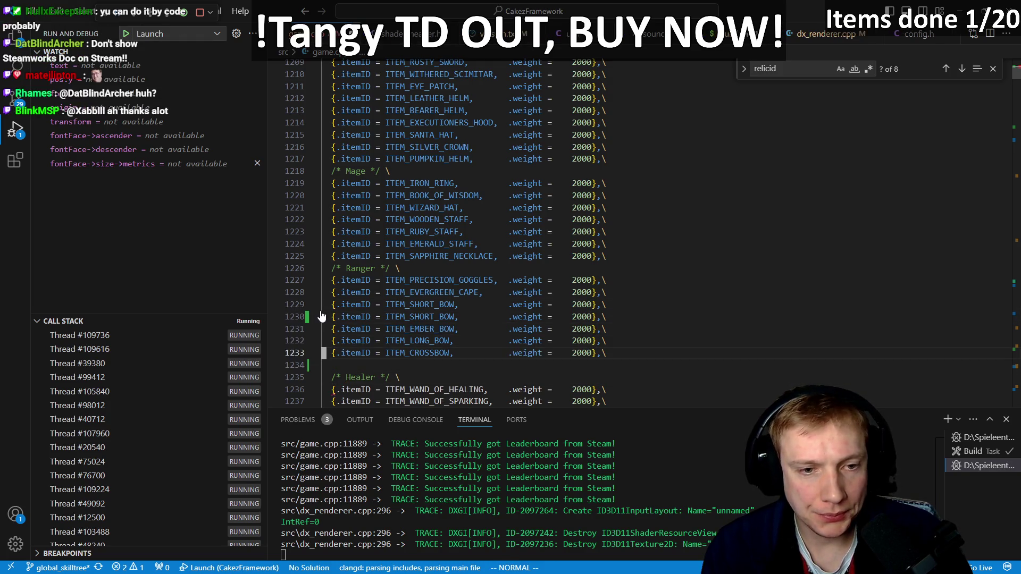
key("k")
key("e")
key("e")
key("e")
type("ciwITEM_IVY_BOW")
key("Escape")
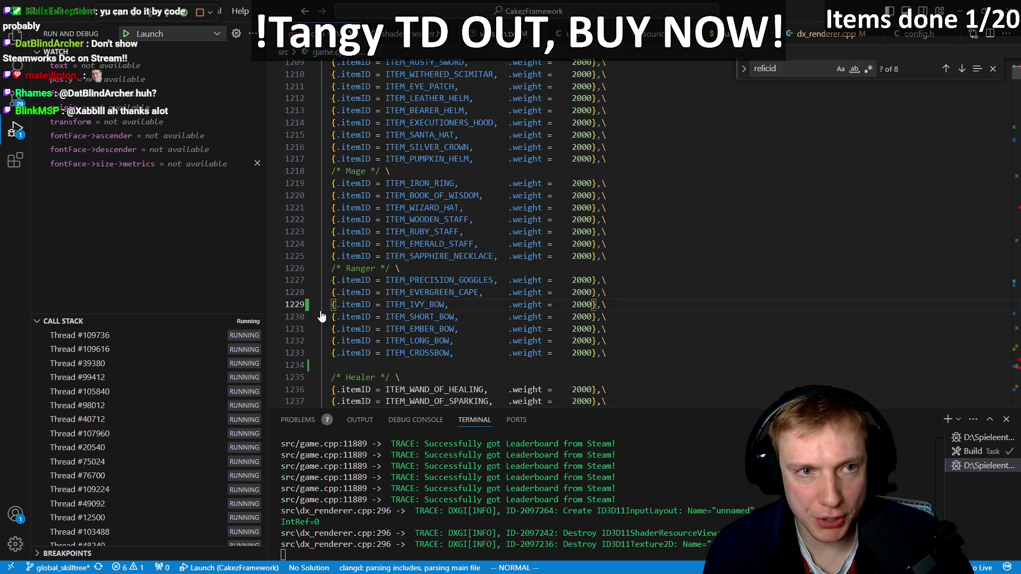
key("ctrl+shift+b")
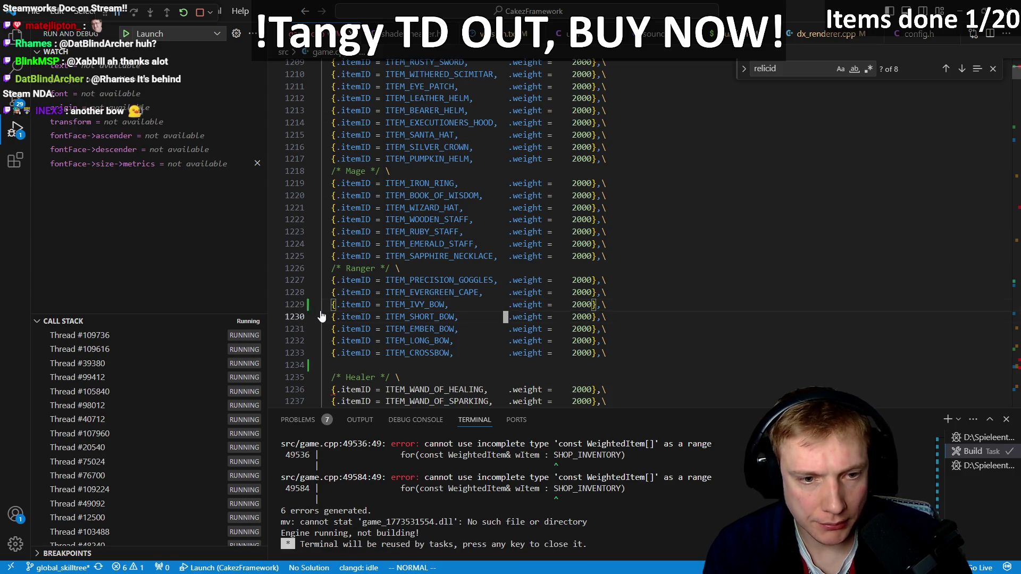
- Undo the stray ITEM_IVY_BOW line and spacing edits, rebuild, and switch to Firefox
key("u")
key("u")
key("u")
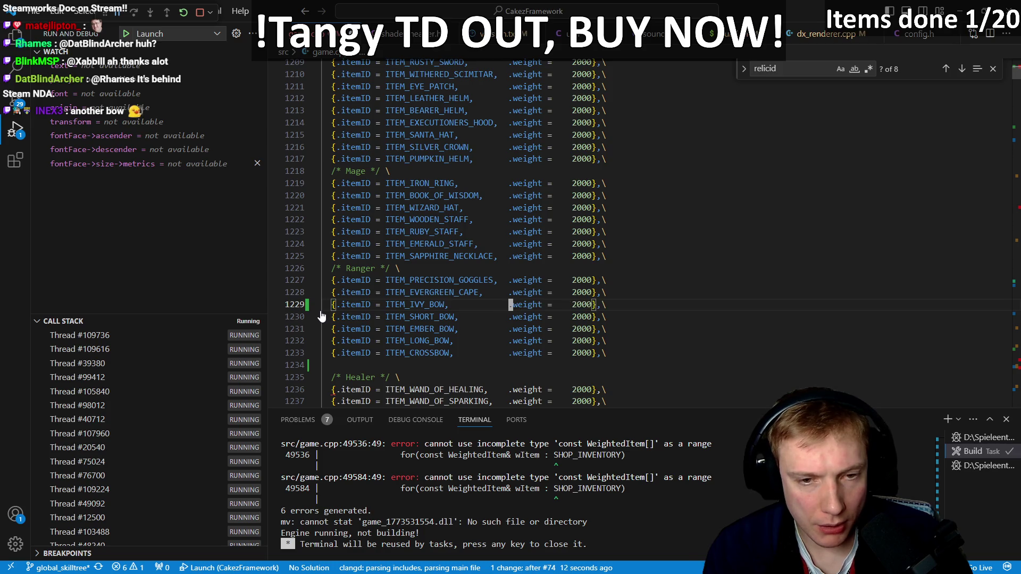
key("u")
key("u")
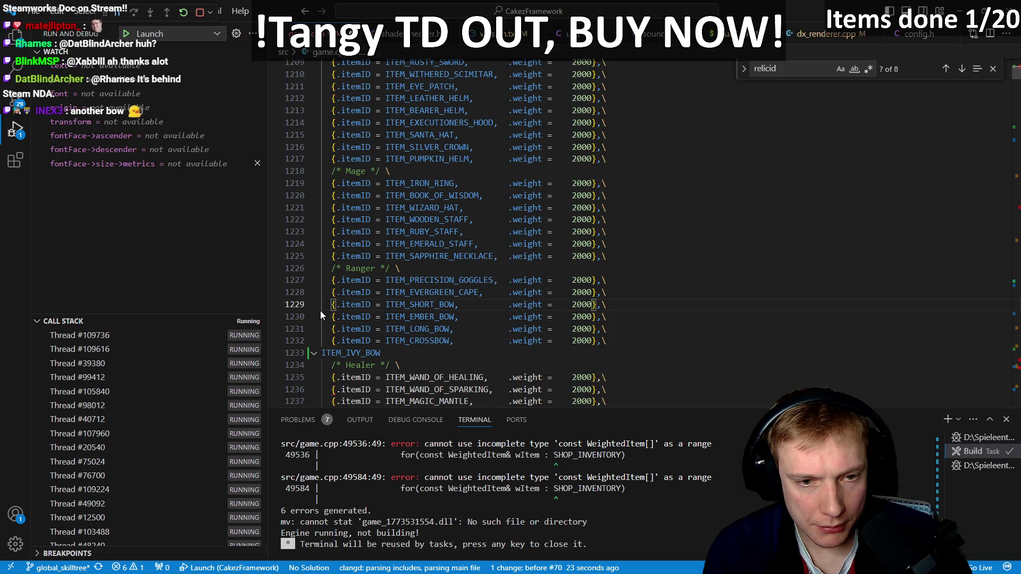
key("u")
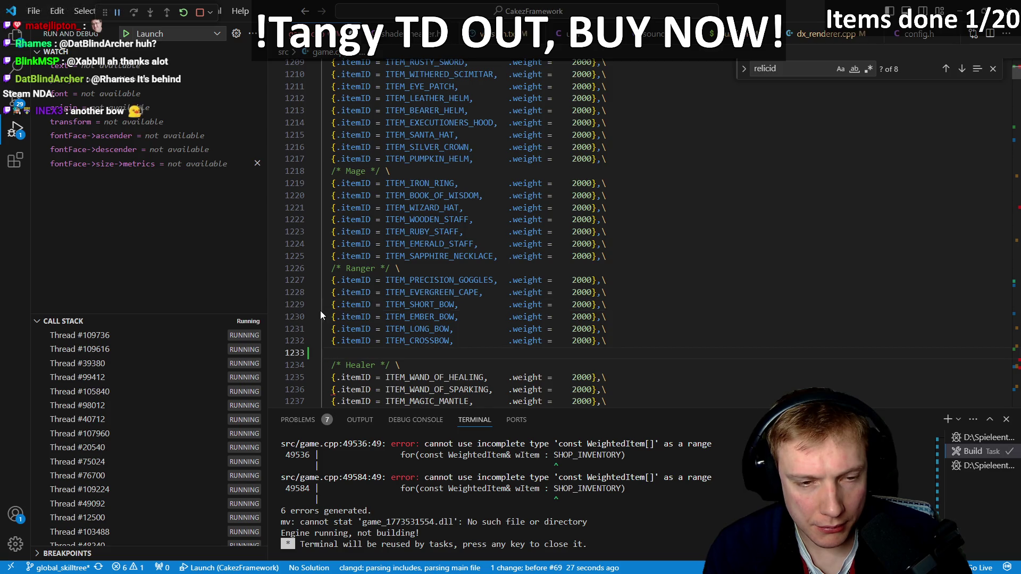
key("u")
key("u")
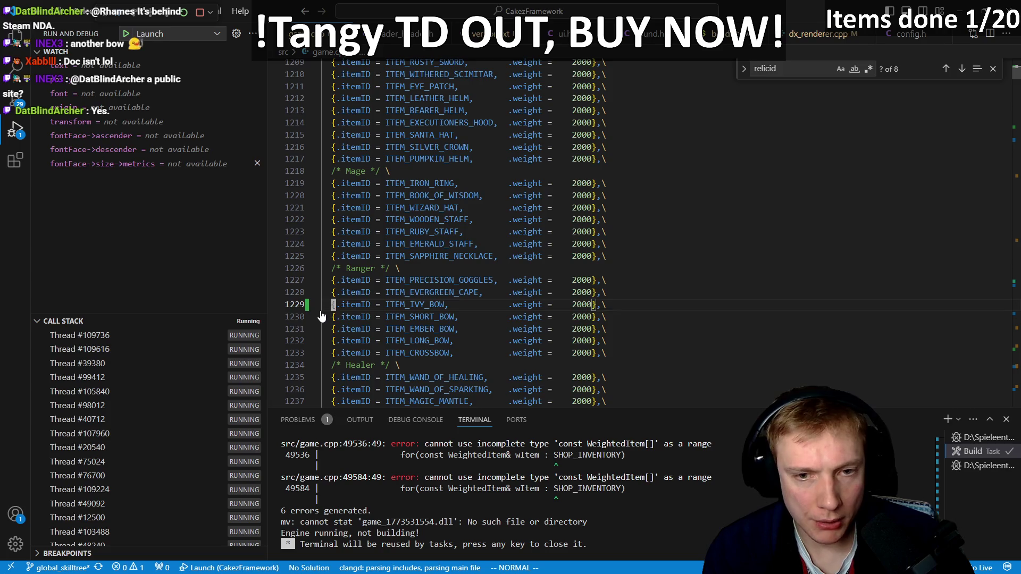
key("ctrl+shift+b")
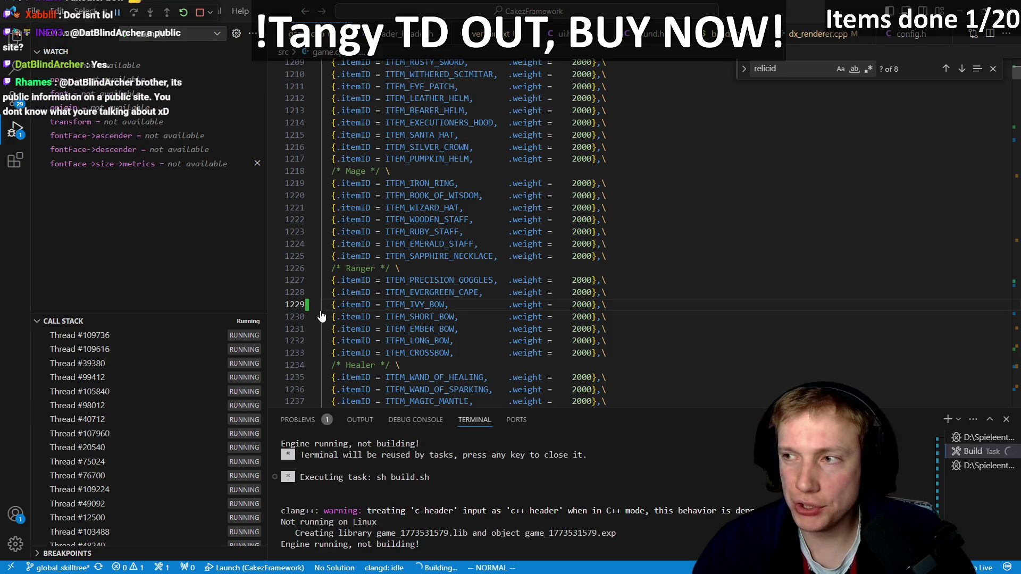
key("alt+Tab")
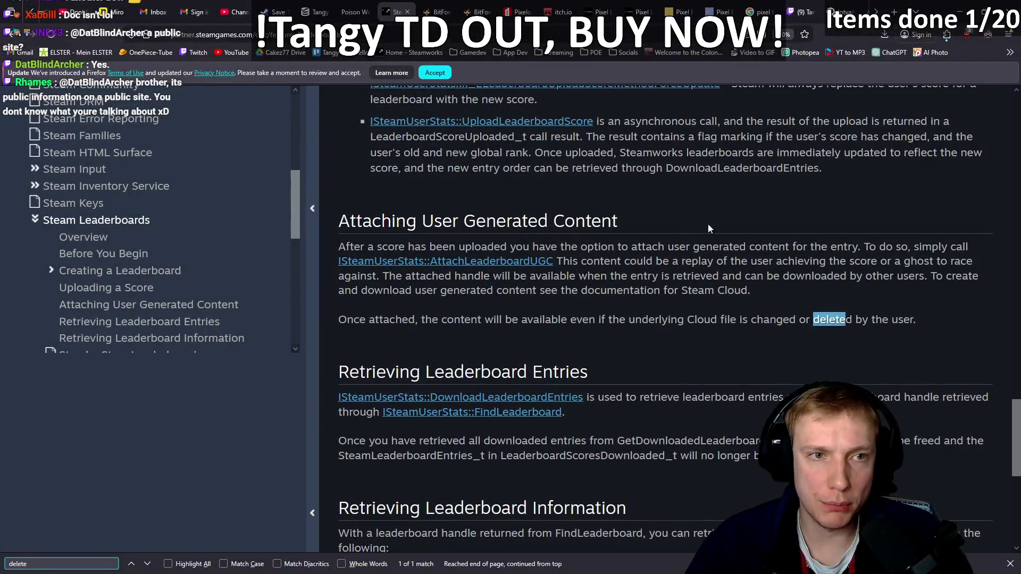
- Scroll through the Steam Leaderboards documentation, then open the Home - Steamworks tab
scroll(689, 339, "down", 1)
scroll(690, 339, "down", 5)
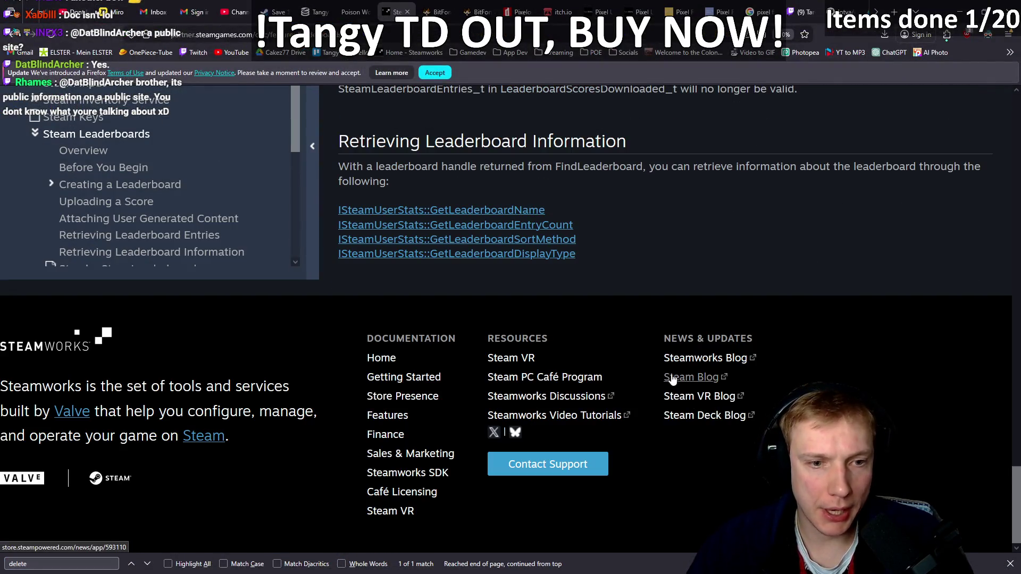
scroll(554, 285, "up", 15)
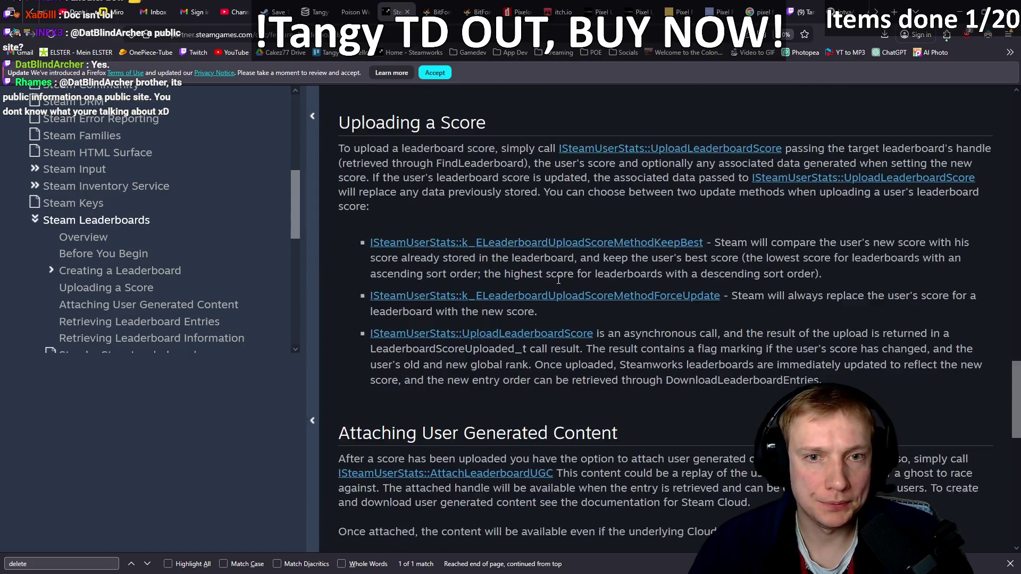
scroll(556, 287, "down", 15)
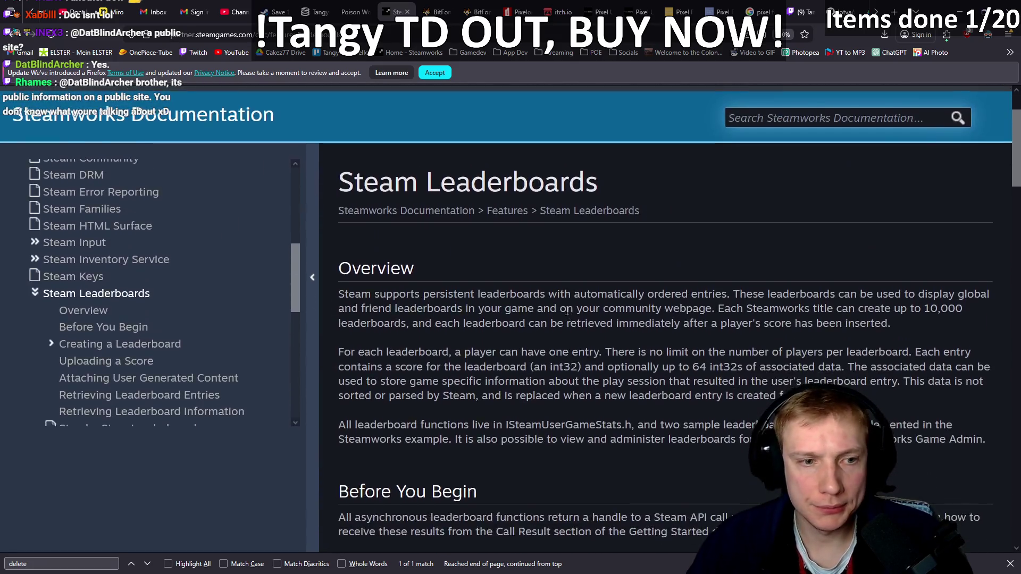
scroll(583, 305, "down", 1)
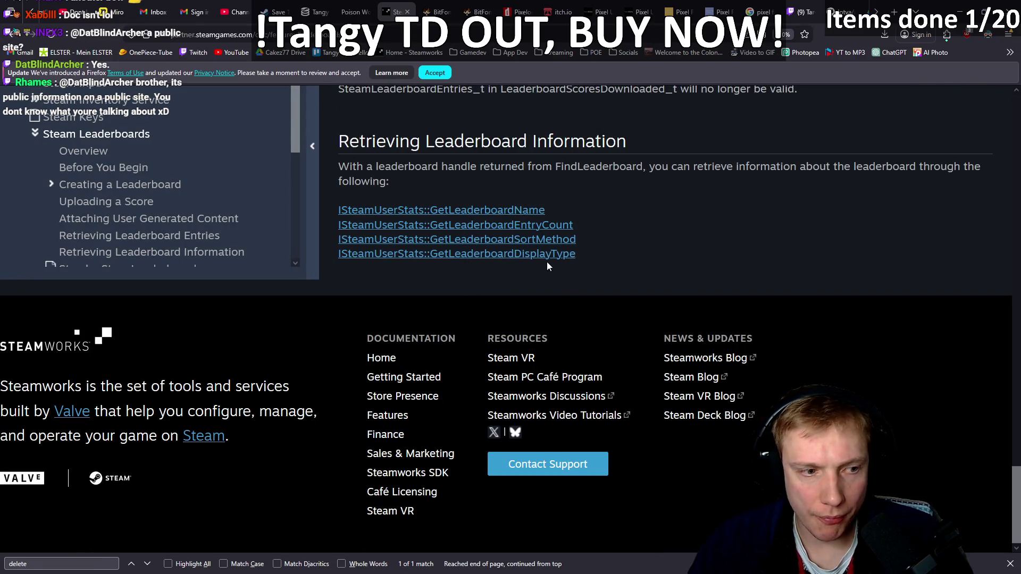
scroll(546, 262, "up", 15)
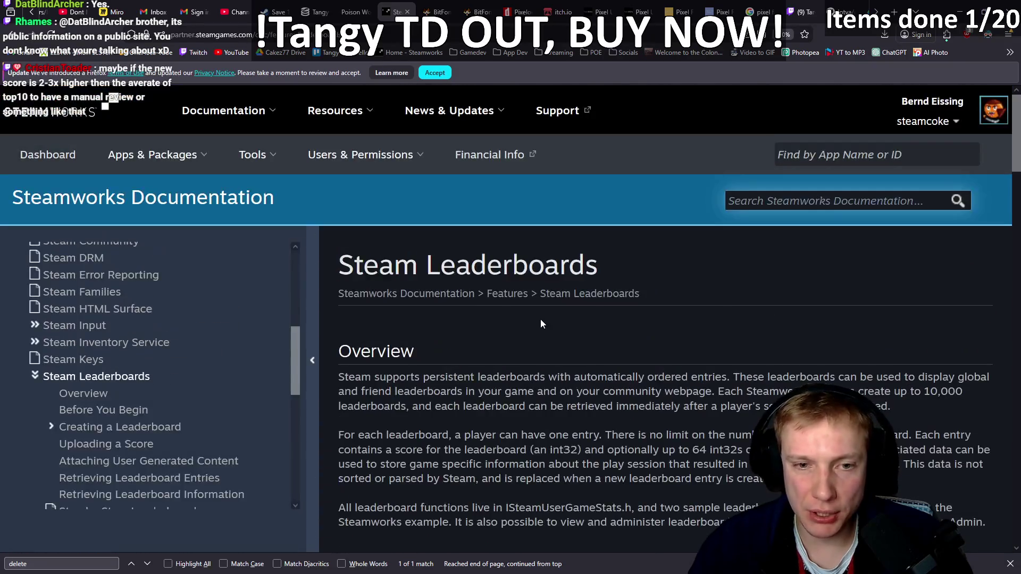
scroll(540, 318, "down", 5)
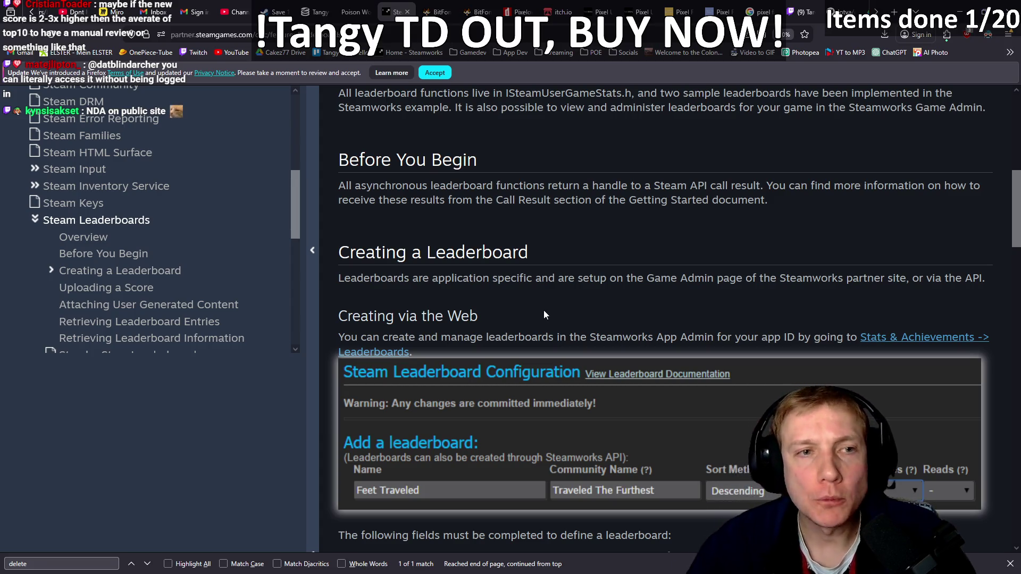
scroll(340, 10, "up", 5)
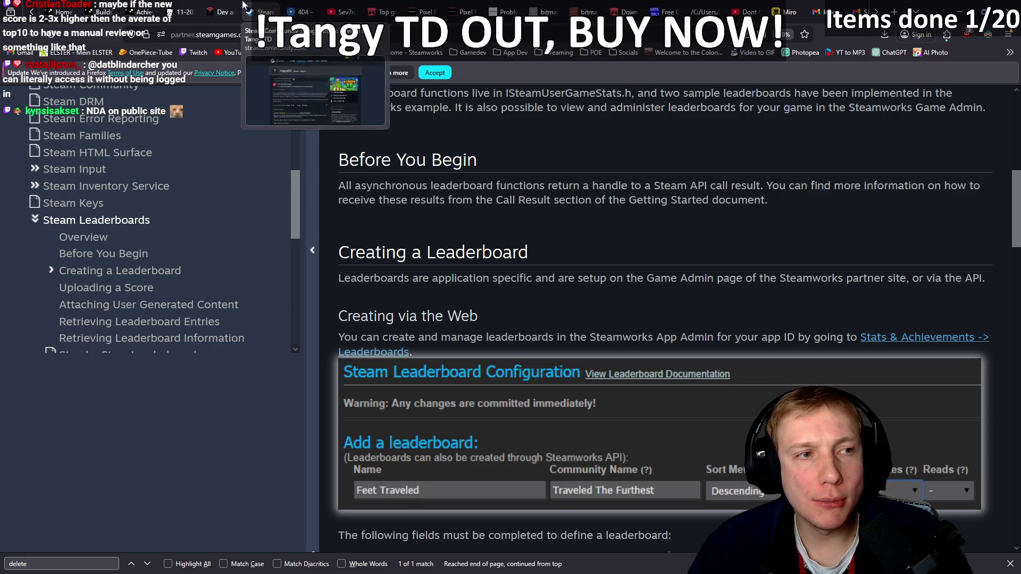
left_click(57, 9)
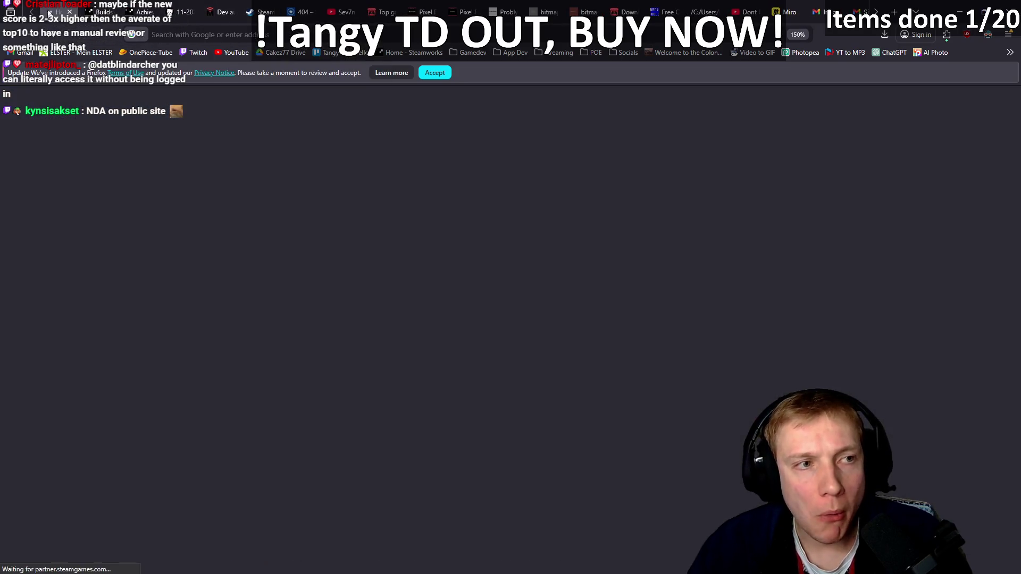
- Glance over the Steamworks partner home and poison related-words page, then refocus game.cpp's item weights
key("alt+Tab")
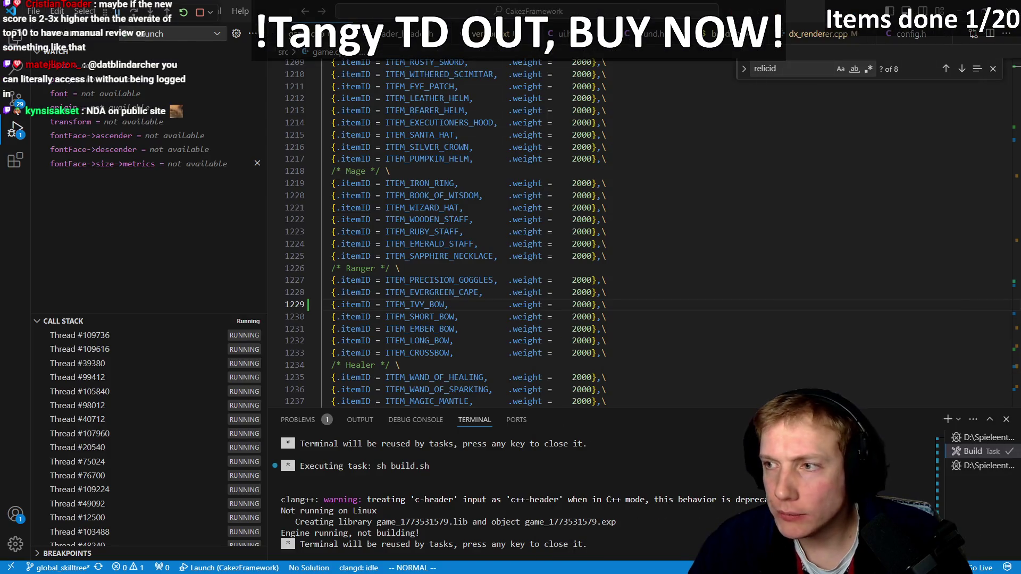
key("alt+Tab")
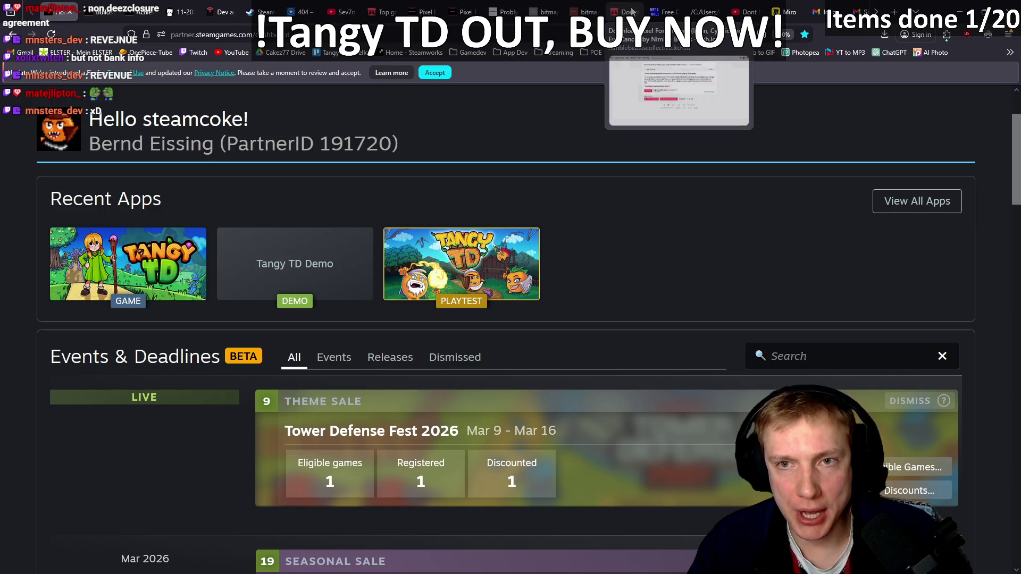
scroll(478, 6, "down", 5)
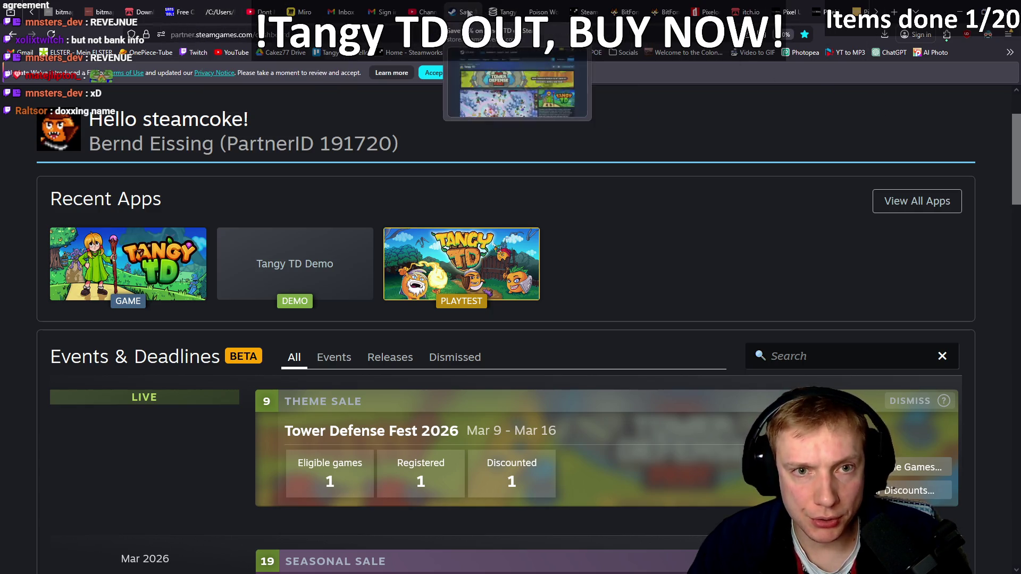
left_click(537, 11)
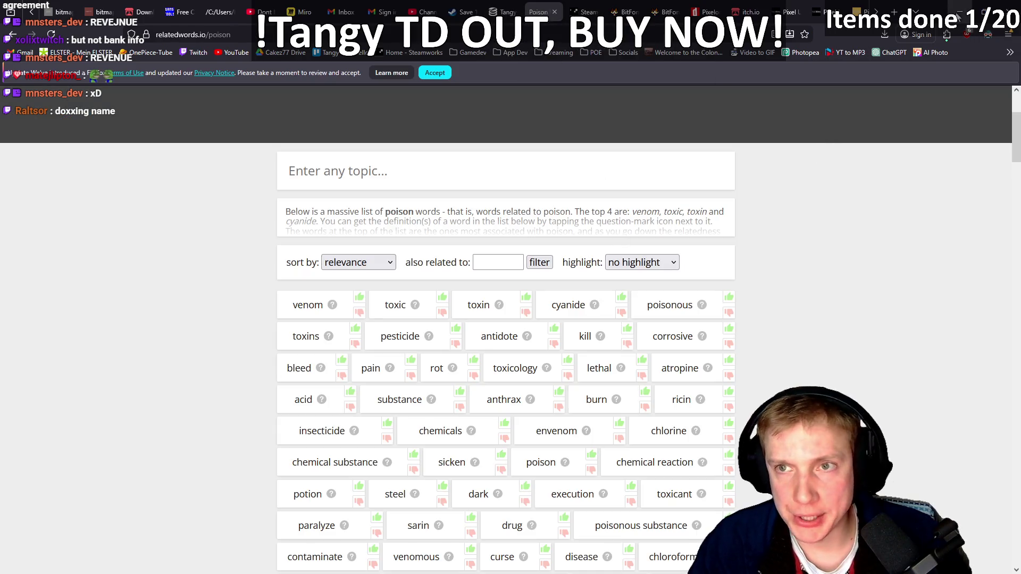
key("alt+Tab")
left_click(597, 220)
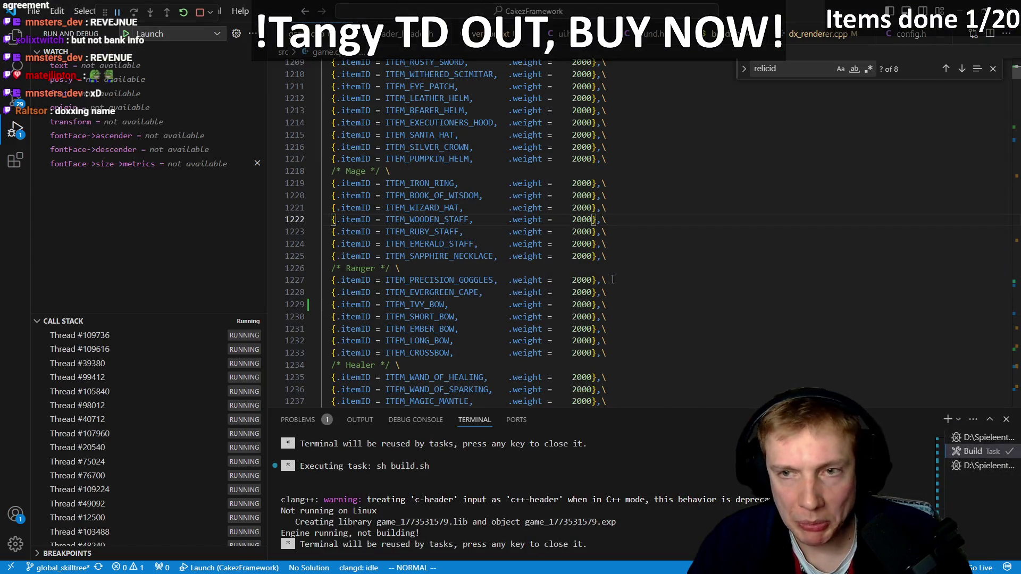
- Buy the first fruit tree shop item and check its unnamed inventory tooltip
key("alt+Tab")
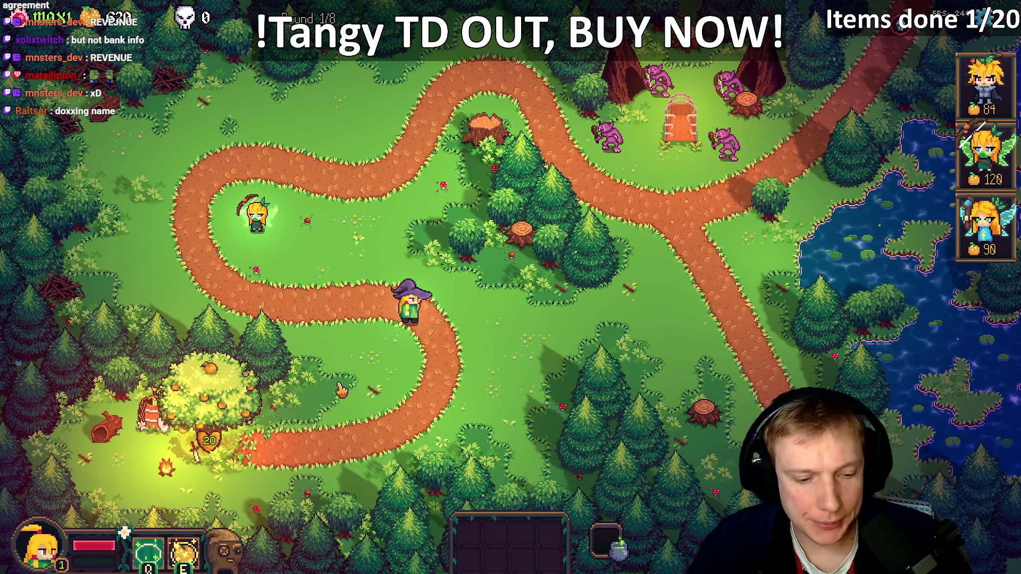
left_click(241, 380)
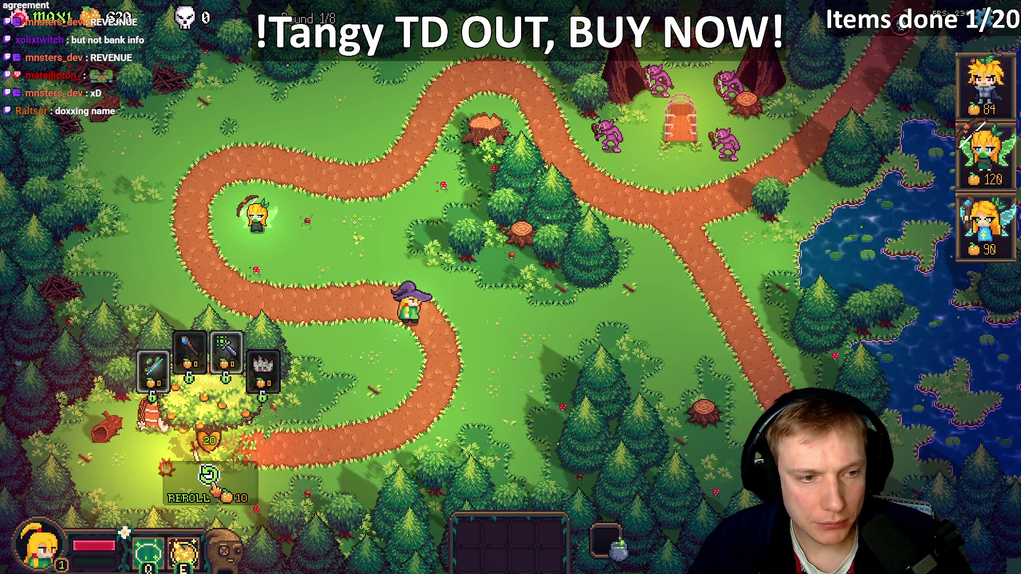
left_click(147, 367)
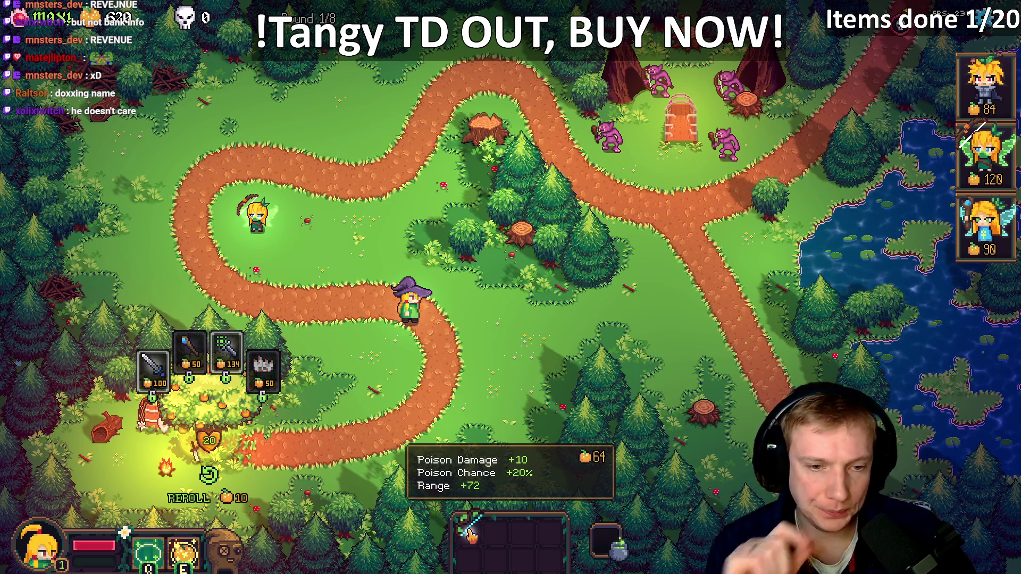
key("alt+Tab")
key("alt+Tab")
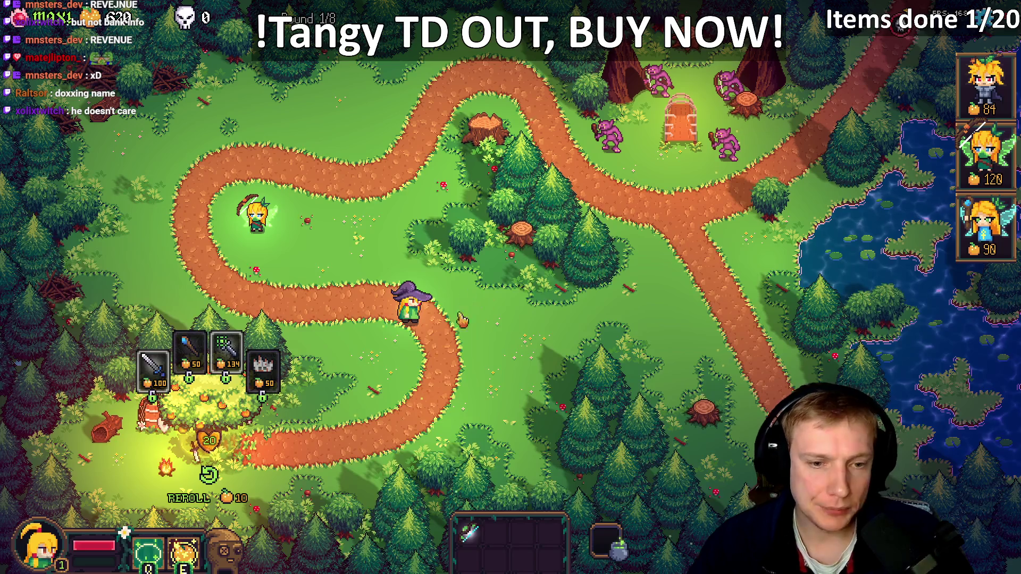
mouse_move(263, 367)
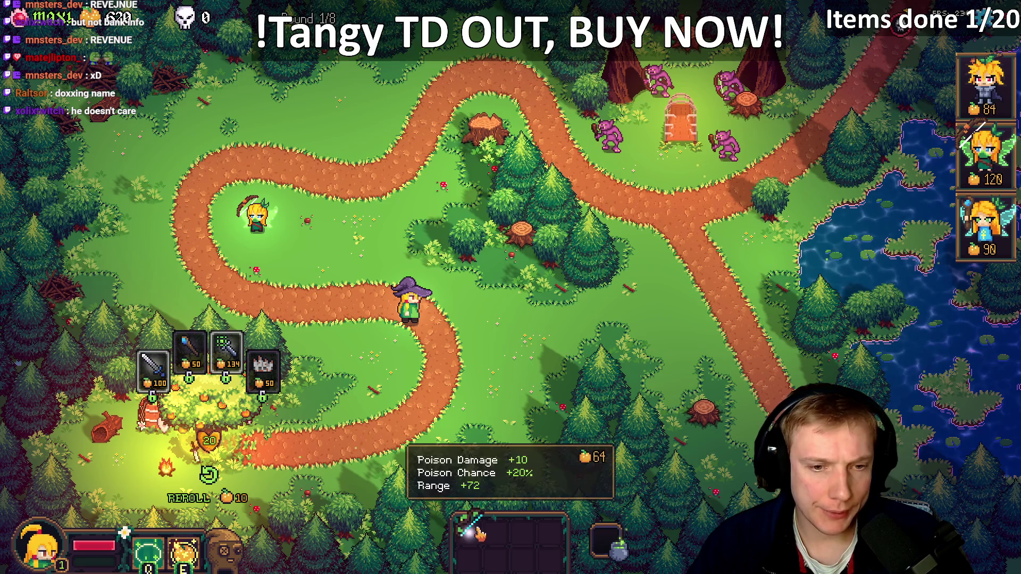
key("alt+Tab")
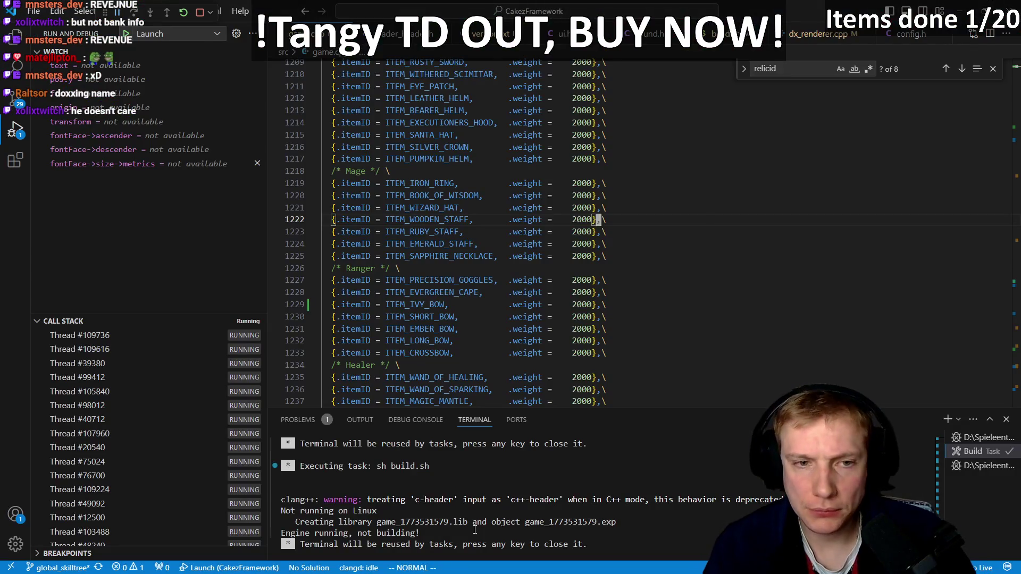
- Locate the ITEM_IVY_BOW definition's name field in game.cpp
key("ctrl+p")
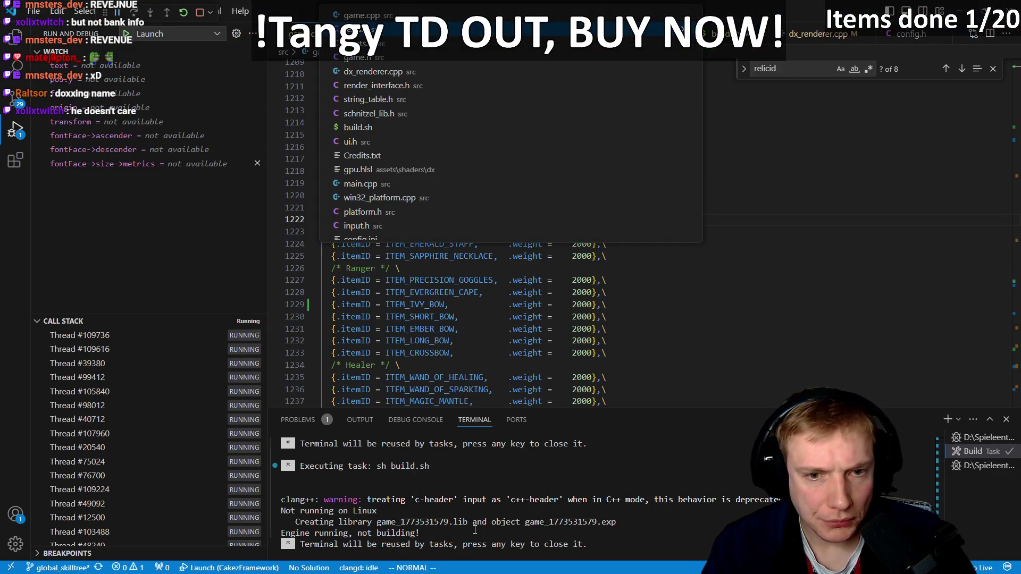
key("Up")
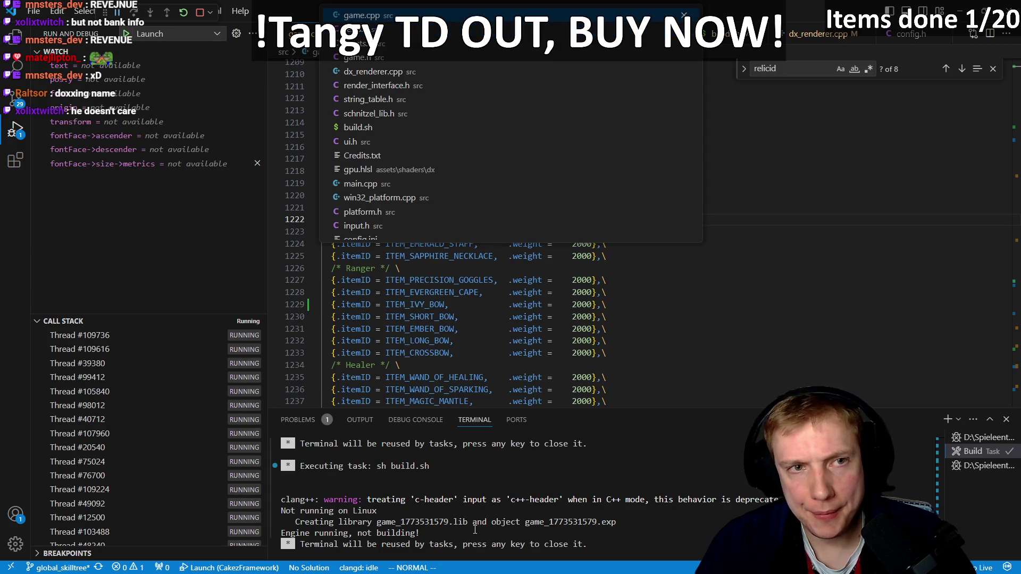
key("Return")
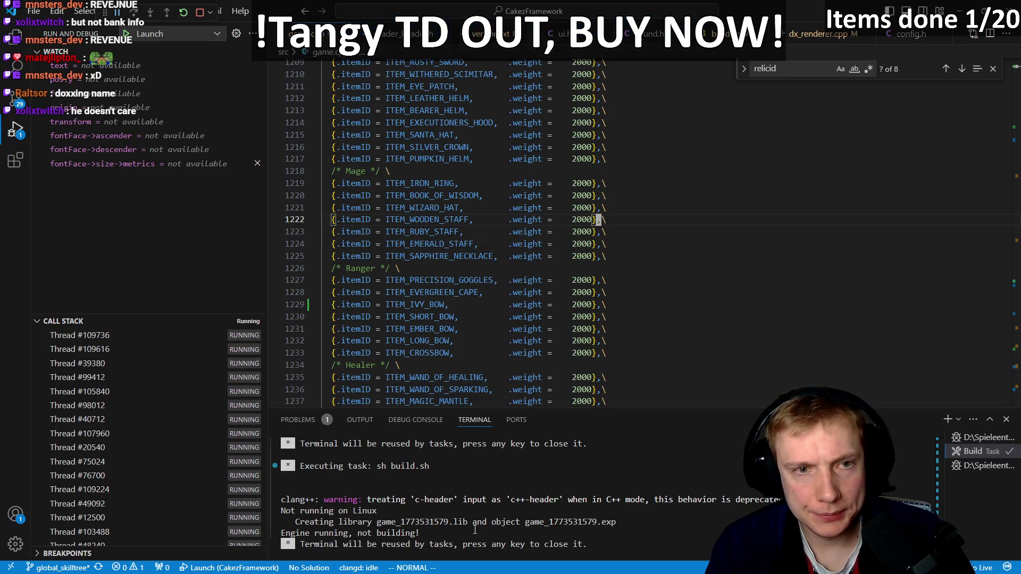
key("k")
key("slash")
type("i")
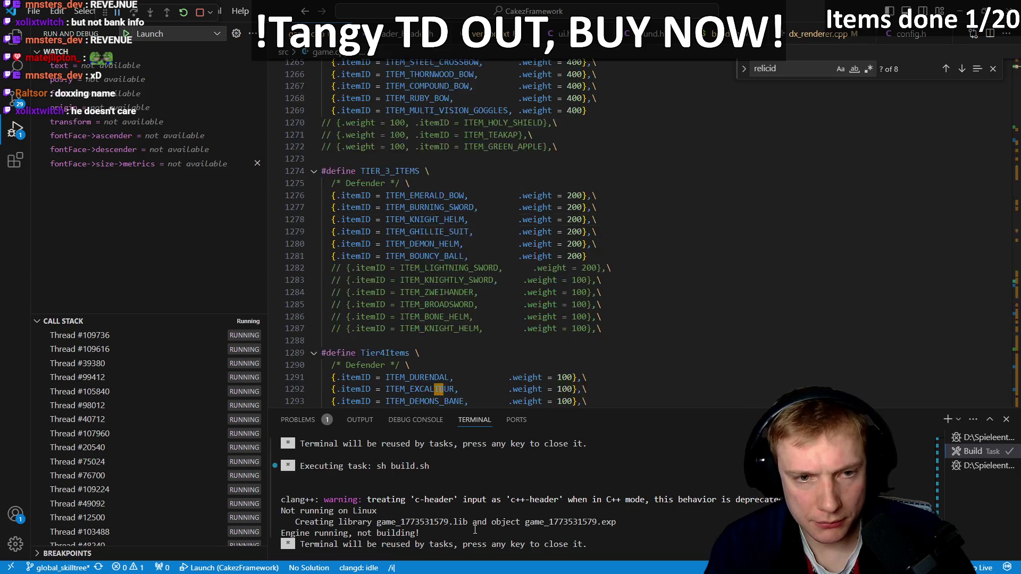
type("by_bowivy_bow")
key("Return")
key("n")
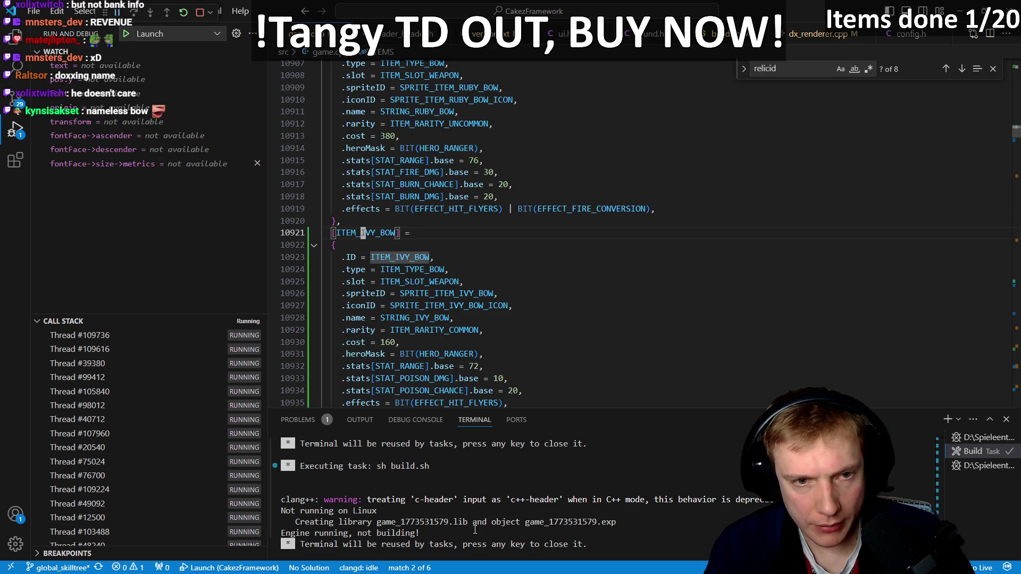
key("j")
key("j")
key("j")
key("k")
key("dollar")
- In string_table.h, add STRING_IVY_BOW = "Ivy Bow" below Ruby Bow and rebuild
key("ctrl+p")
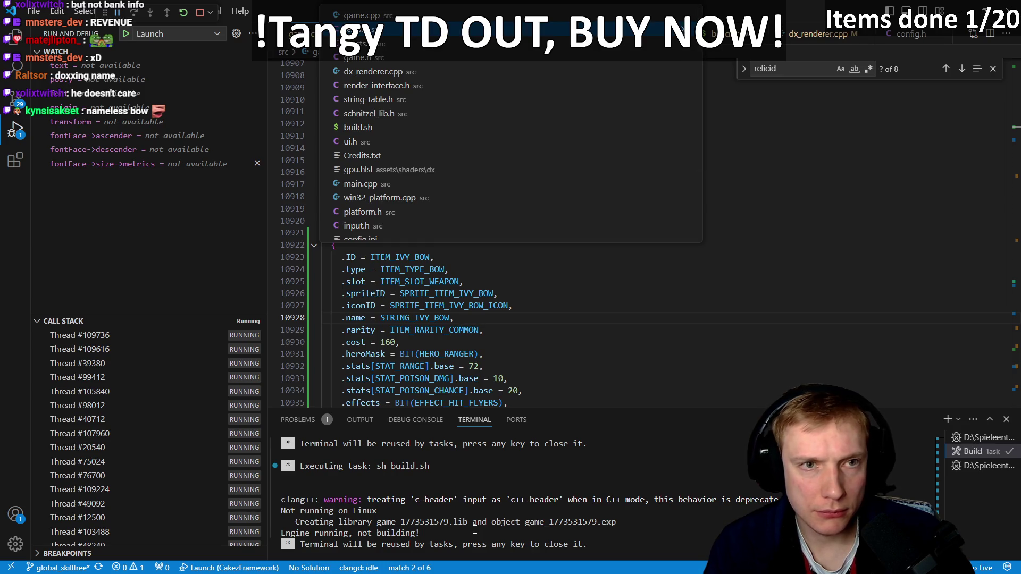
key("Return")
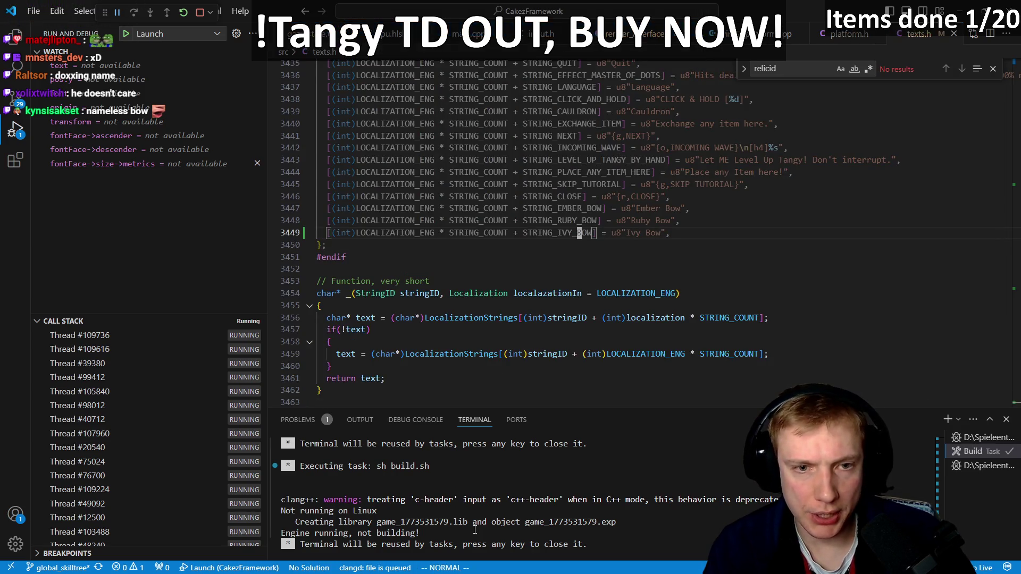
key("ctrl+p")
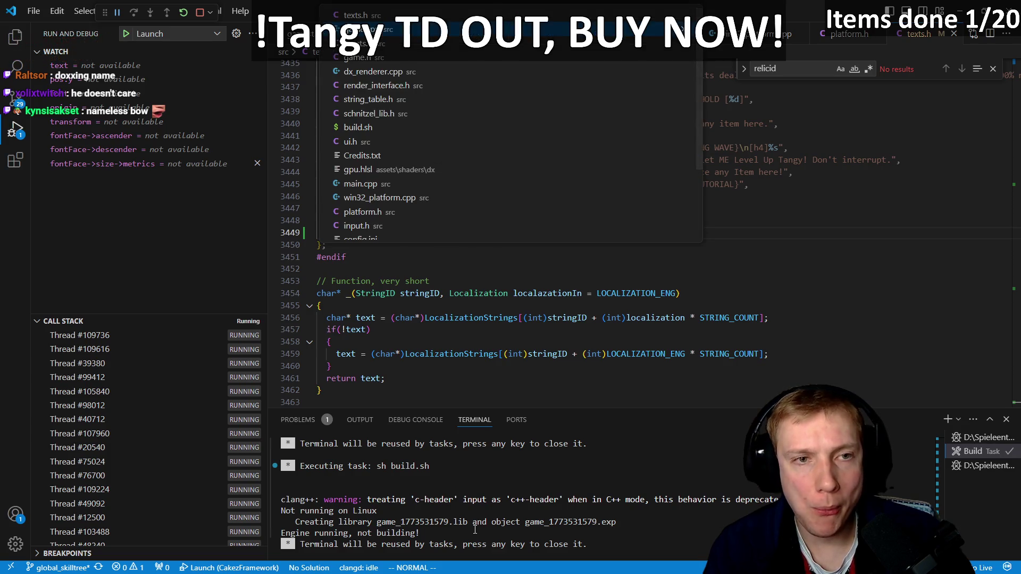
key("Return")
key("ctrl+p")
key("Down")
key("Down")
key("Down")
key("Return")
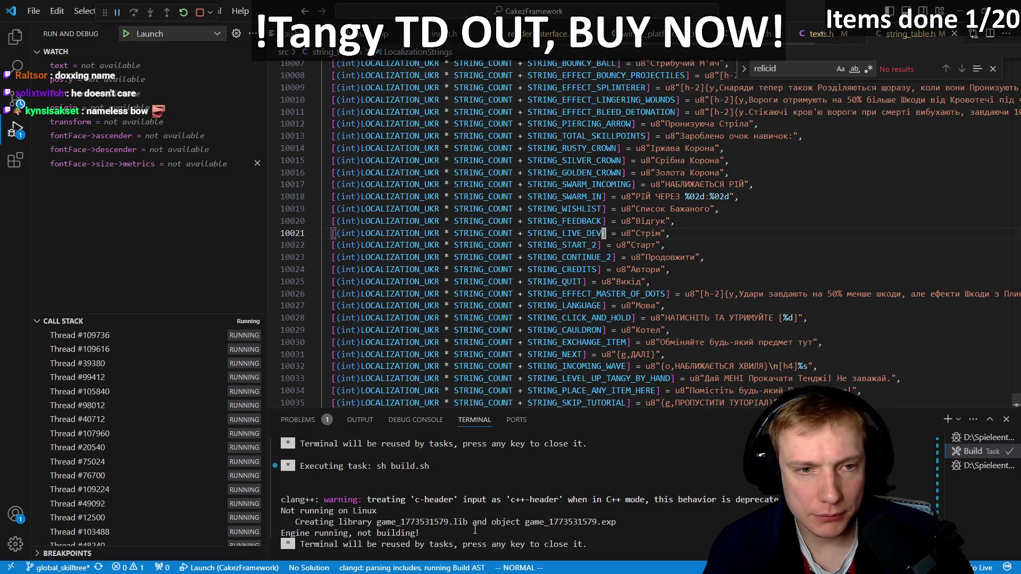
key("slash")
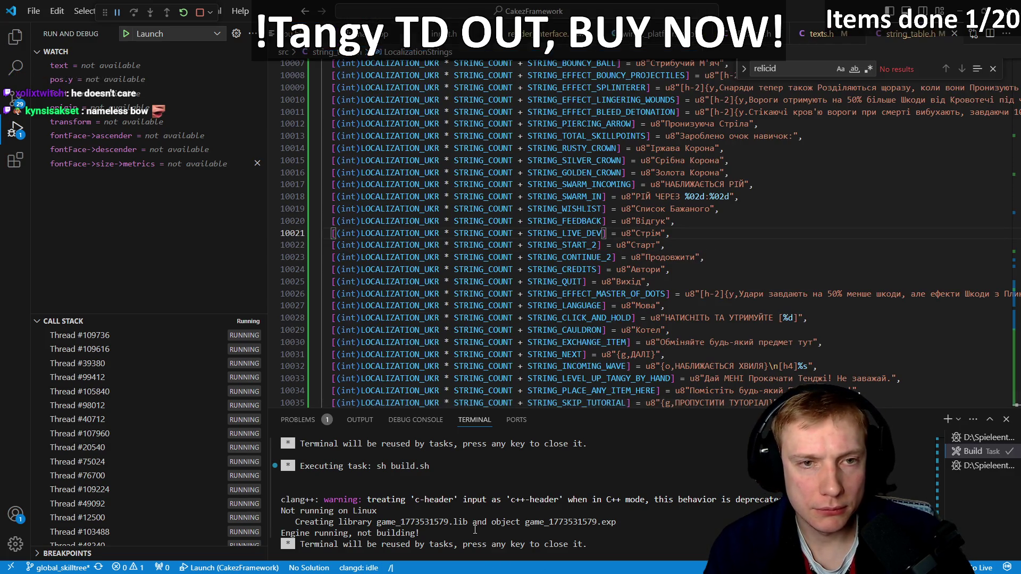
type("RUBY")
key("Return")
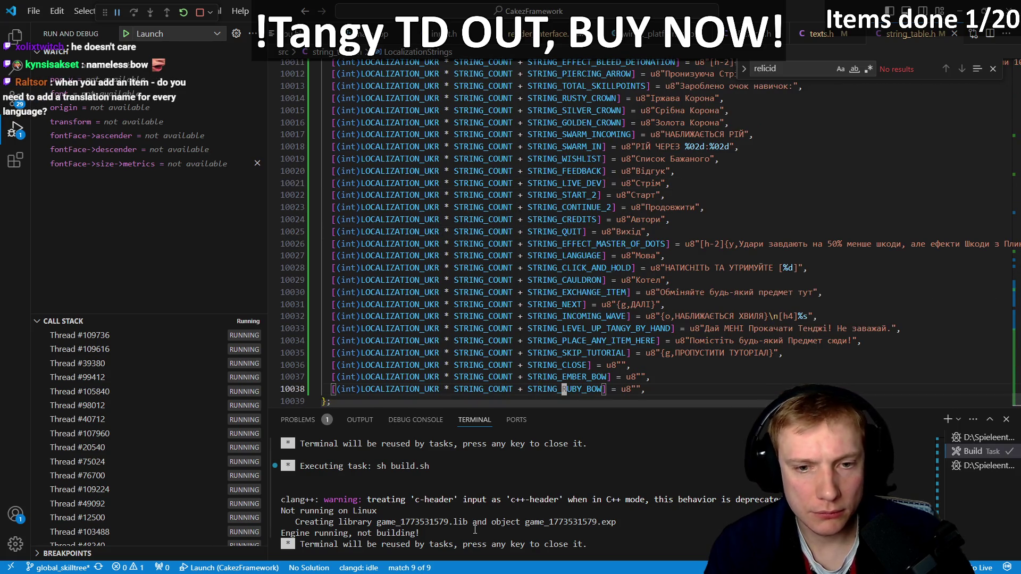
key("n")
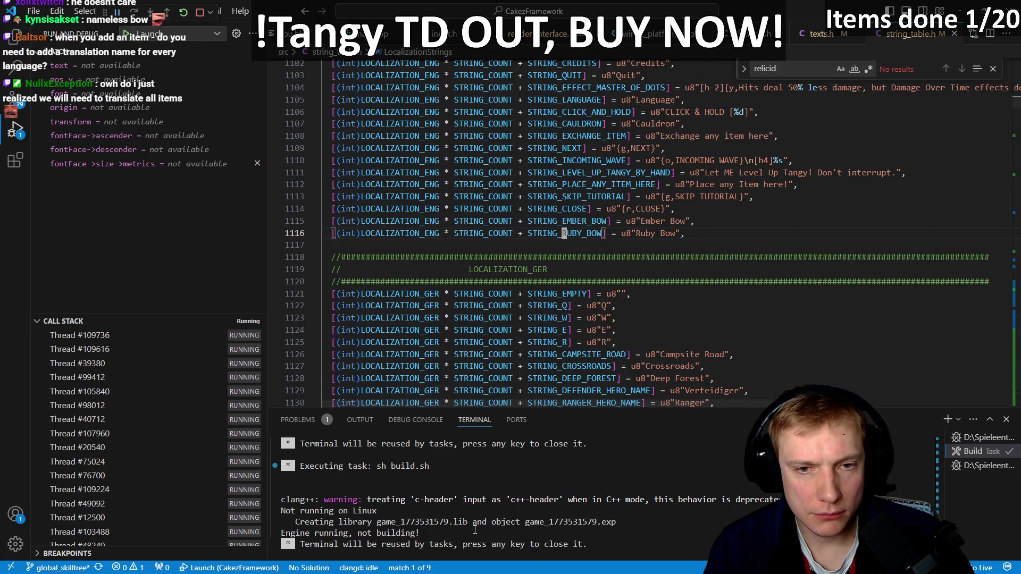
key("p")
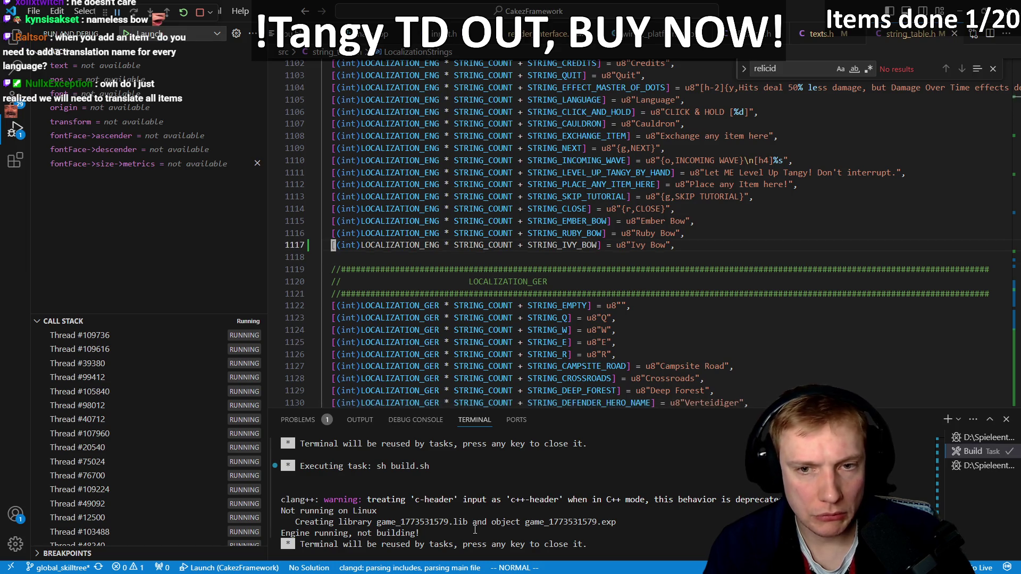
key("ctrl+shift+b")
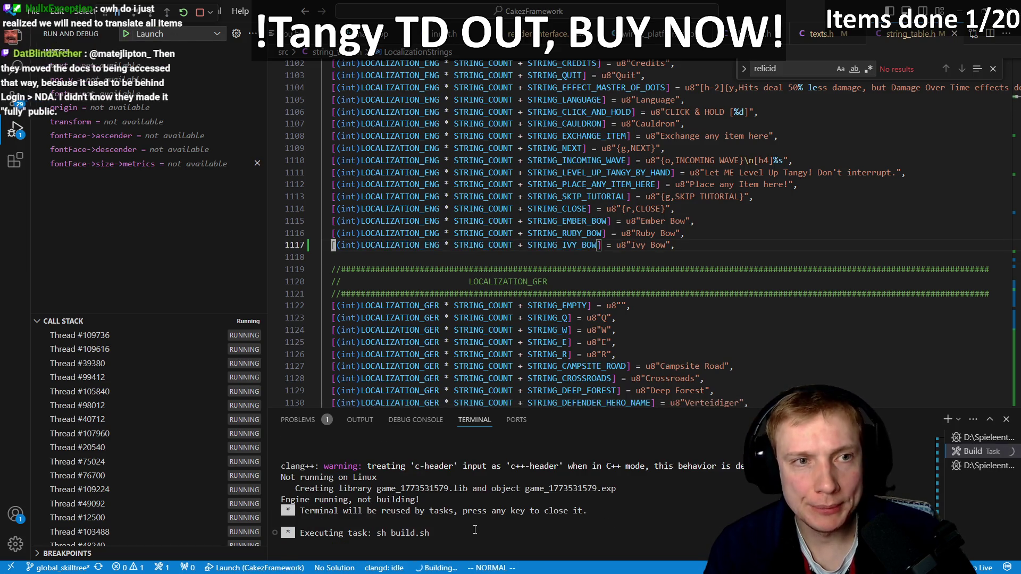
- Return to ITEM_IVY_BOW in game.cpp, then switch to the game to see the named tooltip
key("ctrl+p")
key("Return")
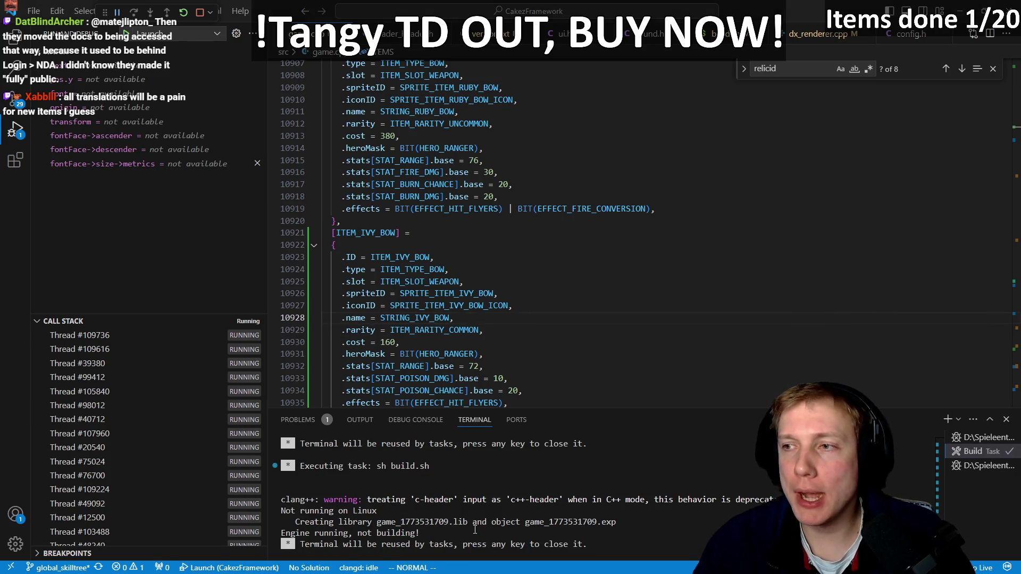
key("alt+Tab")
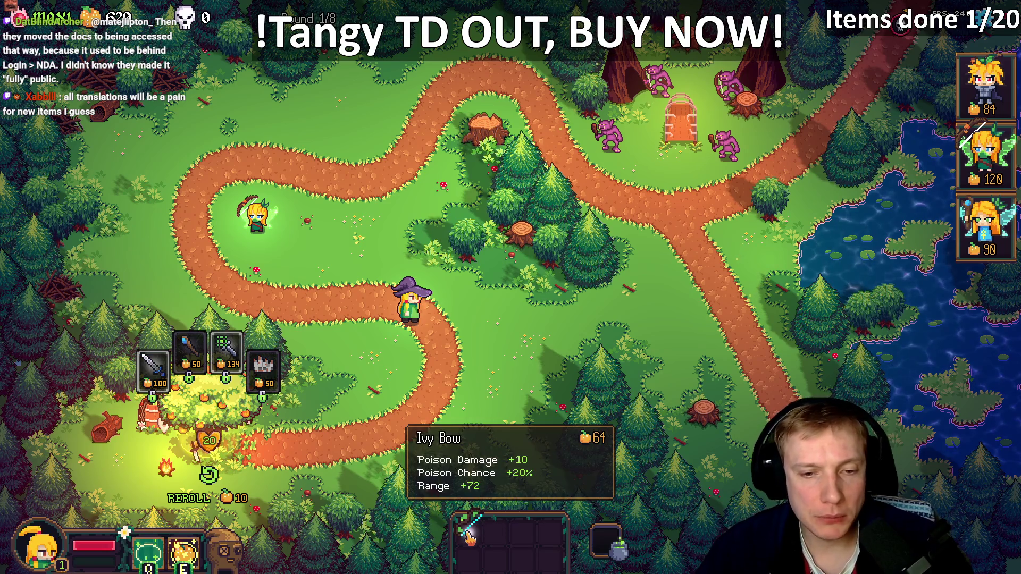
- Trade the Wand of Healing for a Long Bow, then select the archer tower
left_click_drag(227, 350, 602, 538)
left_click(508, 394)
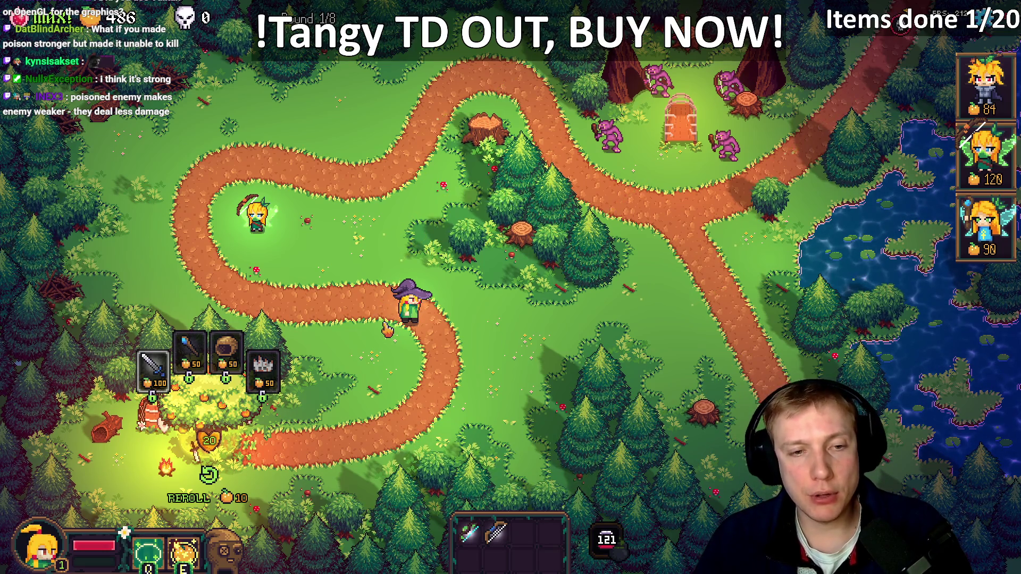
left_click(255, 213)
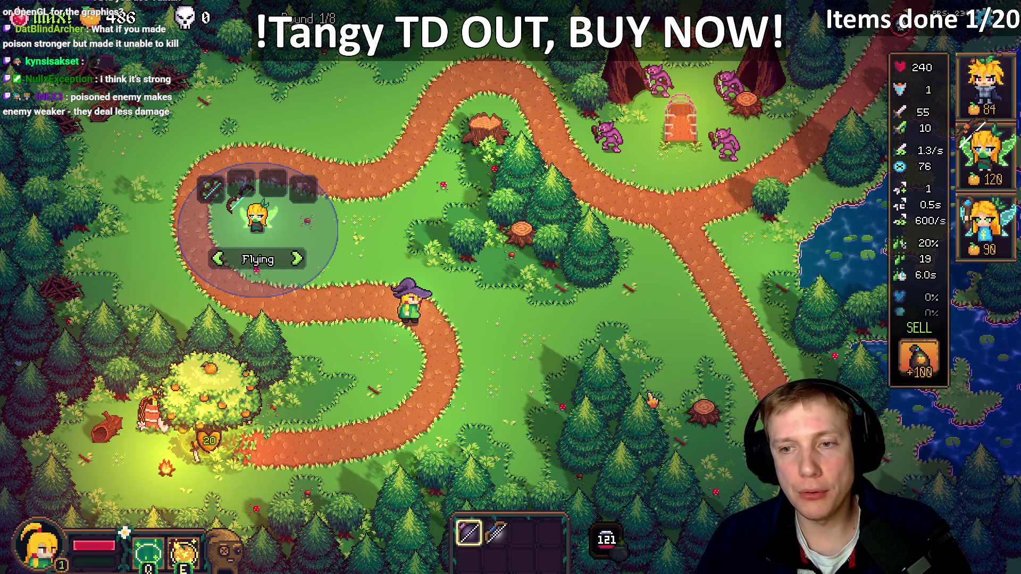
- Reselect the archer tower, check its Poison Damage stat, then deselect it
left_click(596, 405)
left_click(255, 218)
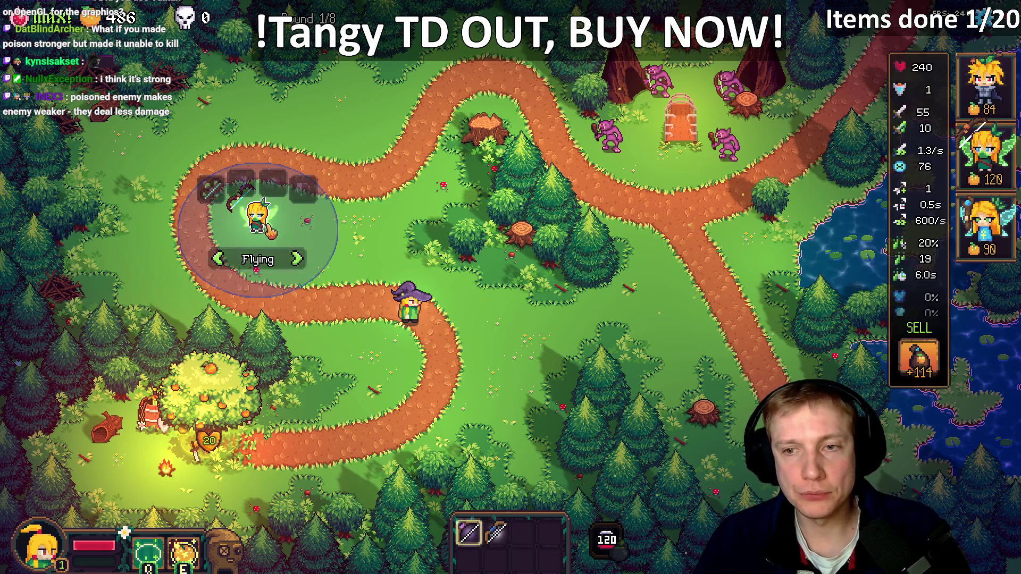
mouse_move(935, 259)
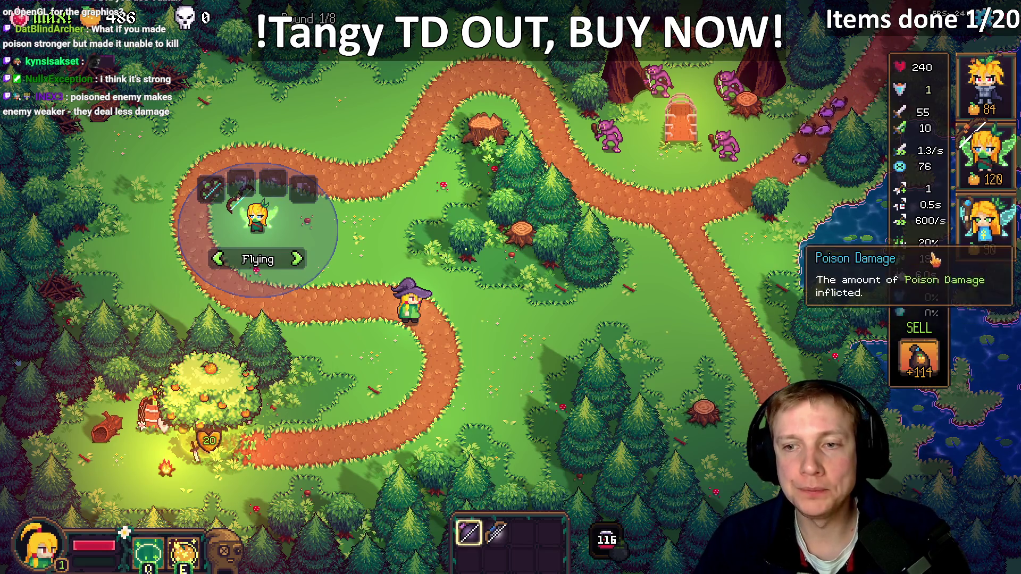
mouse_move(924, 151)
mouse_move(218, 200)
key("Escape")
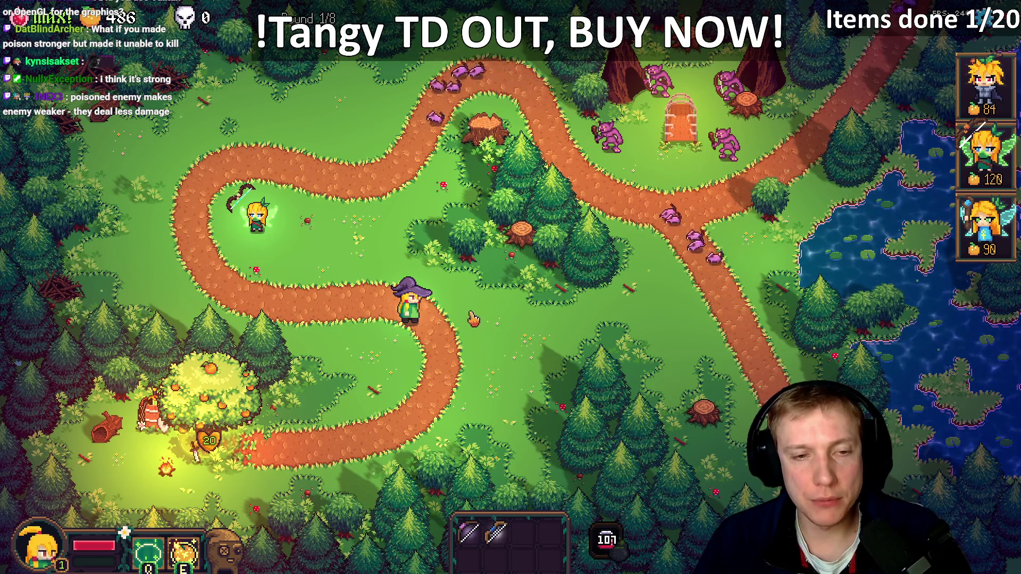
- Move the witch hero down beside the path and bring up the Options menu
right_click(560, 343)
right_click(585, 467)
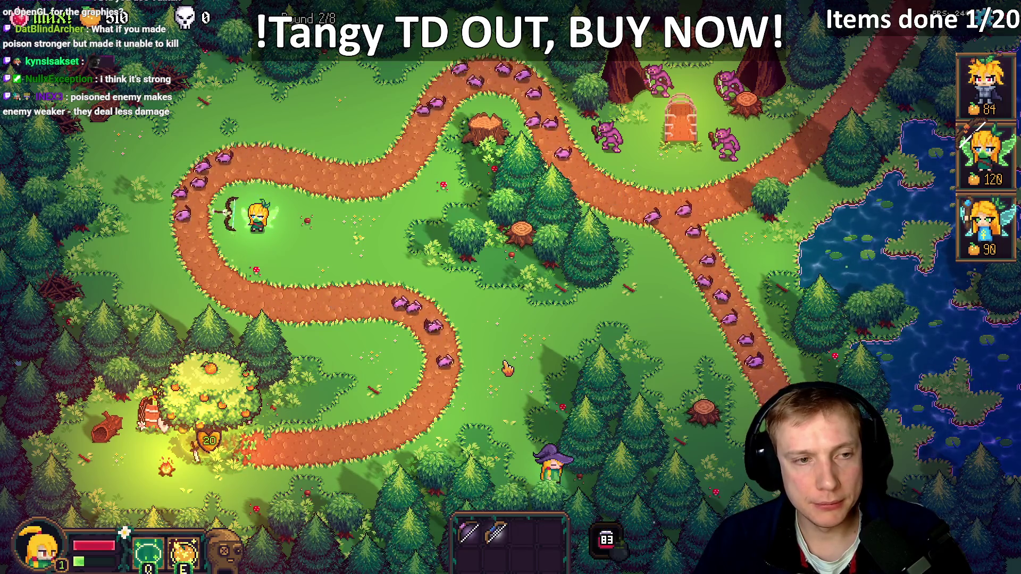
key("Escape")
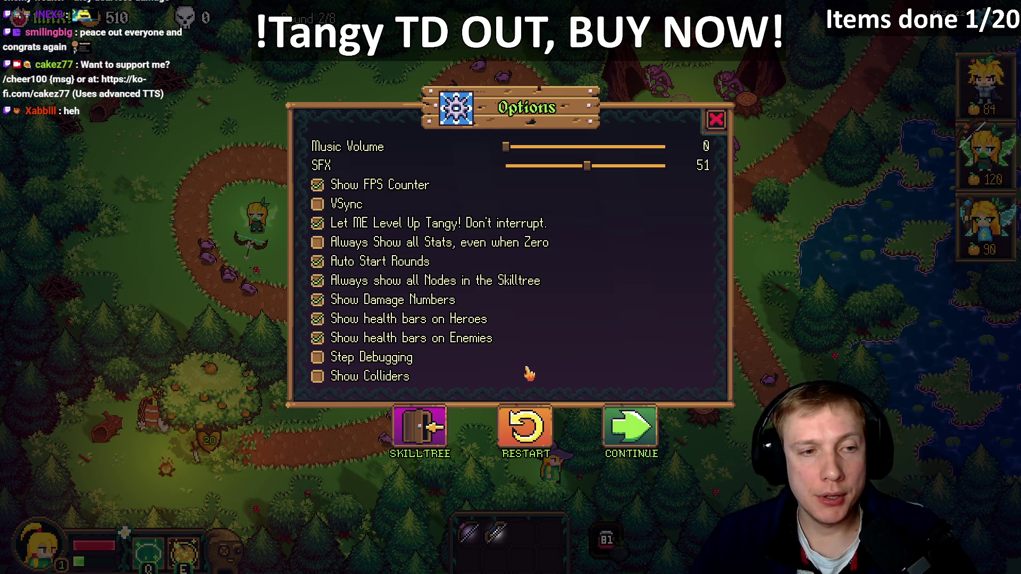
- Switch to VS Code and open assets.h from the recent files list
key("alt+Tab")
key("ctrl+p")
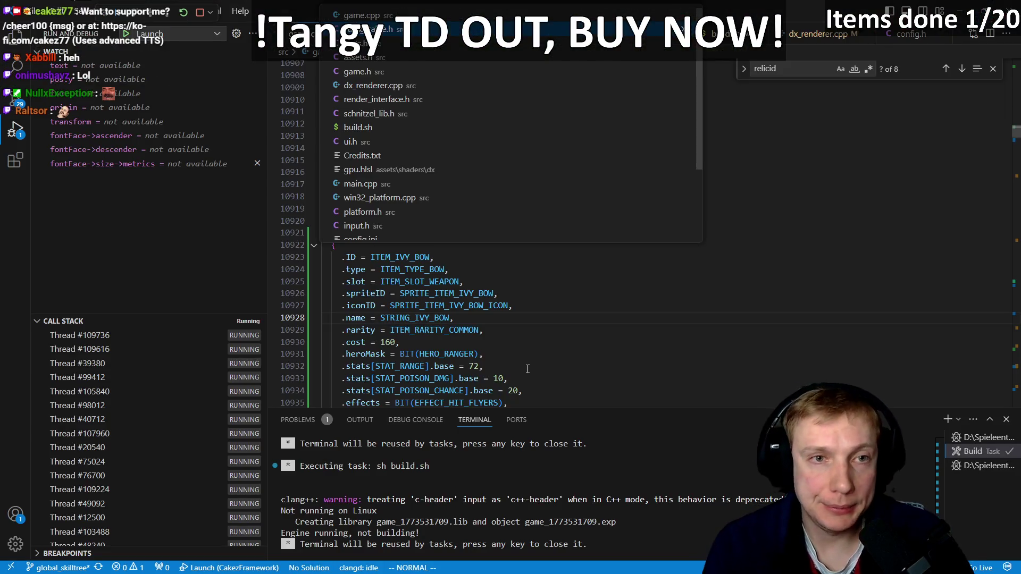
key("Down")
key("Return")
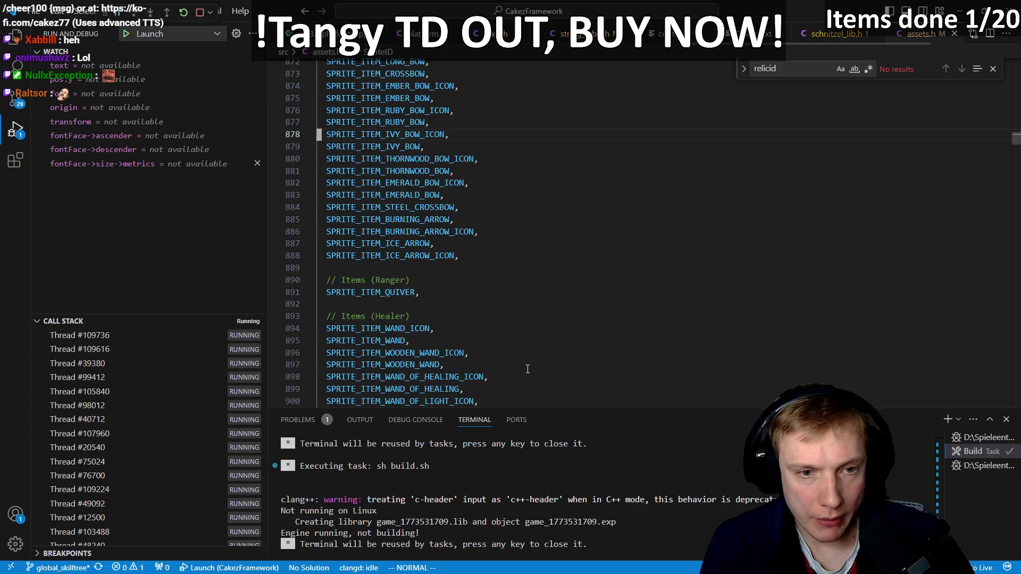
type("/iby")
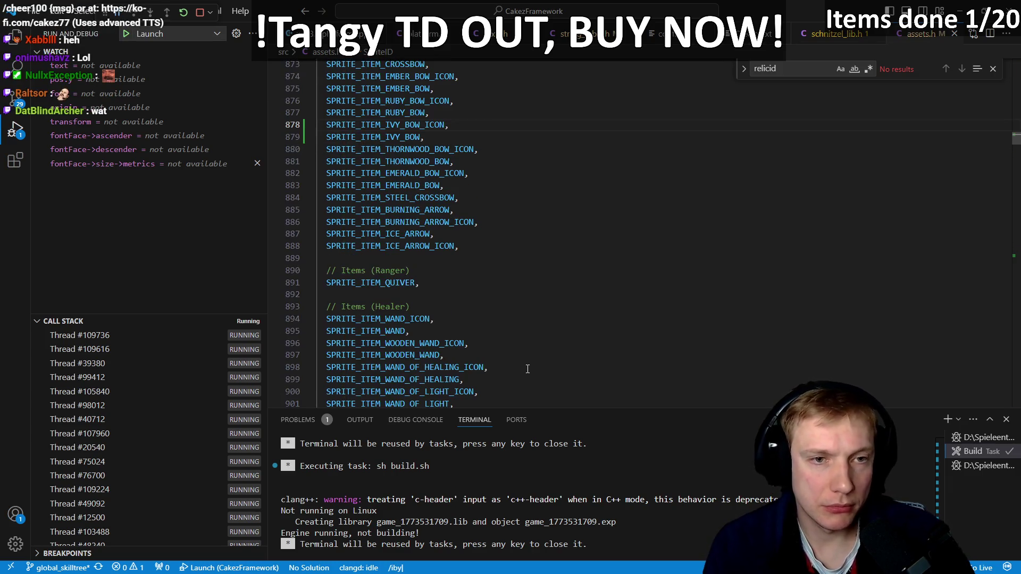
key("BackSpace")
key("BackSpace")
key("BackSpace")
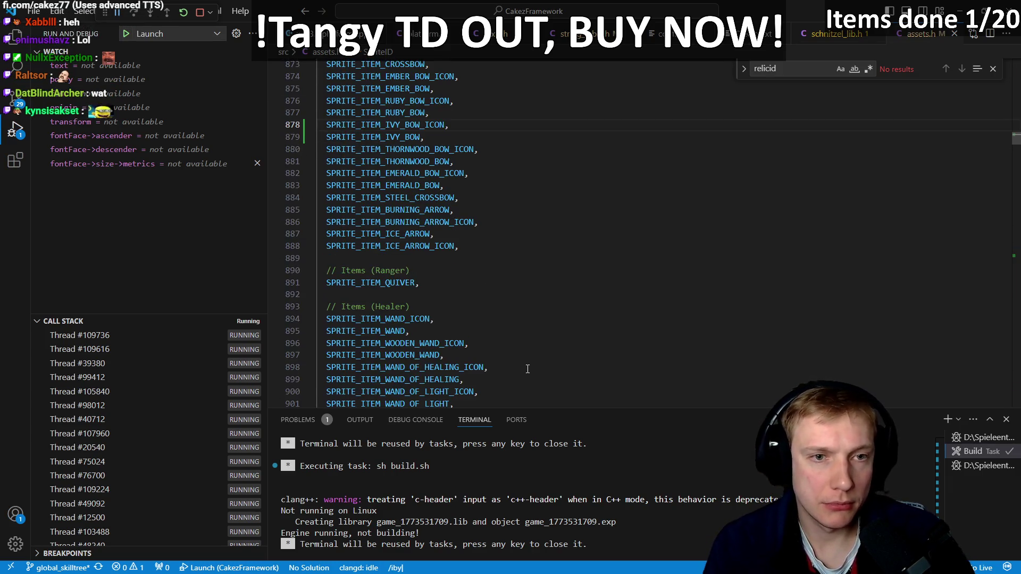
key("BackSpace")
key("BackSpace")
type("vv")
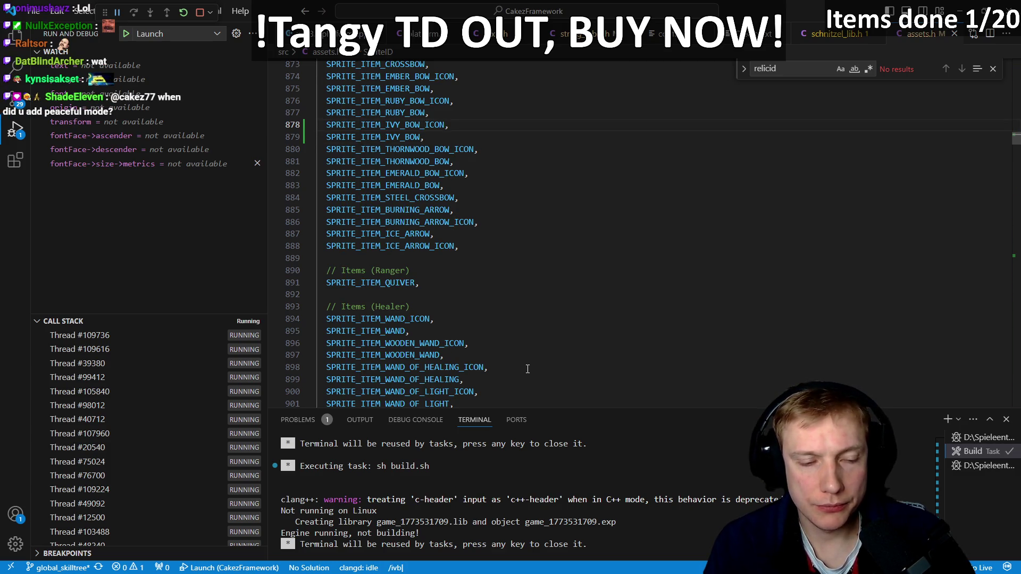
key("Escape")
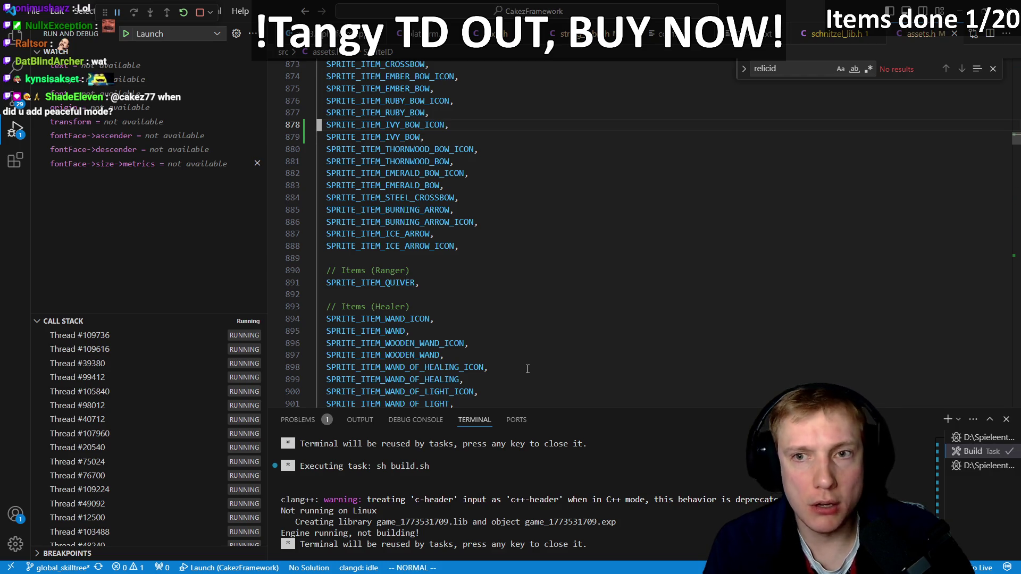
- Search the whole project for IVY_BOW and jump to the IVY_BOW_ICON entry in assets.h
key("ctrl+shift+f")
type("jbhdfj kdsfyjkf k")
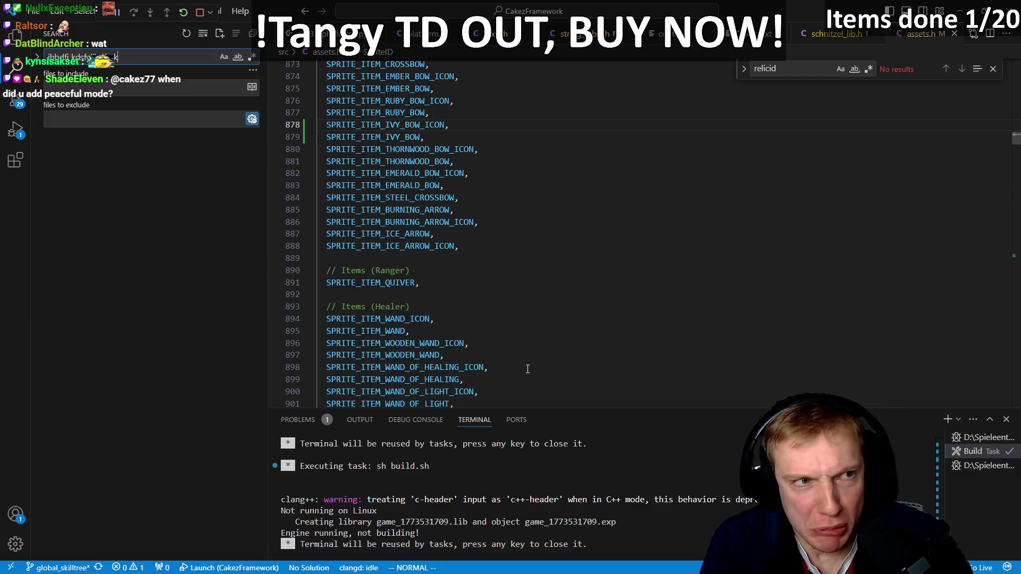
type("hdf gjkl sdghrymjbkh,sdgfhbkynjmnbhyfdj klhbngf jhgdfjhgdfj fsjbk. dlhdsfjkhsdfjdlyhgwers jkydhrfbydfhbm,ys hdljkbh ydrf")
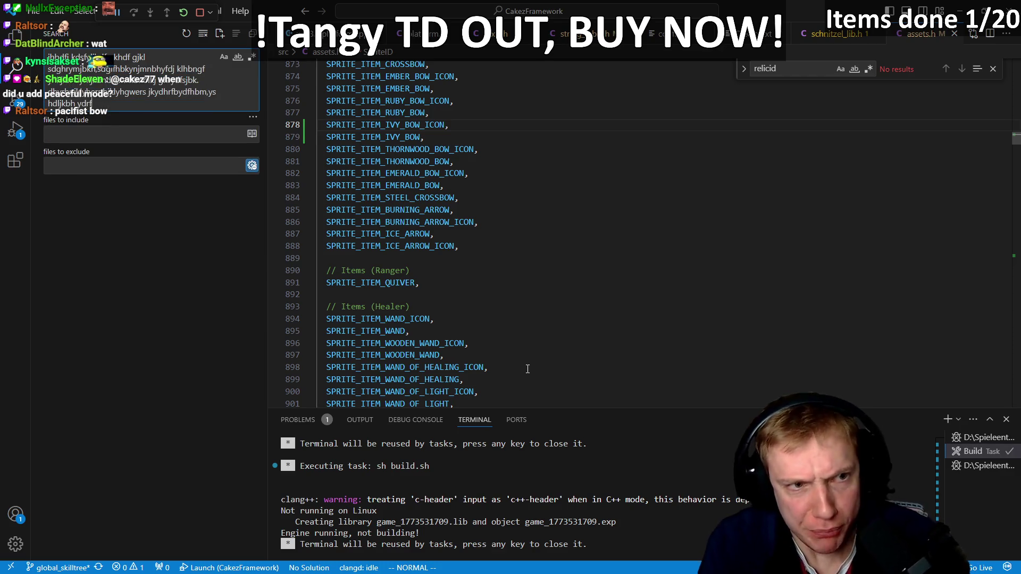
key("ctrl+a")
key("BackSpace")
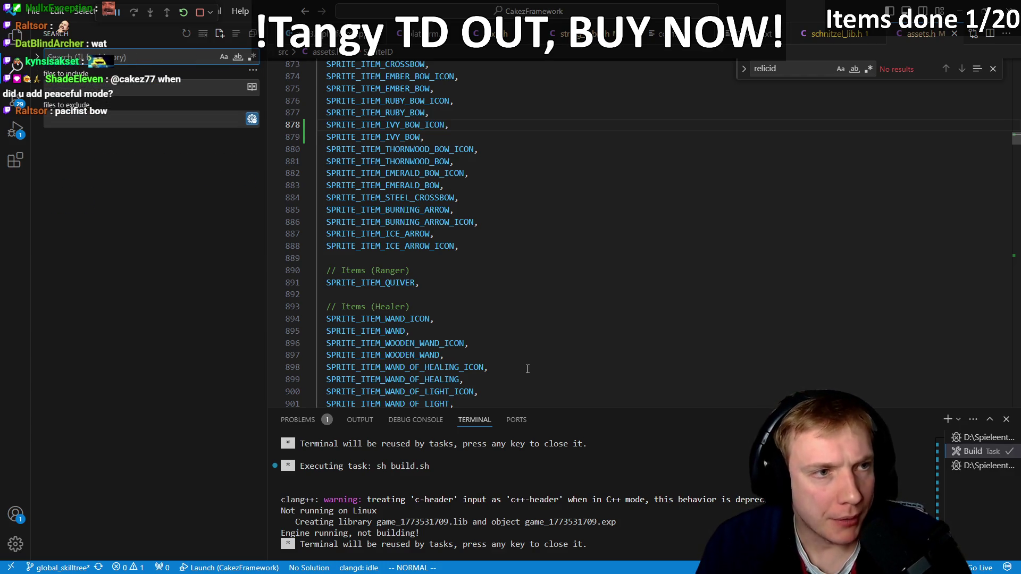
type("ivy bow")
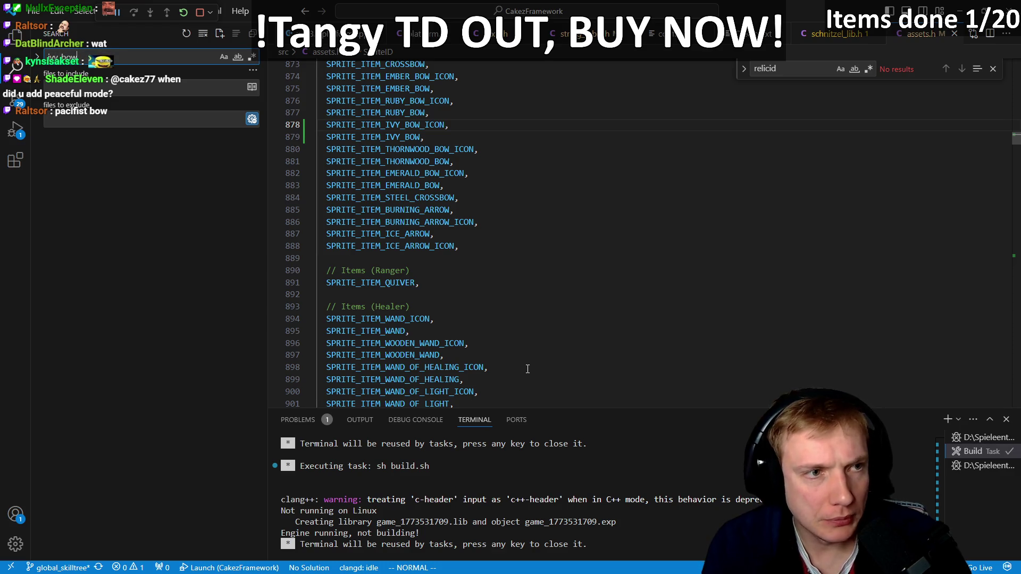
left_click(83, 198)
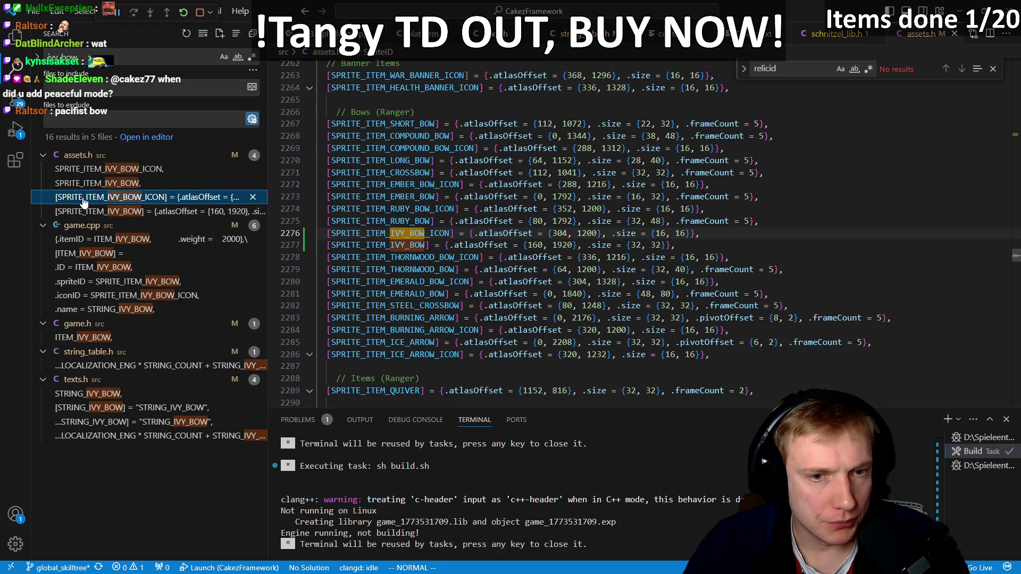
- Append '.frameCount = 5' to the SPRITE_ITEM_IVY_BOW atlas entry
left_click(525, 244)
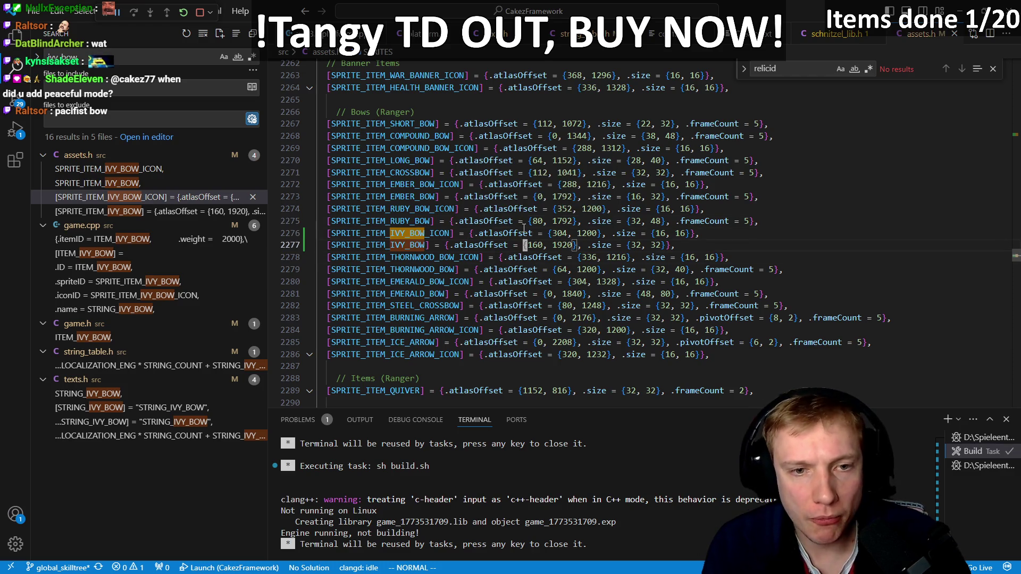
key("dollar")
type("i")
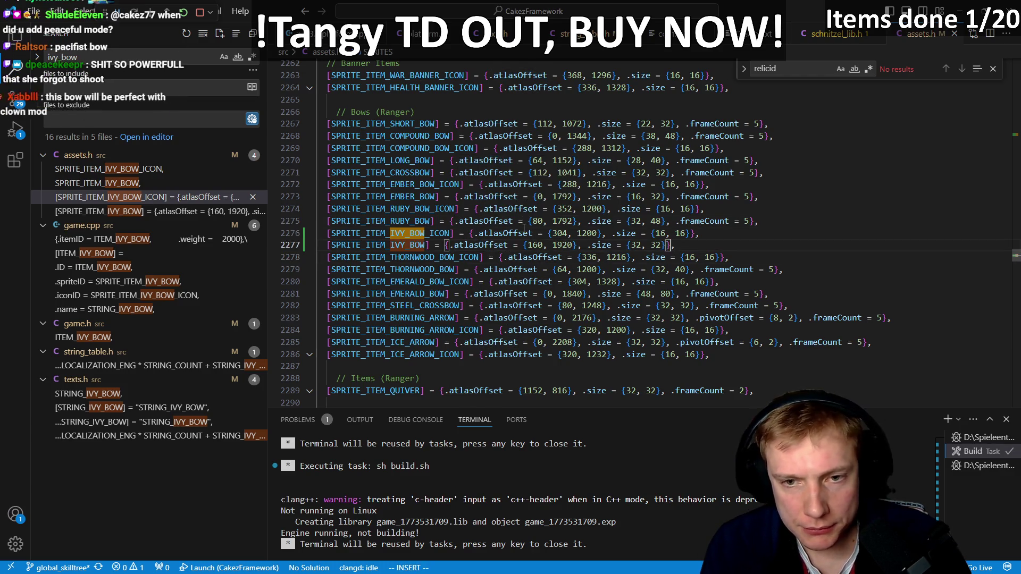
type(", .")
type("frameCou")
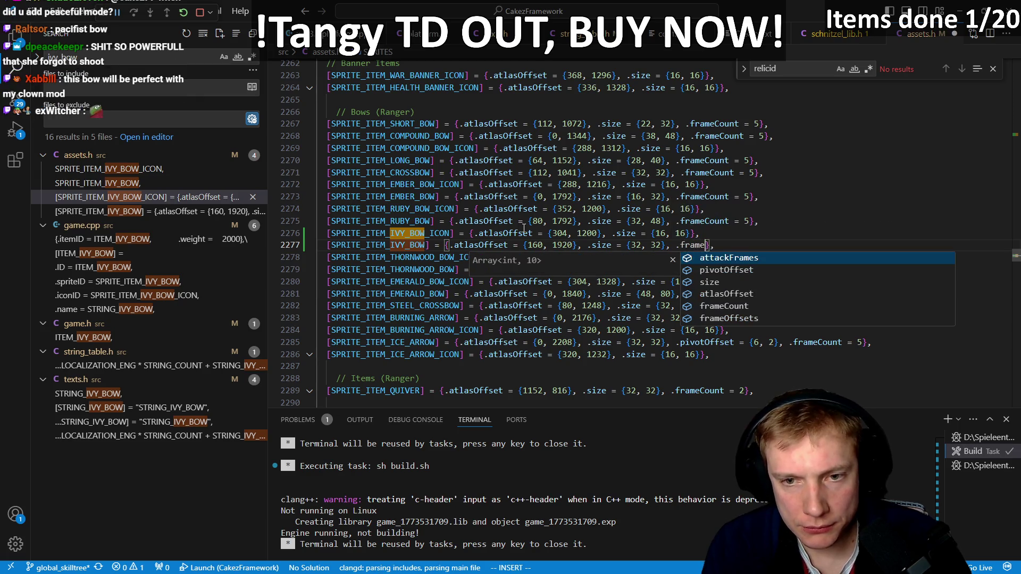
type("nt = 5")
key("Escape")
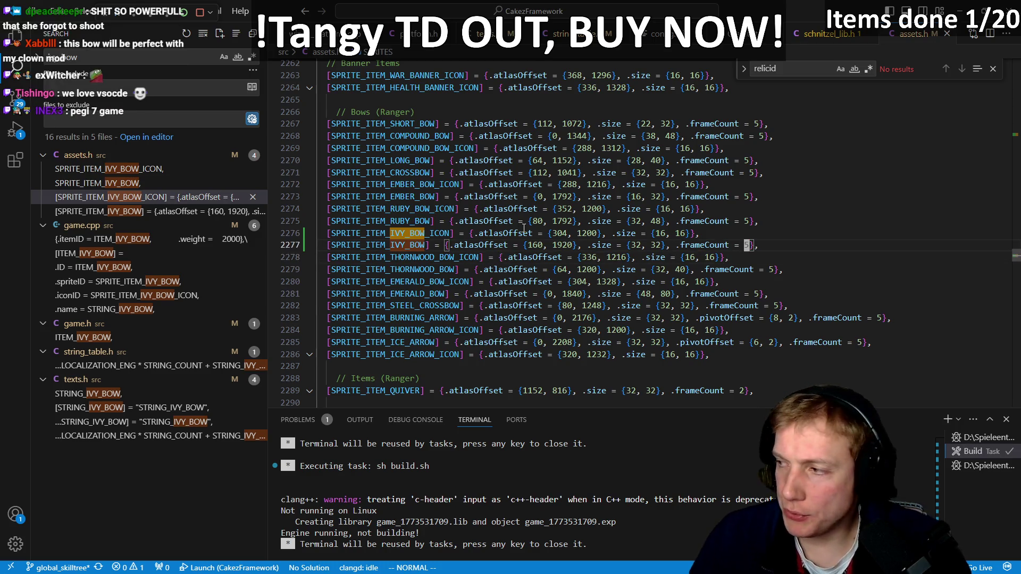
- Shrink the editor window, search assets.h for 'test', then switch to Paint
mouse_move(572, 8)
left_mouse_down()
mouse_move(447, 54)
mouse_move(417, 25)
left_mouse_up()
key("slash")
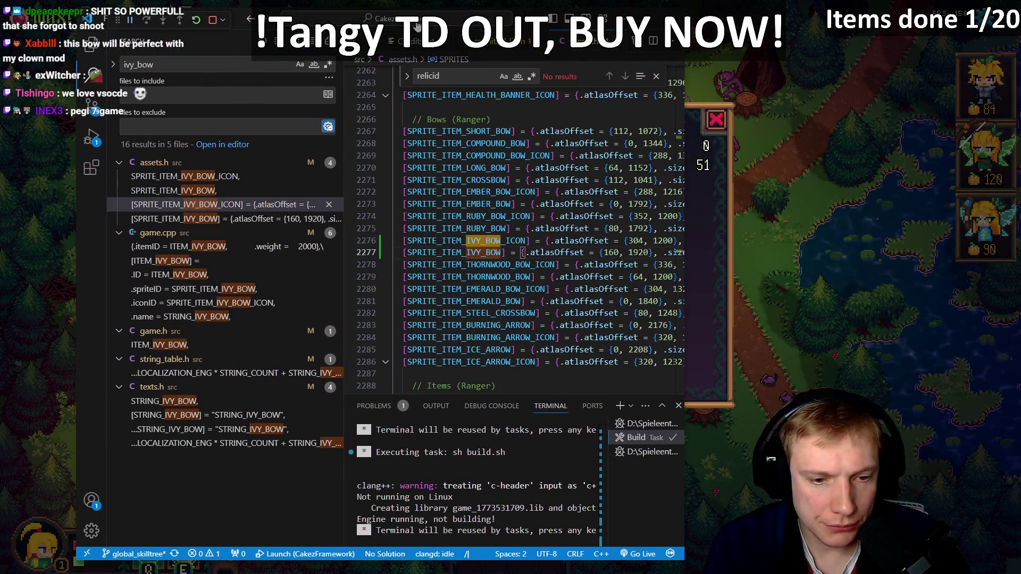
type("test")
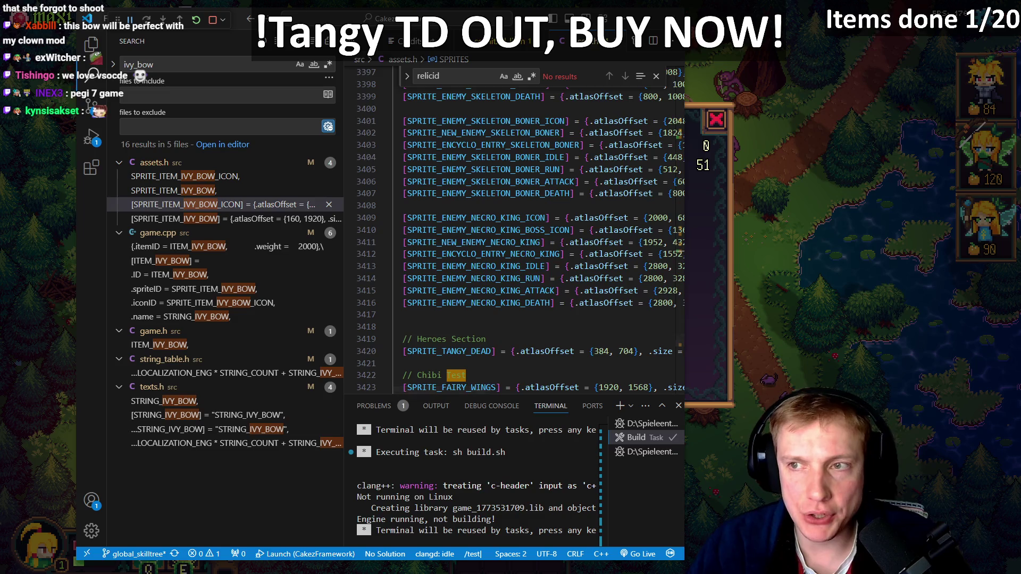
key("alt+Tab")
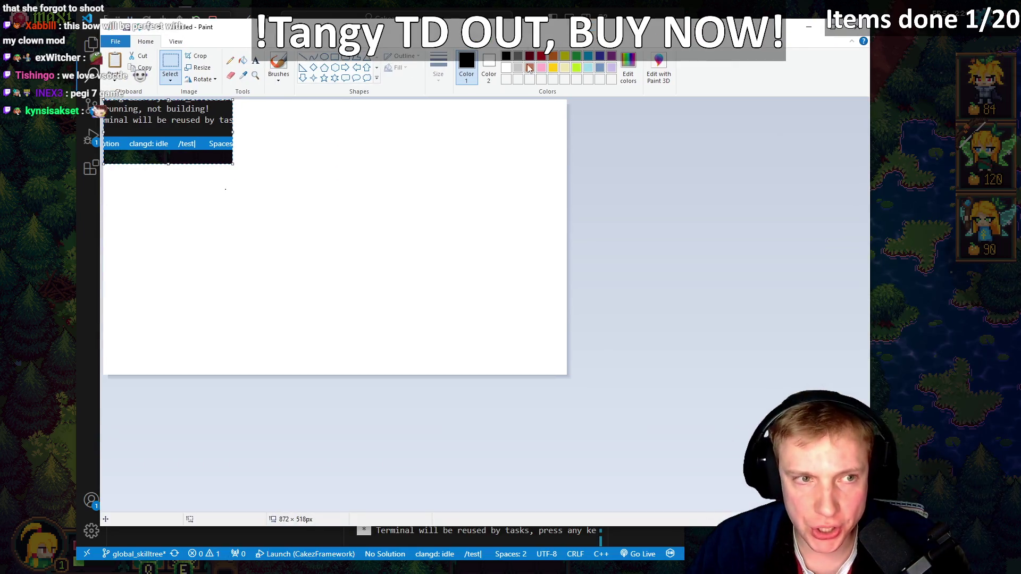
- Crop the Paint canvas to the 246 × 118 terminal snippet, zoom in, and minimize Paint
left_click_drag(562, 374, 234, 162)
scroll(368, 241, "up", 2)
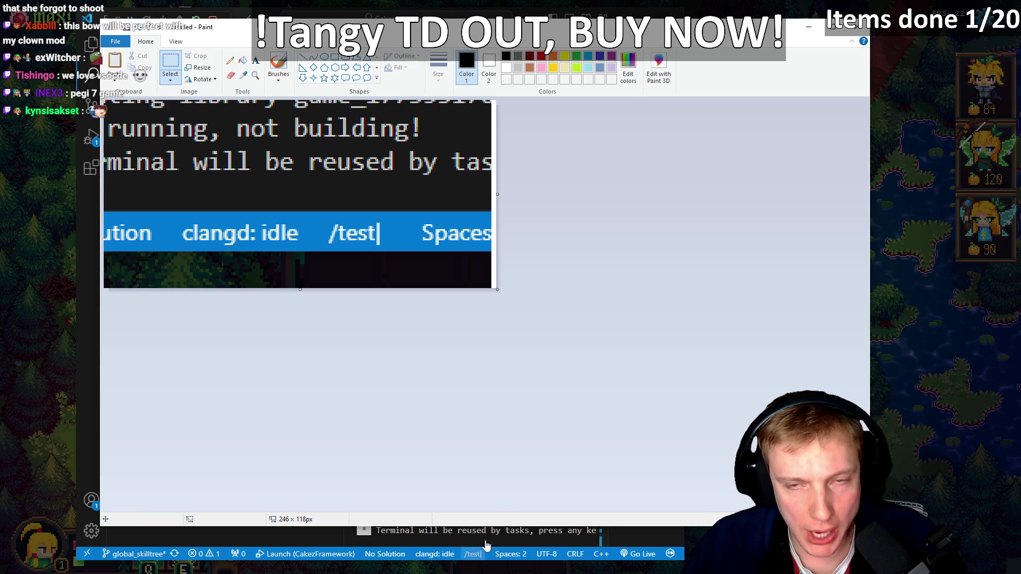
left_click(808, 27)
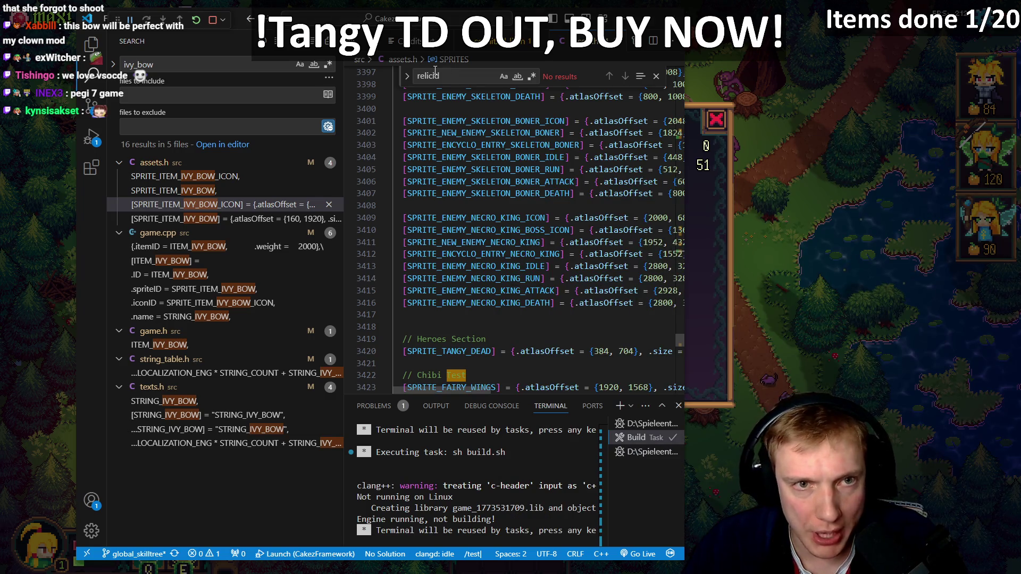
- Close the find box, maximize the editor at the Ivy Bow icon line, and resume the game
key("ctrl+f")
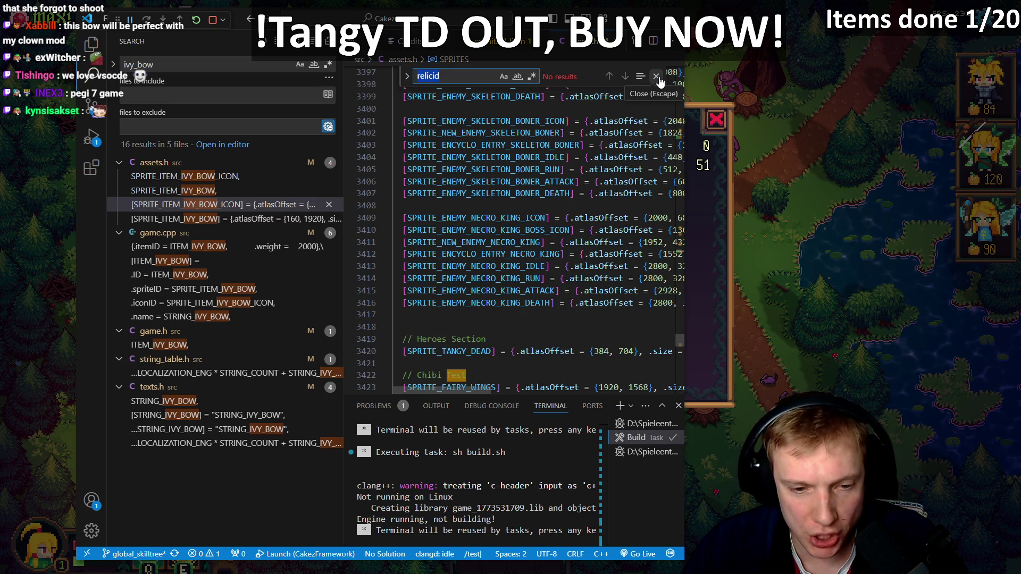
left_click(658, 77)
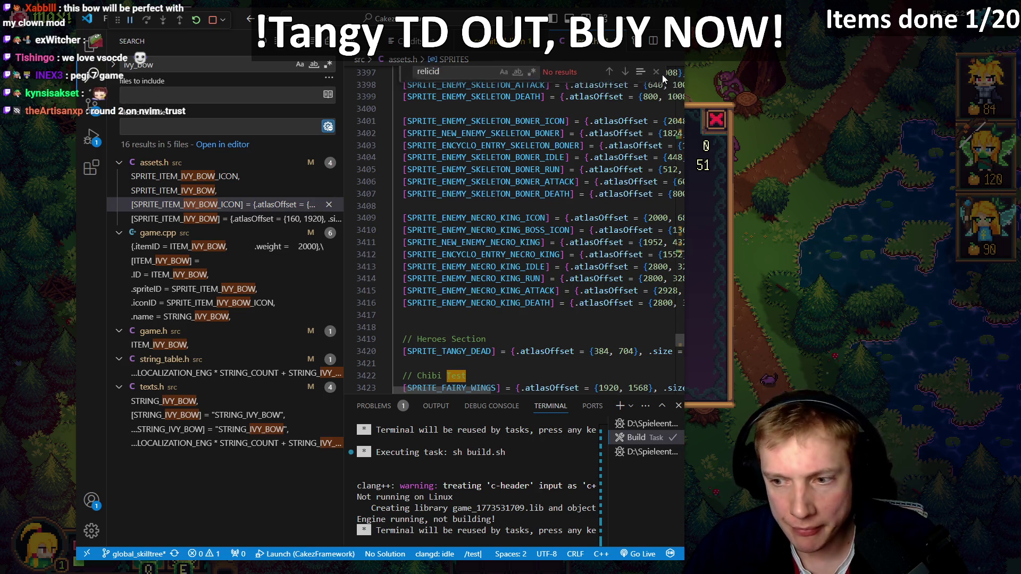
mouse_move(459, 221)
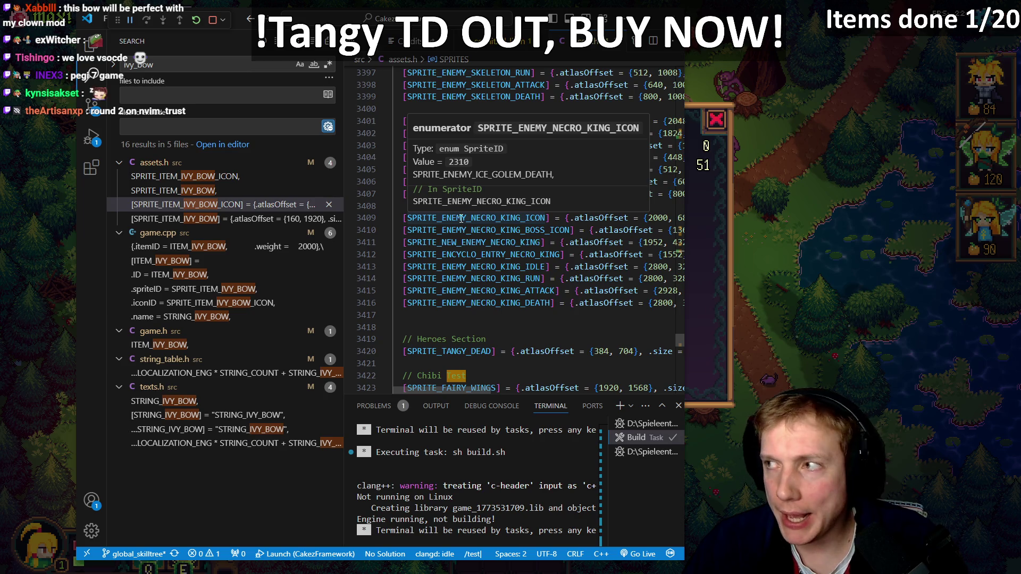
key("super+Up")
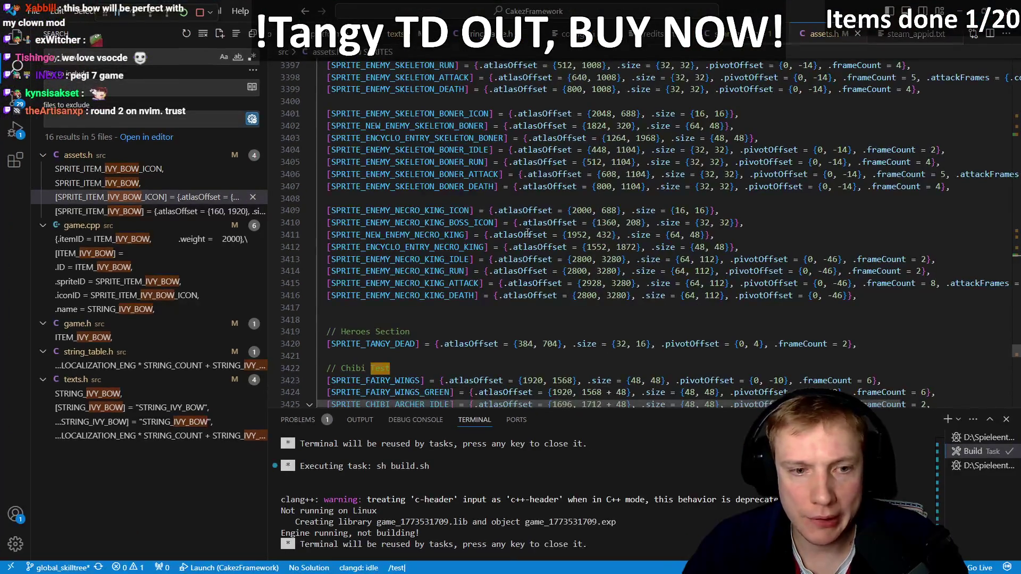
key("Escape")
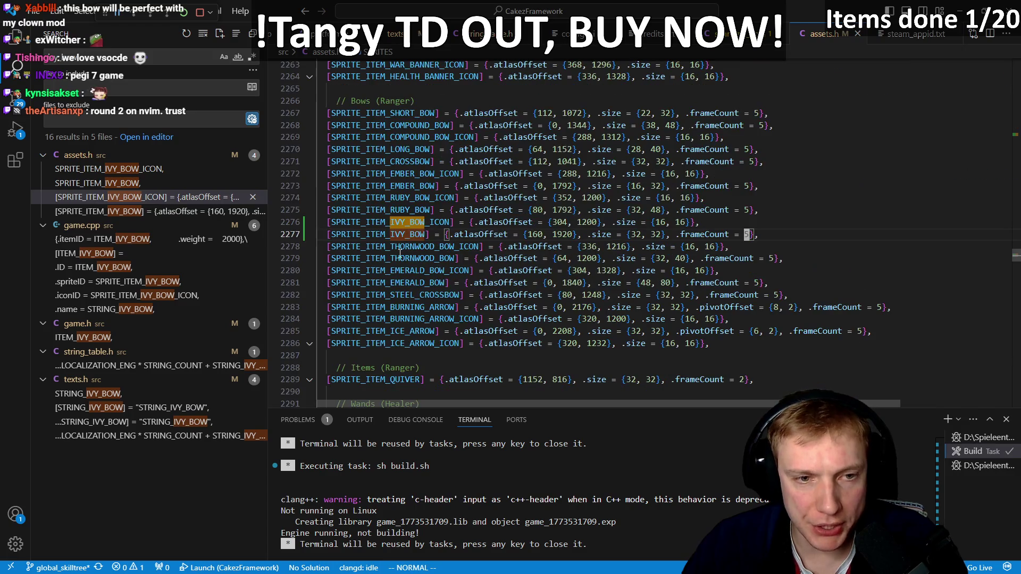
left_click(413, 224)
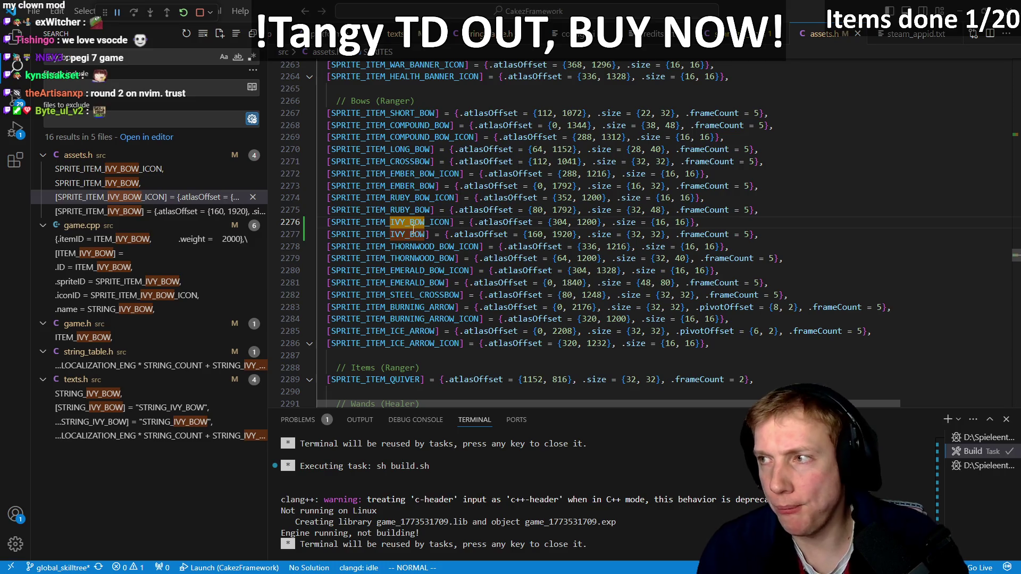
key("alt+Tab")
key("Escape")
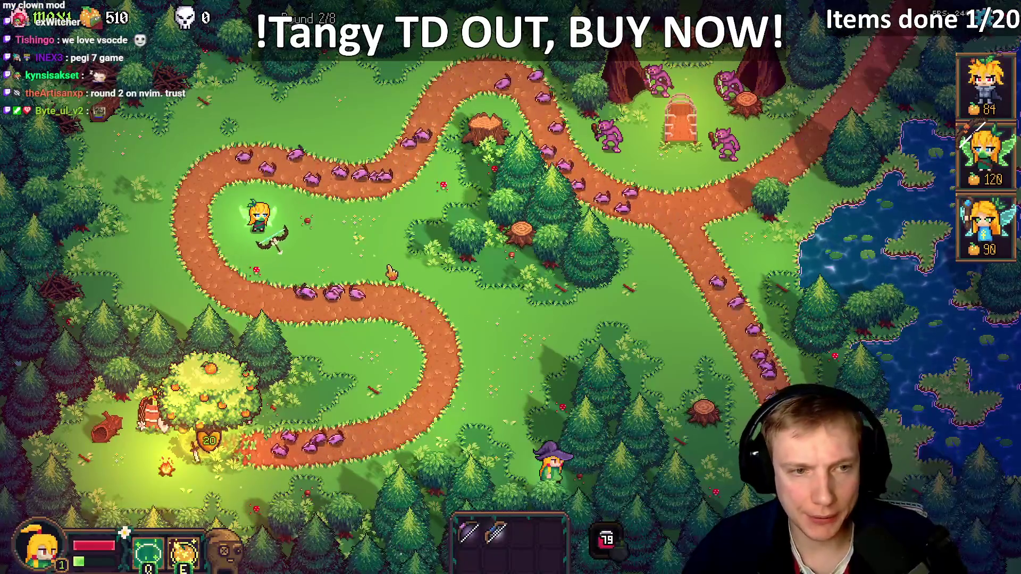
- Restart the Tangy TD run from the Options screen
key("Escape")
left_click(525, 429)
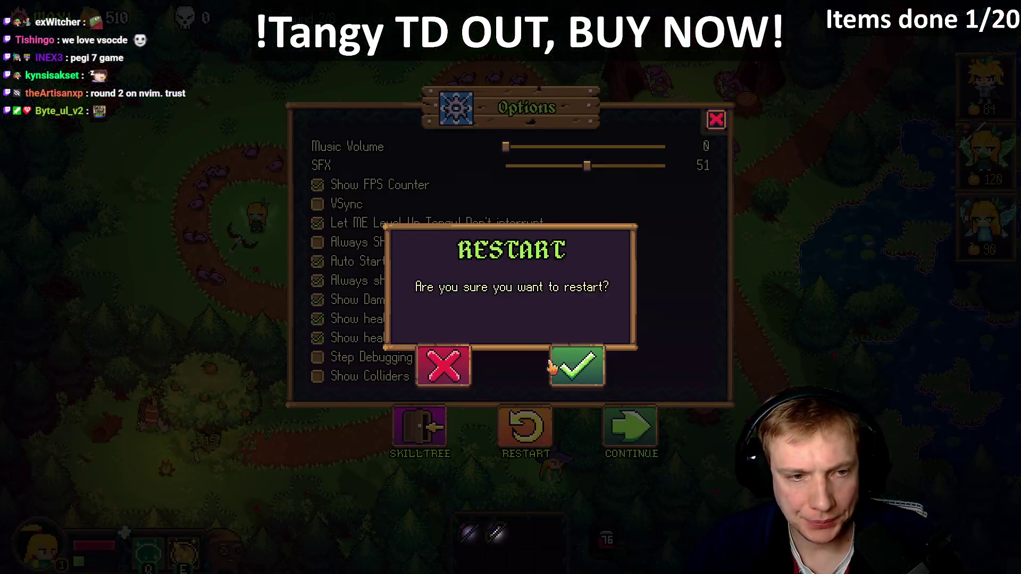
key("Escape")
left_click(526, 429)
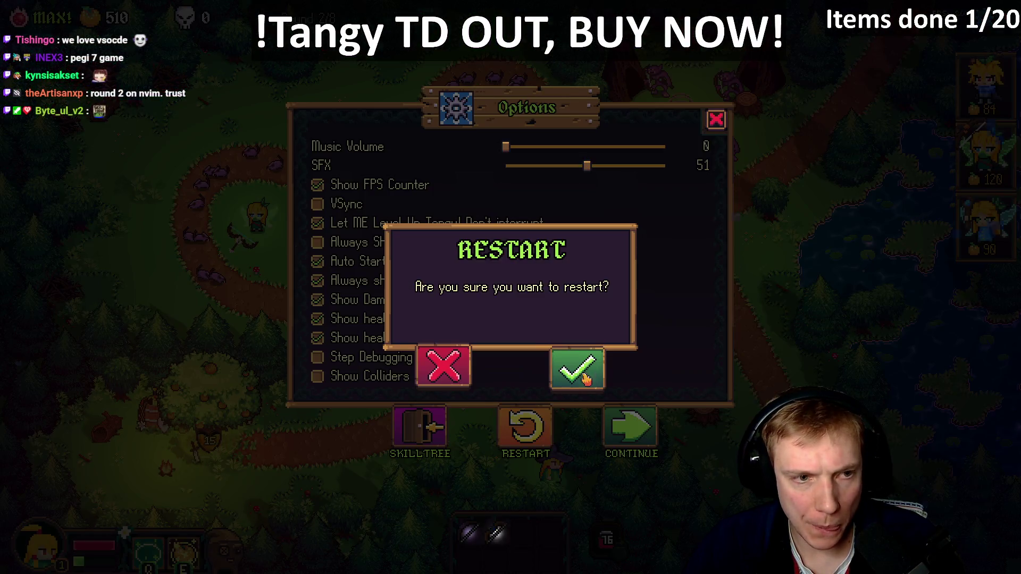
key("Return")
- Move the witch hero, exchange the Pumpkin Relic for the Ivy Bow, and give it to the archer
left_click(384, 389)
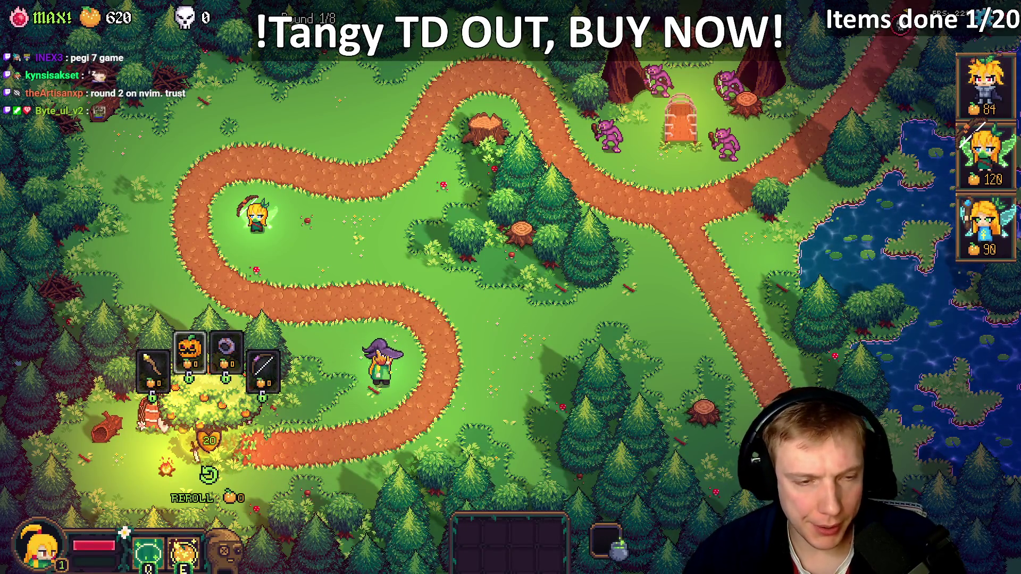
left_click_drag(190, 348, 606, 539)
left_click(243, 377)
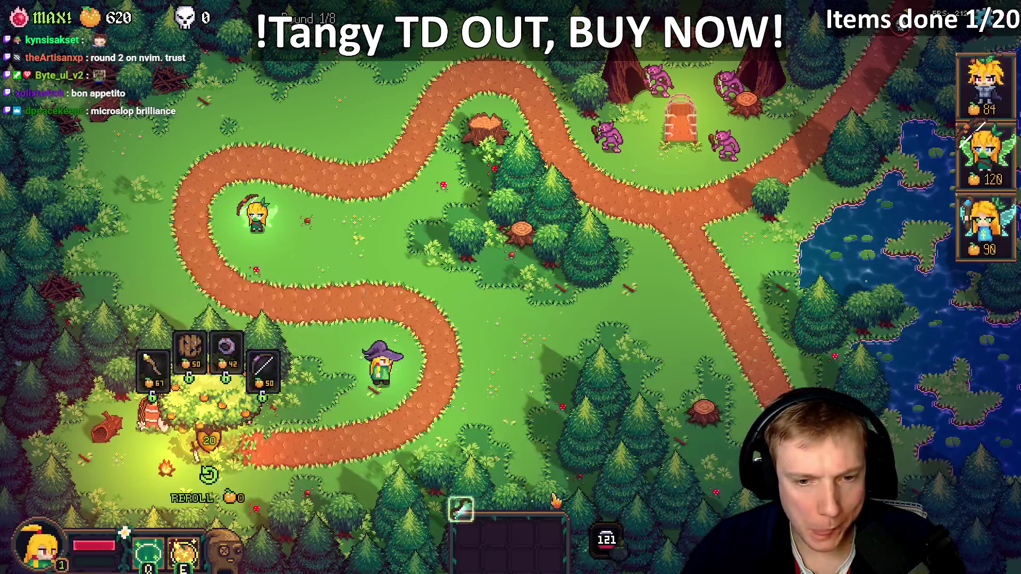
left_click_drag(462, 532, 255, 210)
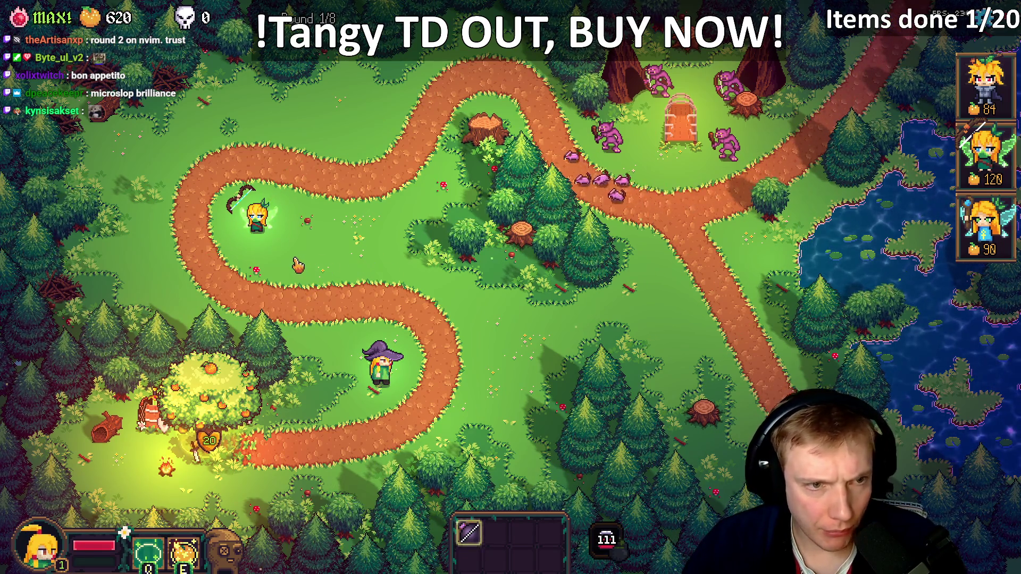
- Start round 2, pause the game, and switch back to VS Code
key("space")
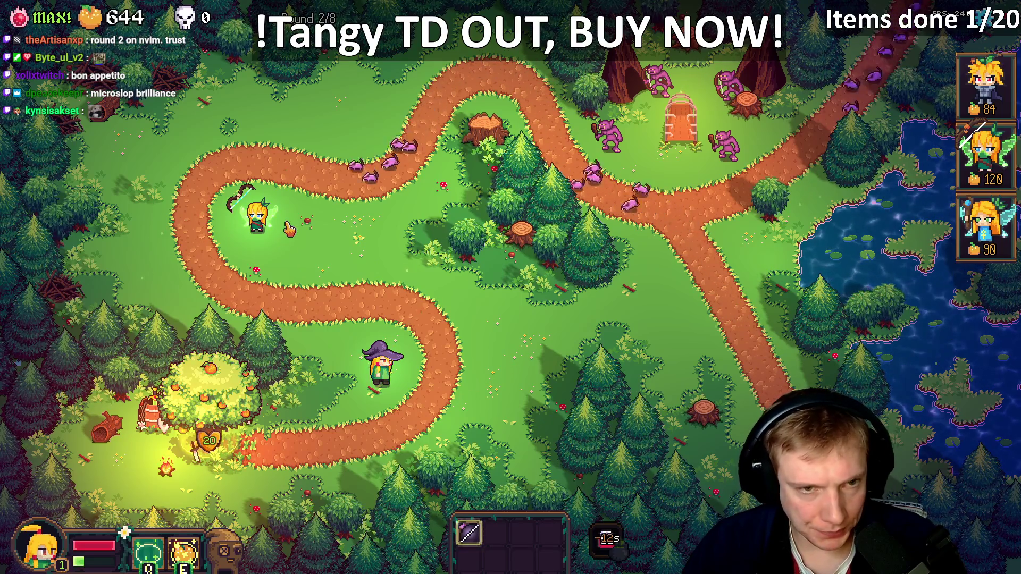
key("Escape")
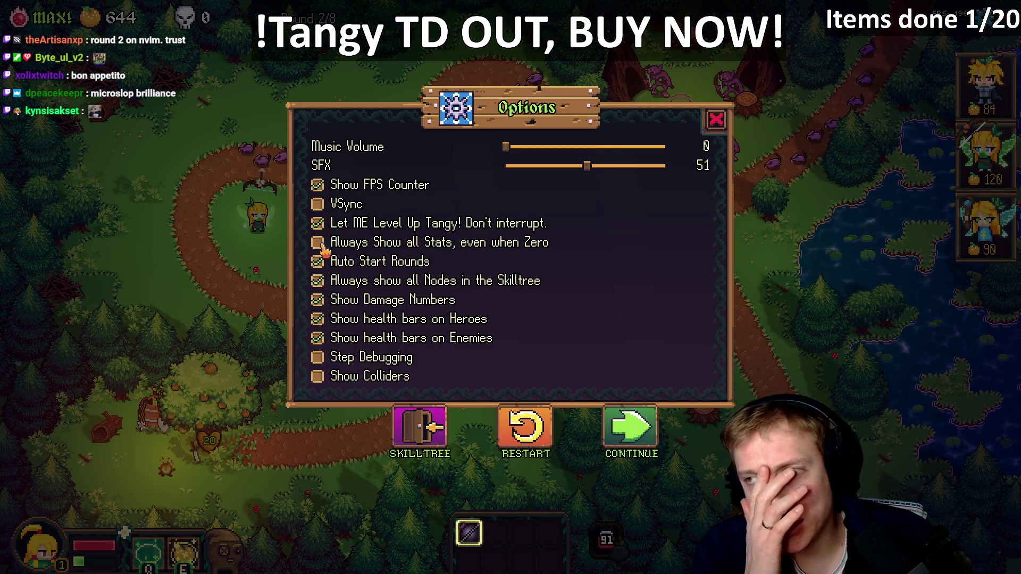
key("alt+Tab")
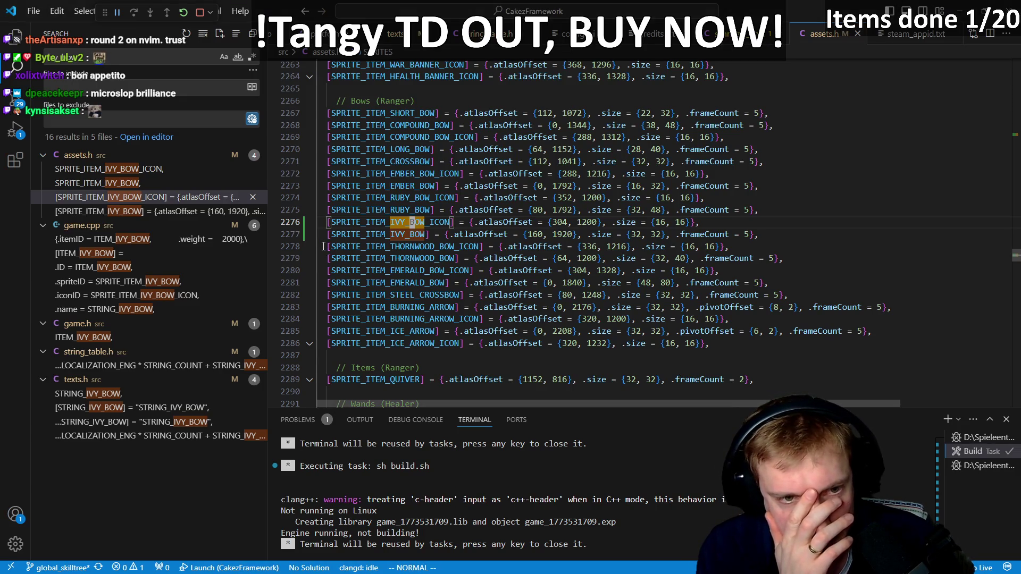
- Stop the running game and rerun the Build task (sh build.sh) to relaunch Tangy TD
key("j")
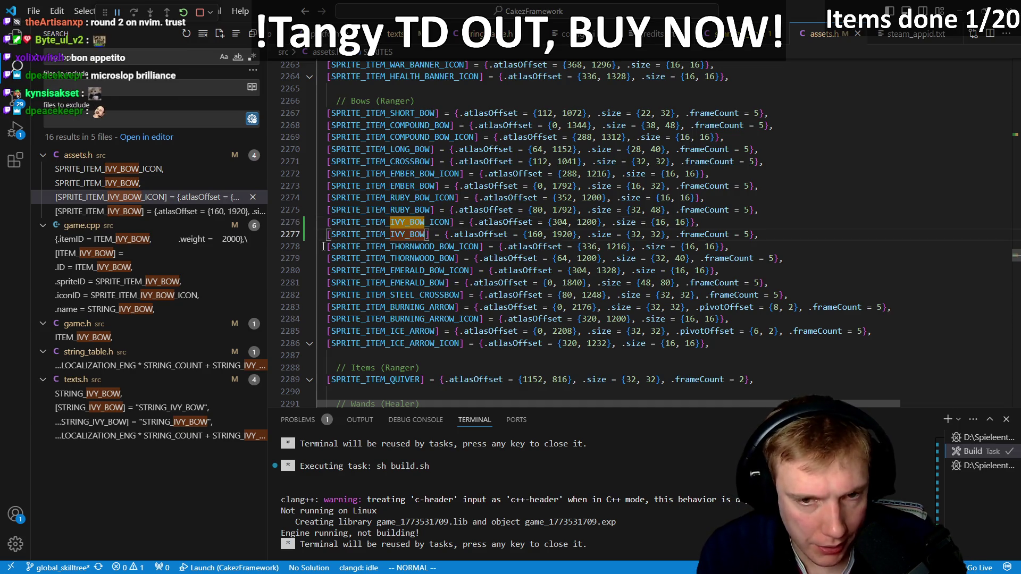
key("shift+F5")
key("ctrl+shift+b")
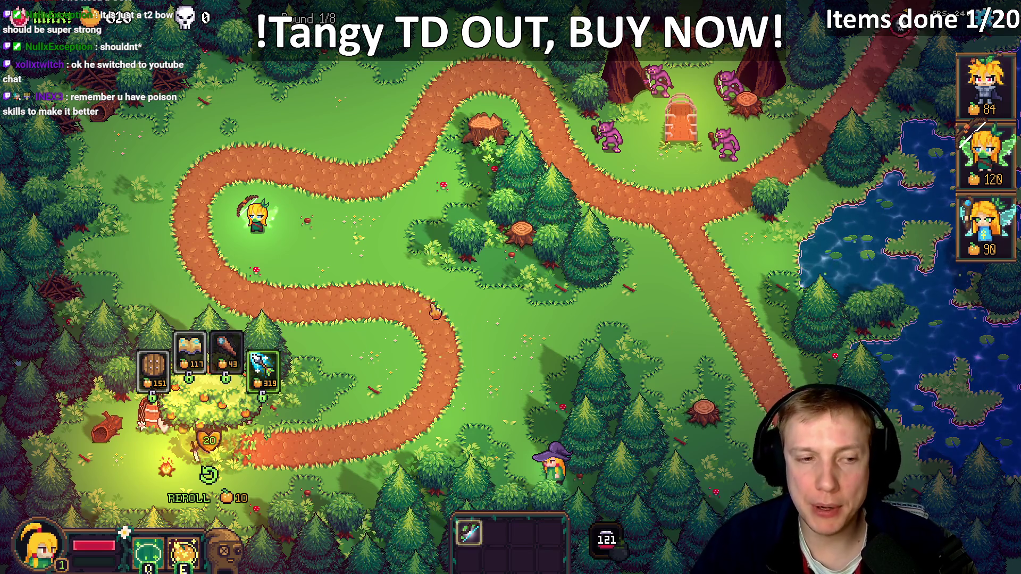
- Take a Poison Bottle from the toggle_item_list debug list and give it to the archer hero
left_click(206, 416)
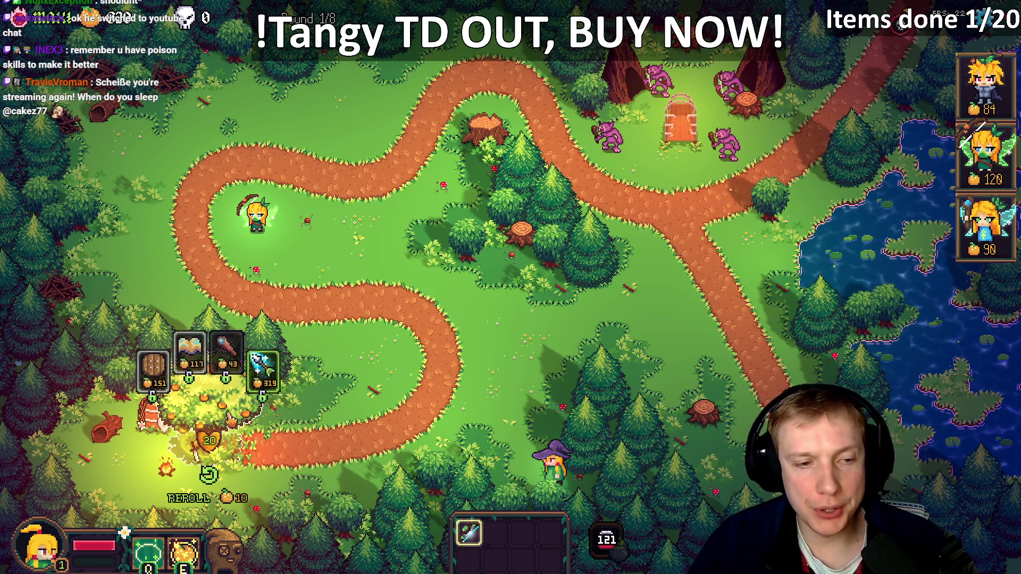
key("grave")
type("toggle_item_list")
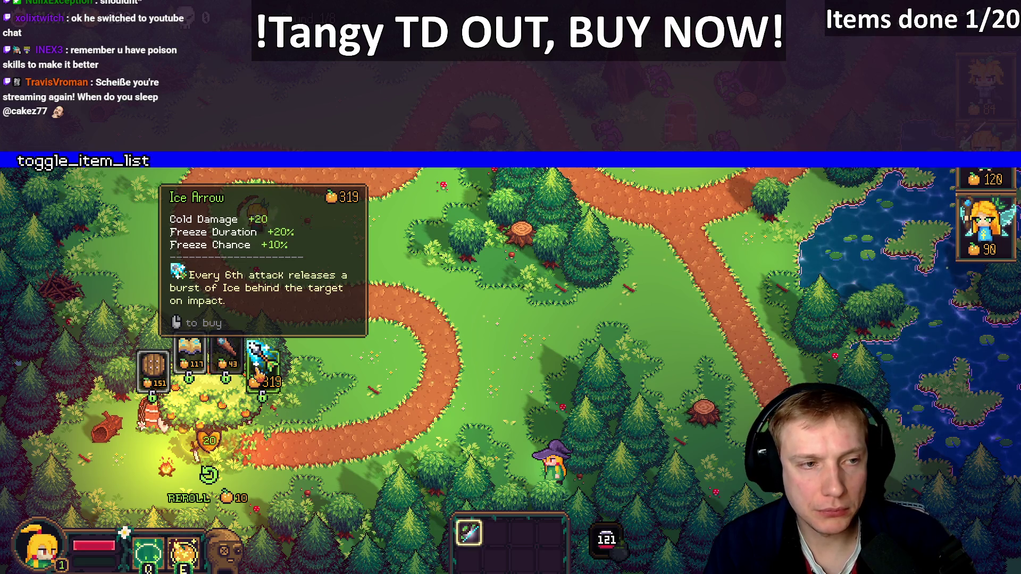
key("Return")
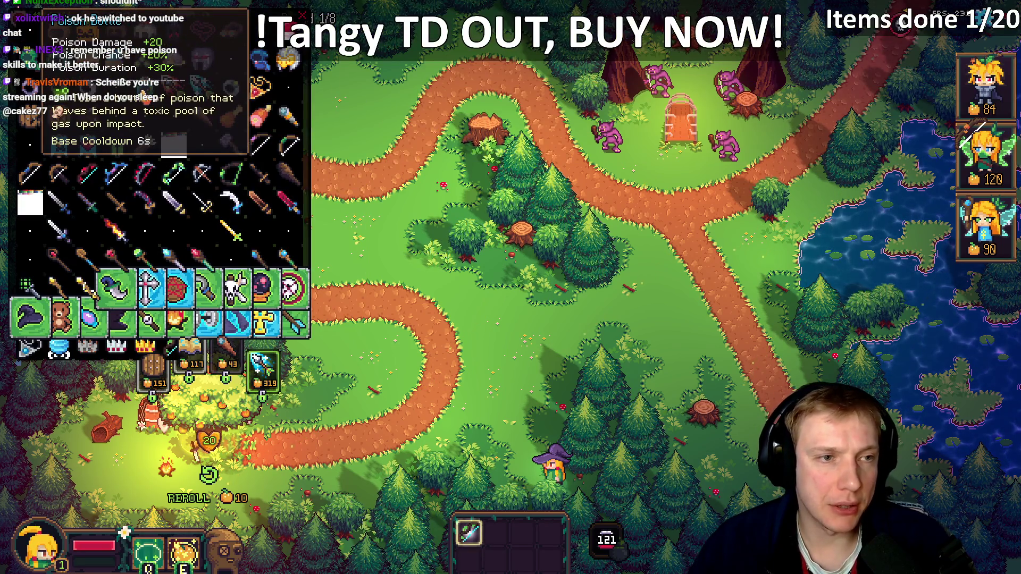
left_click(261, 60)
key("Escape")
mouse_move(504, 537)
left_mouse_down()
mouse_move(261, 207)
mouse_move(260, 218)
left_mouse_up()
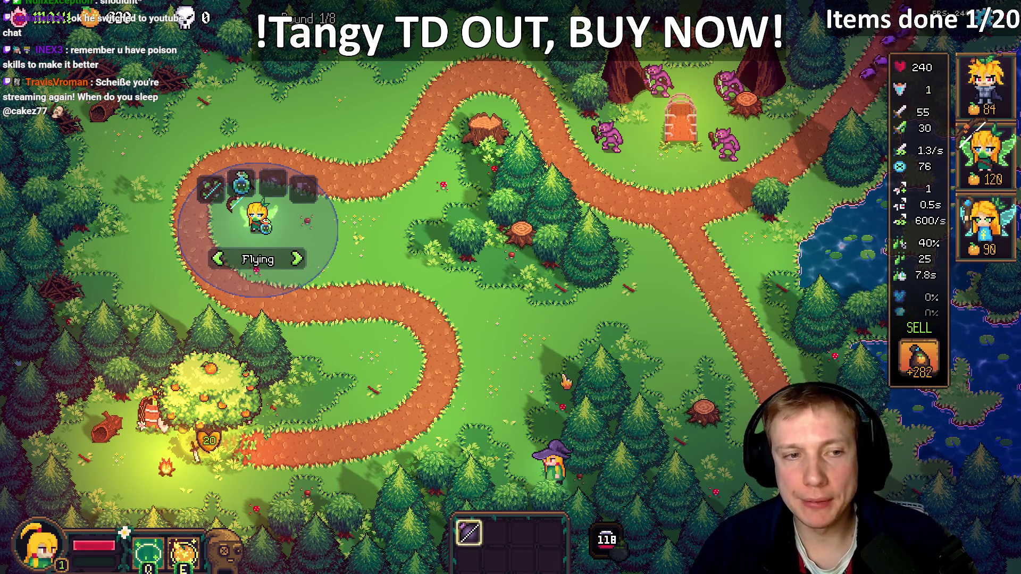
left_click(477, 341)
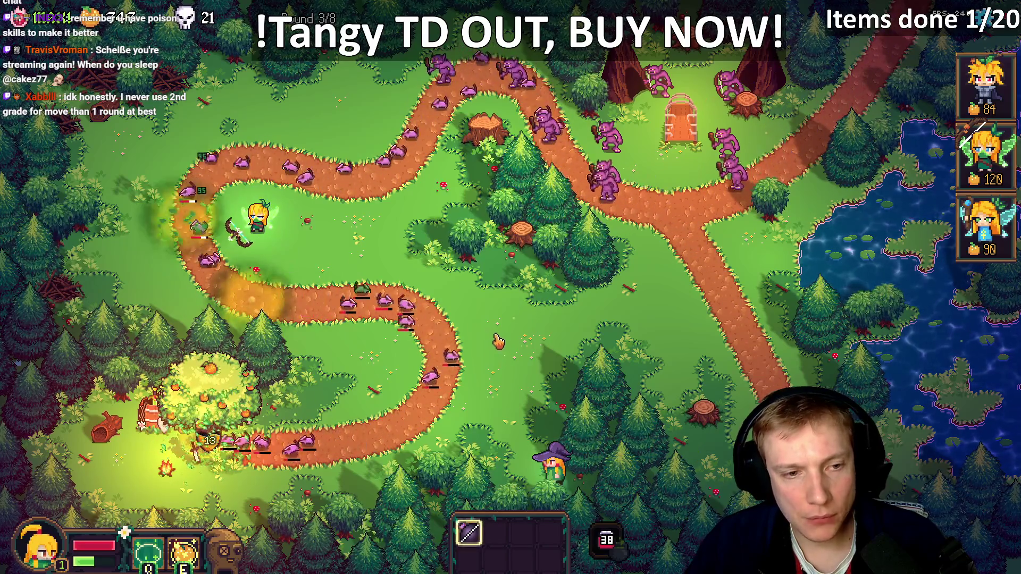
- Pause the game and confirm restarting the level
key("Escape")
key("Escape")
key("Escape")
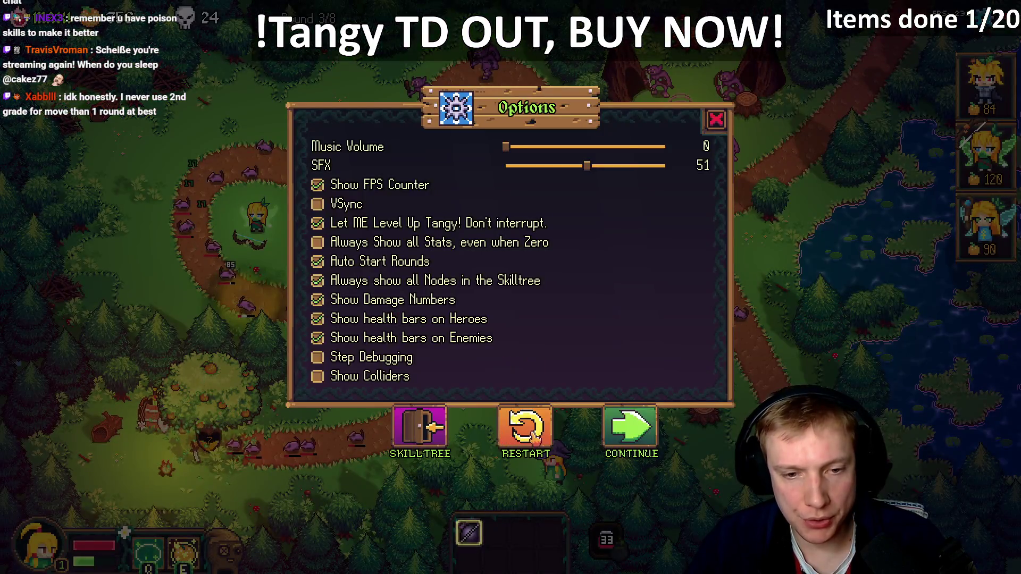
left_click(534, 439)
left_click(576, 365)
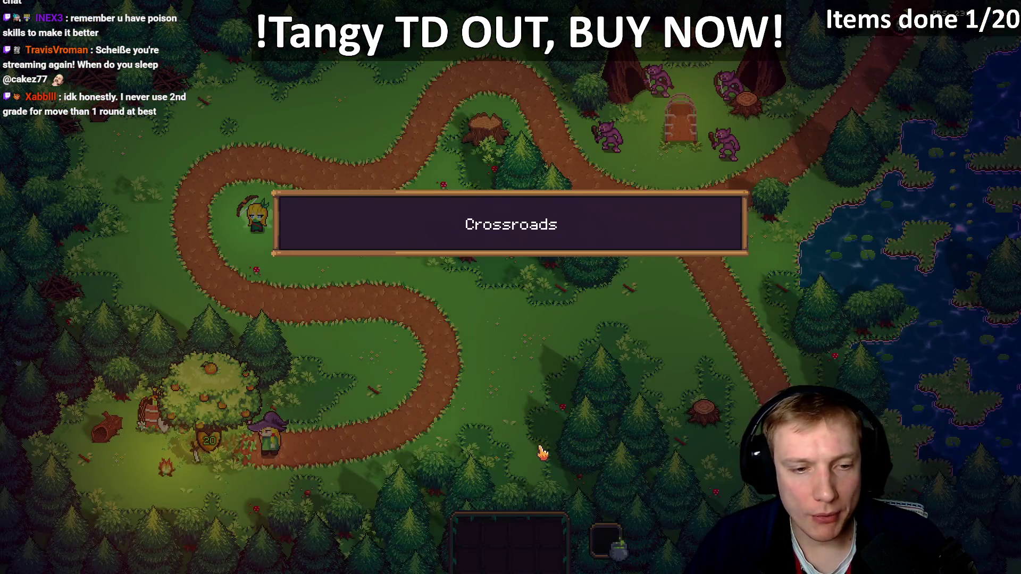
- Buy the Long Bow, take a blue potion from the F1 item list, play, then restart Crossroads
left_click(162, 378)
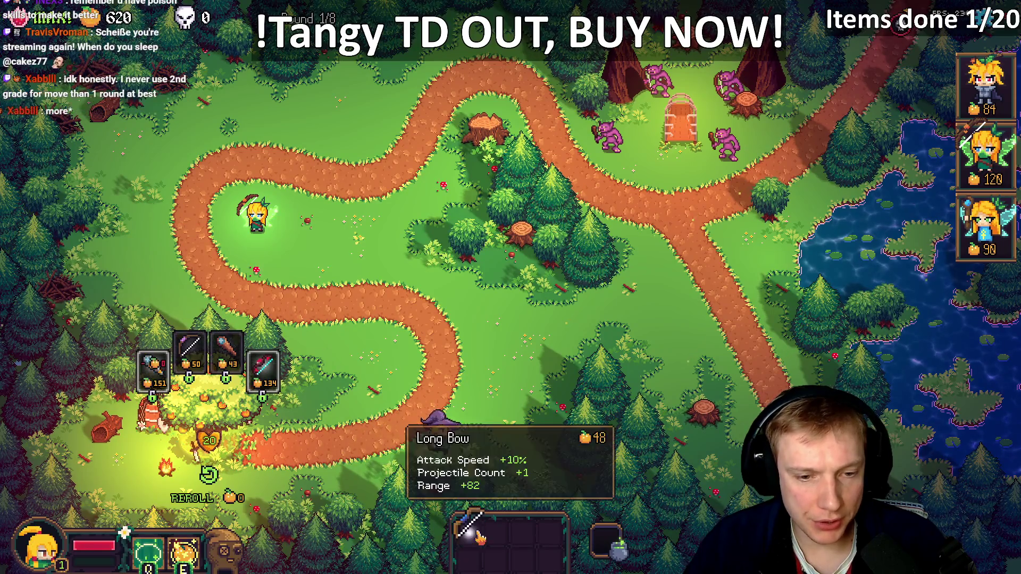
key("F1")
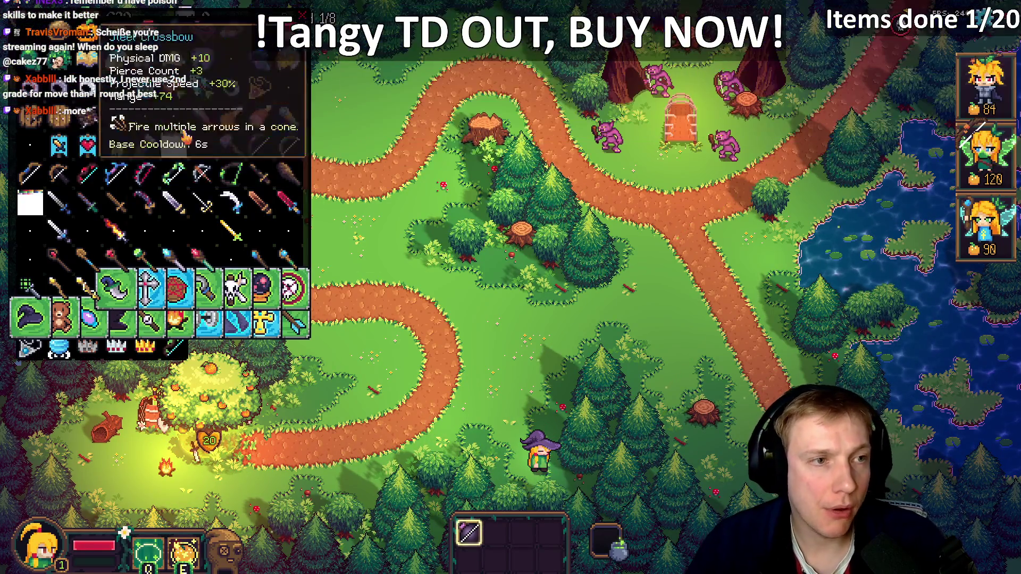
left_click(59, 349)
key("F1")
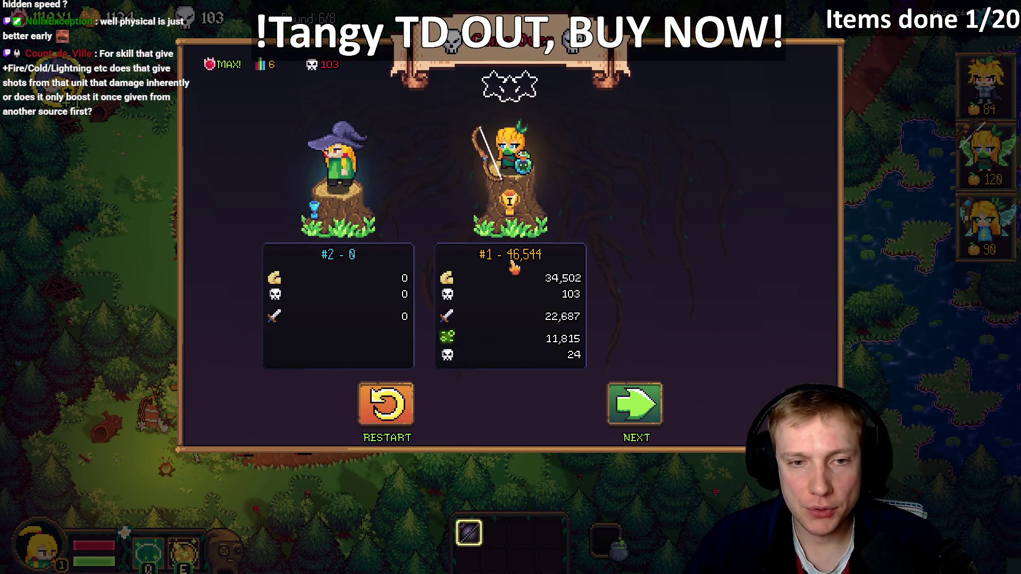
left_click(383, 406)
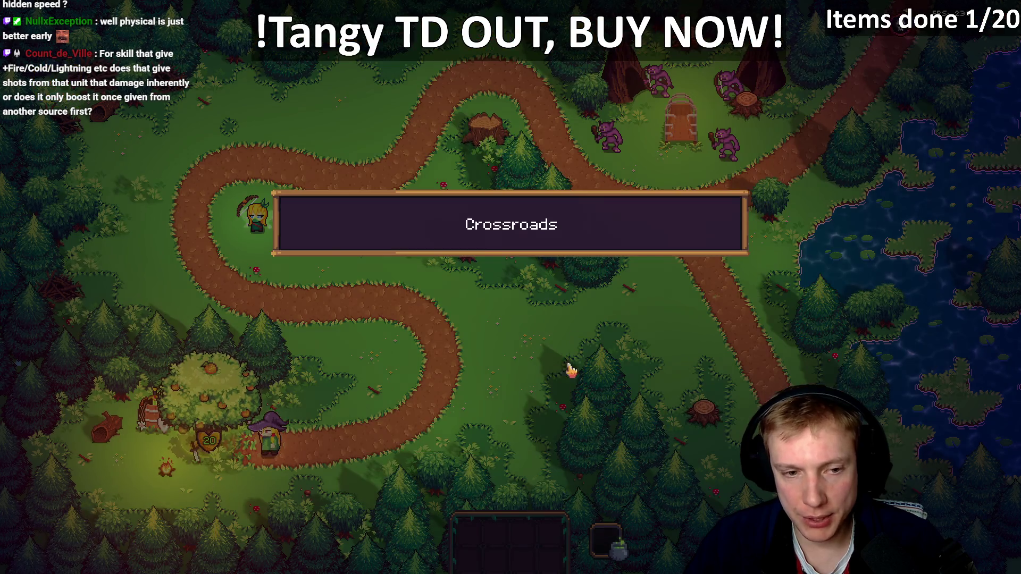
- Show Tangy TD's debug list of all items to review the bows, then return to VS Code
key("Tab")
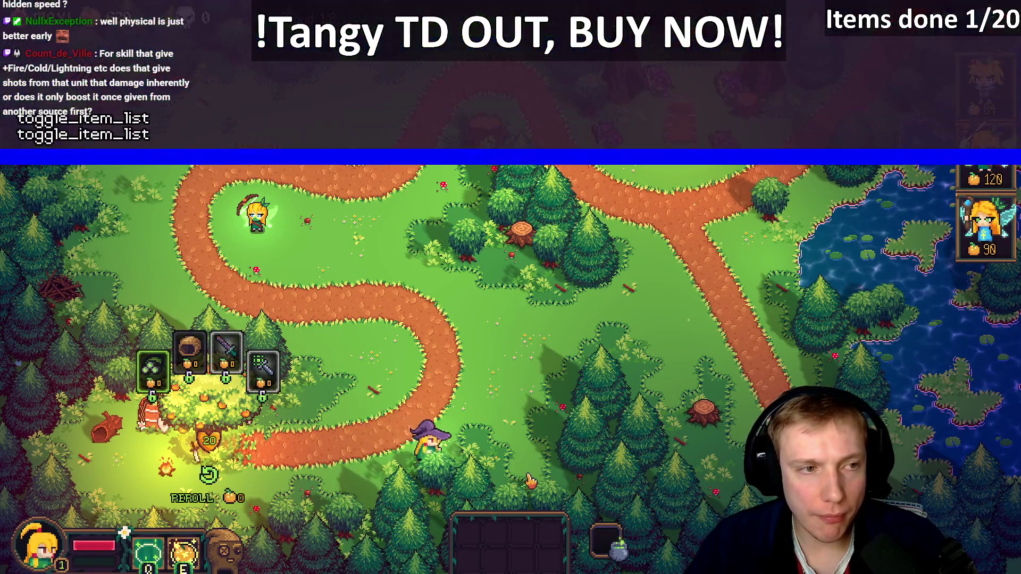
key("Tab")
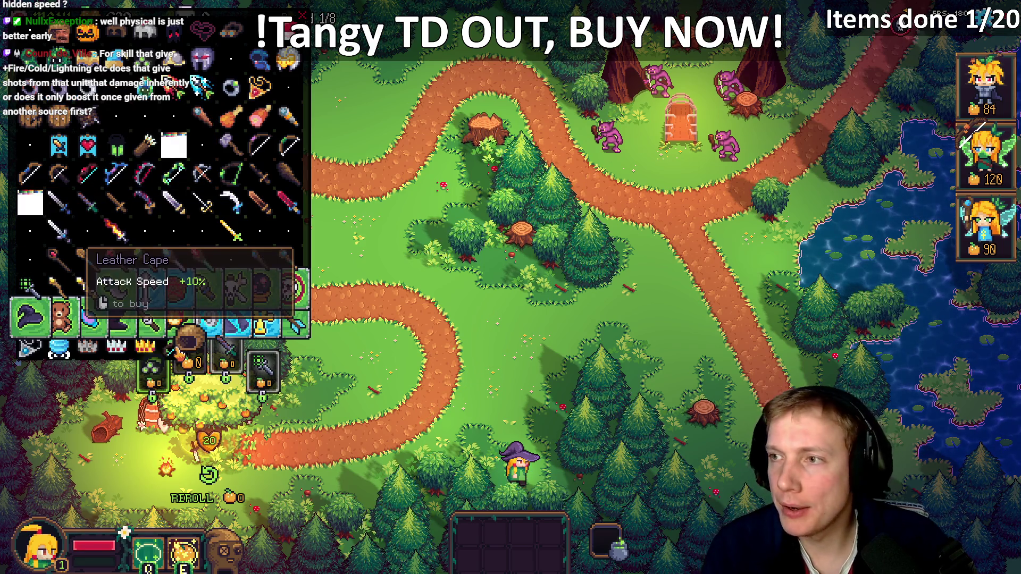
key("alt+Tab")
key("ctrl+Tab")
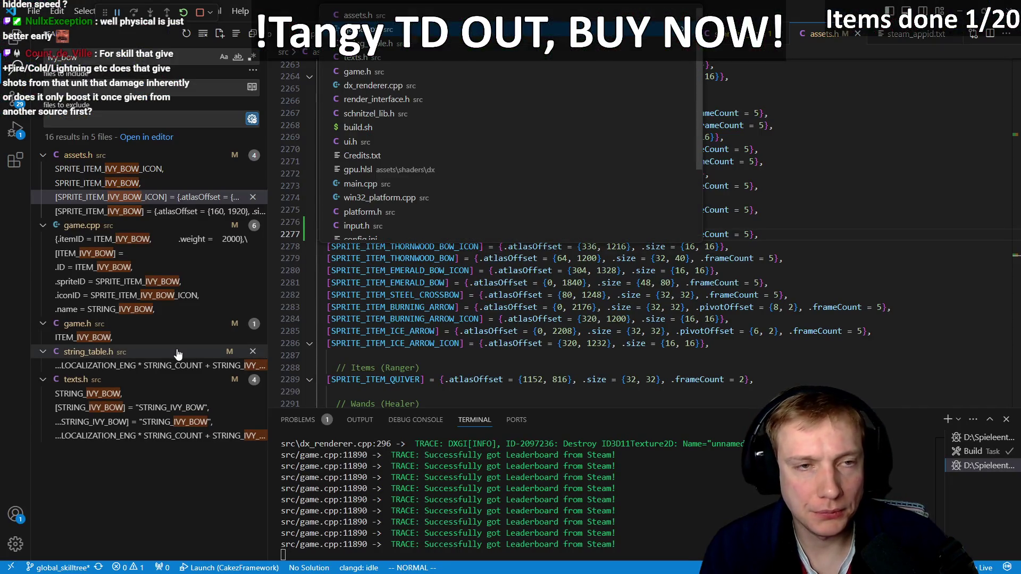
- In game.h, cut the ITEM_IVY_BOW line, paste it below ITEM_EMBER_BOW in Tier 1, and rebuild
key("ctrl+Tab")
key("ctrl+Tab")
key("ctrl+Tab")
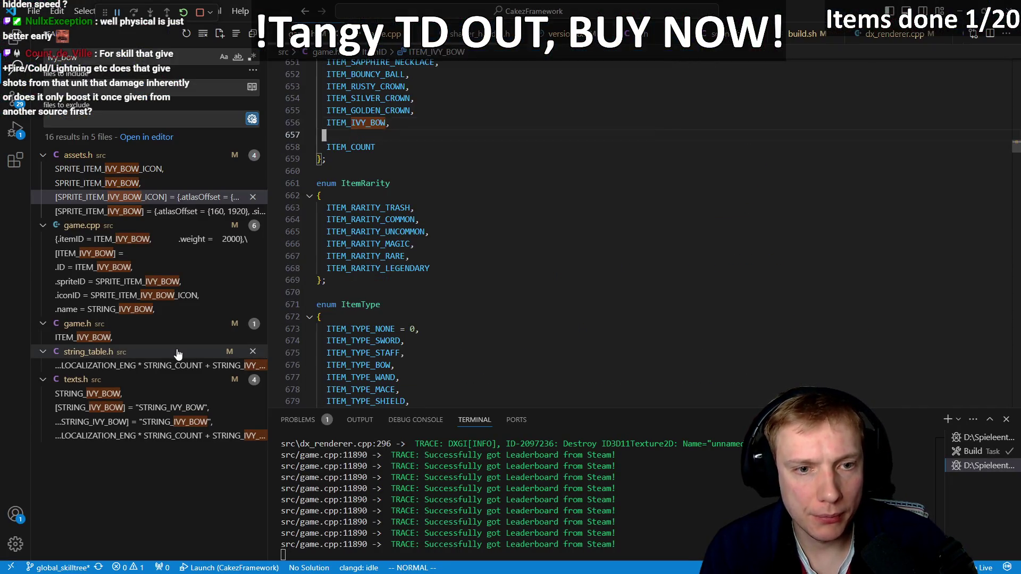
key("v")
key("i")
key("w")
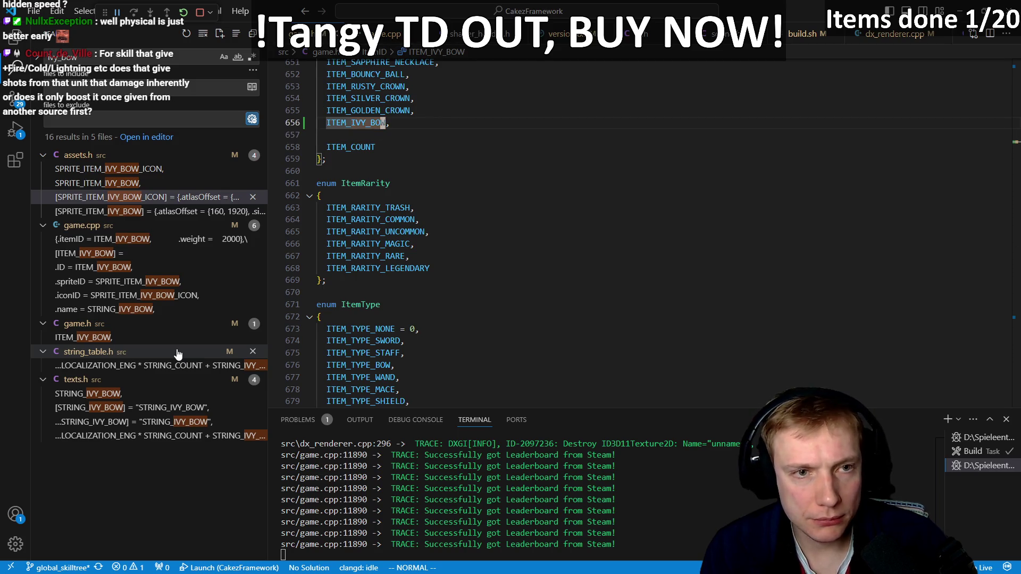
key("d")
key("k")
key("k")
key("k")
key("k")
key("k")
key("k")
key("k")
key("k")
key("k")
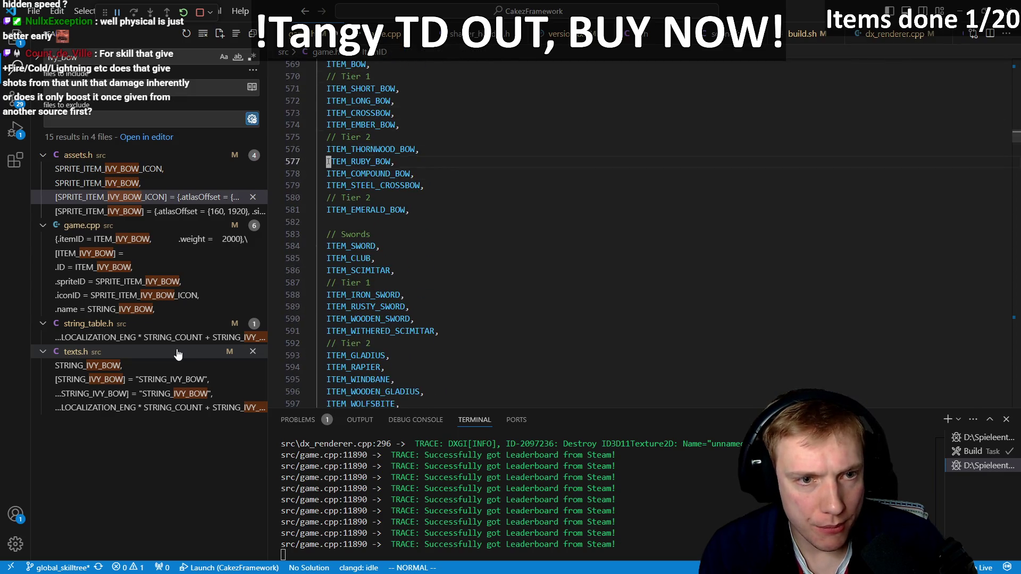
key("k")
key("k")
key("k")
key("p")
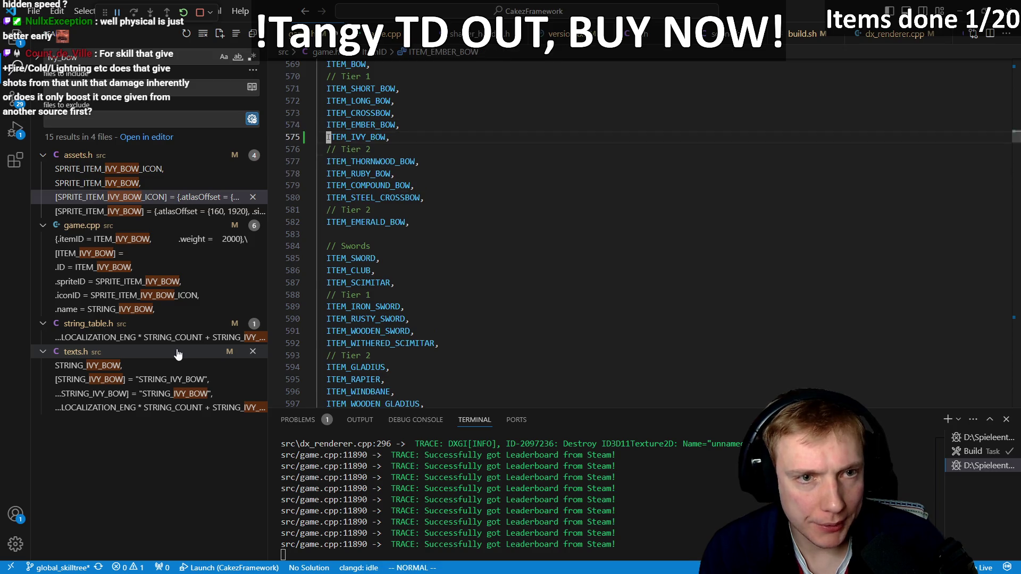
key("ctrl+shift+b")
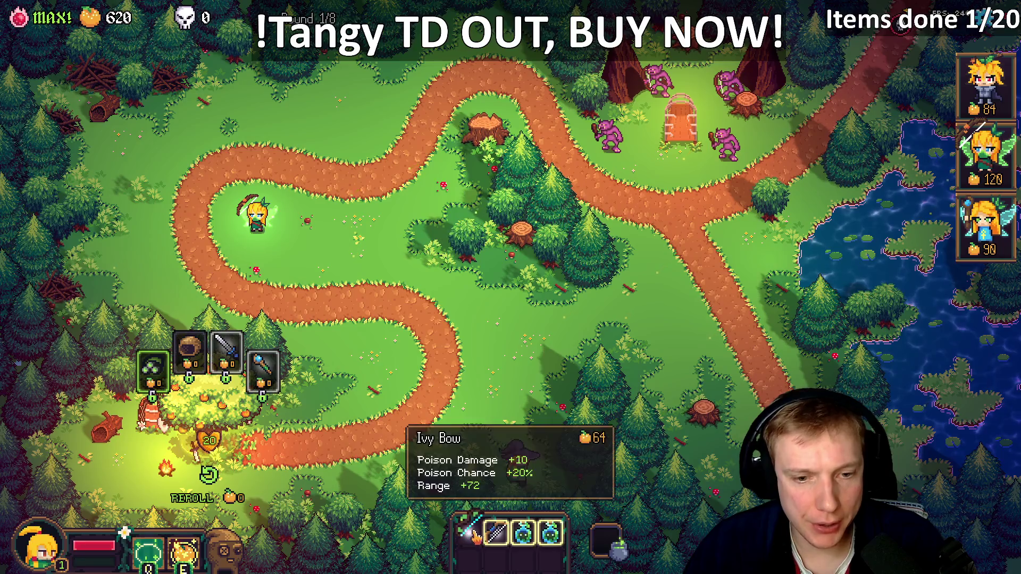
- Give the poison potion to the archer hero, check its stats, play the round, then restart
mouse_move(523, 534)
mouse_move(524, 537)
left_mouse_down()
mouse_move(250, 226)
mouse_move(277, 236)
left_mouse_up()
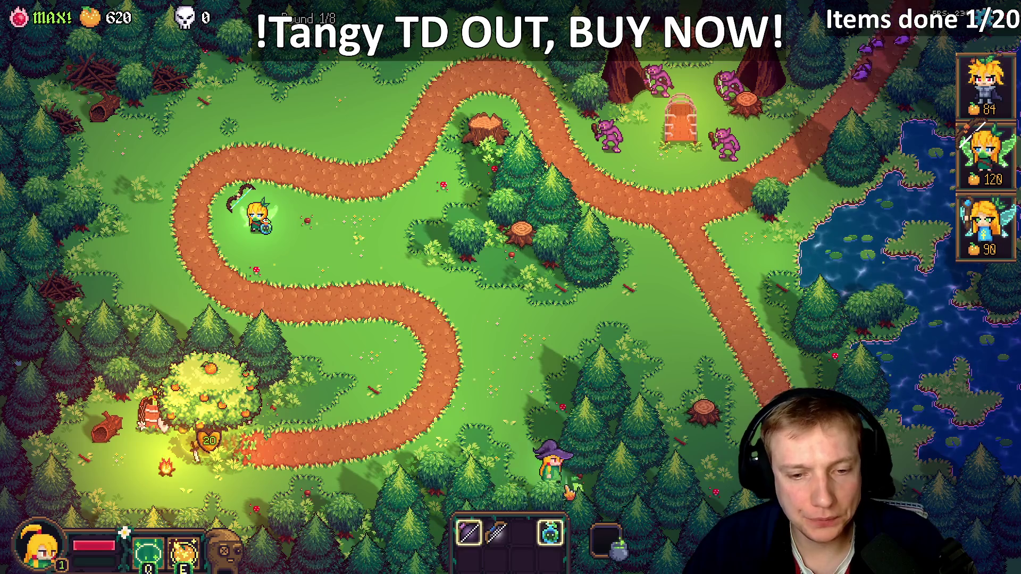
left_click(258, 215)
left_click(425, 282)
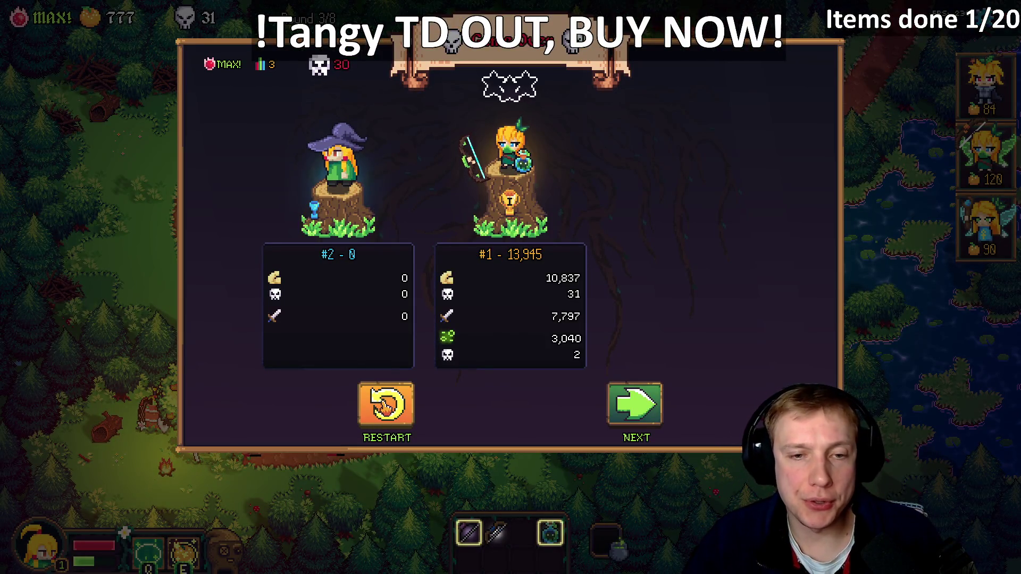
key("r")
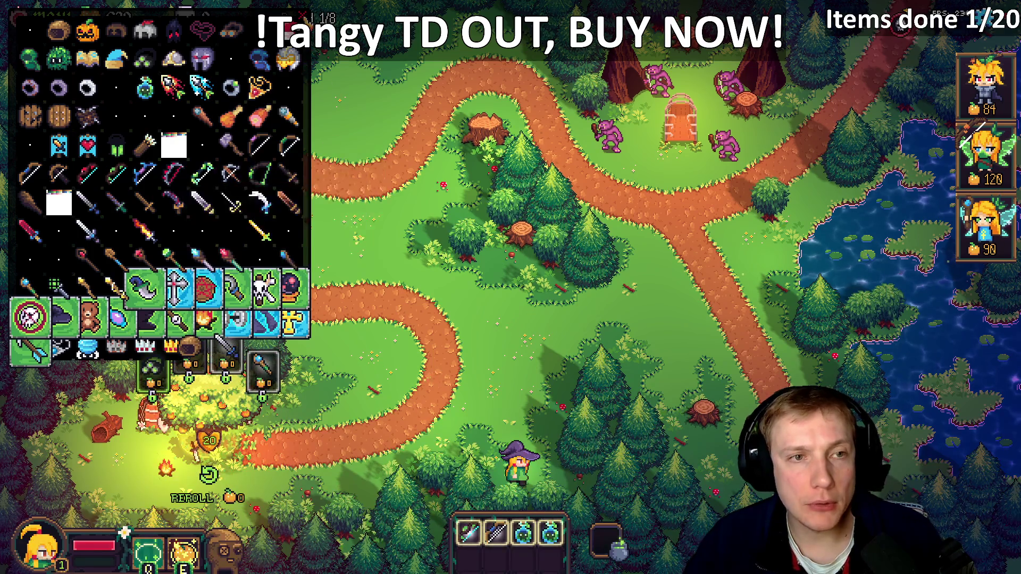
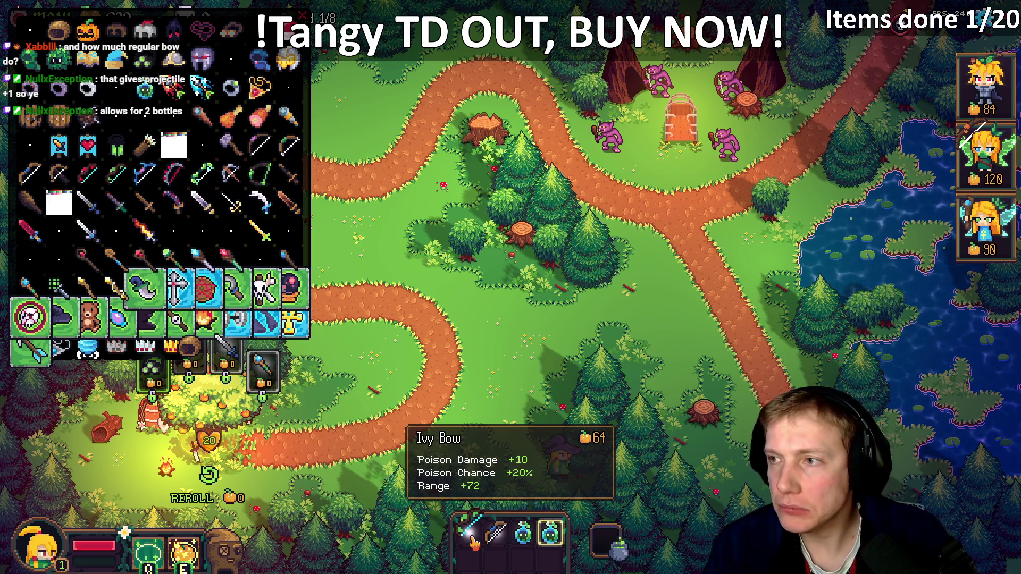
- Locate the ITEM_IVY_BOW definition in game.cpp in the code editor
key("alt+Tab")
type("/ivy")
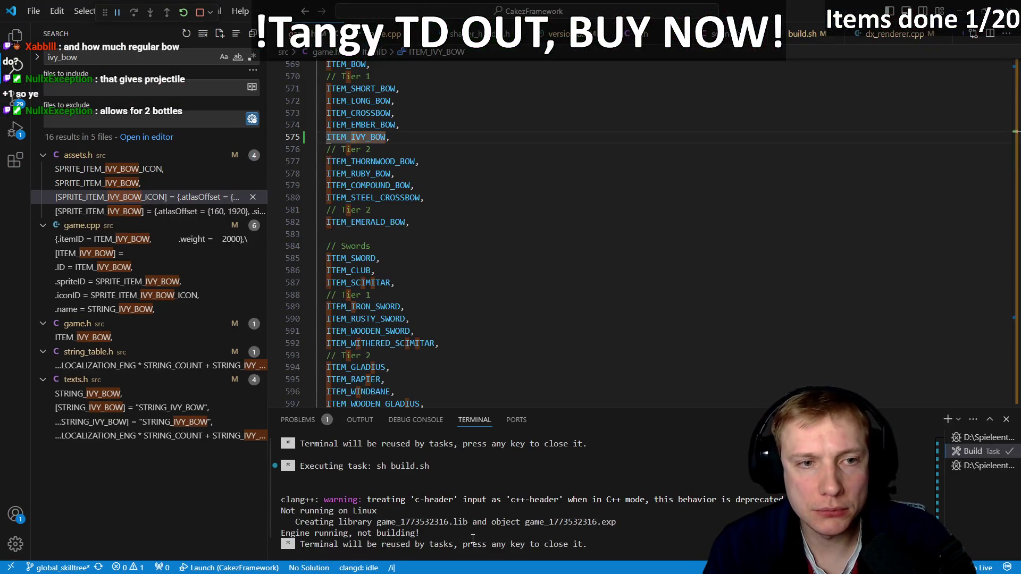
key("Return")
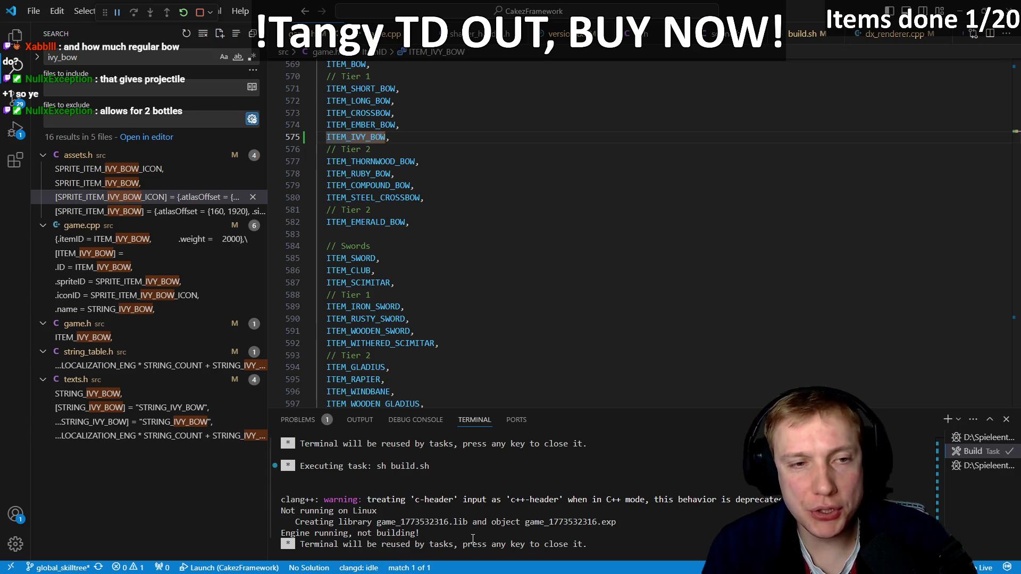
key("ctrl+p")
key("Return")
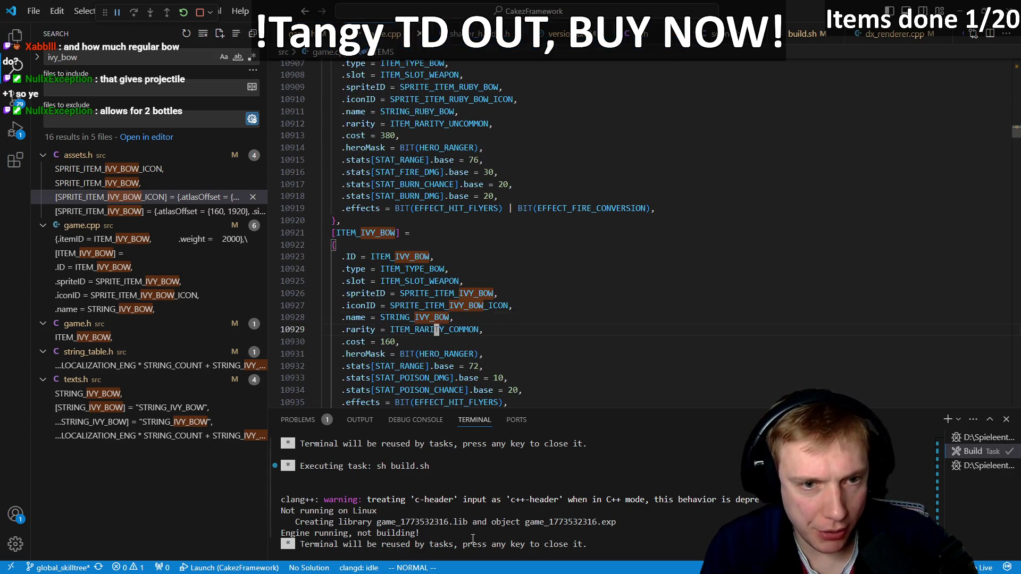
- Append | BIT(EFFECT_POISON_CONVERSION) to the Ivy Bow's effects line and rebuild the game
key("n")
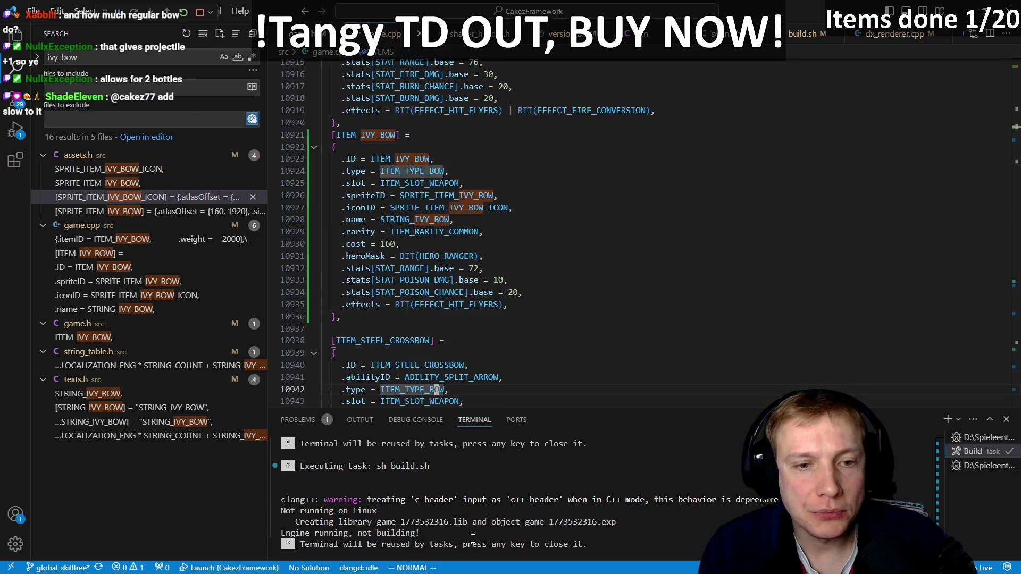
key("k")
key("k")
key("k")
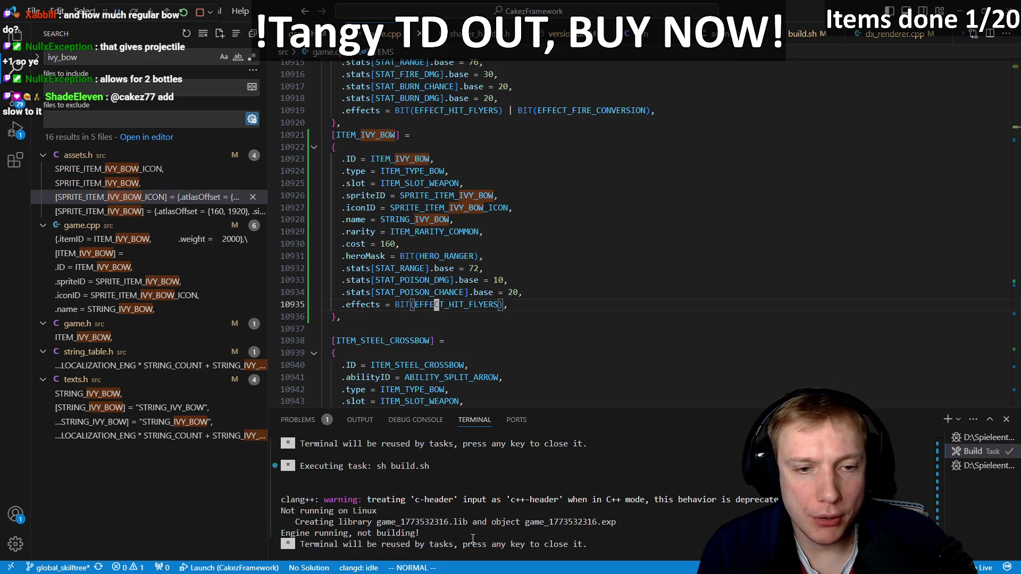
type("| BIT(")
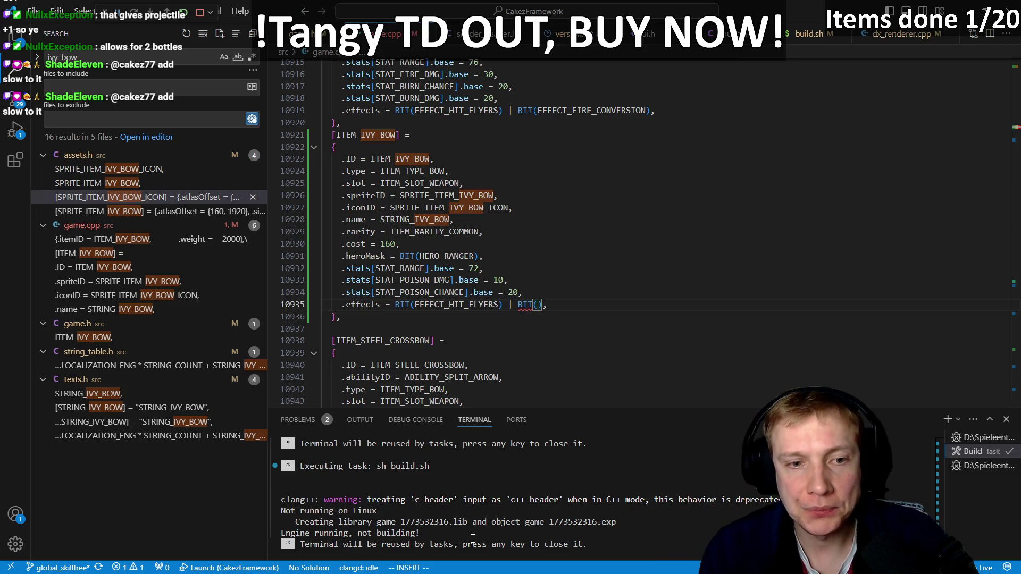
type("effect_")
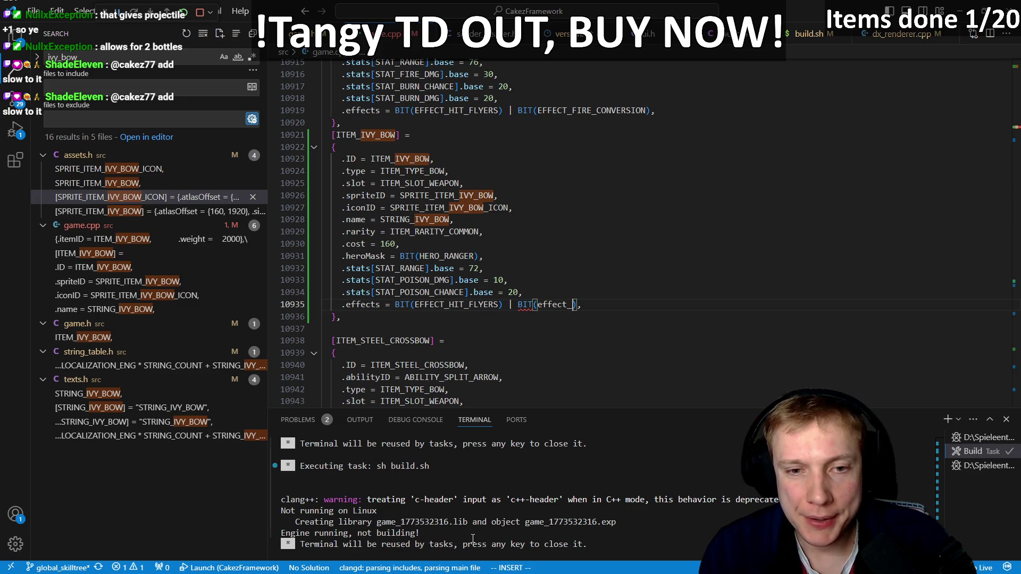
key("Return")
key("Escape")
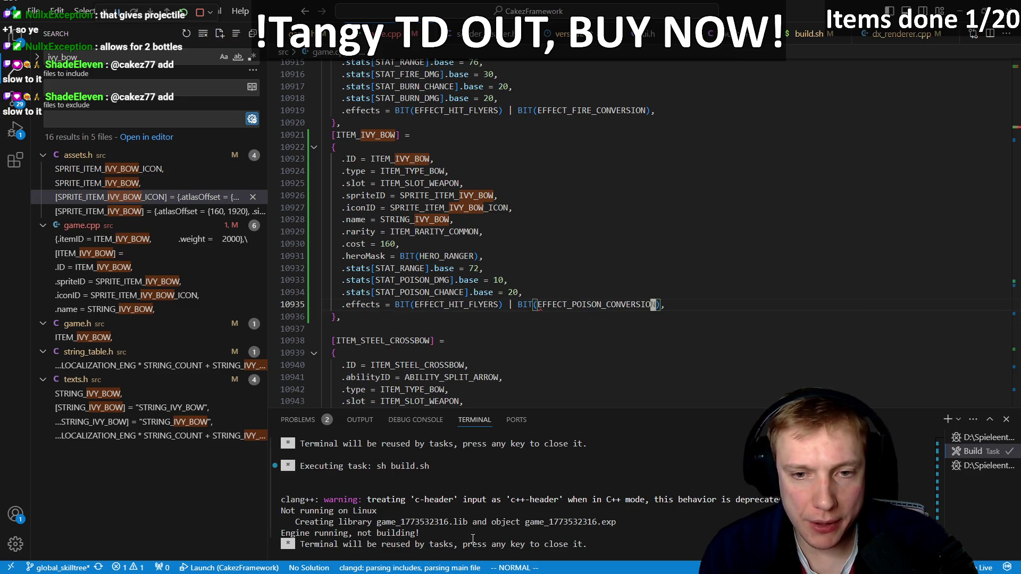
key("ctrl+shift+b")
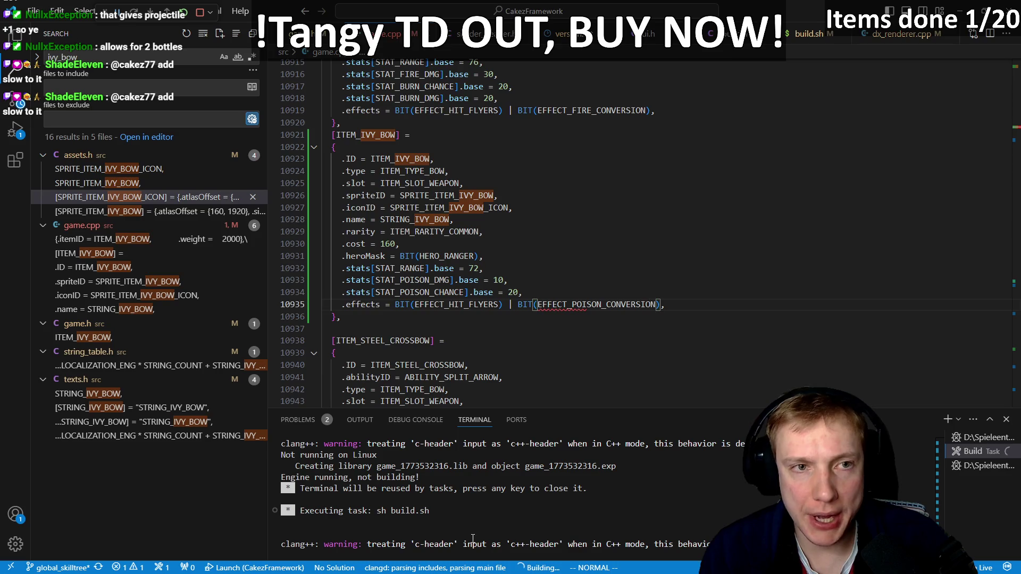
key("ctrl+Tab")
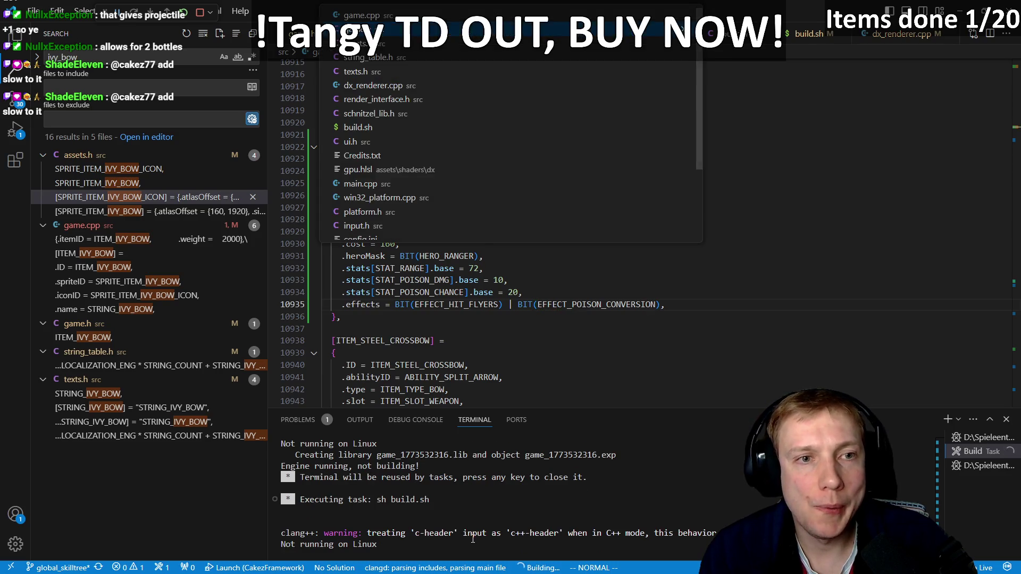
- Equip the top-left tower with the Ivy Bow and a poison potion, then let the level play out
key("Escape")
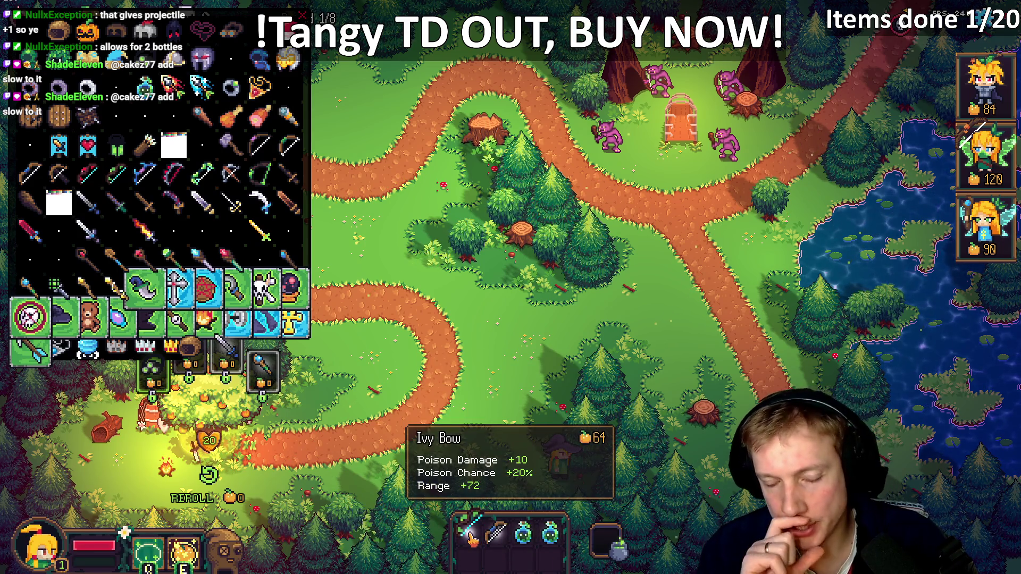
mouse_move(472, 538)
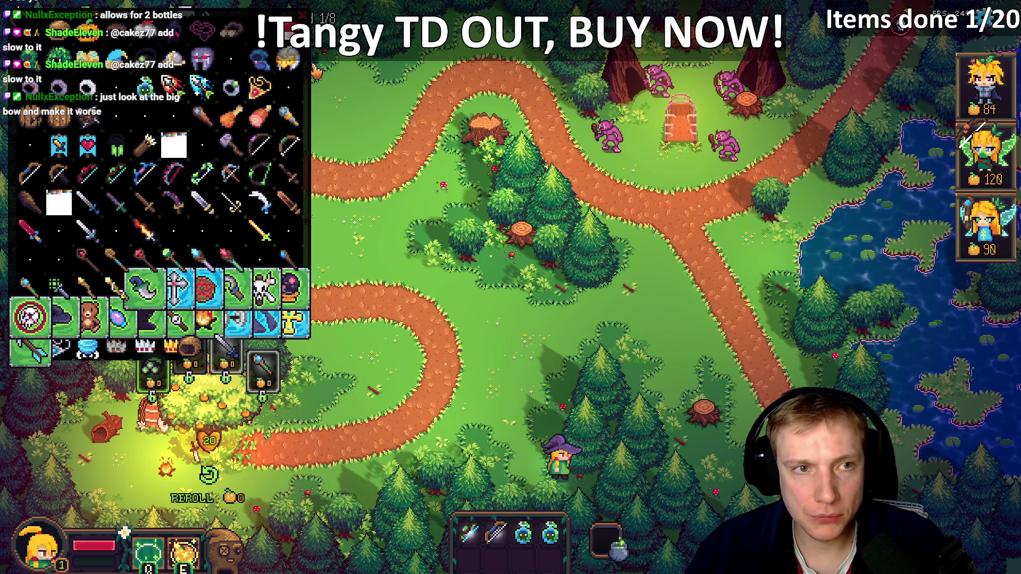
mouse_move(490, 525)
left_mouse_down()
mouse_move(322, 322)
mouse_move(246, 200)
left_mouse_up()
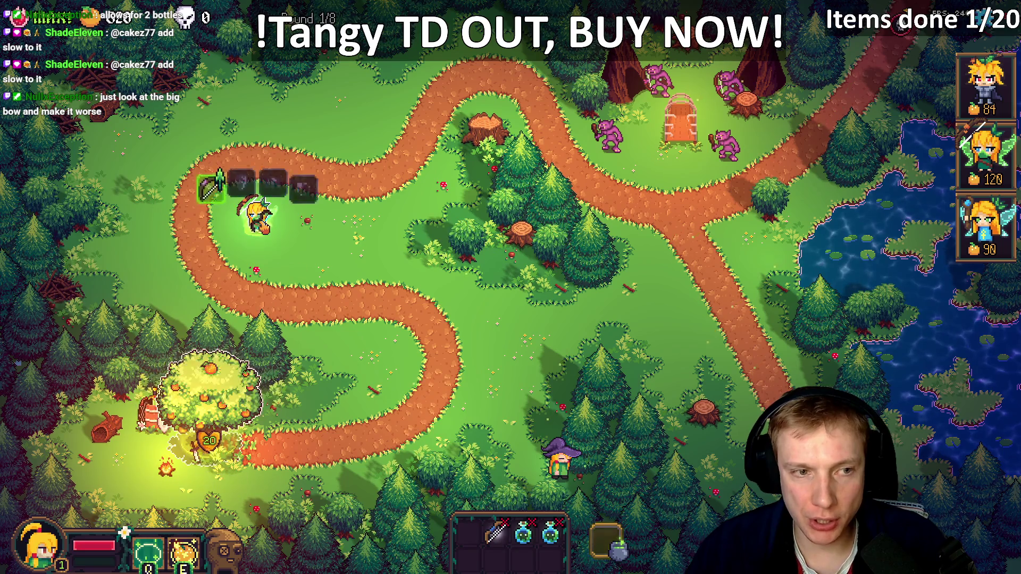
mouse_move(522, 532)
left_mouse_down()
mouse_move(349, 256)
mouse_move(266, 227)
left_mouse_up()
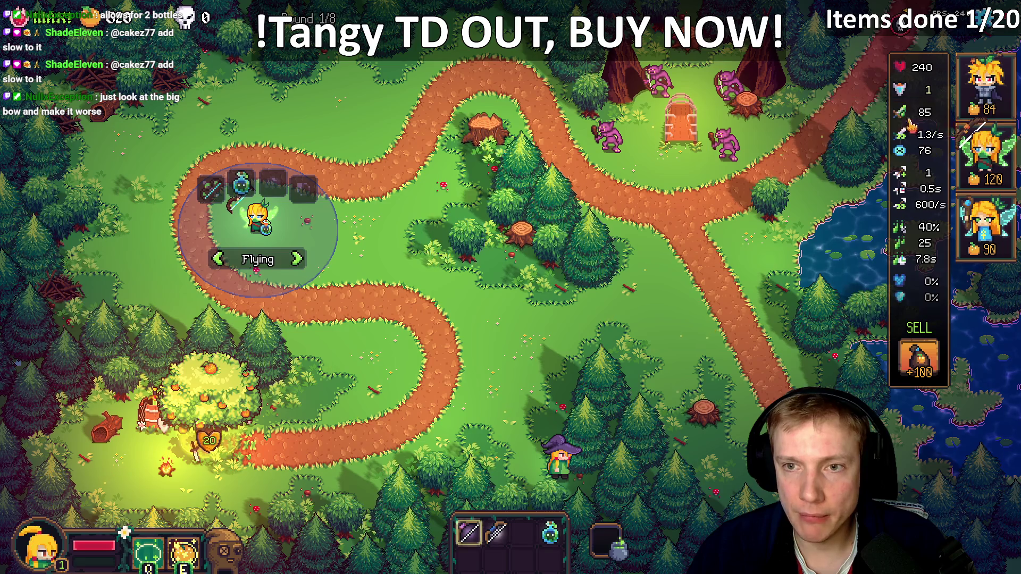
mouse_move(242, 186)
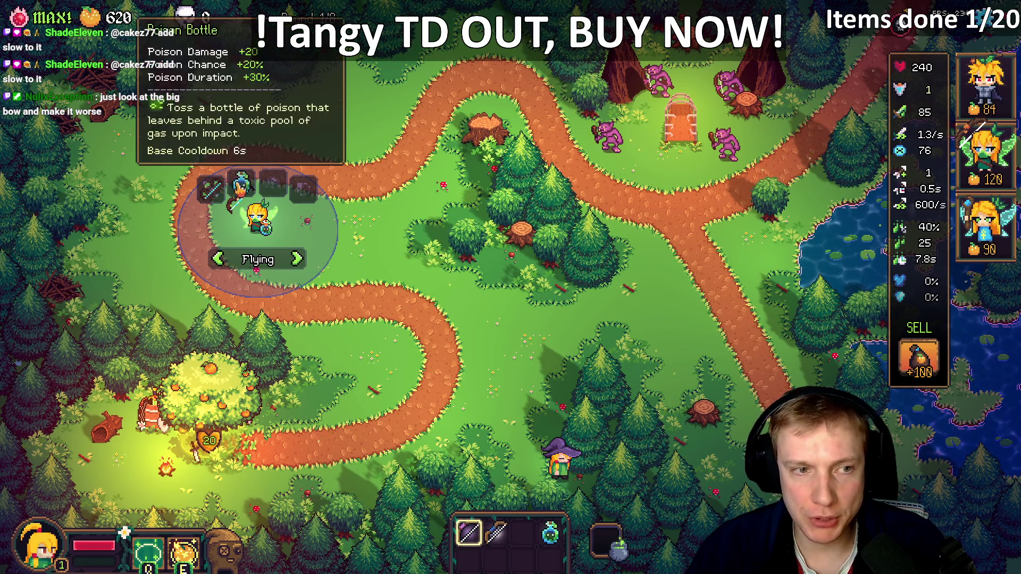
left_click(514, 466)
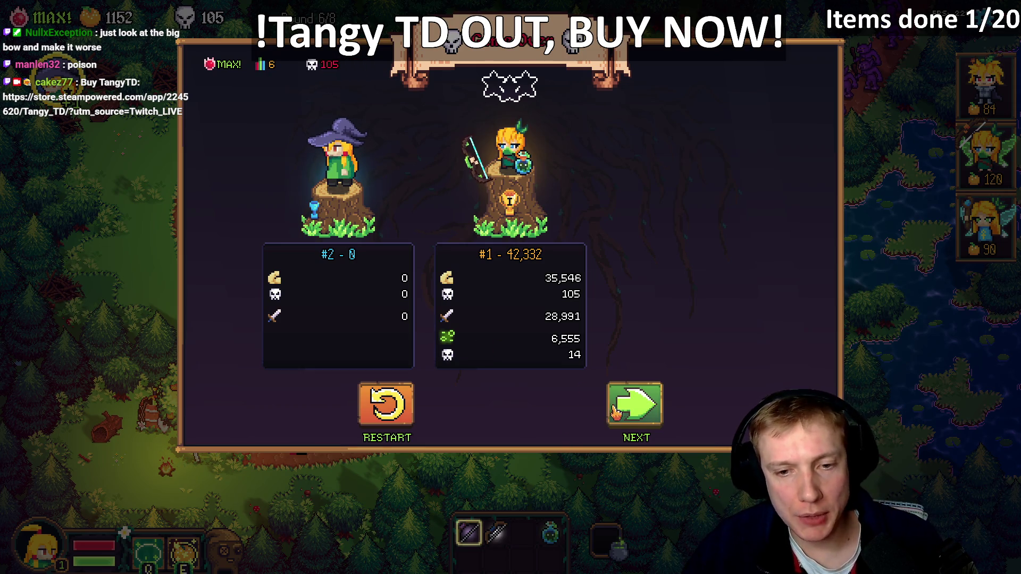
- Leave the results screen and start a new run of the Crossroads mission
key("space")
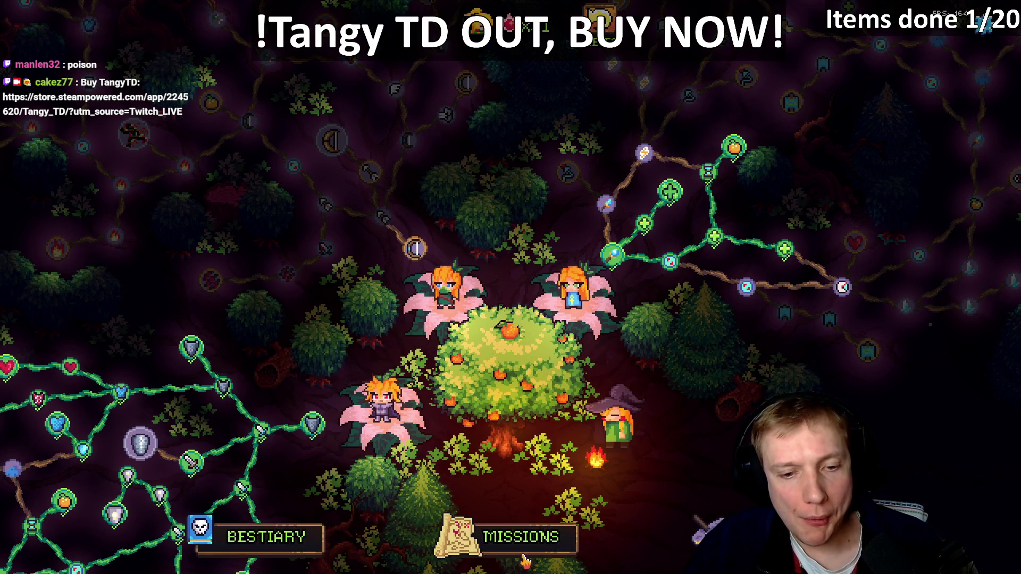
left_click(521, 537)
left_click(465, 250)
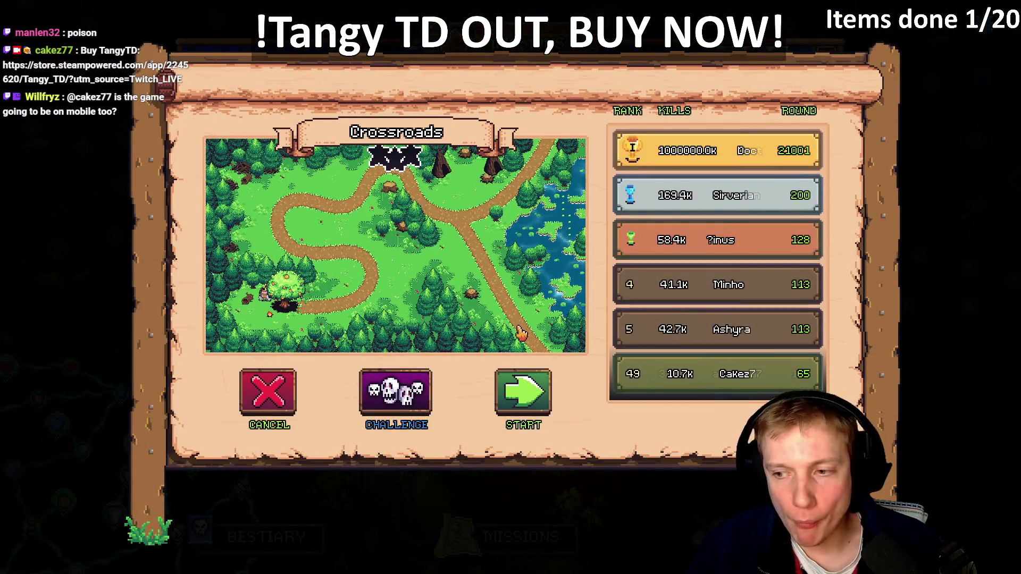
left_click(523, 393)
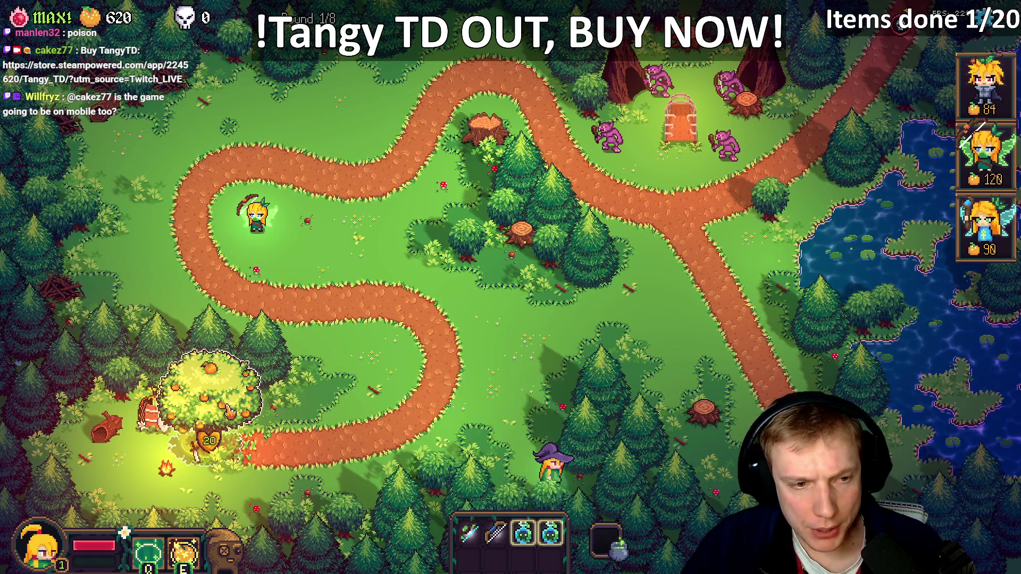
- Check the Ivy Bow's poison conversion in the tree shop, then return to the code editor
left_click(202, 388)
mouse_move(469, 535)
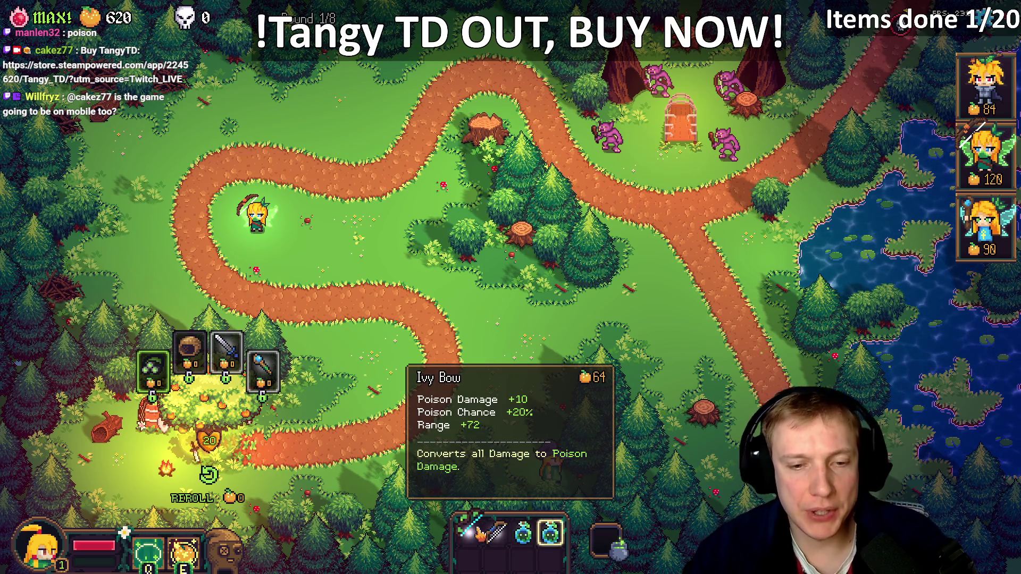
key("alt+Tab")
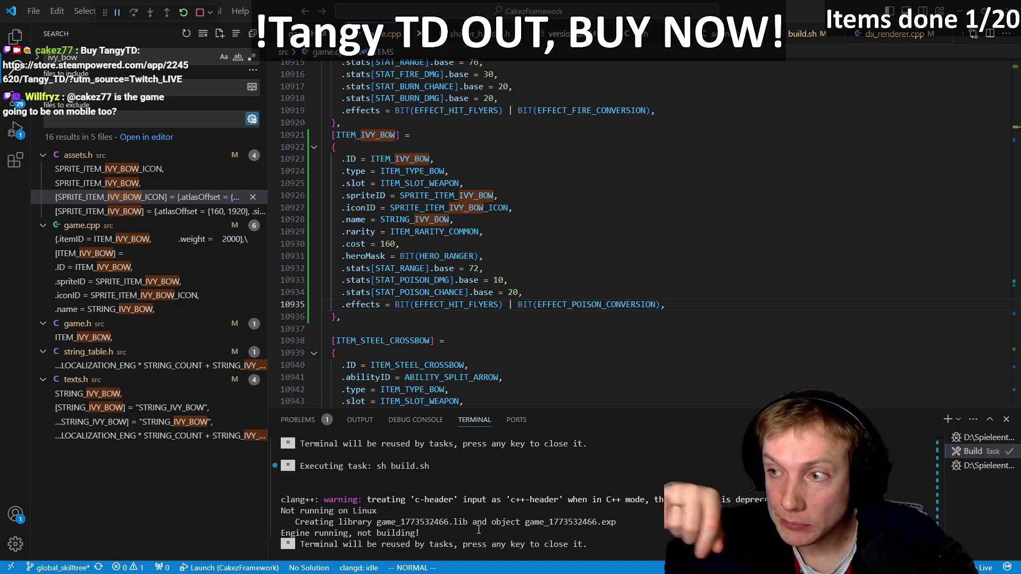
- Bring the vine bows in Texture_Atlas.aseprite into view and sample their dark brown limb colour
key("alt+Tab")
scroll(551, 317, "down", 2)
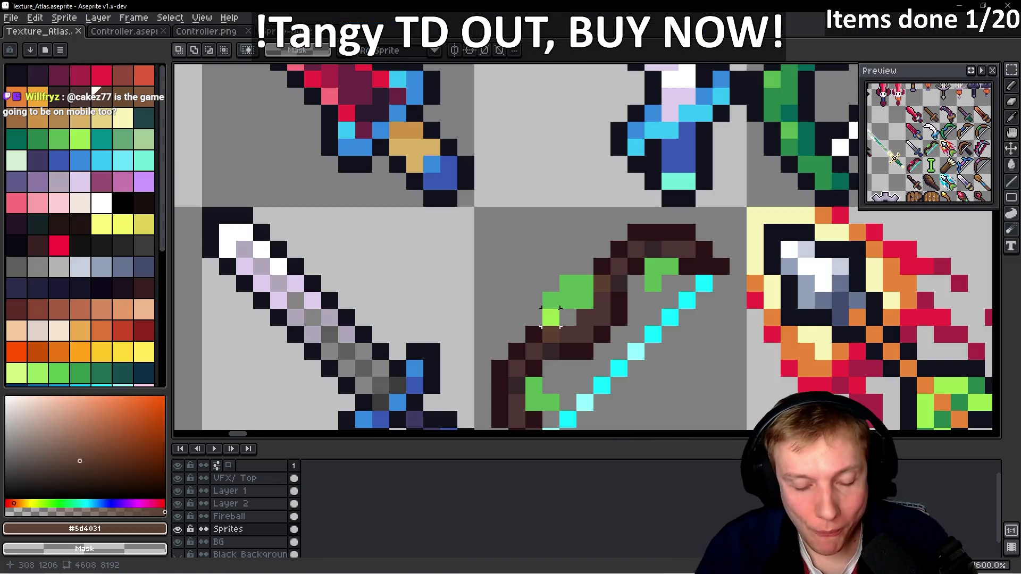
scroll(550, 318, "down", 8)
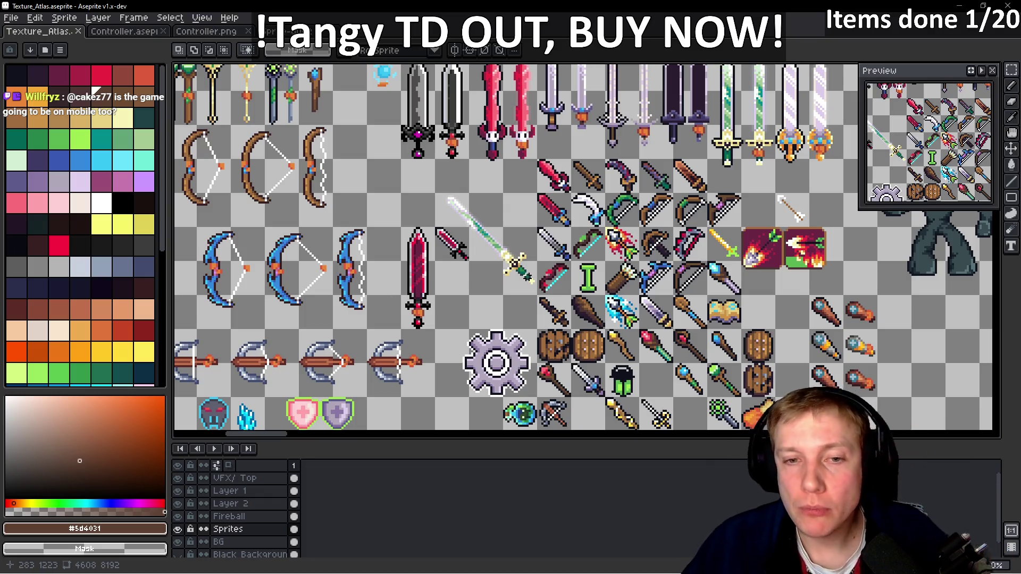
scroll(505, 340, "down", 6)
scroll(506, 341, "down", 15)
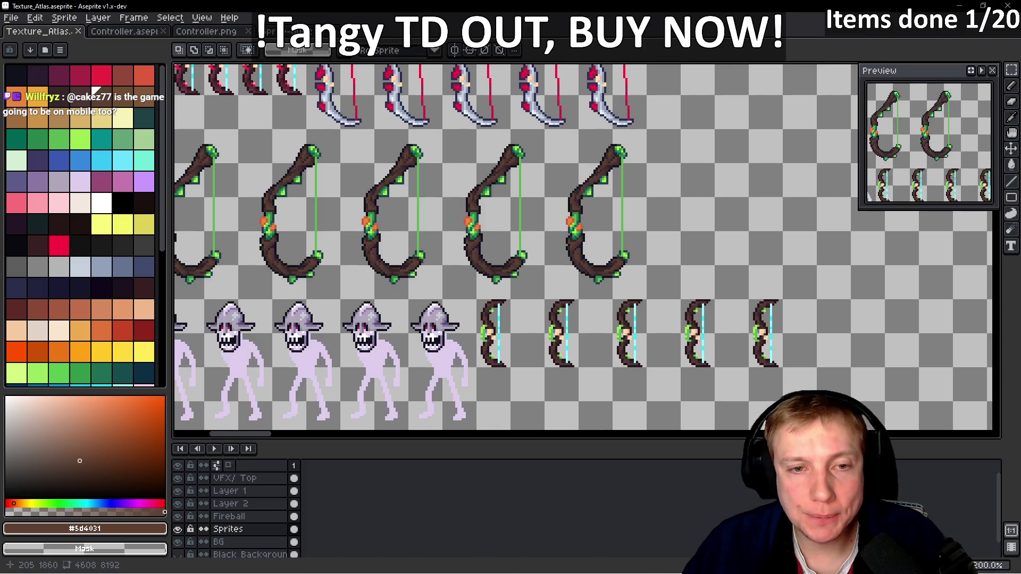
scroll(548, 326, "up", 3)
left_click_drag(548, 325, 649, 301)
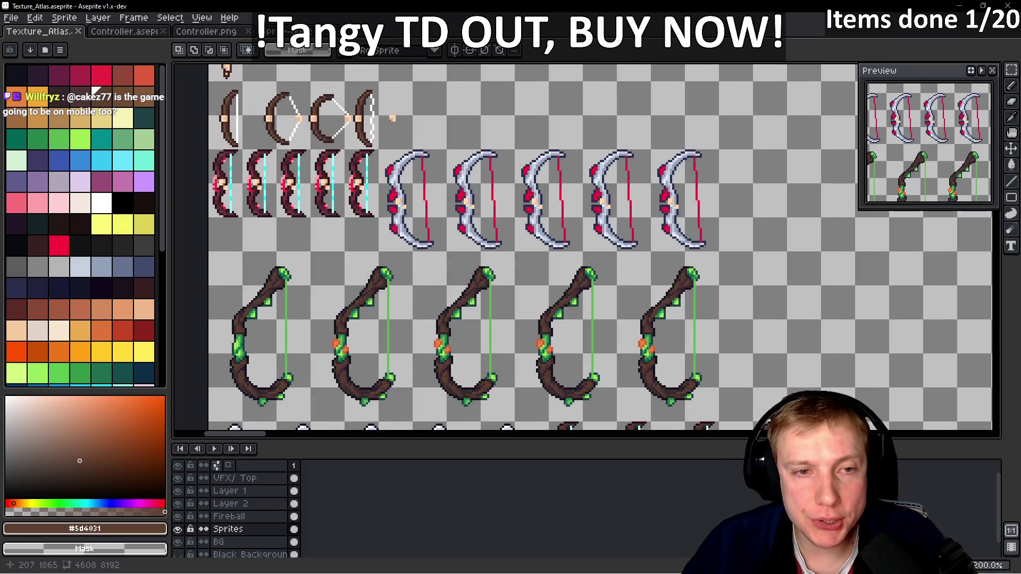
scroll(606, 296, "down", 3)
scroll(432, 326, "up", 3)
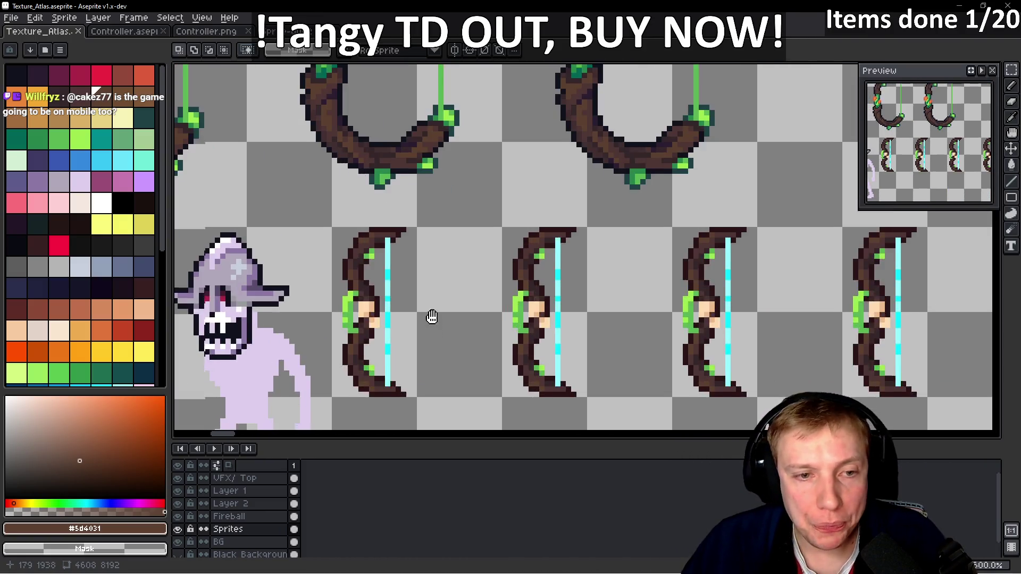
scroll(388, 201, "up", 1)
key("alt")
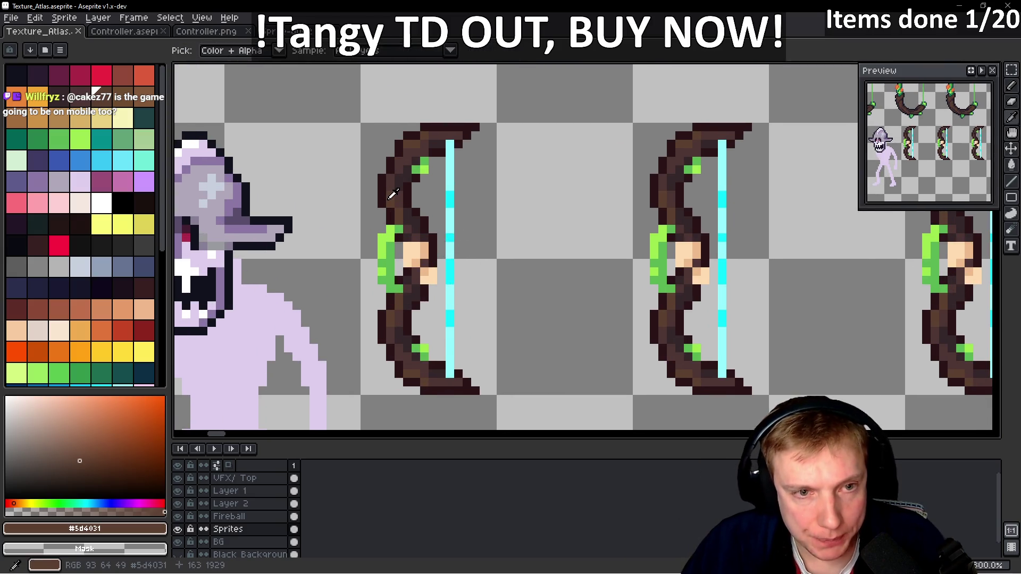
left_click(407, 161)
- Draw a curved dark brown bow limb on the empty canvas below the bows
scroll(407, 161, "down", 2)
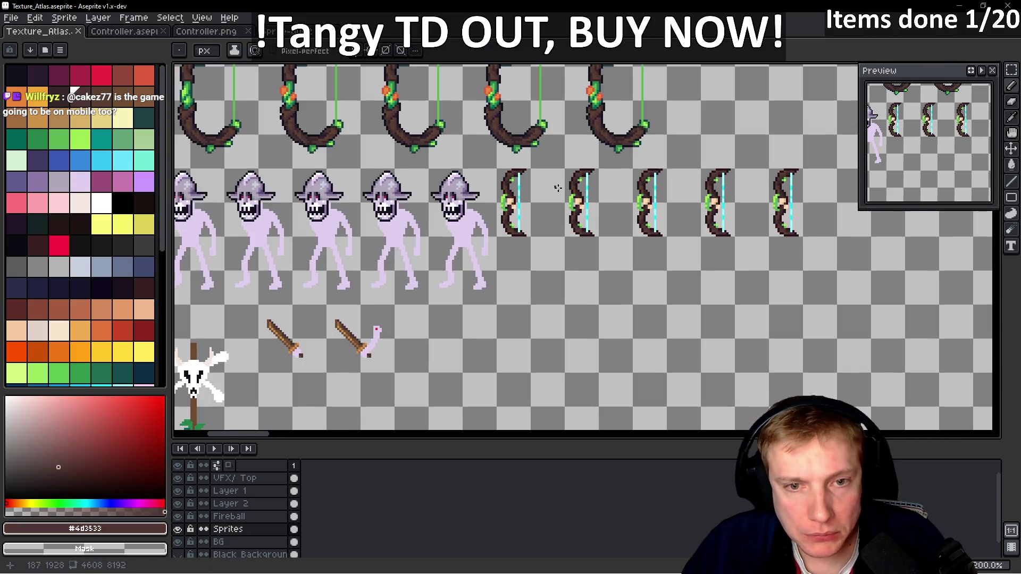
scroll(508, 212, "up", 1)
scroll(504, 263, "down", 4)
scroll(493, 283, "up", 4)
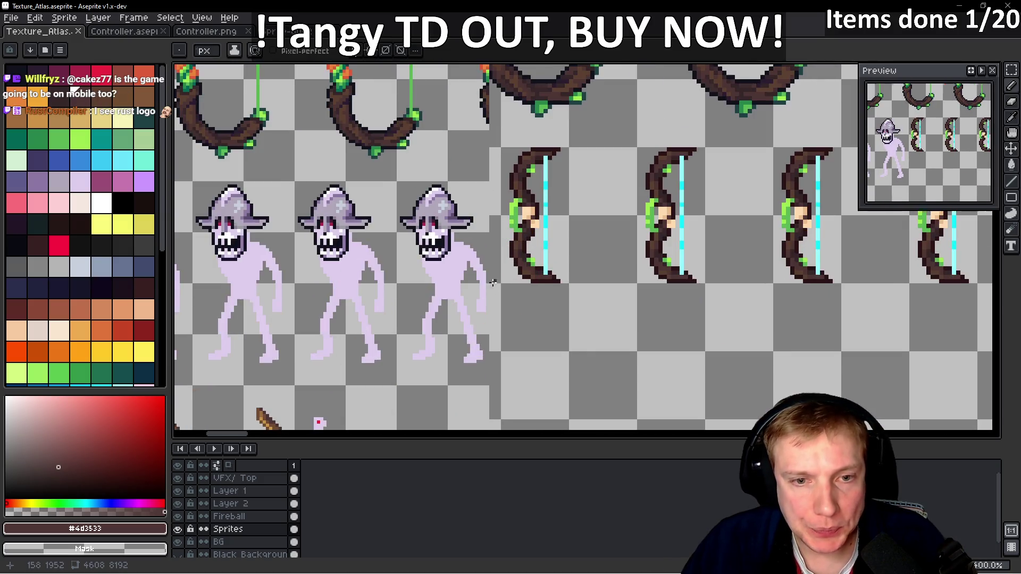
scroll(494, 283, "down", 3)
scroll(517, 208, "up", 3)
scroll(510, 205, "up", 1)
left_click_drag(519, 156, 476, 237)
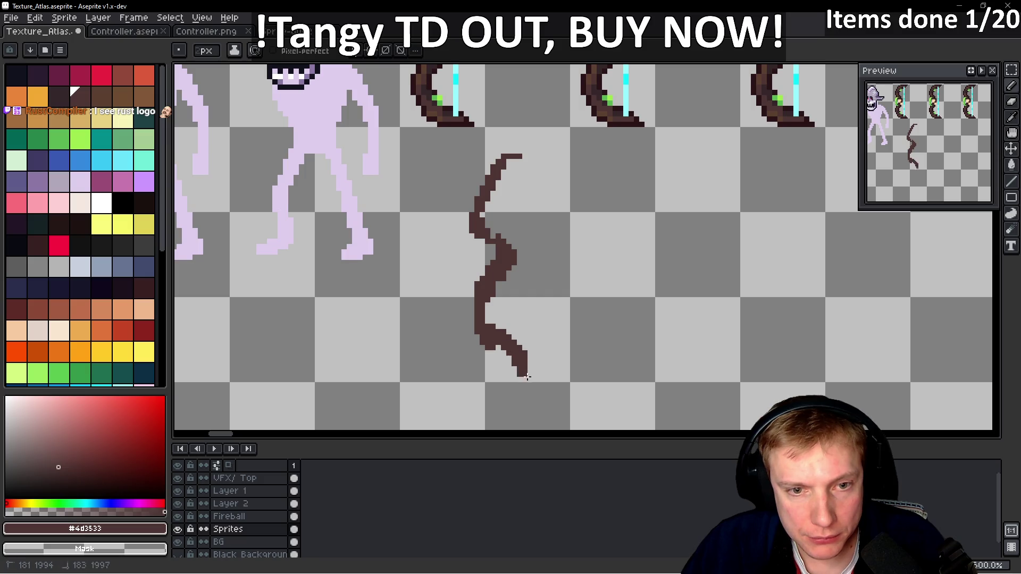
- Redraw the lower section of the brown limb, undoing stray pixels and the erased bulge
key("ctrl+z")
left_click_drag(524, 369, 490, 309)
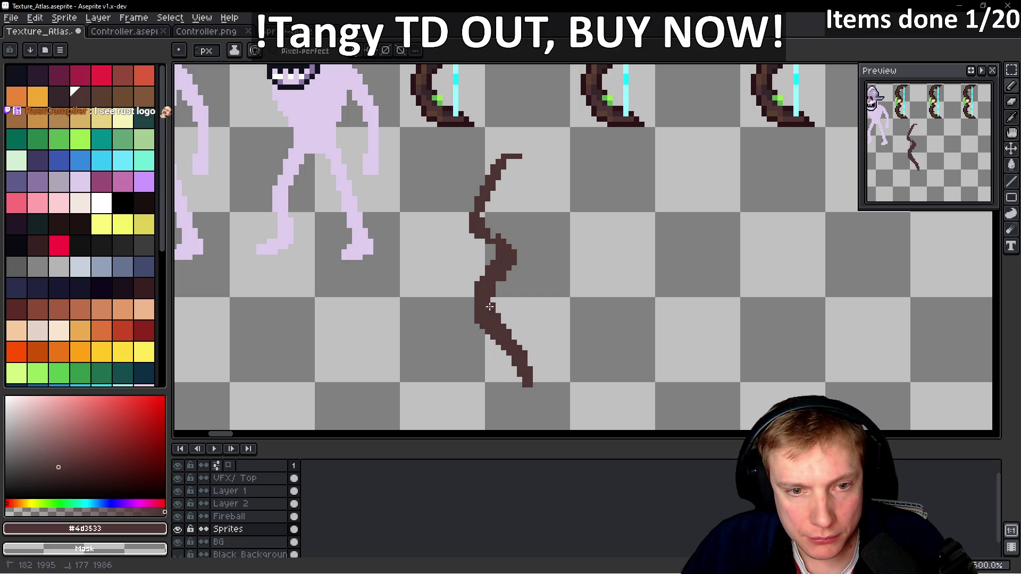
key("ctrl+z")
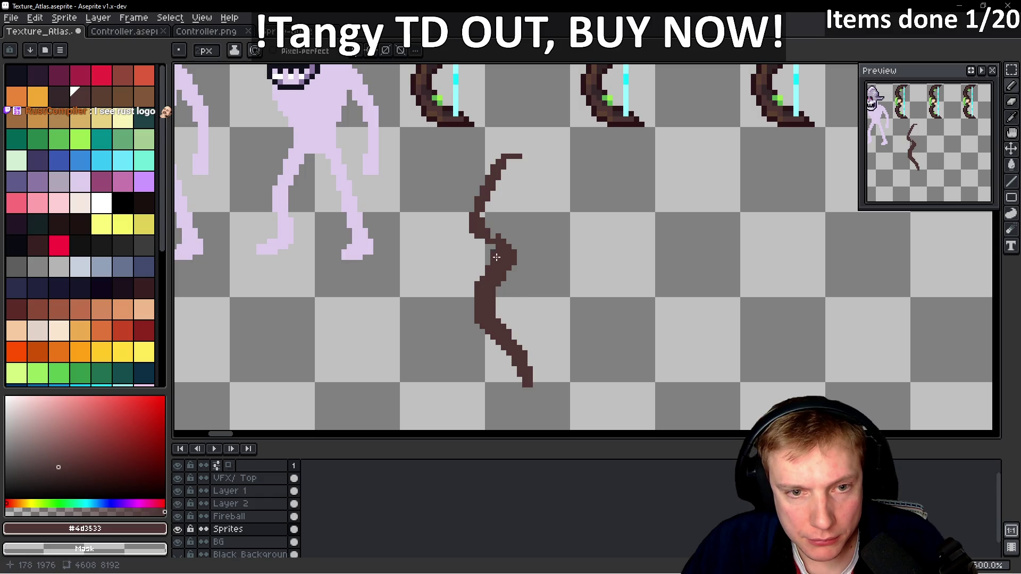
left_click_drag(503, 248, 513, 255)
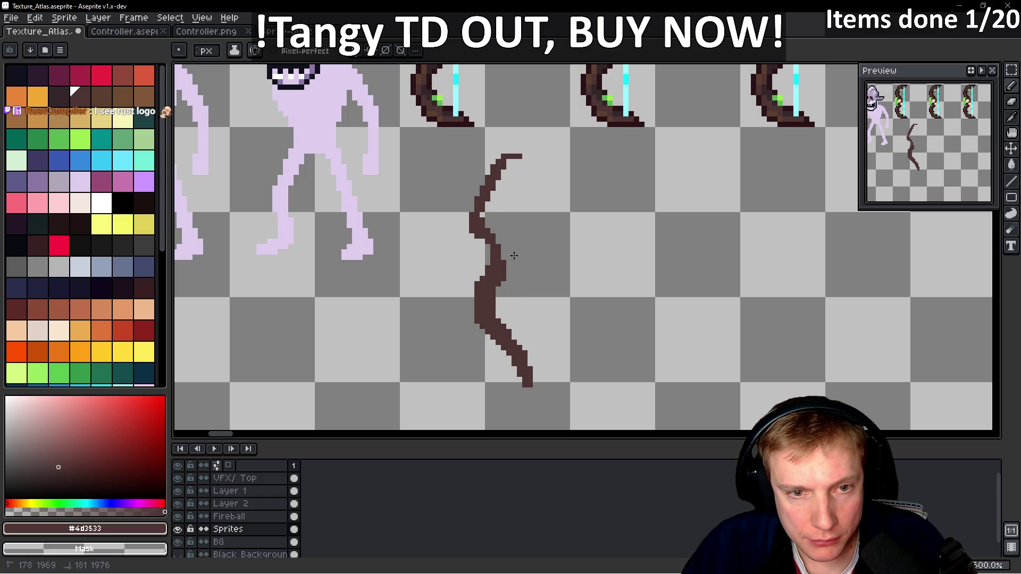
key("ctrl+z")
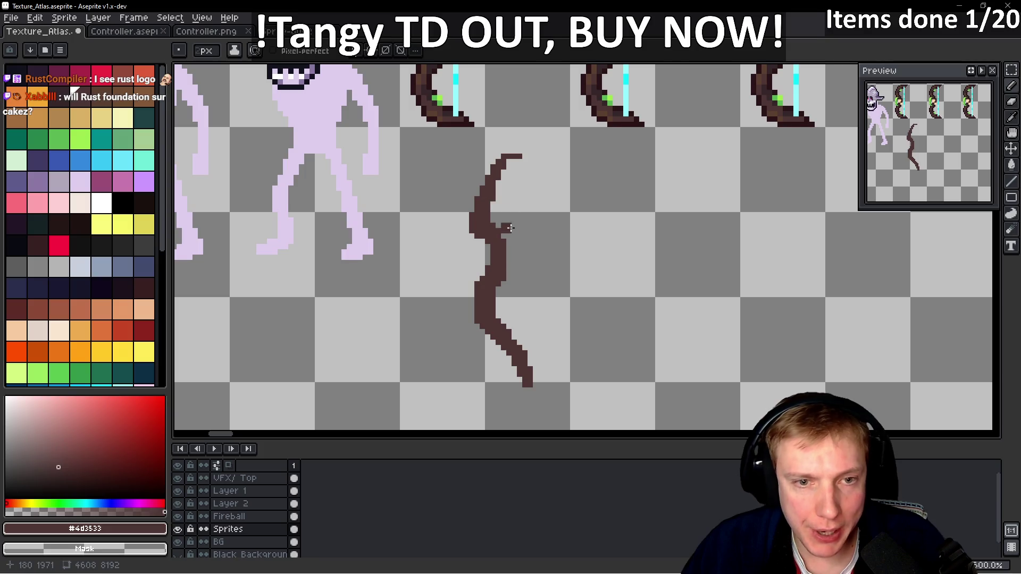
scroll(542, 240, "down", 1)
scroll(546, 240, "down", 1)
scroll(546, 240, "up", 3)
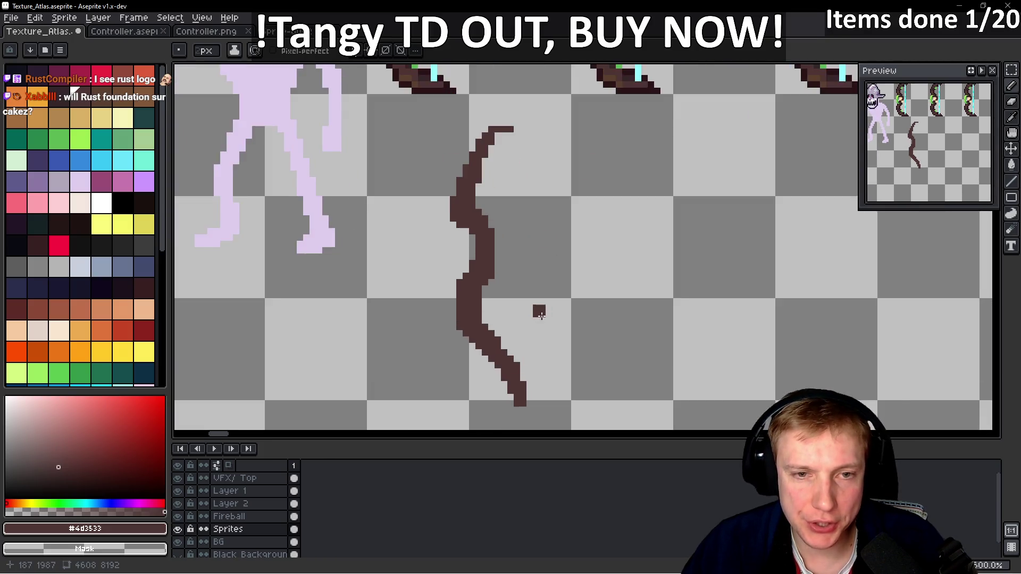
scroll(537, 314, "down", 3)
scroll(573, 305, "up", 3)
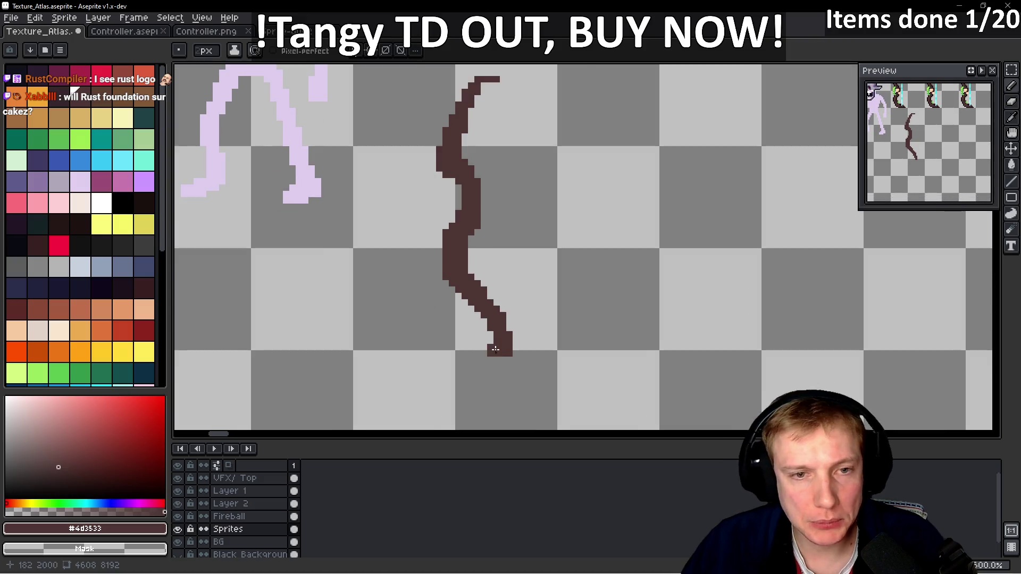
- Lasso-select the brown limb and stretch it wider horizontally
key("q")
mouse_move(541, 136)
left_mouse_down()
mouse_move(417, 221)
mouse_move(532, 106)
mouse_move(537, 120)
left_mouse_up()
mouse_move(615, 242)
left_mouse_down()
mouse_move(743, 246)
mouse_move(719, 247)
left_mouse_up()
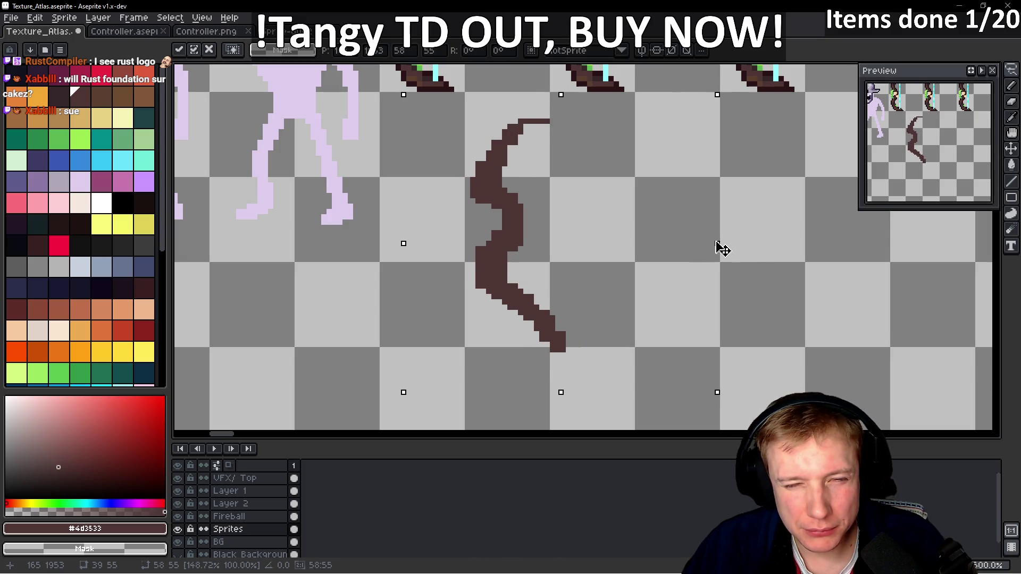
scroll(521, 245, "up", 1)
key("b")
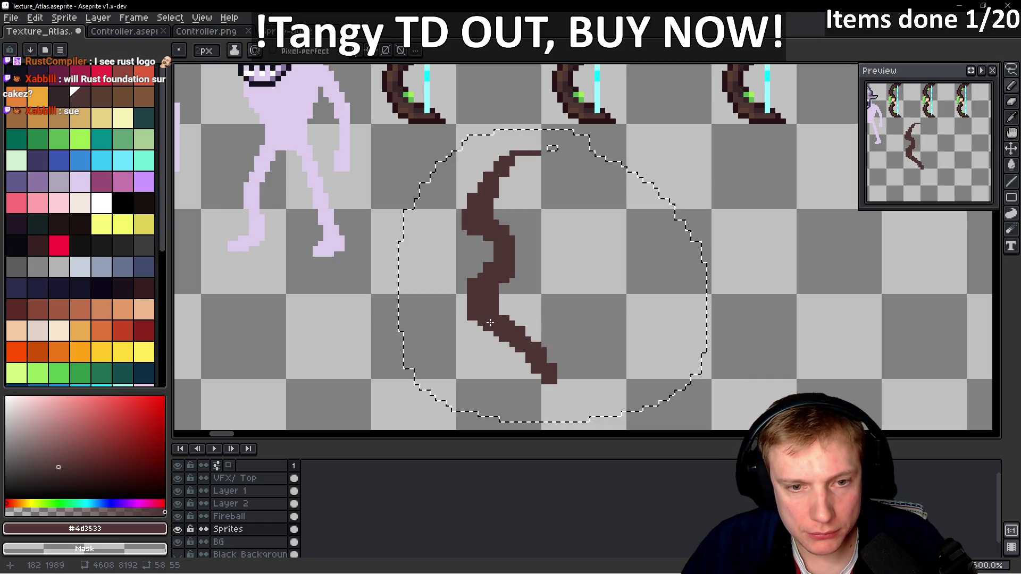
- Thicken the limb's lower-left edge and erase the small dark stub near the top
left_click_drag(481, 316, 487, 336)
key("ctrl+z")
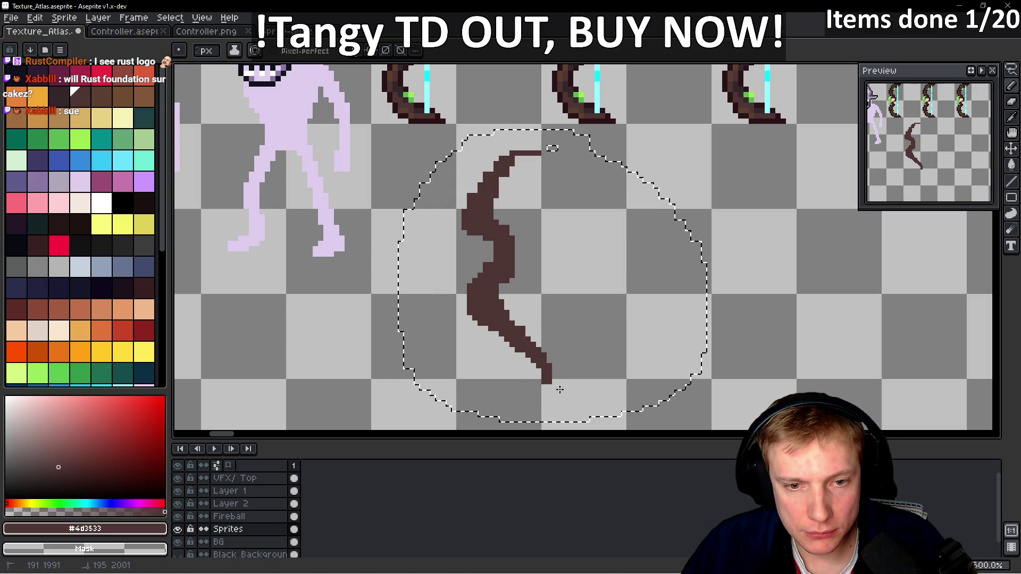
scroll(572, 342, "down", 1)
scroll(579, 285, "up", 2)
scroll(547, 248, "up", 3)
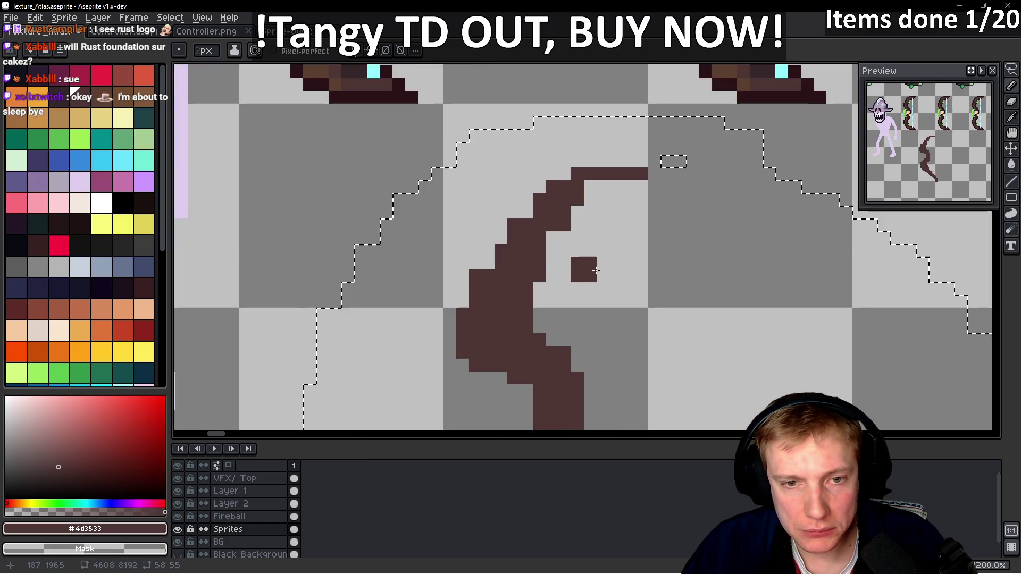
left_click_drag(487, 211, 468, 217)
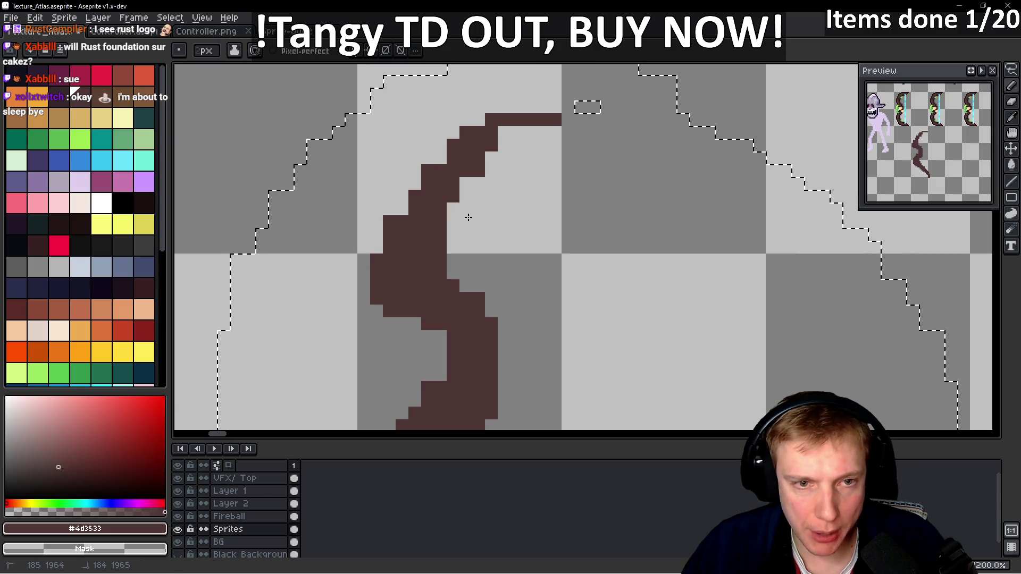
scroll(451, 258, "down", 5)
mouse_move(506, 183)
left_mouse_down()
mouse_move(517, 239)
mouse_move(489, 205)
left_mouse_up()
scroll(494, 287, "up", 3)
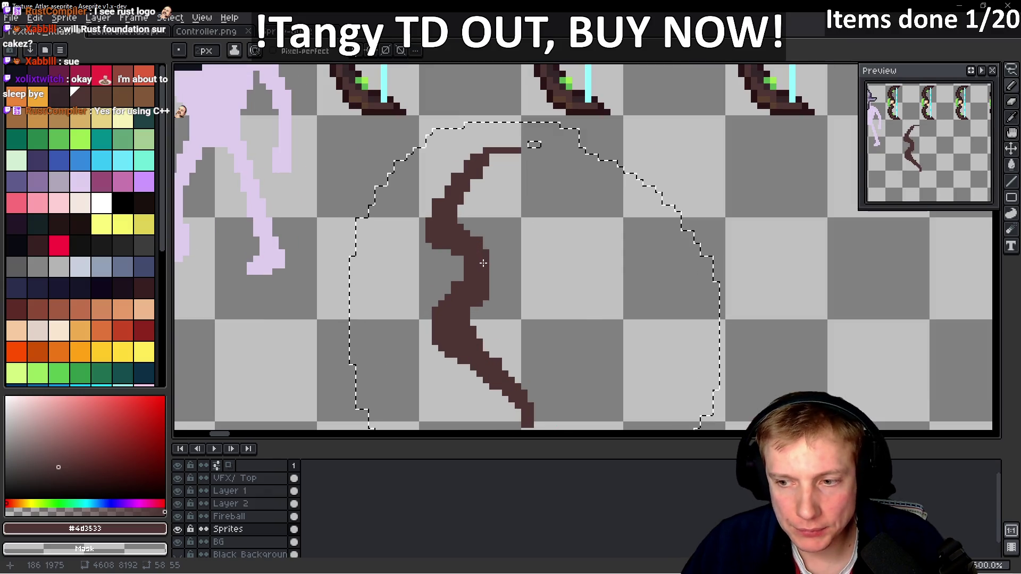
scroll(495, 261, "down", 2)
left_click(503, 260)
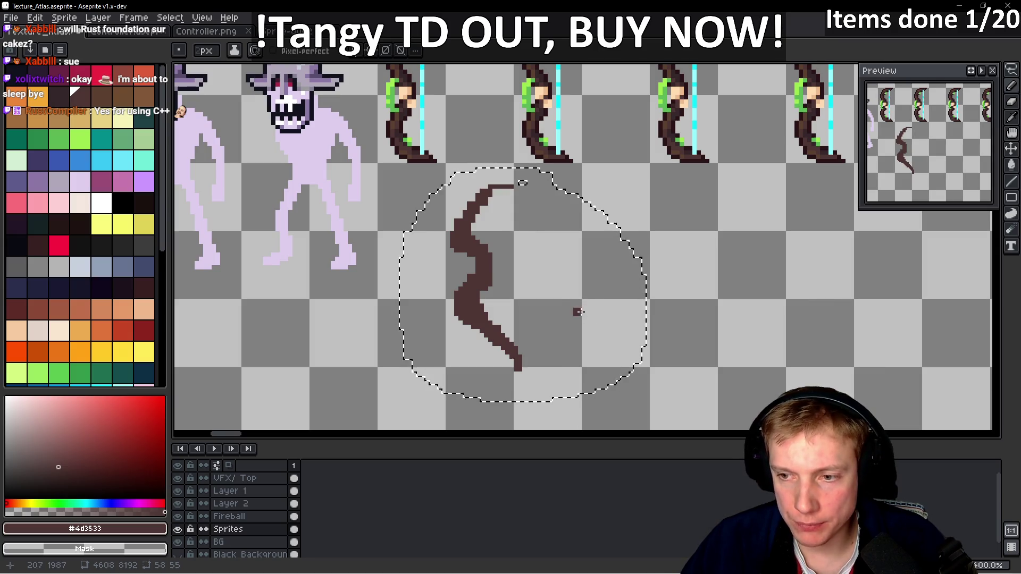
- Redraw the limb's top tip so it hooks to the right
scroll(532, 186, "up", 2)
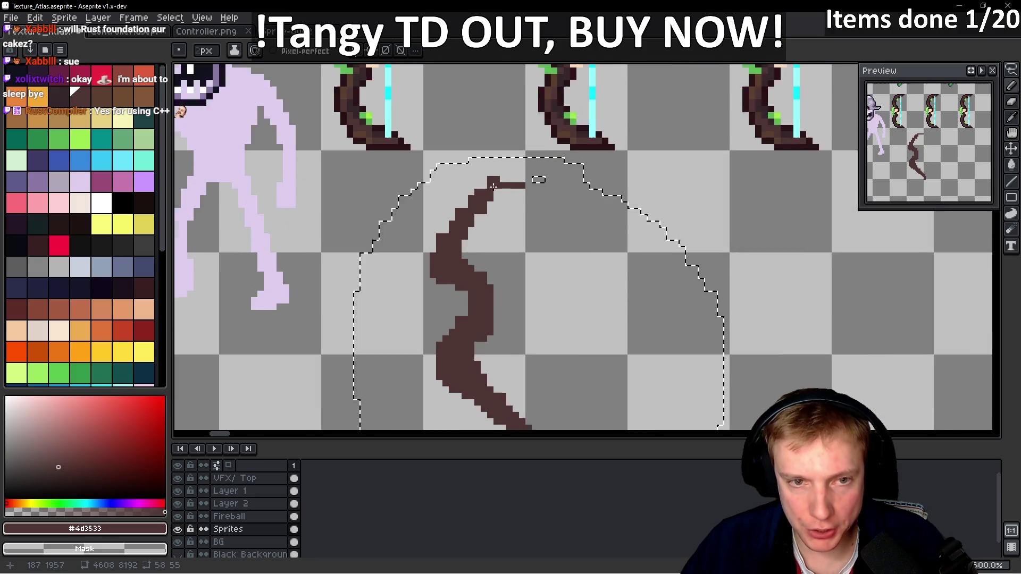
scroll(531, 187, "down", 3)
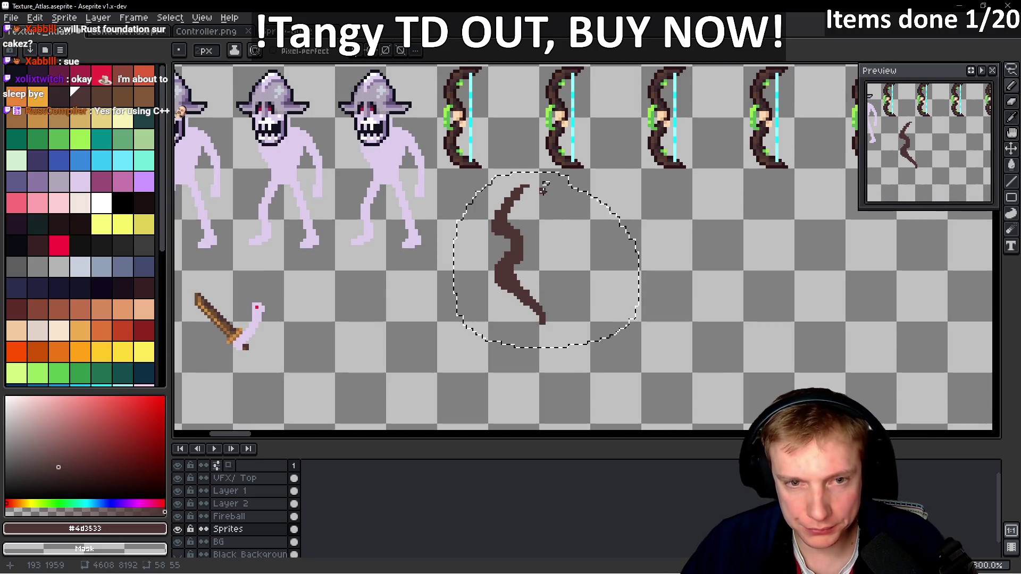
scroll(543, 197, "up", 3)
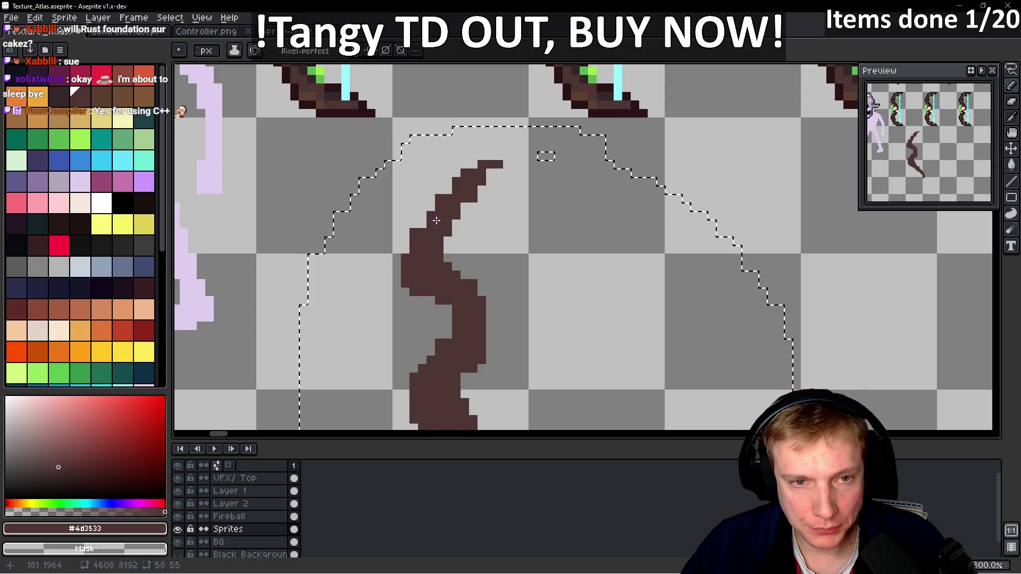
left_click_drag(524, 168, 448, 204)
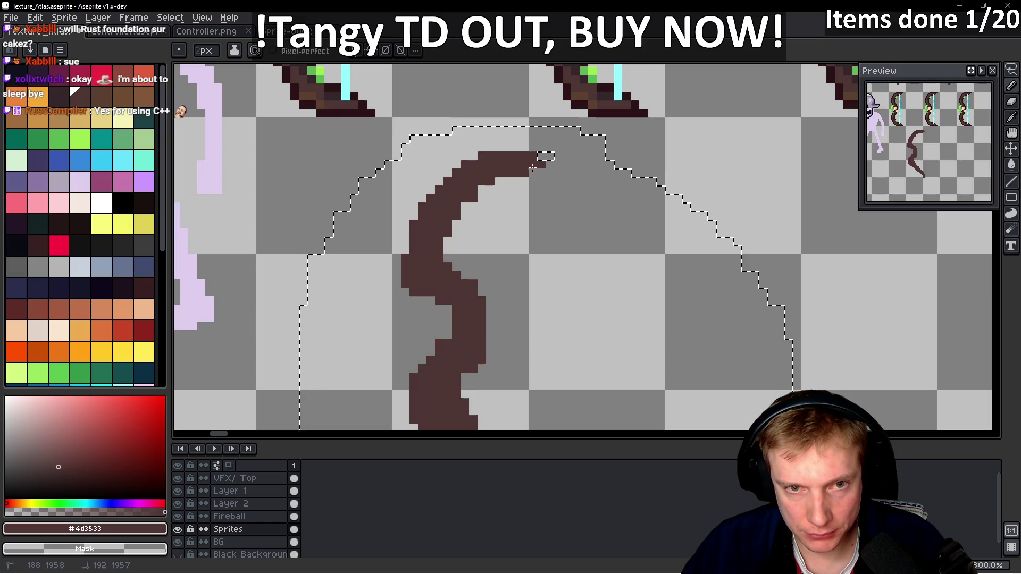
scroll(537, 170, "down", 6)
scroll(547, 186, "up", 5)
scroll(547, 186, "up", 3)
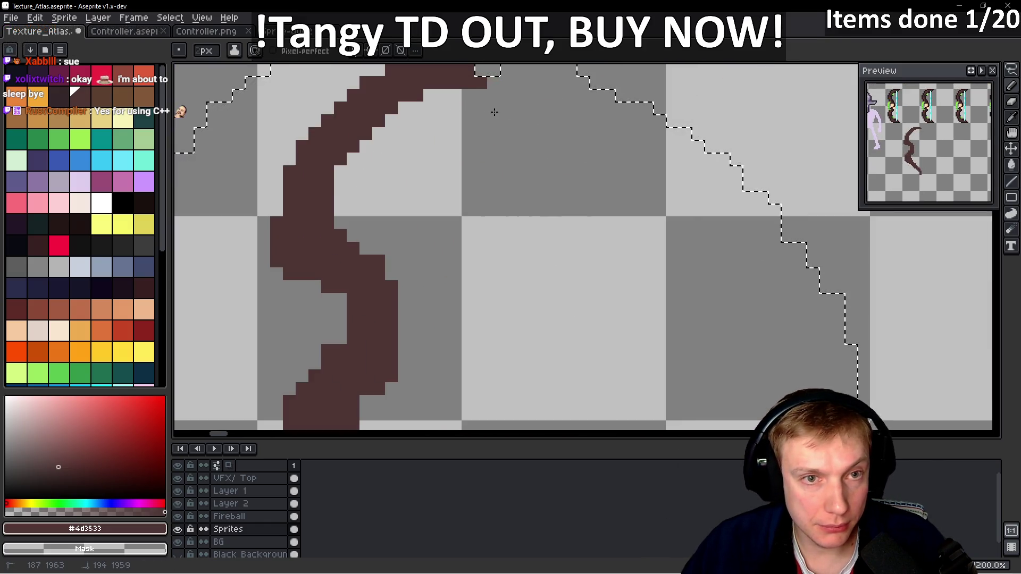
scroll(505, 123, "down", 4)
scroll(495, 152, "up", 3)
scroll(462, 155, "down", 1)
scroll(457, 159, "up", 1)
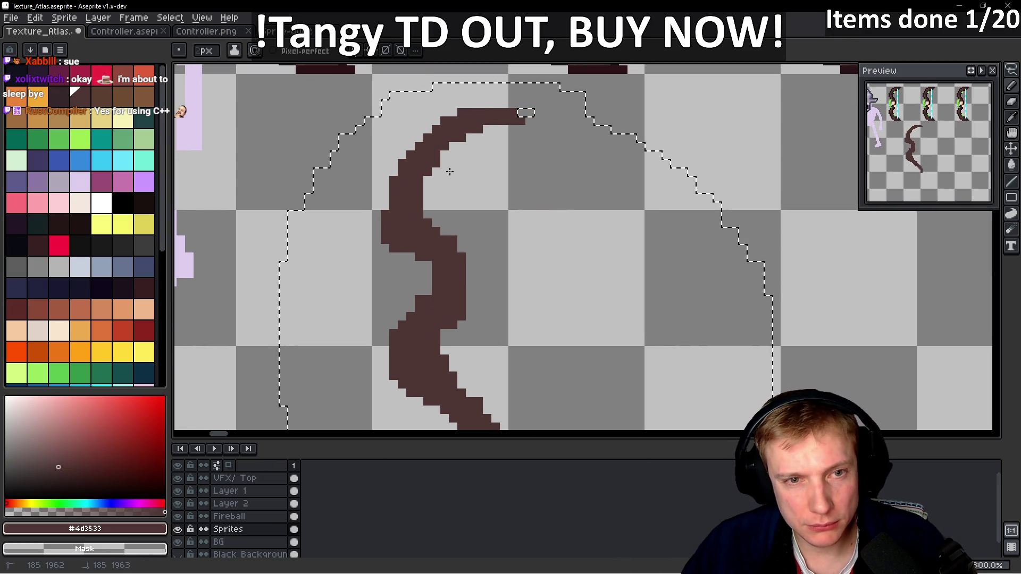
scroll(424, 184, "down", 3)
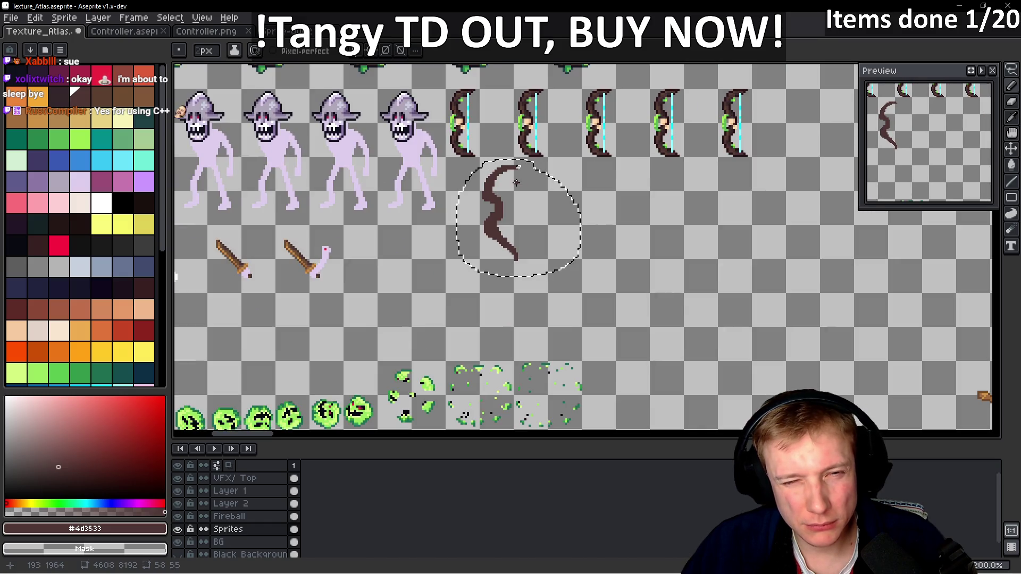
scroll(516, 182, "up", 3)
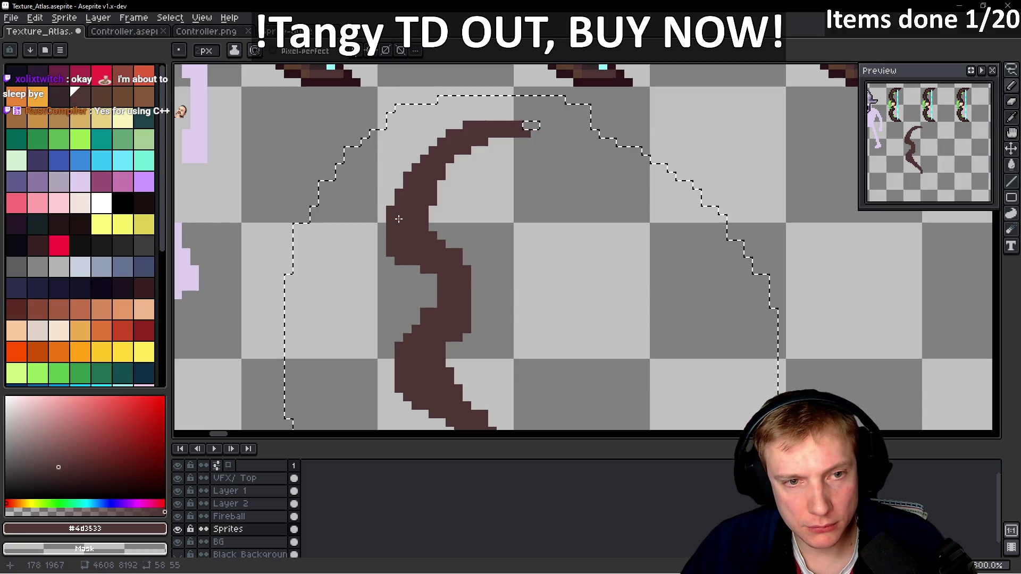
scroll(387, 207, "down", 4)
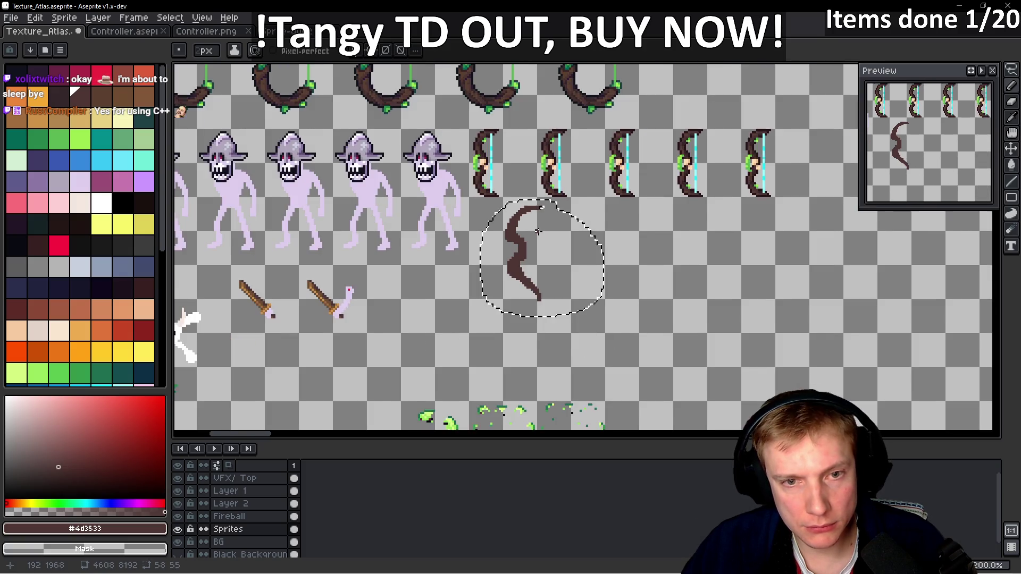
scroll(548, 193, "up", 3)
left_click(543, 193)
- Thicken the limb's lower-right edge and sample green #5ab552 from the existing bowstrings
scroll(548, 193, "down", 3)
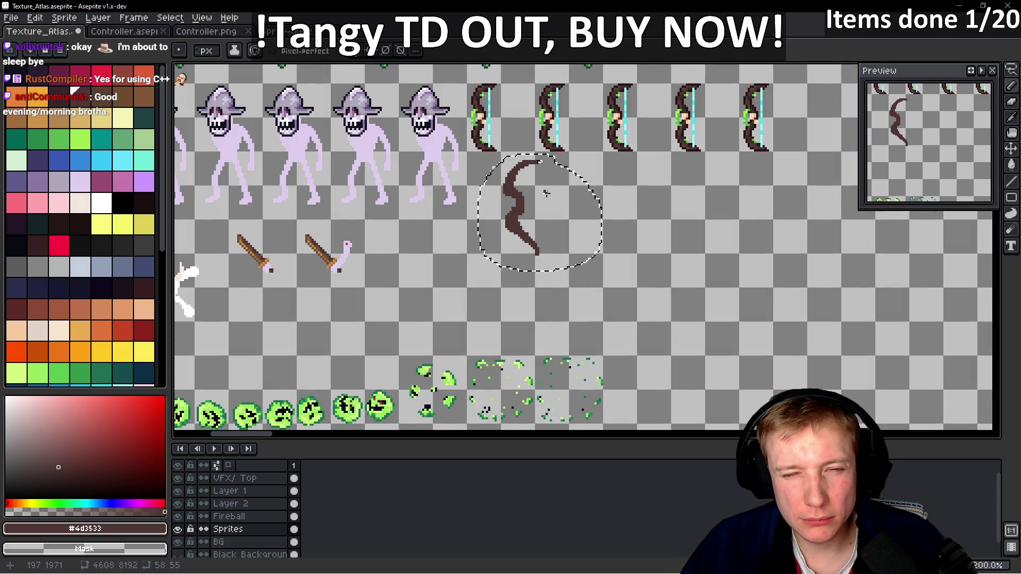
scroll(502, 198, "up", 3)
scroll(499, 199, "down", 2)
scroll(500, 200, "down", 3)
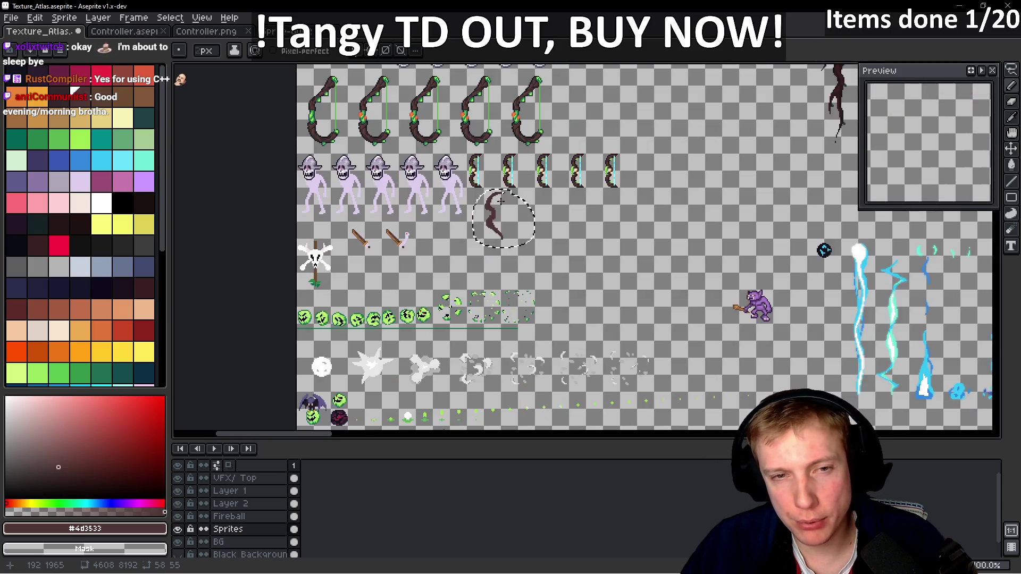
scroll(505, 255, "up", 4)
scroll(510, 303, "up", 2)
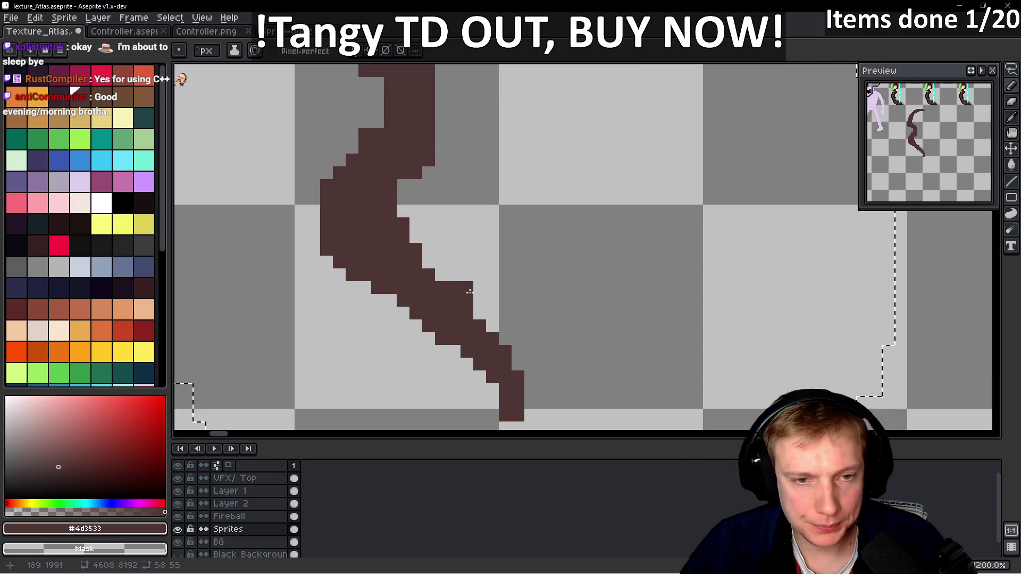
scroll(512, 285, "down", 4)
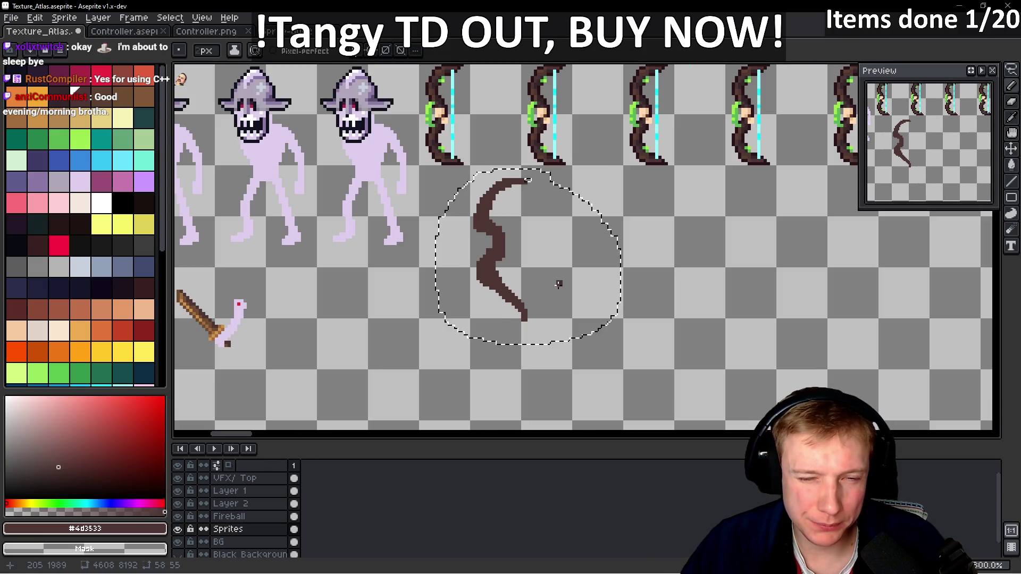
scroll(559, 284, "up", 2)
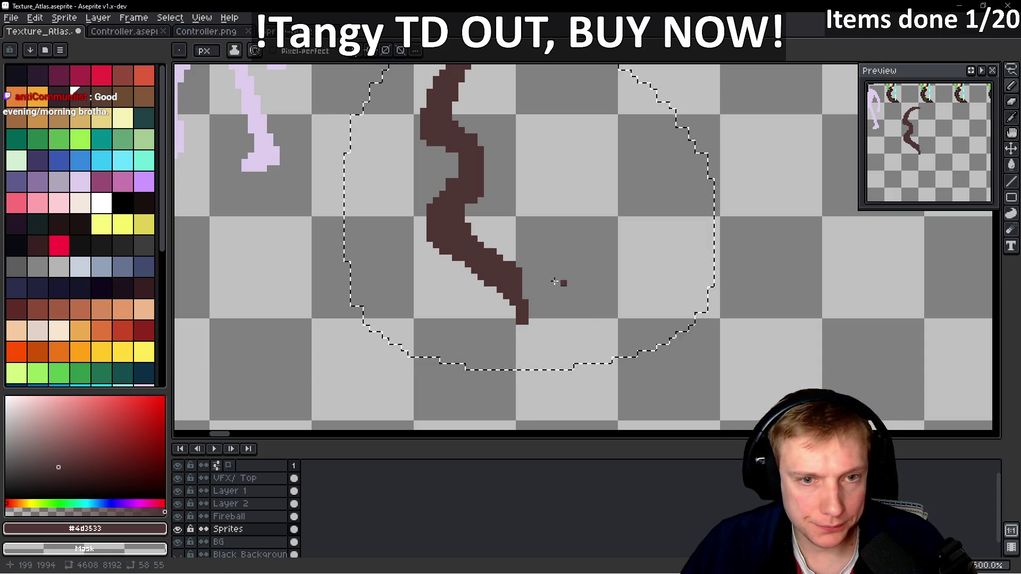
scroll(532, 218, "up", 5)
scroll(464, 244, "down", 5)
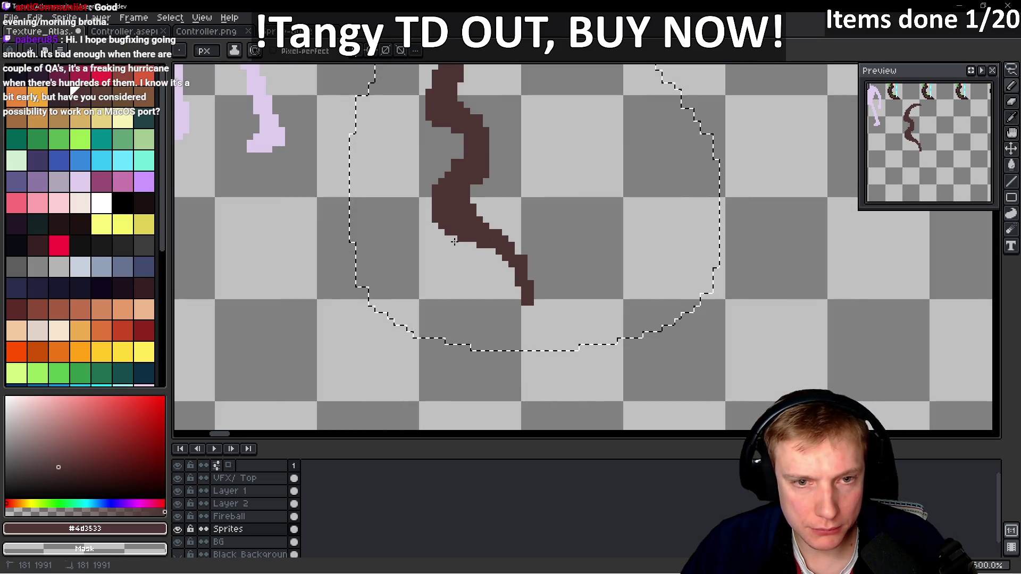
left_click_drag(513, 249, 529, 279)
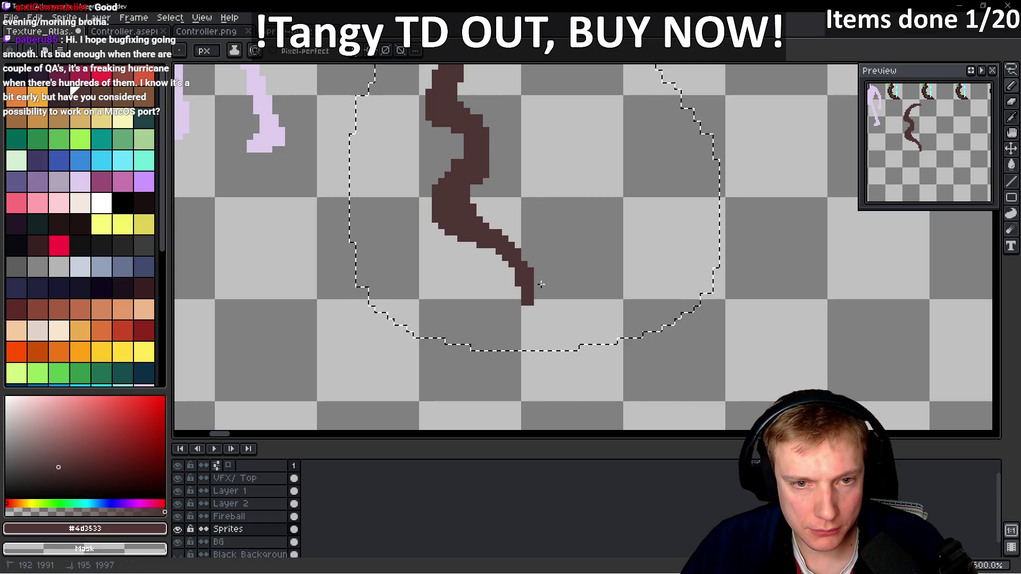
scroll(585, 282, "down", 3)
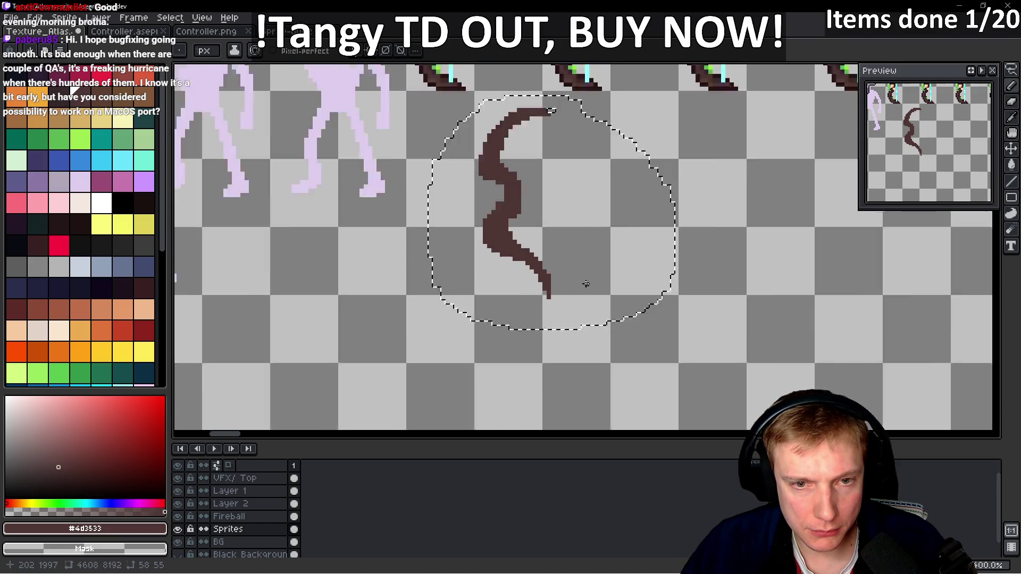
scroll(577, 270, "up", 1)
scroll(577, 270, "up", 2)
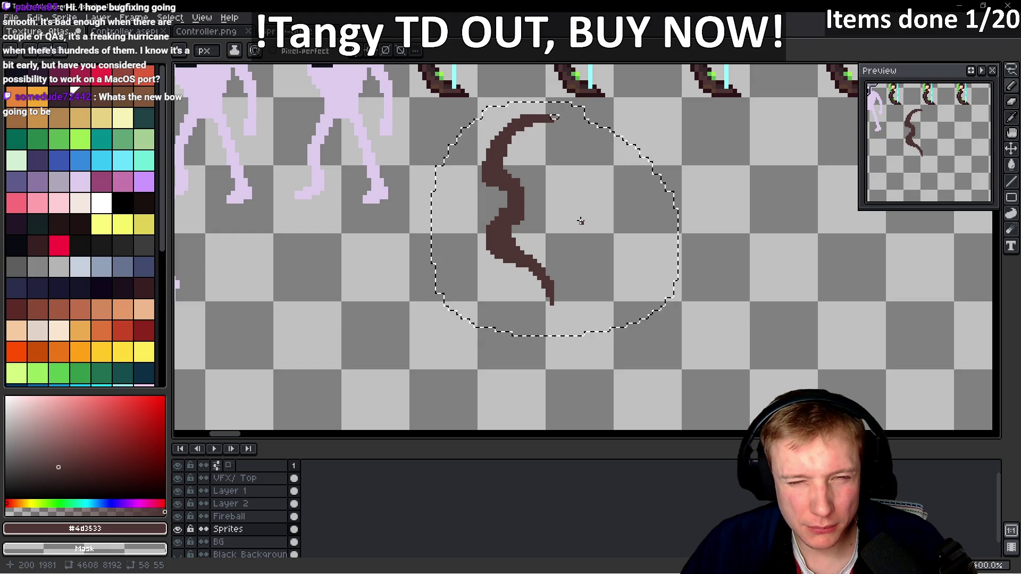
scroll(552, 246, "down", 2)
scroll(584, 266, "up", 2)
scroll(553, 205, "down", 1)
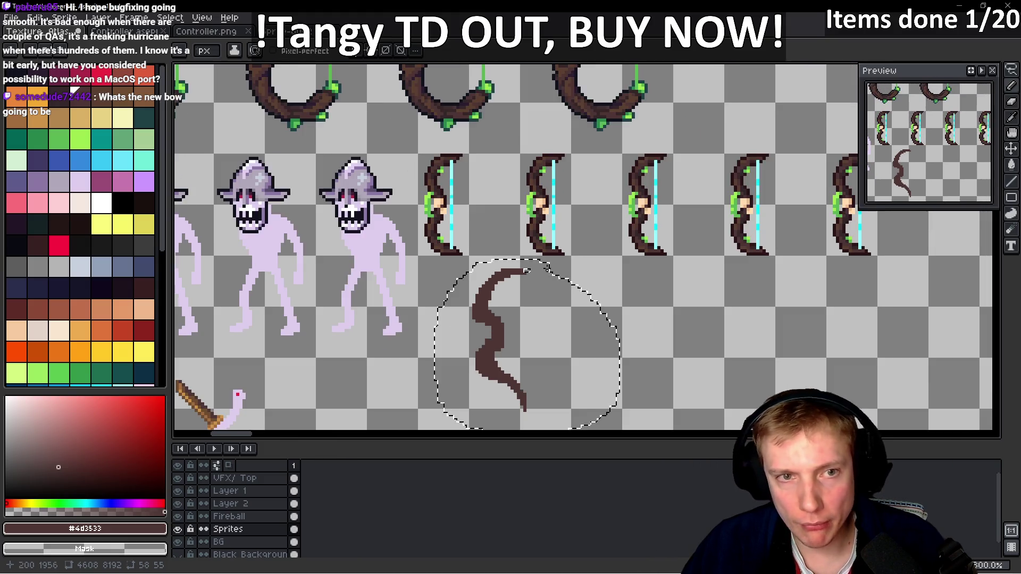
scroll(478, 212, "down", 1)
key("i")
left_click(454, 177)
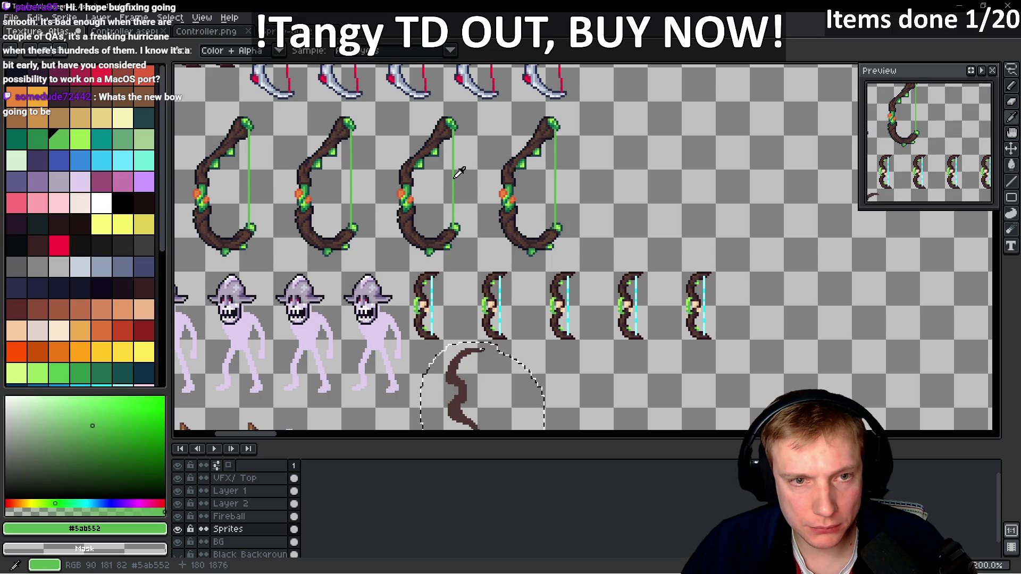
- Draw a straight green bowstring down from the new limb's top tip
key("b")
scroll(471, 281, "up", 2)
scroll(471, 281, "down", 2)
scroll(476, 175, "up", 3)
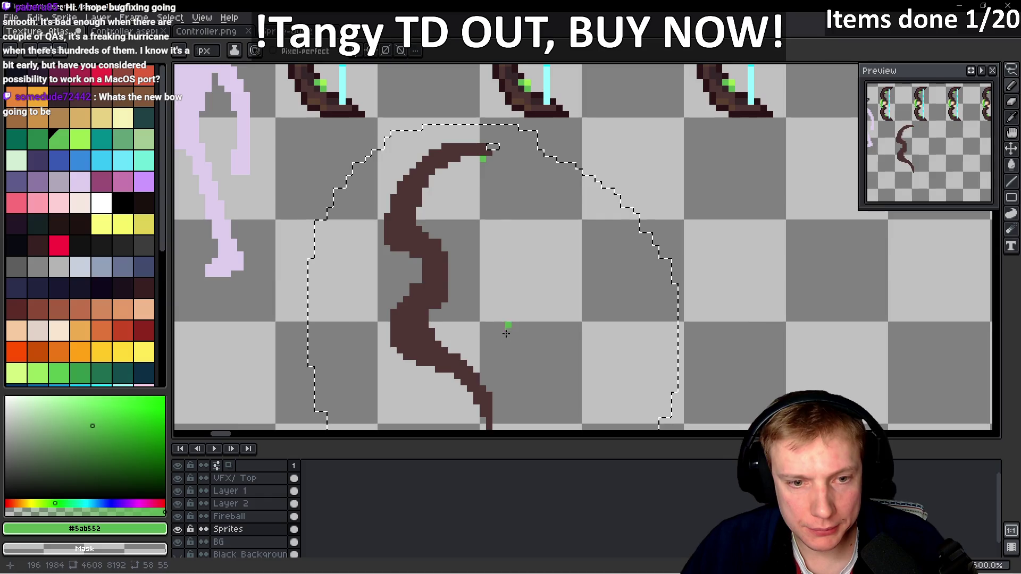
left_click(483, 382, "shift")
scroll(482, 382, "down", 2)
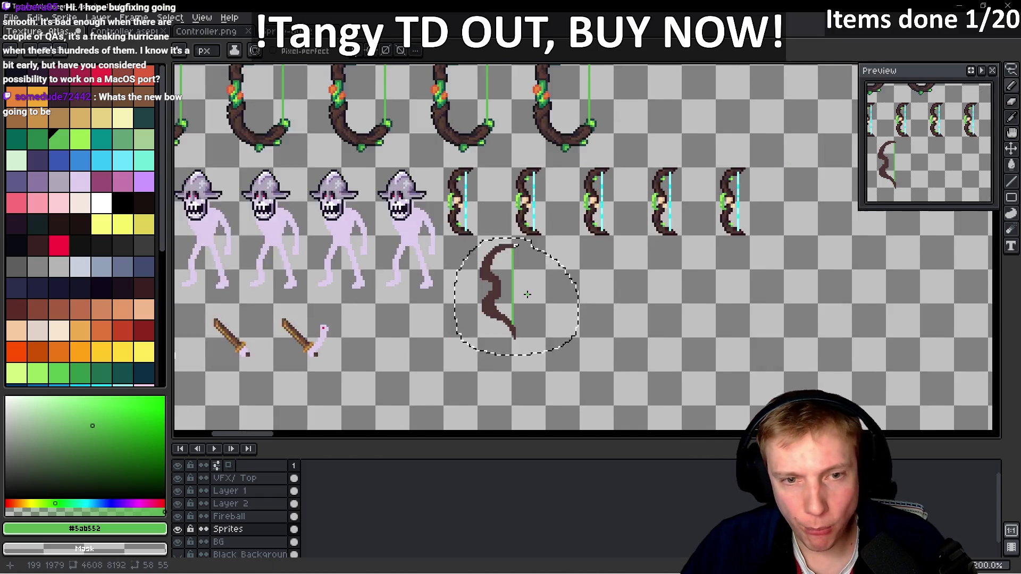
scroll(522, 261, "up", 1)
scroll(523, 261, "down", 2)
scroll(488, 211, "up", 2)
scroll(530, 346, "up", 4)
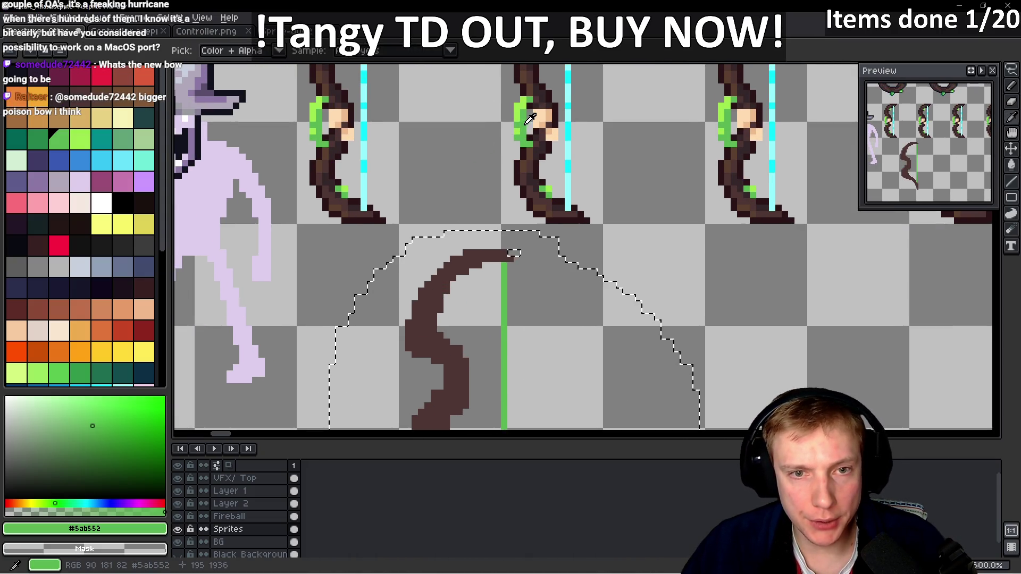
scroll(474, 217, "up", 3)
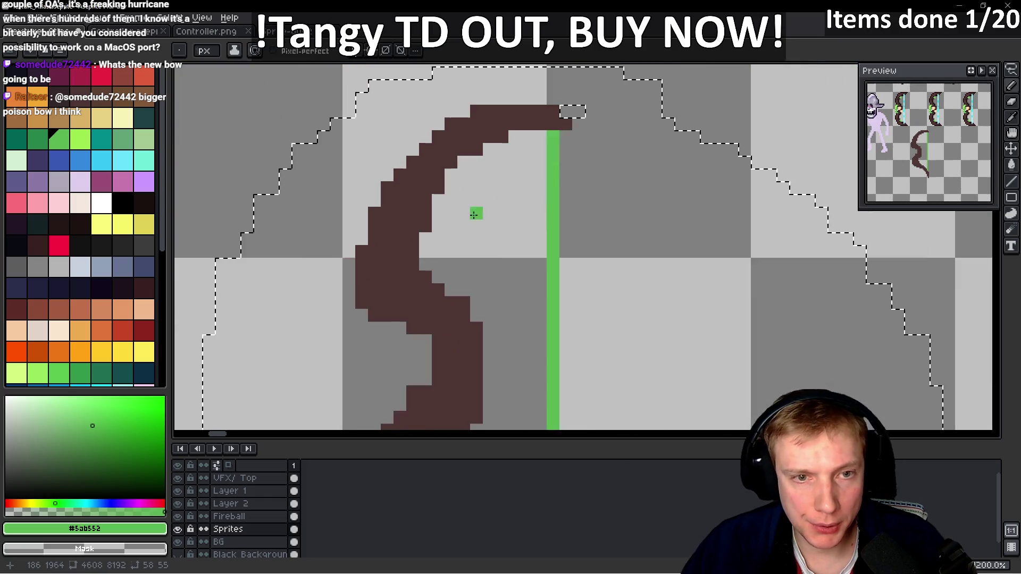
scroll(474, 216, "down", 3)
- Paint green leaf pixels along the bow's upper-left edge
left_click_drag(446, 149, 459, 159)
scroll(484, 189, "down", 2)
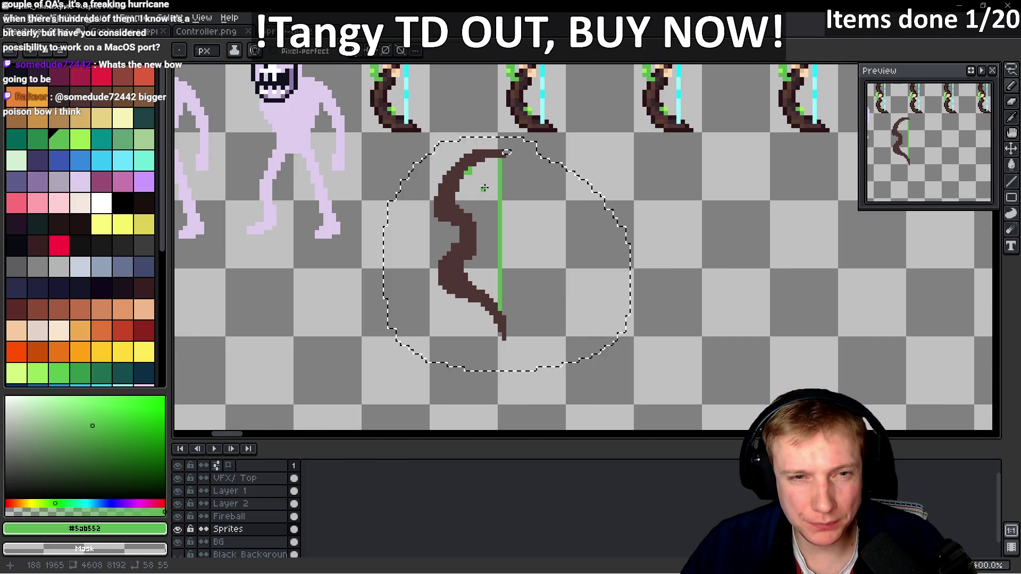
scroll(484, 189, "down", 2)
scroll(435, 137, "up", 5)
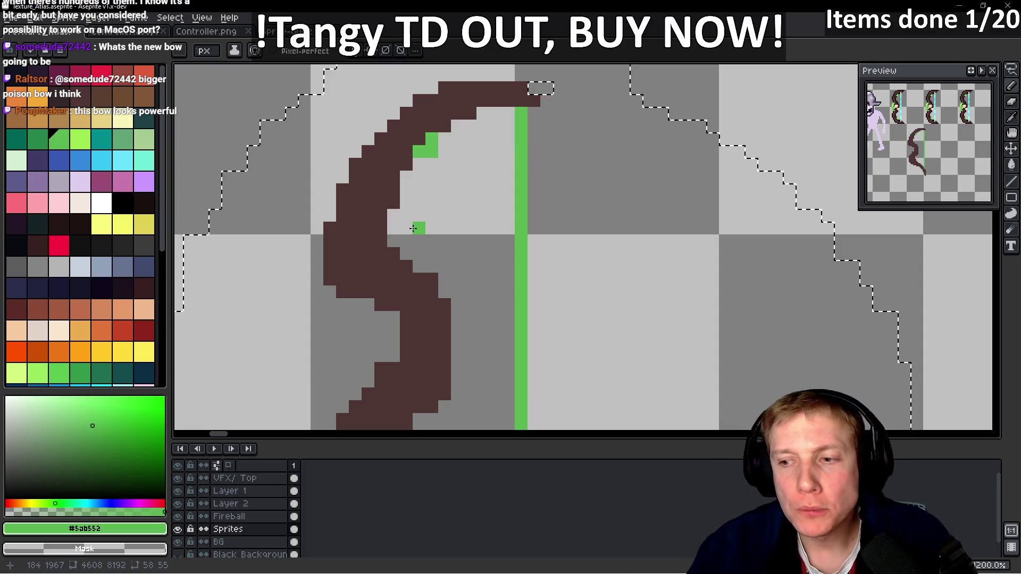
scroll(405, 277, "down", 5)
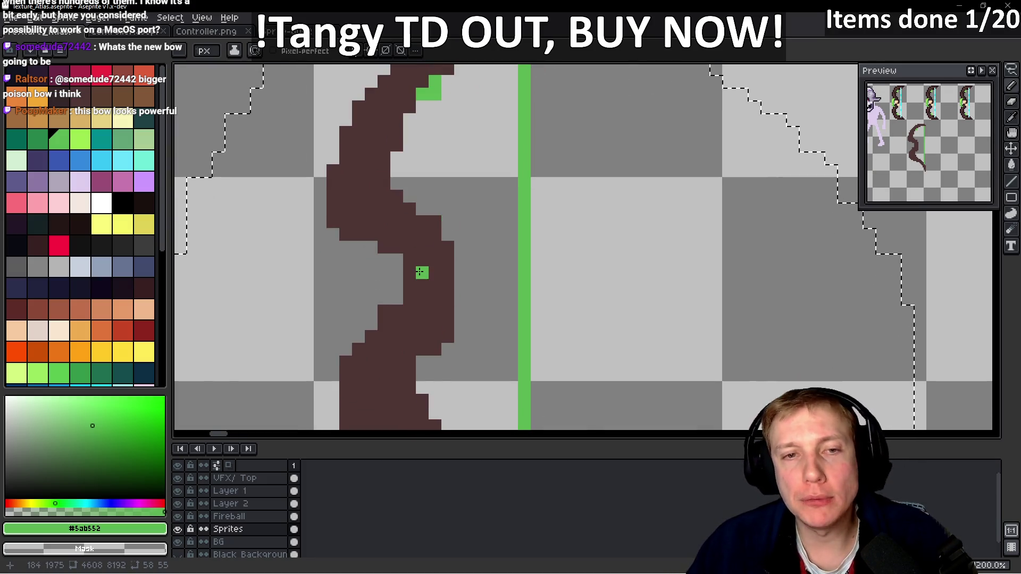
scroll(427, 266, "down", 2)
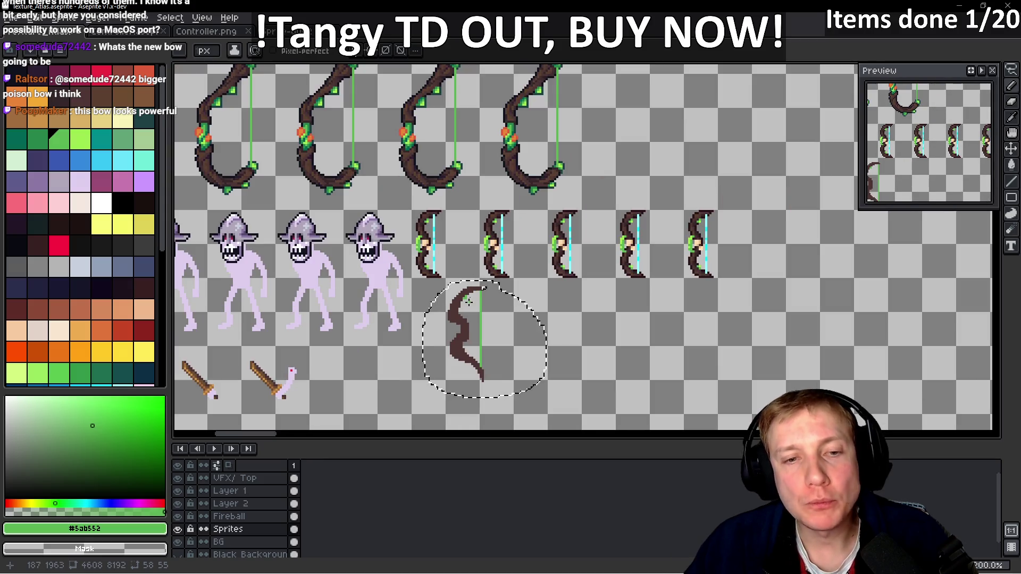
scroll(461, 277, "up", 1)
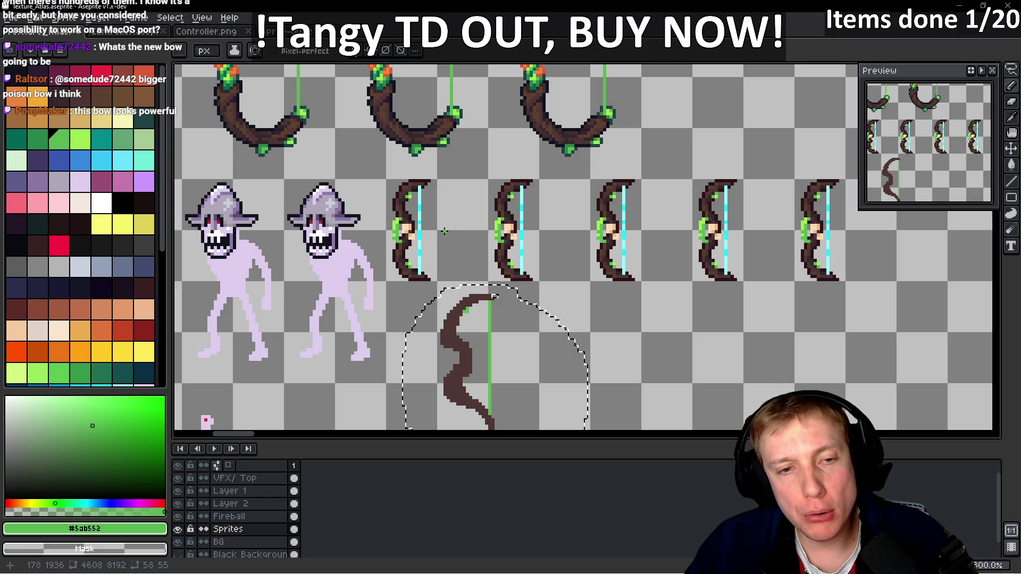
scroll(465, 201, "up", 3)
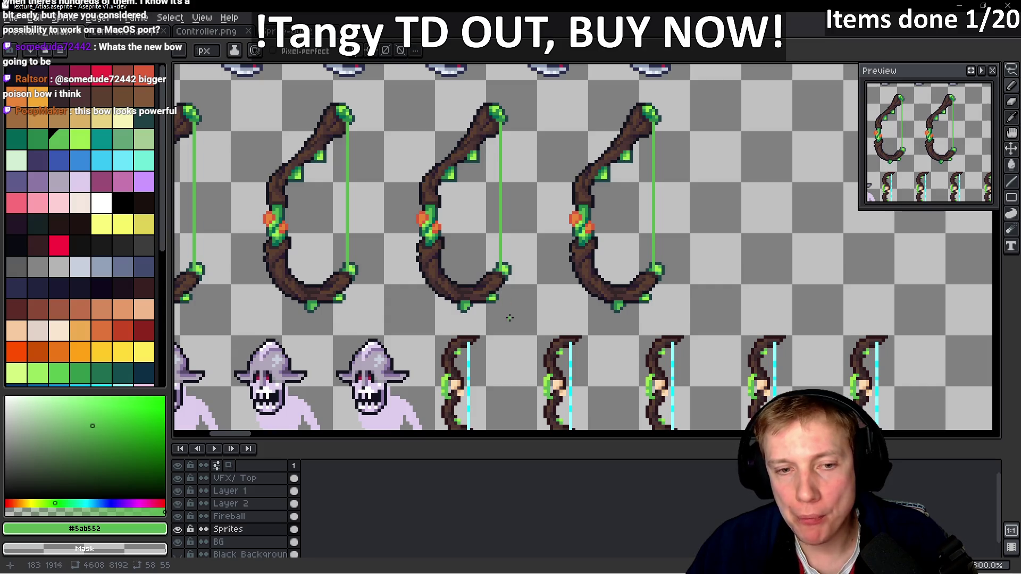
scroll(509, 315, "down", 5)
scroll(521, 342, "up", 4)
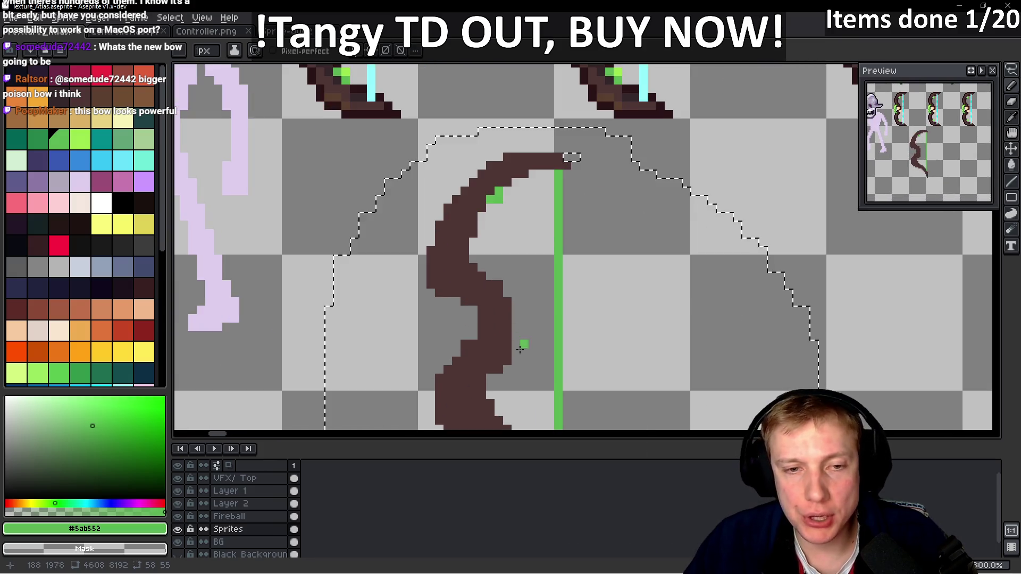
scroll(521, 342, "down", 3)
scroll(493, 227, "down", 2)
scroll(489, 202, "up", 1)
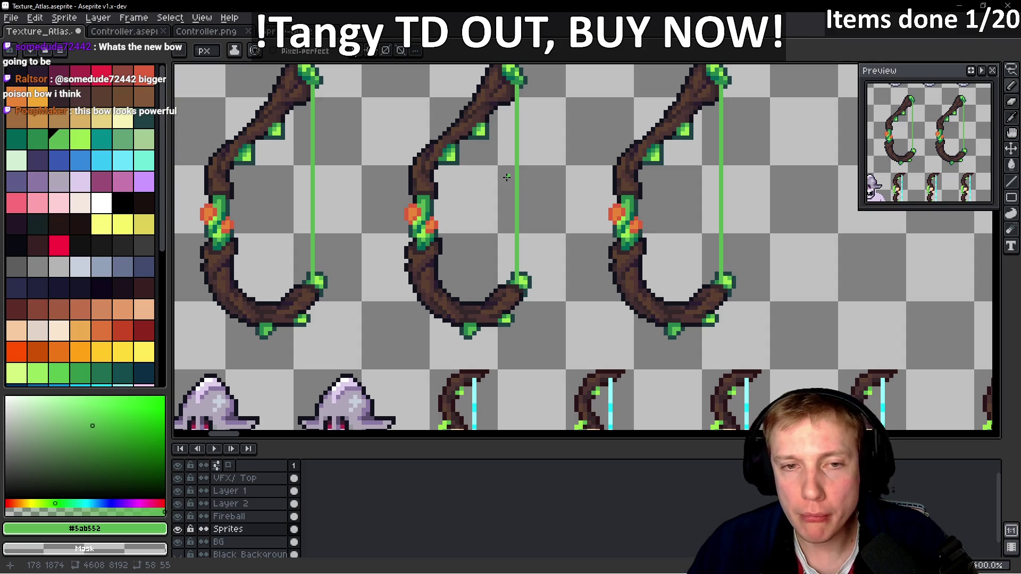
scroll(504, 234, "down", 5)
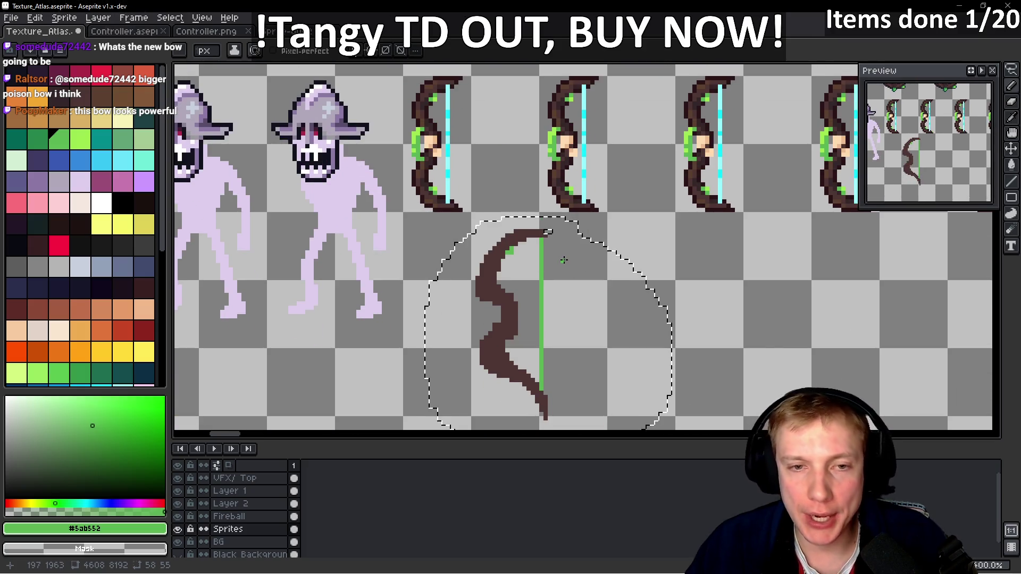
- Paint green leaf clusters along the middle of the bow's limb, including a short vertical leaf
scroll(547, 310, "up", 6)
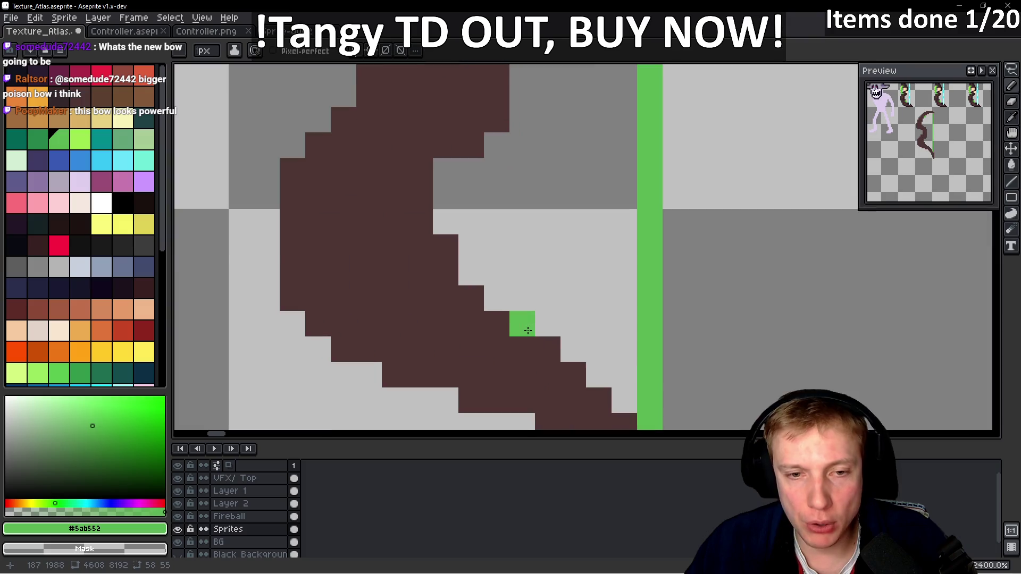
left_click_drag(497, 298, 522, 326)
left_click(547, 323)
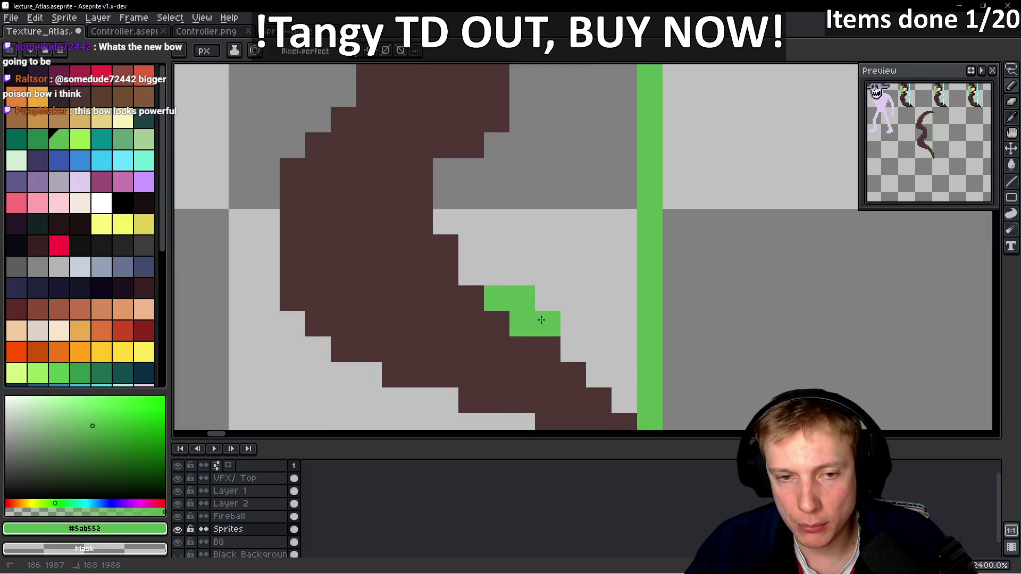
scroll(590, 274, "down", 2)
left_click(558, 296)
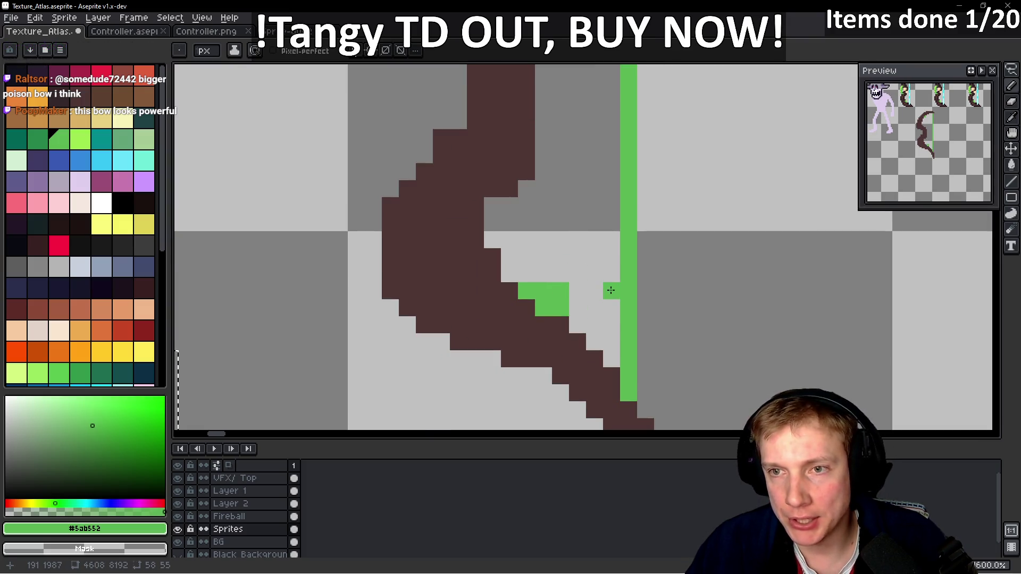
scroll(611, 290, "up", 3)
mouse_move(554, 249)
left_mouse_down()
mouse_move(554, 307)
mouse_move(600, 282)
mouse_move(588, 260)
mouse_move(577, 273)
left_mouse_up()
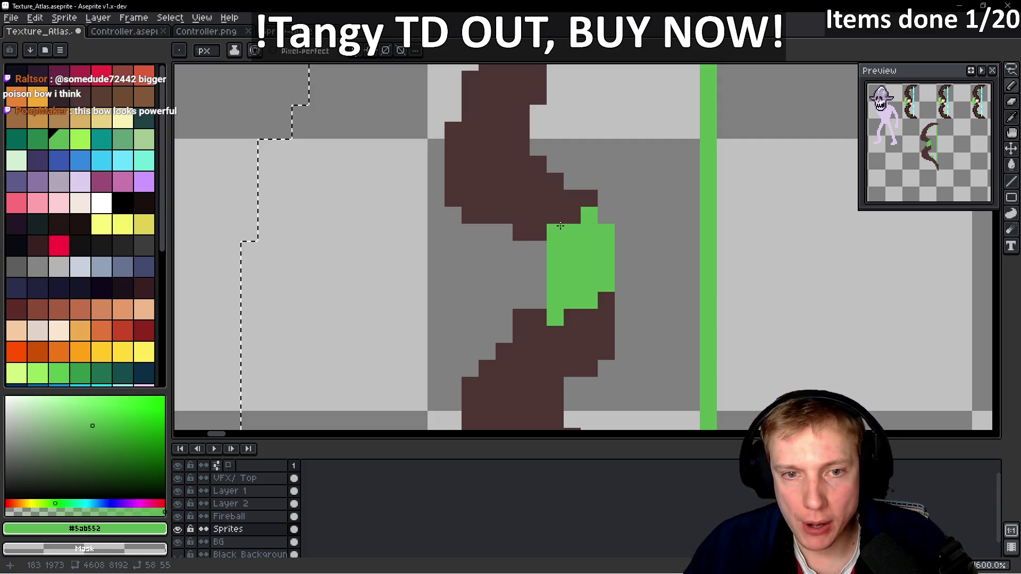
- Turn a stray green pixel back to brown, then add a small L-shaped leaf at the bow's upper-left
right_click(558, 226)
scroll(558, 226, "down", 3)
scroll(581, 287, "up", 3)
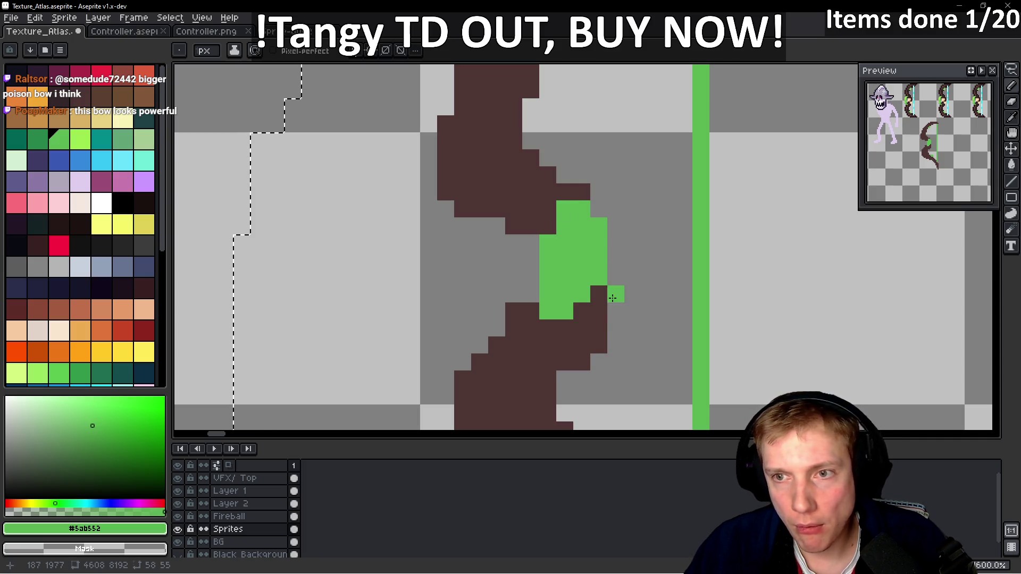
scroll(593, 191, "down", 3)
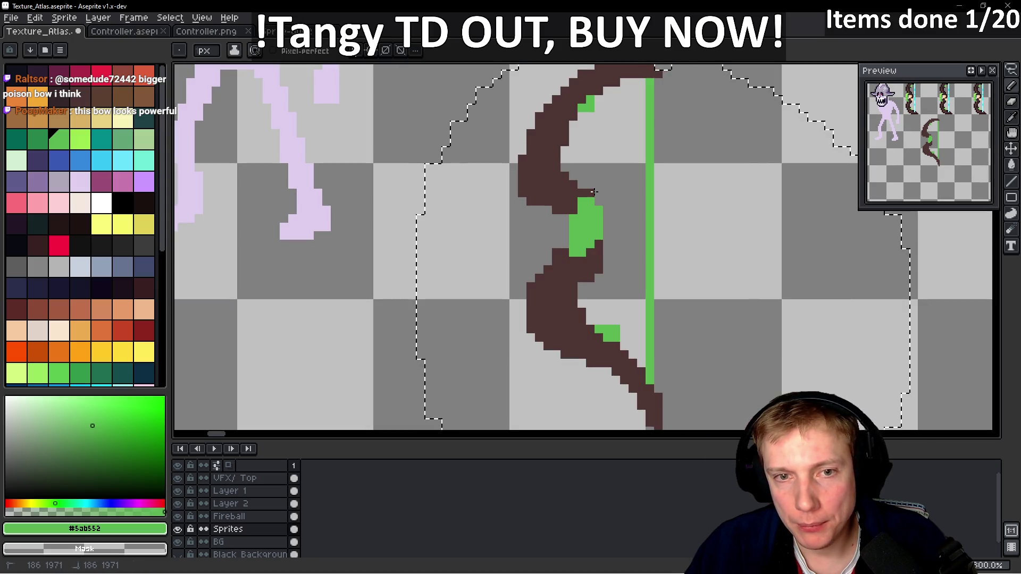
scroll(625, 208, "down", 3)
scroll(625, 209, "up", 5)
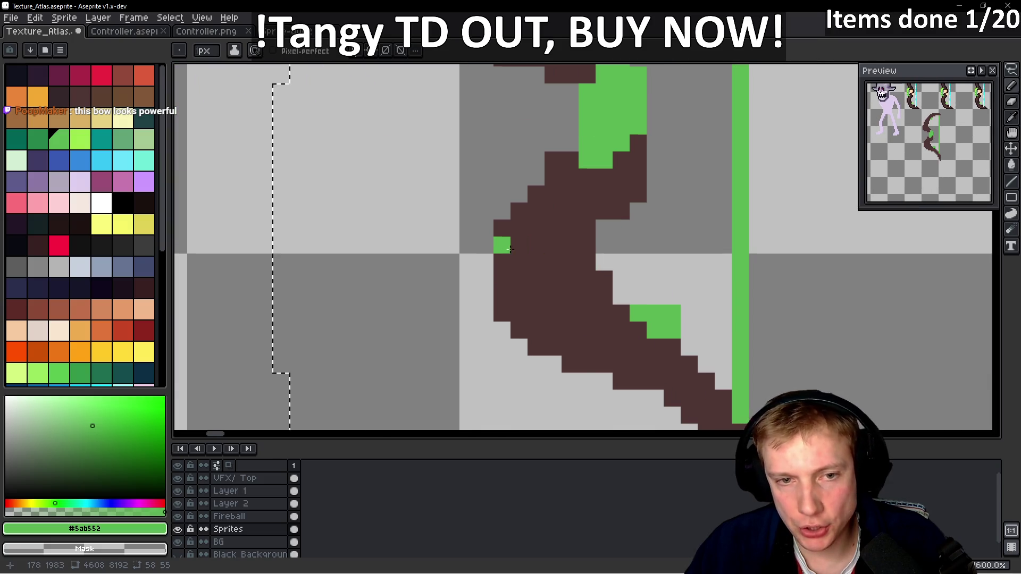
scroll(509, 249, "down", 2)
scroll(493, 225, "up", 2)
left_click_drag(500, 213, 516, 192)
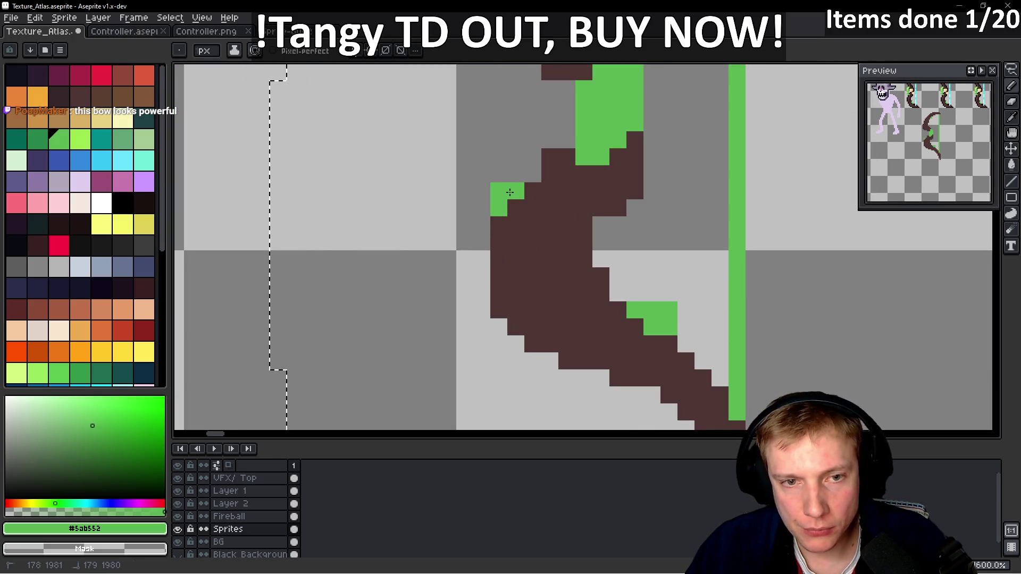
scroll(579, 251, "down", 6)
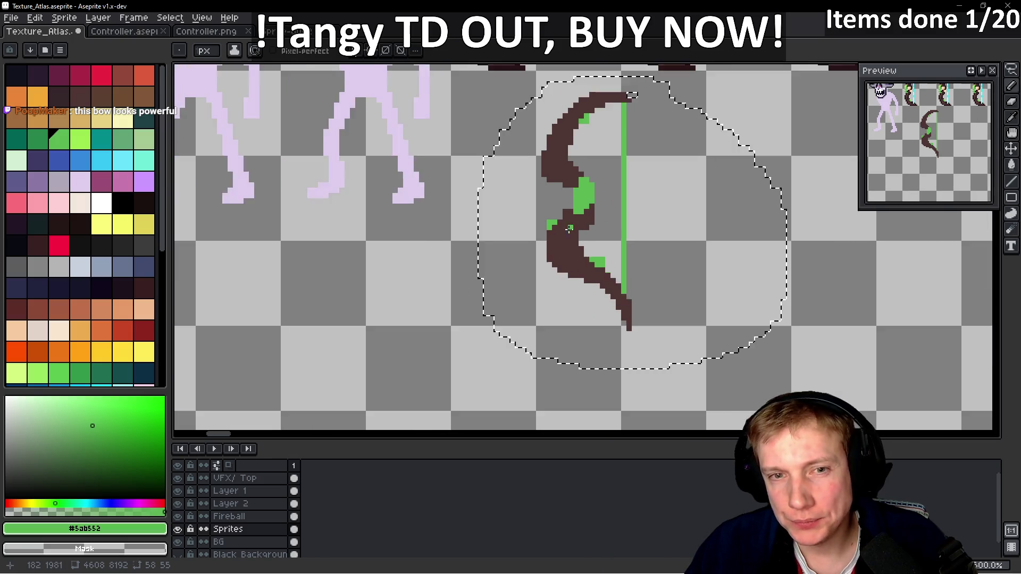
scroll(556, 197, "up", 2)
left_click(515, 228)
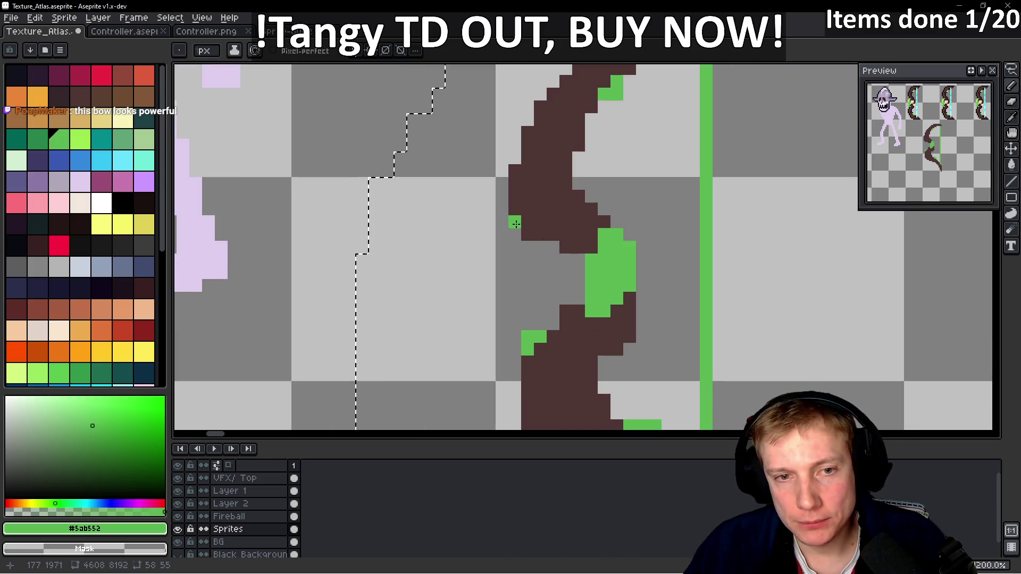
- Add another green leaf pixel on the bow with the pencil
scroll(526, 234, "down", 6)
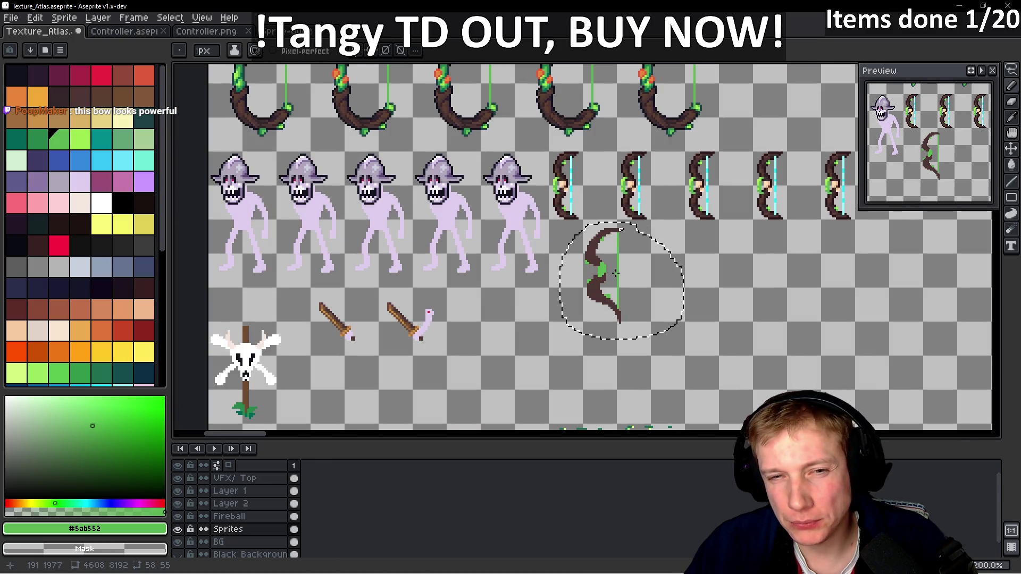
scroll(616, 276, "up", 2)
scroll(614, 271, "down", 1)
scroll(612, 266, "up", 2)
scroll(609, 260, "down", 1)
scroll(609, 260, "up", 1)
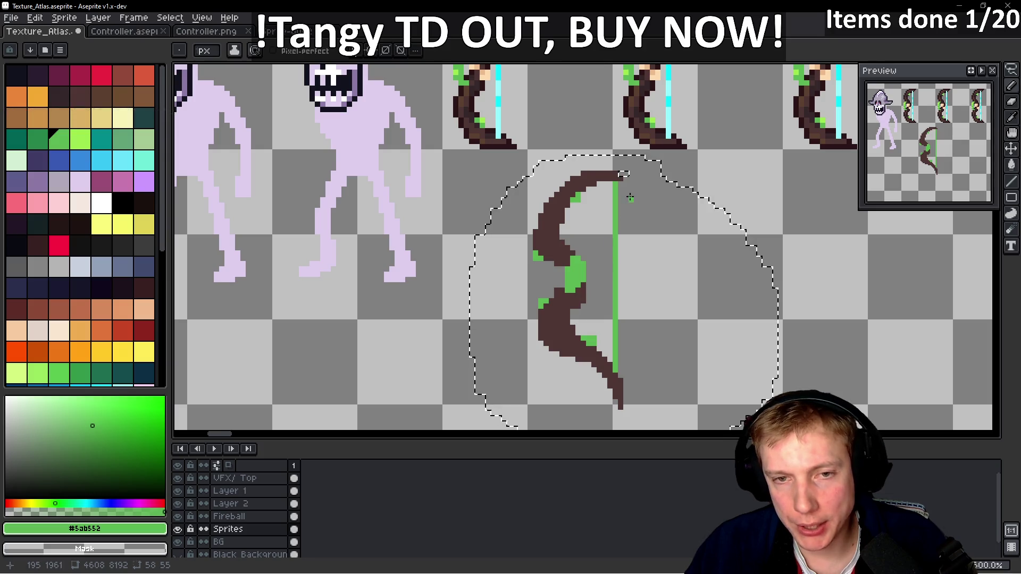
scroll(629, 198, "down", 2)
scroll(629, 202, "up", 2)
scroll(630, 180, "up", 1)
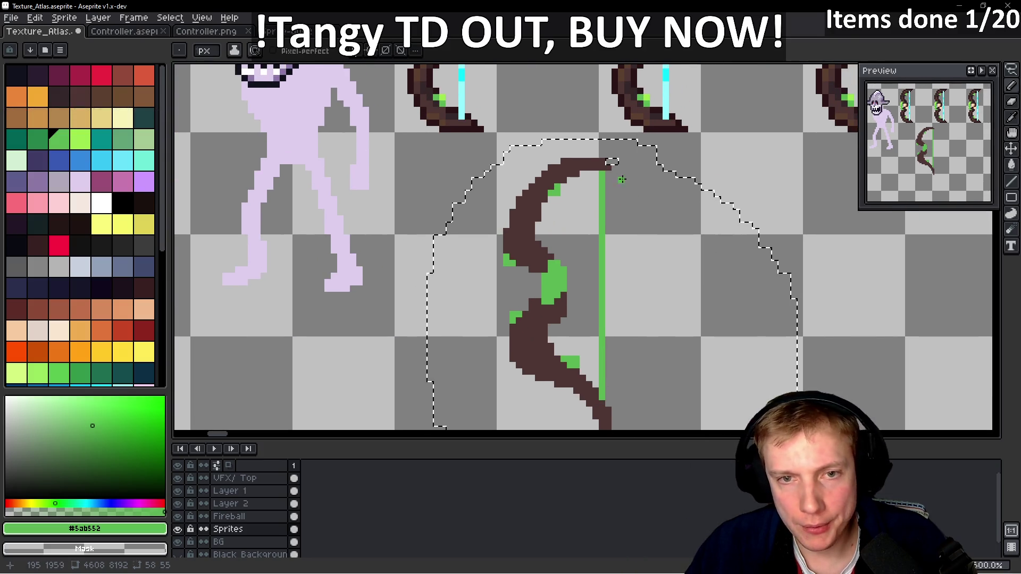
key("q")
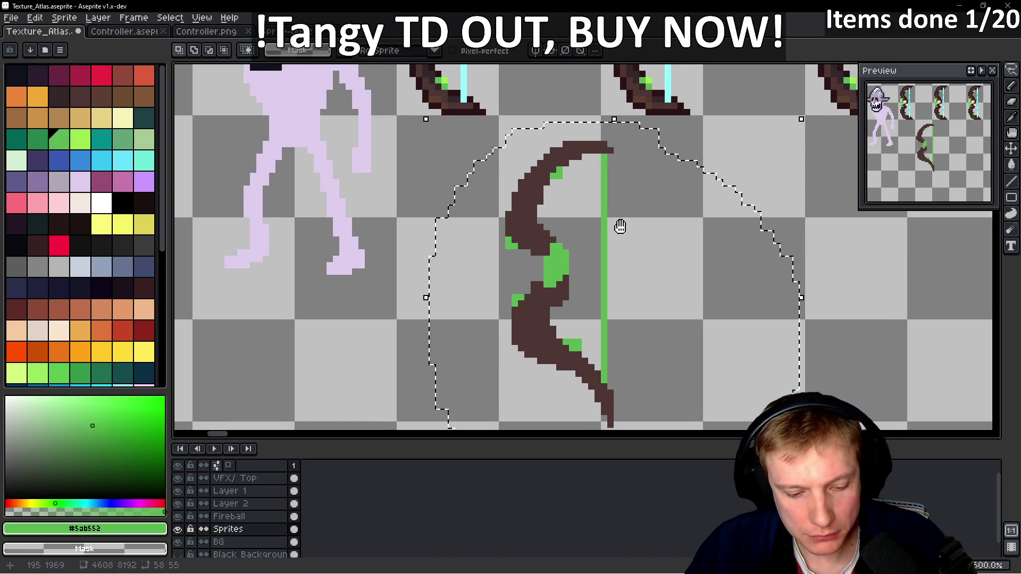
key("b")
left_click(637, 218)
- Sample the dark brown #35272a from the bow outline as the drawing colour
scroll(638, 220, "down", 2)
scroll(620, 242, "up", 1)
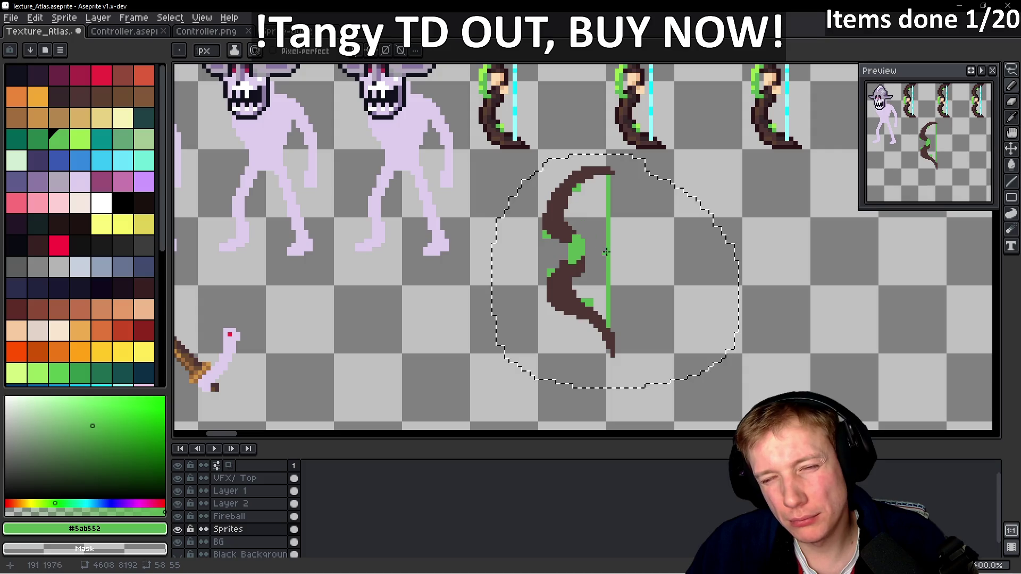
scroll(579, 201, "up", 1)
scroll(585, 210, "down", 3)
scroll(582, 214, "up", 3)
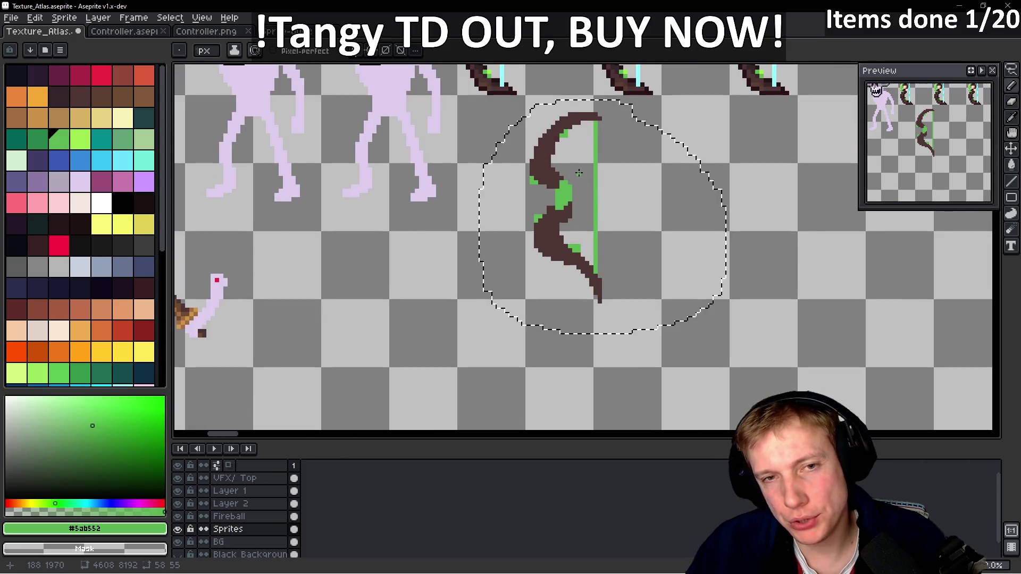
scroll(487, 194, "up", 4)
left_click(484, 199, "alt")
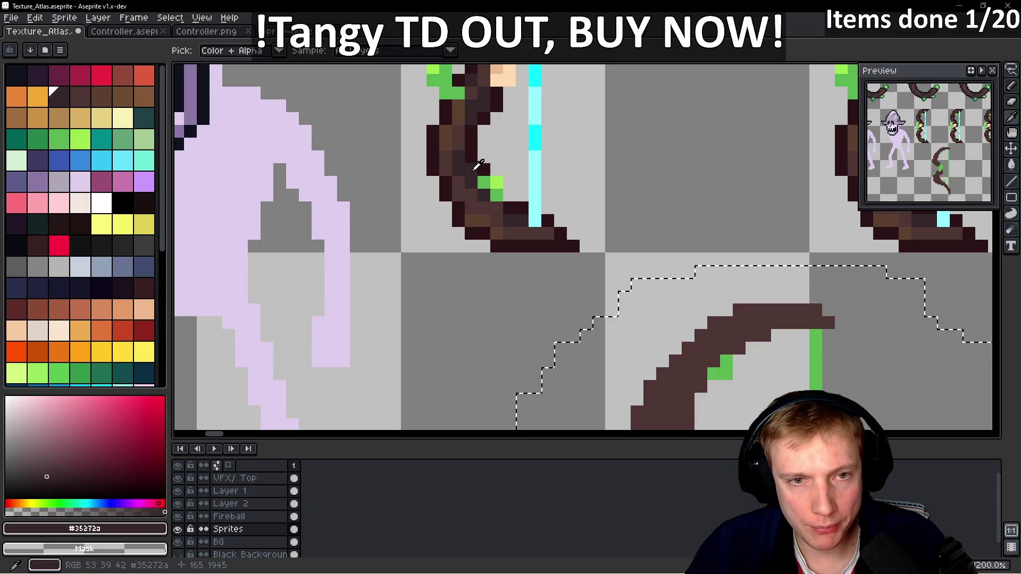
- Darken the bow's inner curve with #35272a pixels up toward the top
scroll(605, 236, "down", 3)
left_click(597, 266)
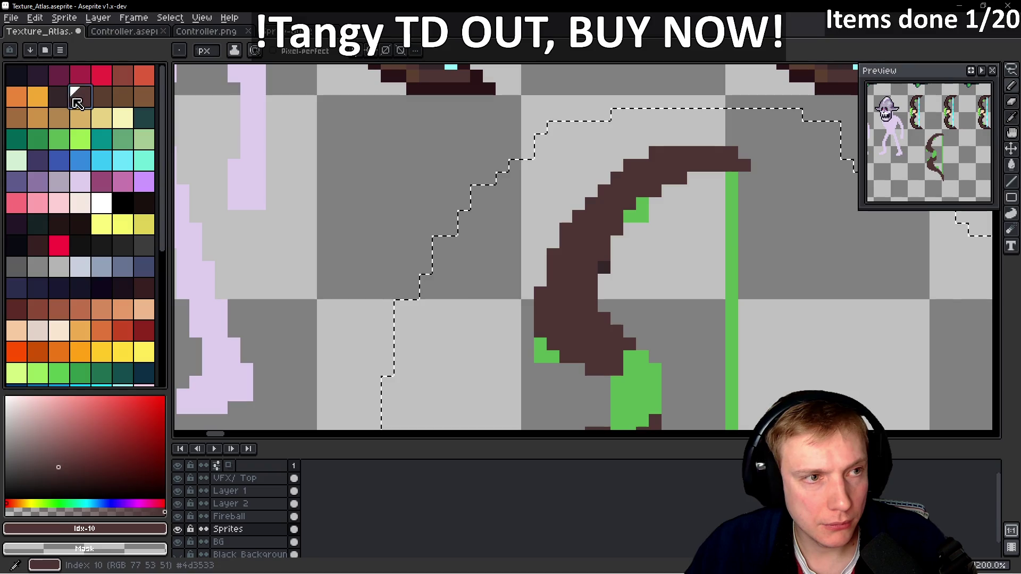
left_click_drag(613, 284, 601, 277)
scroll(600, 278, "down", 2)
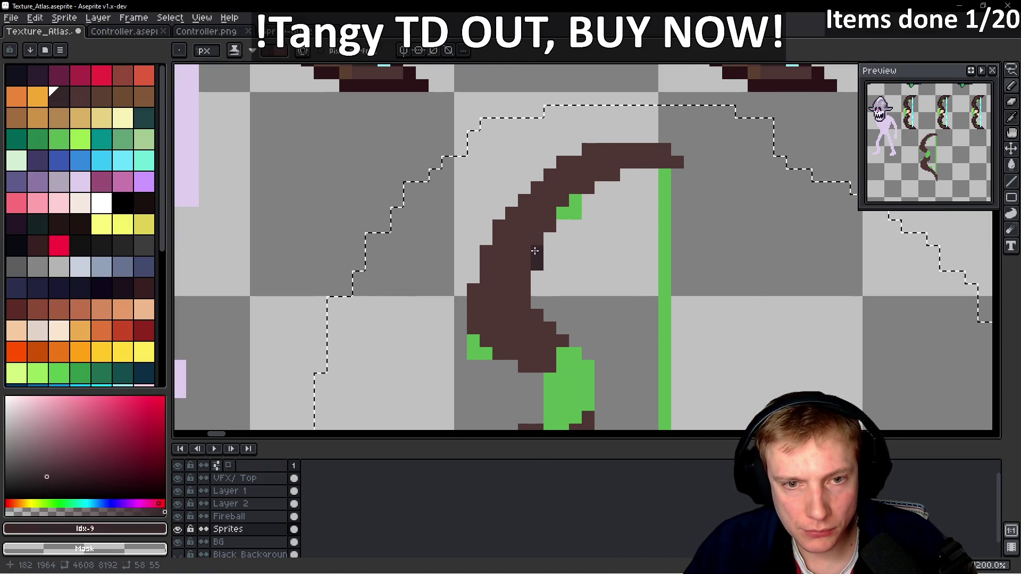
scroll(560, 259, "down", 1)
scroll(560, 259, "up", 6)
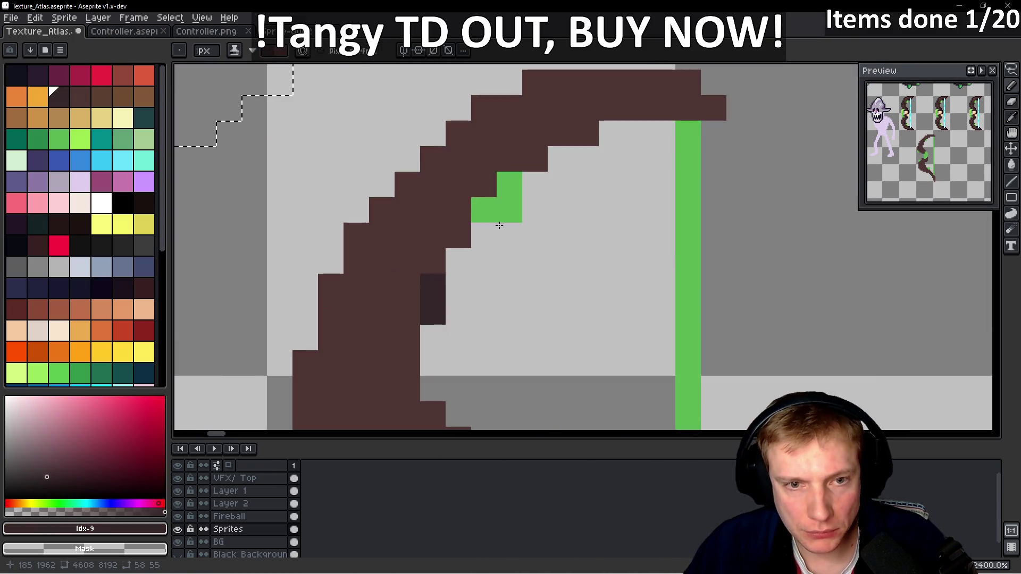
left_click_drag(485, 187, 432, 281)
mouse_move(484, 159)
left_mouse_down()
mouse_move(531, 148)
mouse_move(589, 114)
mouse_move(676, 116)
left_mouse_up()
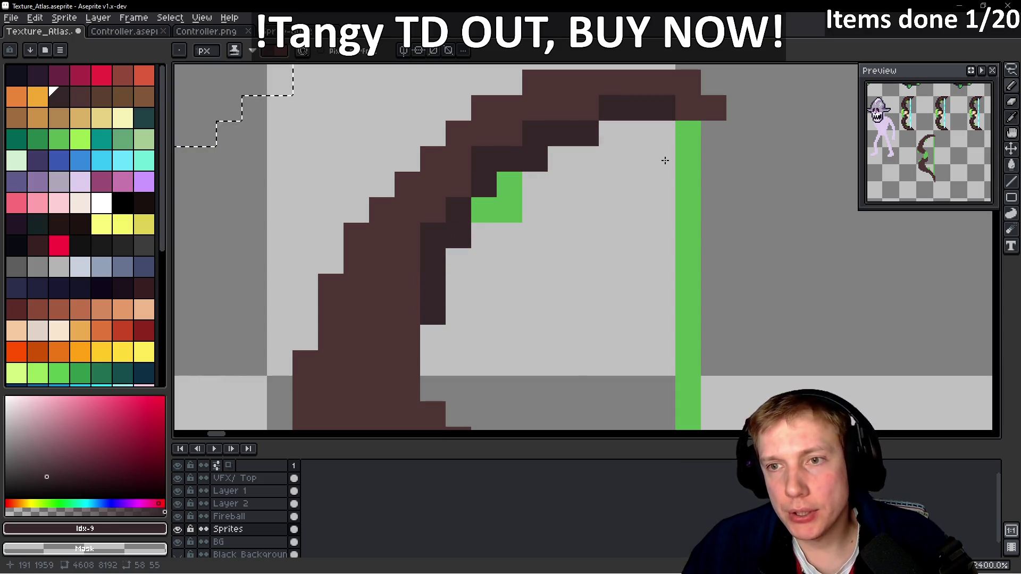
- Add a dark shading column, retouch pixels in medium brown #4d3533, then return to #35272a
scroll(457, 178, "down", 6)
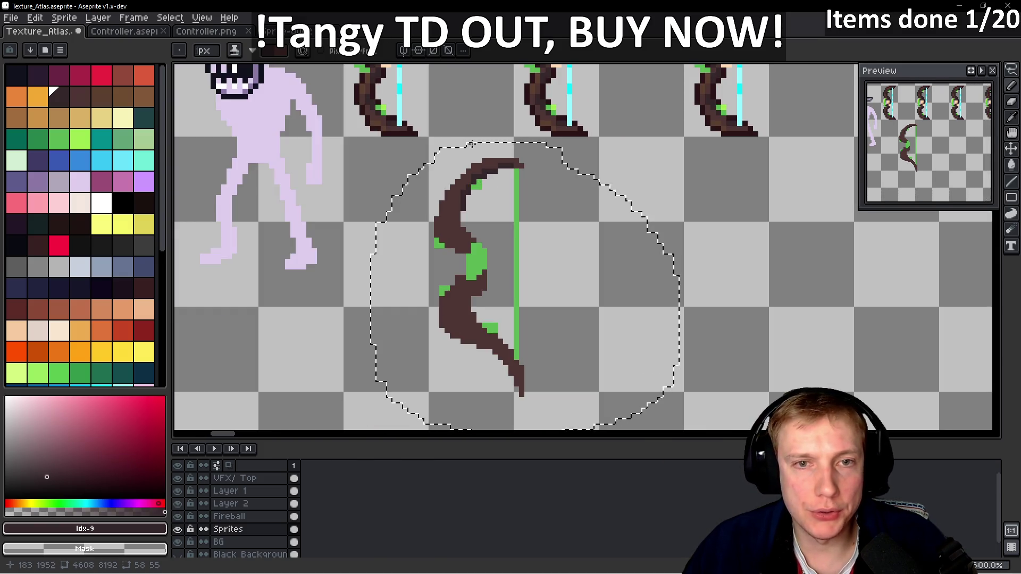
scroll(470, 141, "up", 4)
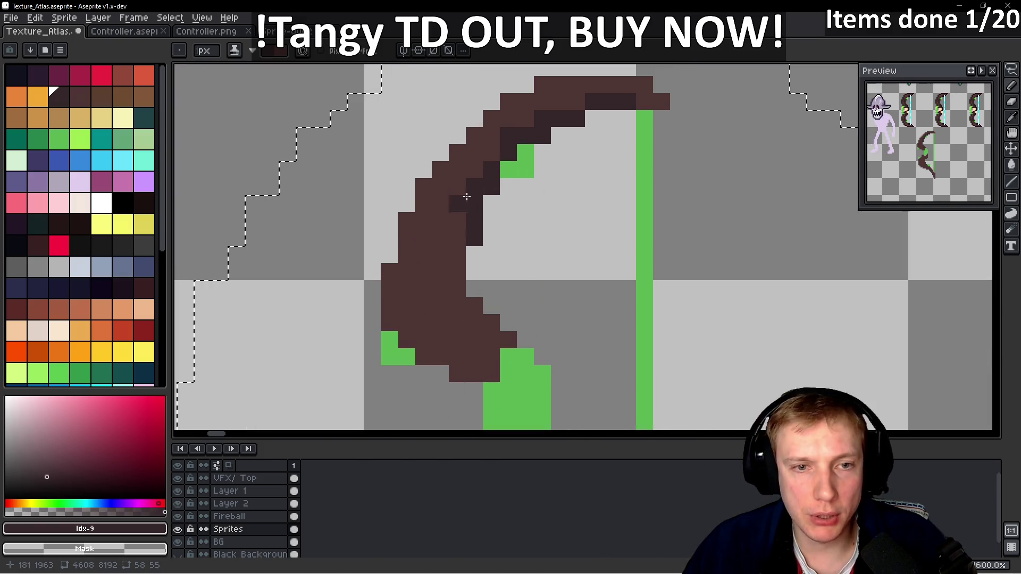
left_click(466, 158)
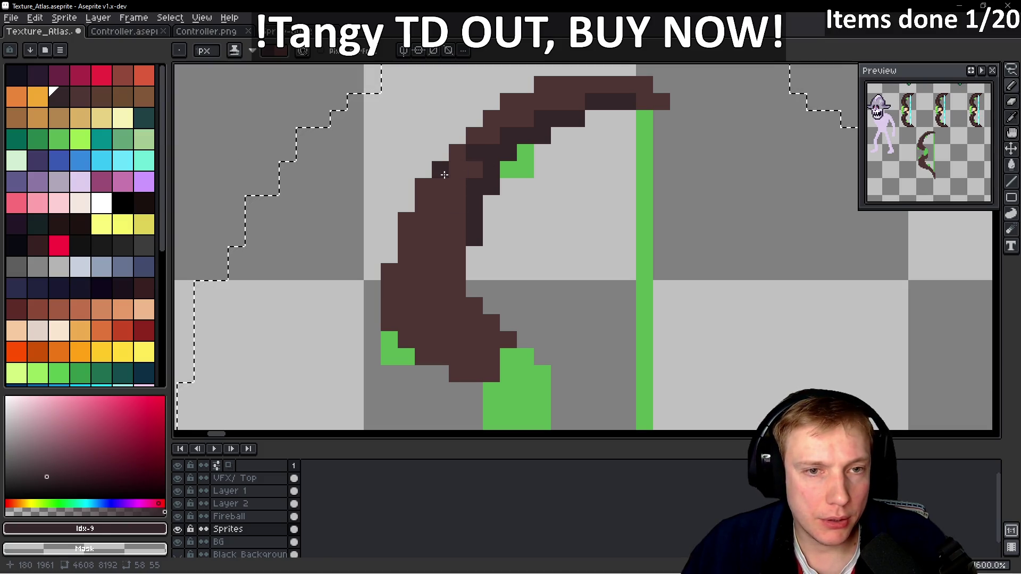
left_click_drag(441, 190, 437, 235)
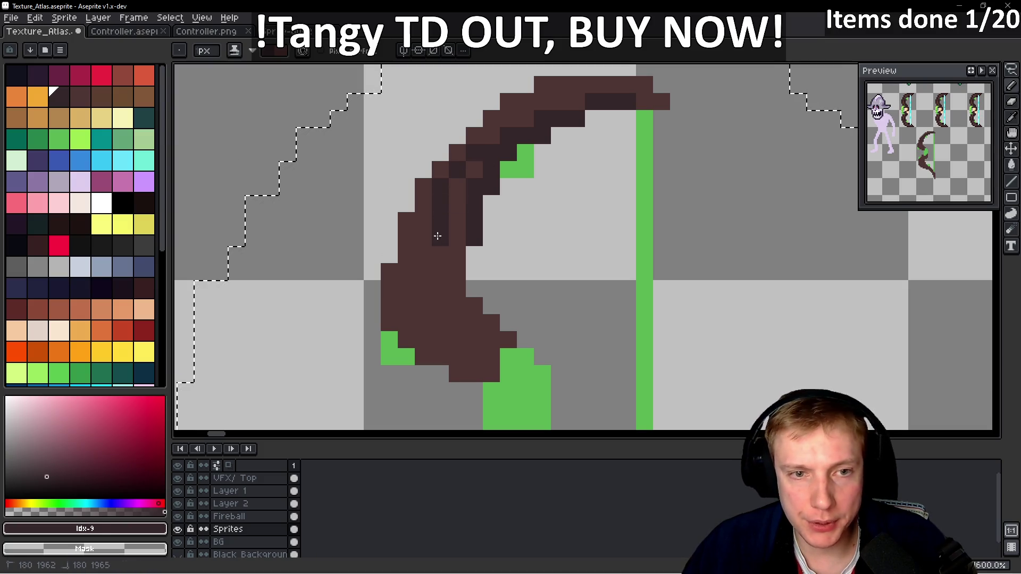
left_click(416, 212, "alt")
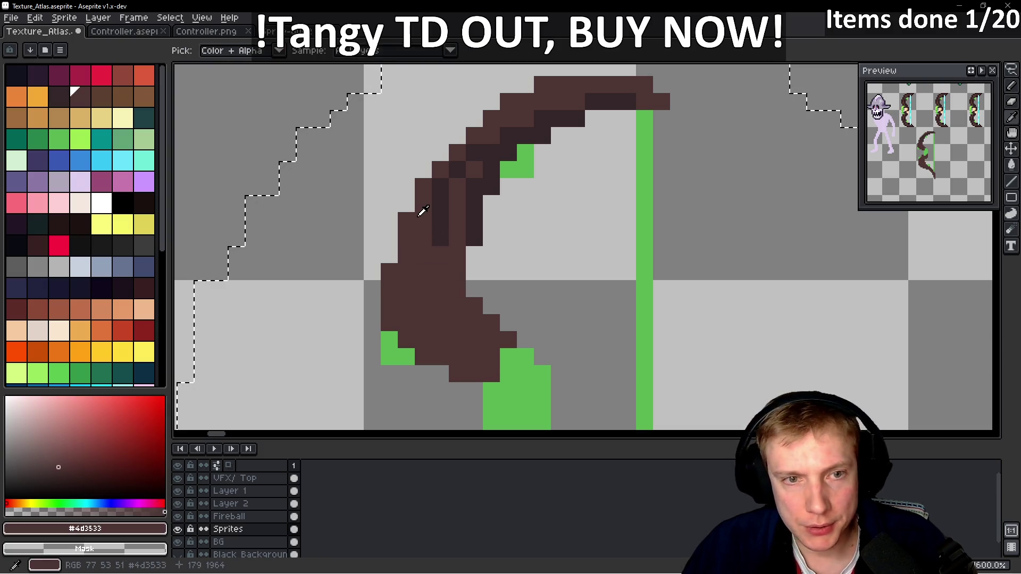
left_click(434, 195)
left_click(453, 170, "alt")
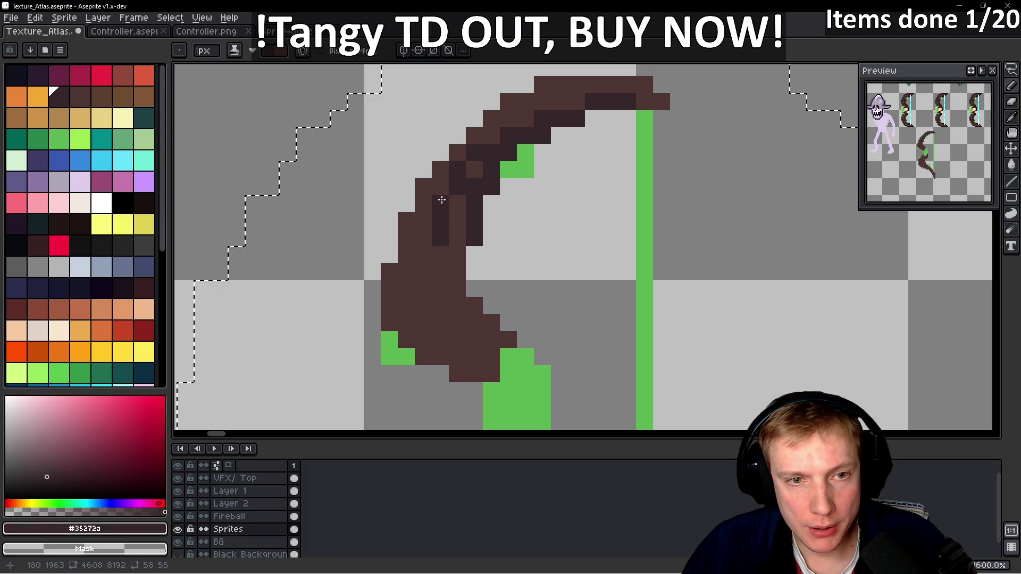
scroll(446, 198, "down", 8)
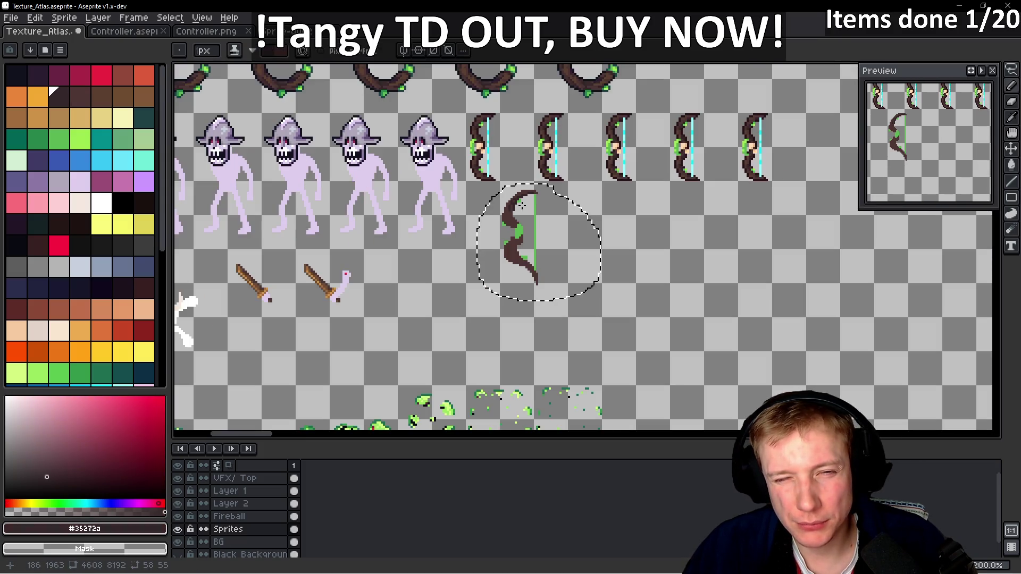
- Shade the bow with dark brown pixels beside and below the middle green vine patch
scroll(516, 209, "up", 8)
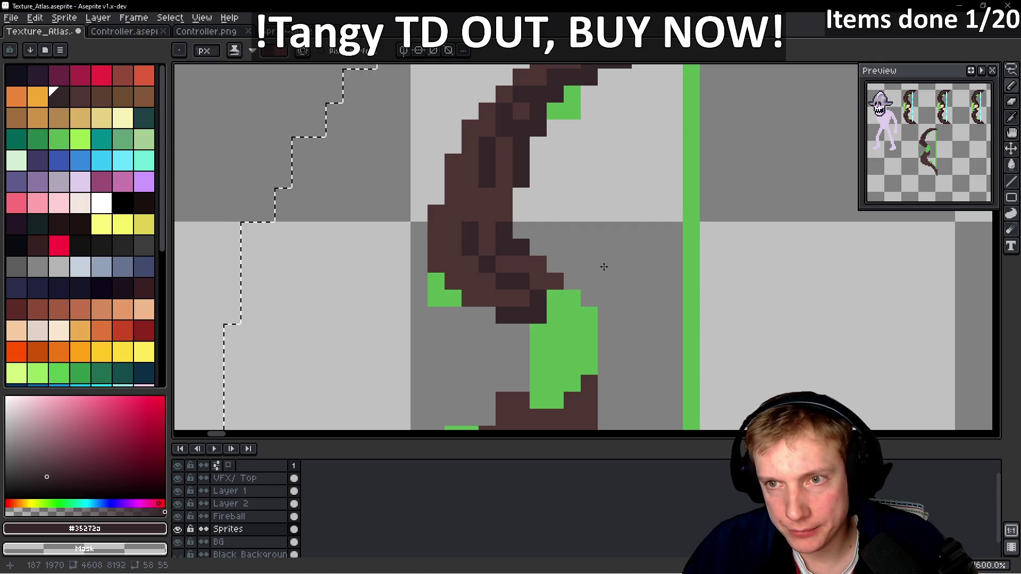
scroll(600, 260, "down", 6)
scroll(572, 276, "up", 6)
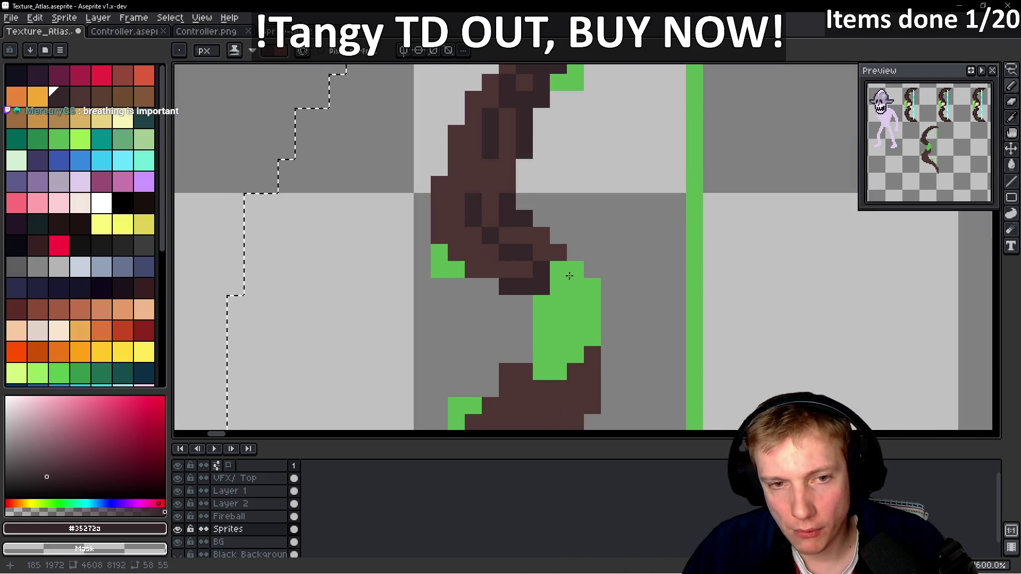
left_click_drag(540, 245, 558, 253)
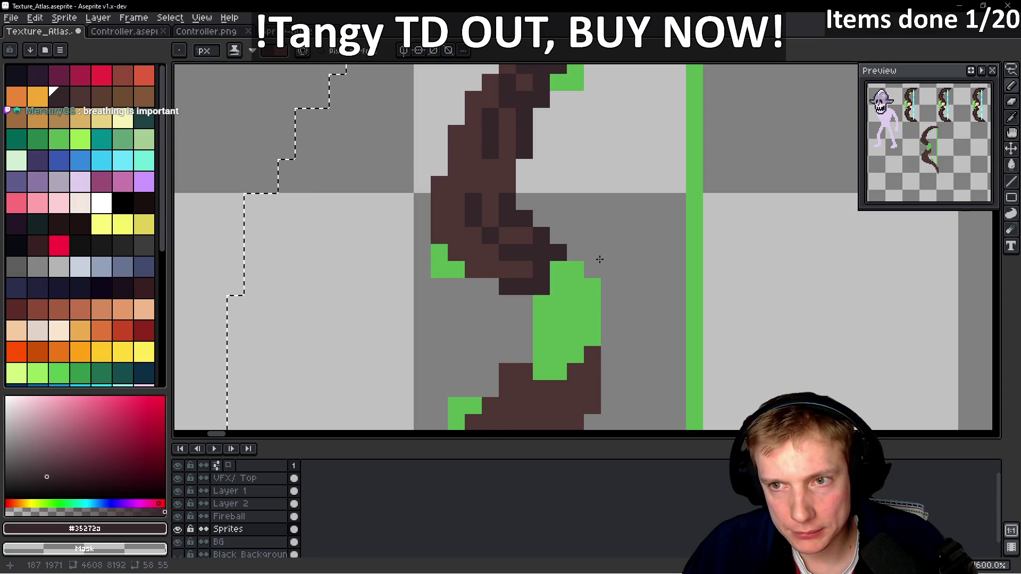
scroll(600, 259, "down", 5)
scroll(590, 316, "up", 1)
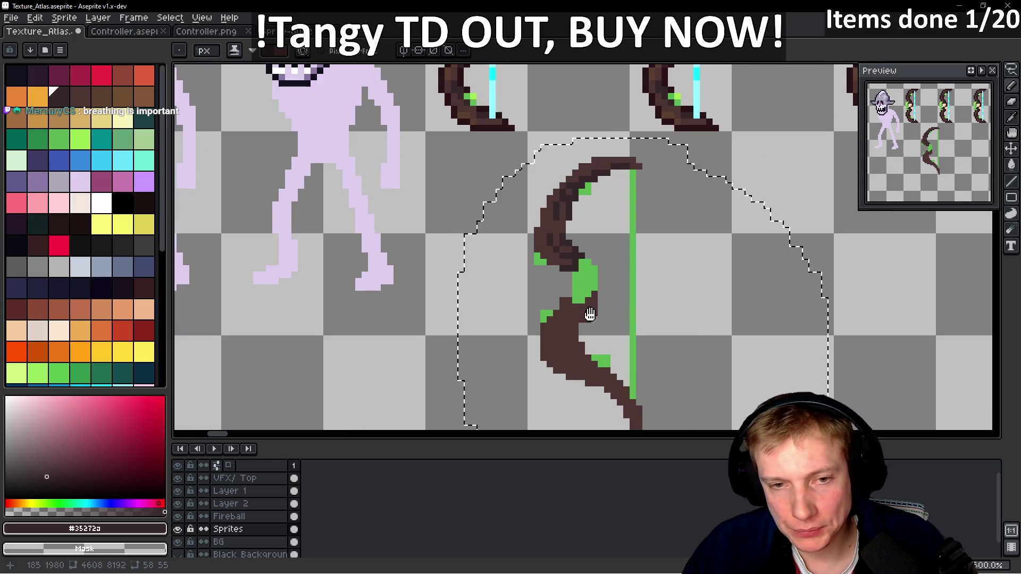
scroll(590, 316, "up", 5)
left_click_drag(576, 196, 609, 165)
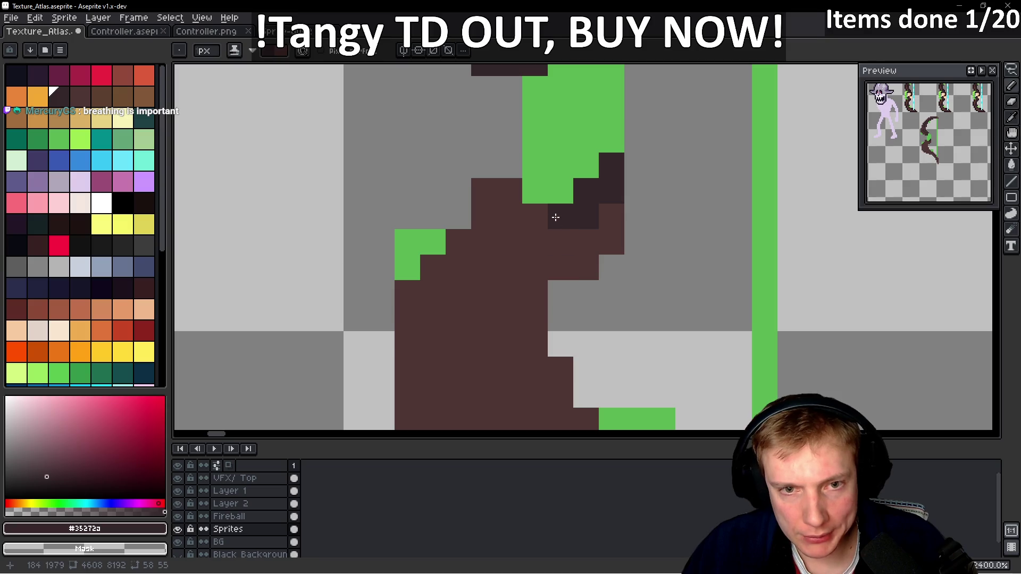
mouse_move(533, 242)
left_mouse_down()
mouse_move(532, 266)
mouse_move(572, 263)
left_mouse_up()
scroll(576, 263, "down", 5)
scroll(610, 249, "up", 4)
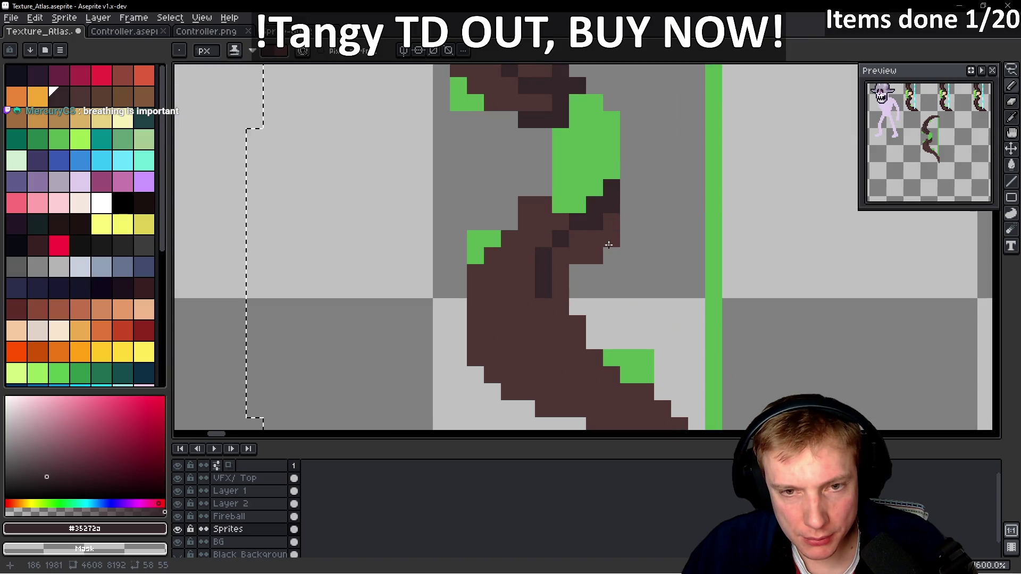
left_click(611, 239)
left_click(590, 259)
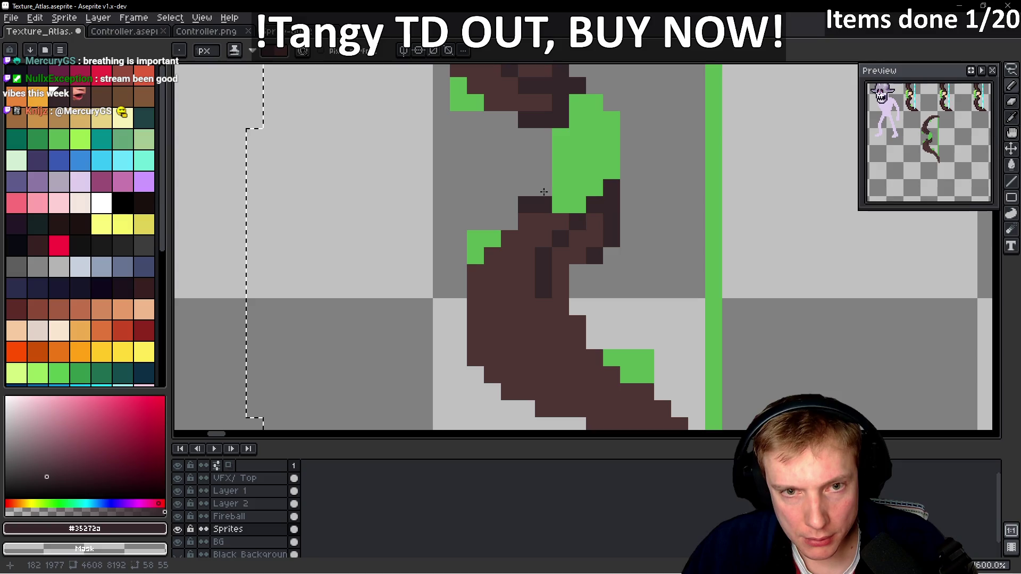
- Undo a stray dark pixel beside the bow and darken a pixel in its middle
scroll(543, 191, "down", 4)
scroll(495, 219, "up", 4)
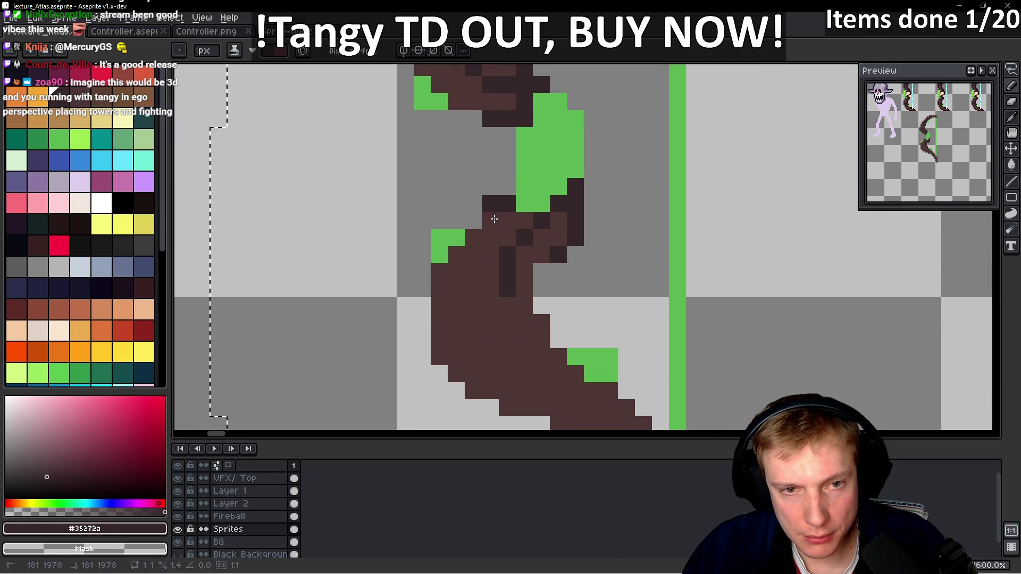
left_click(610, 220)
scroll(609, 222, "down", 4)
scroll(609, 223, "up", 3)
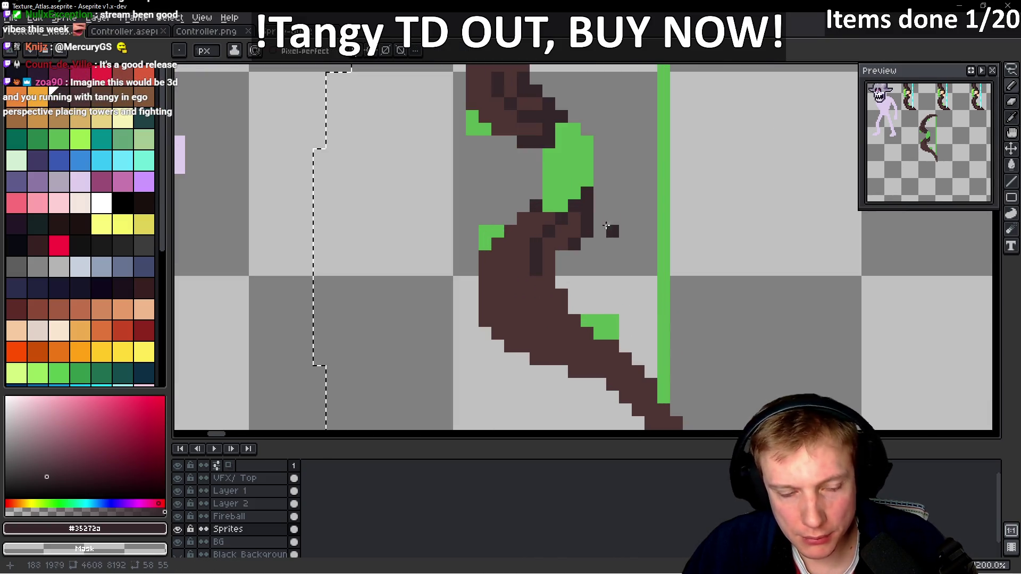
key("ctrl+z")
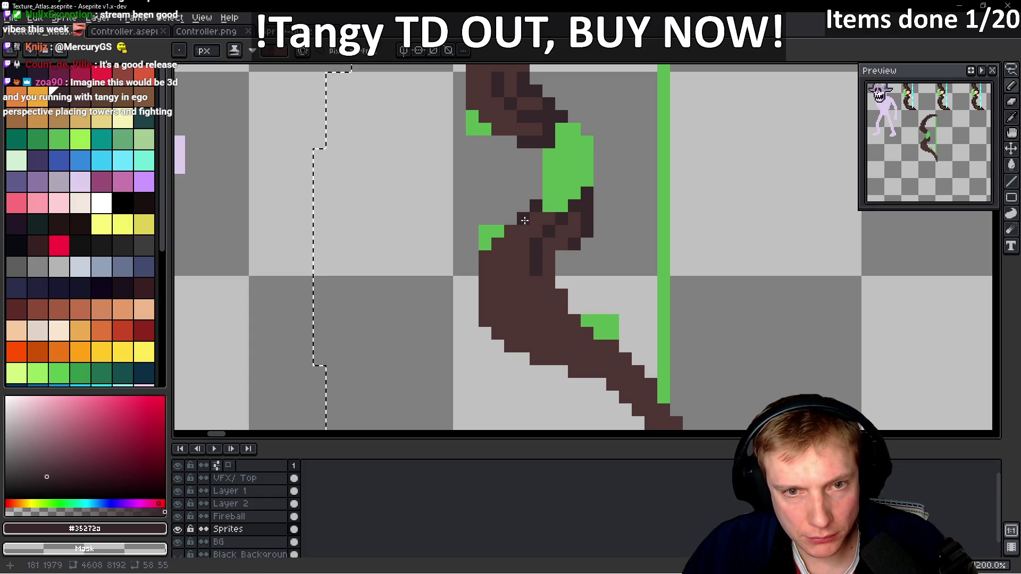
left_click(536, 218)
scroll(593, 240, "down", 4)
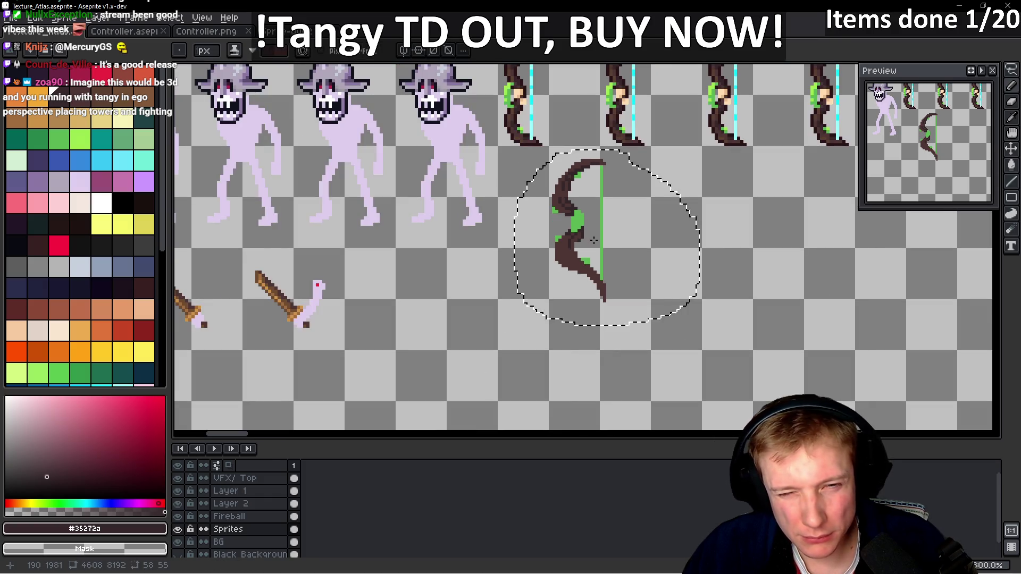
scroll(593, 240, "up", 7)
- Shade the lower limb near the lower green patch and outline its right and bottom edges
mouse_move(602, 325)
left_mouse_down()
mouse_move(597, 303)
mouse_move(531, 289)
mouse_move(482, 262)
left_mouse_up()
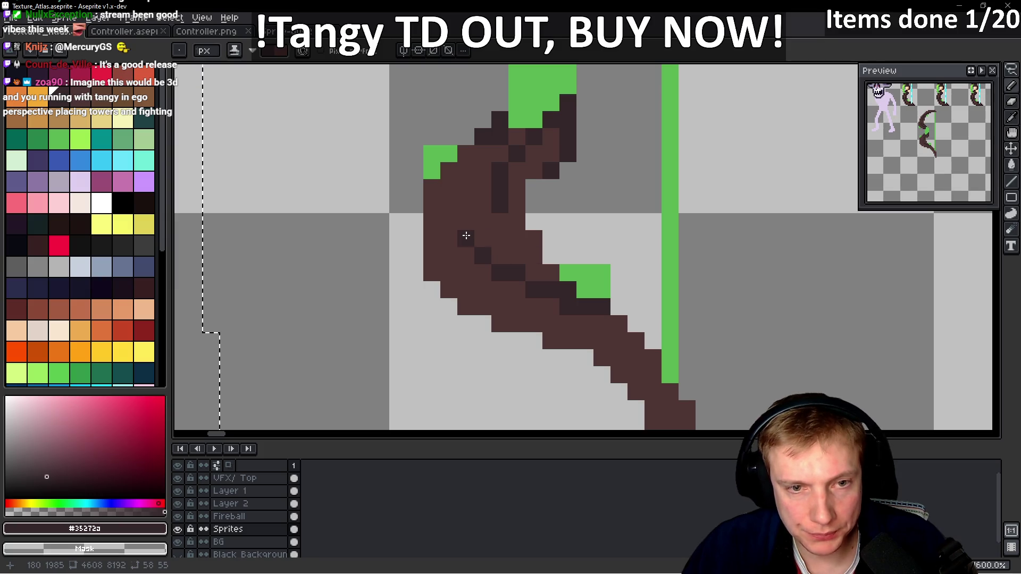
scroll(463, 234, "down", 7)
scroll(566, 287, "up", 7)
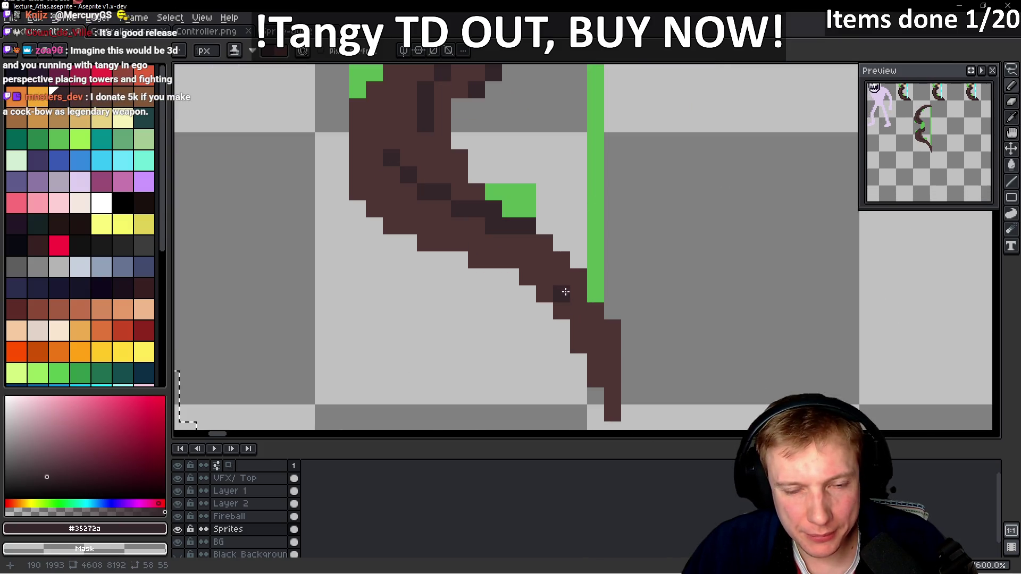
left_click_drag(547, 247, 584, 296)
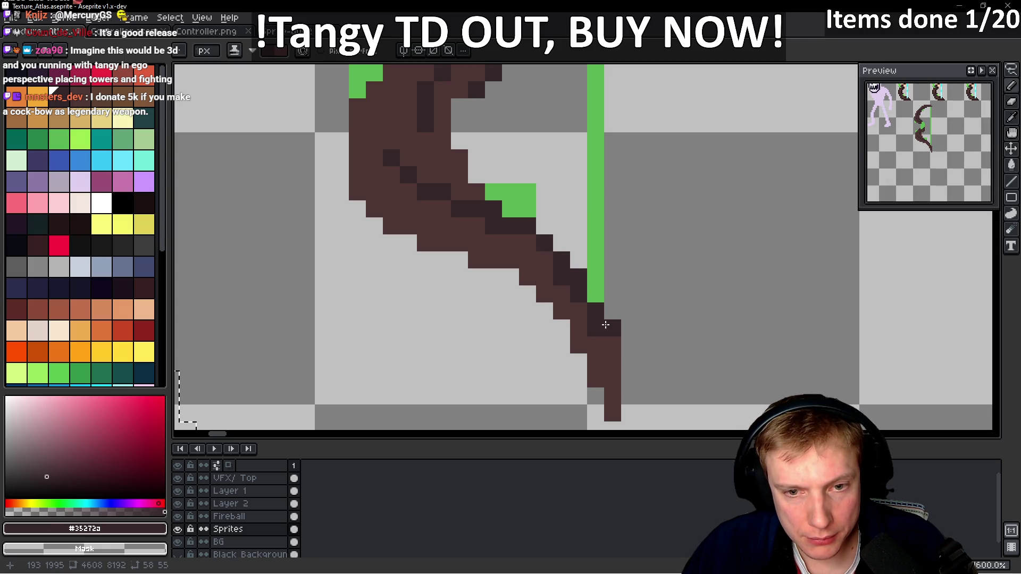
left_click_drag(605, 325, 611, 379)
scroll(659, 342, "up", 2)
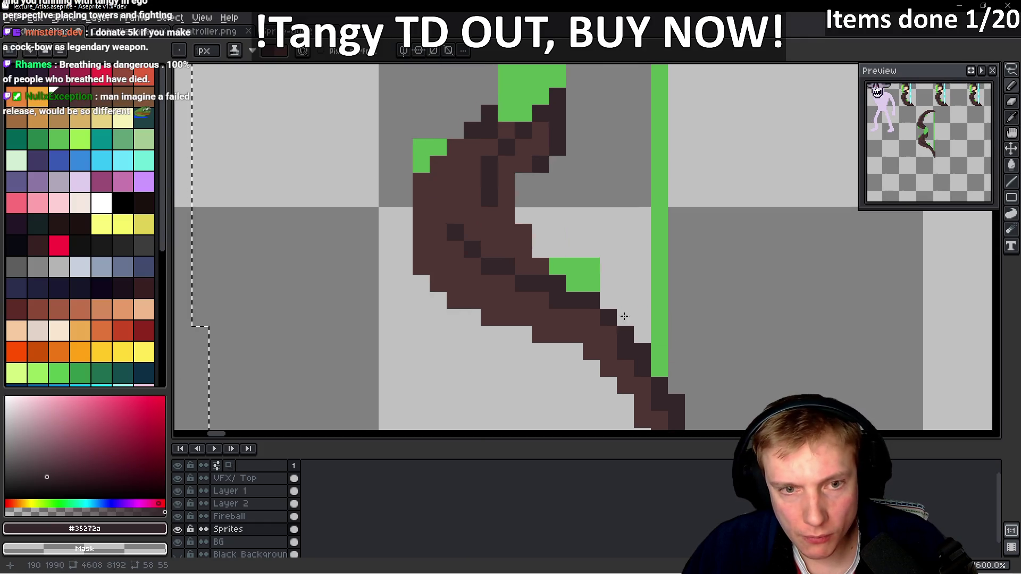
left_click_drag(564, 335, 483, 321)
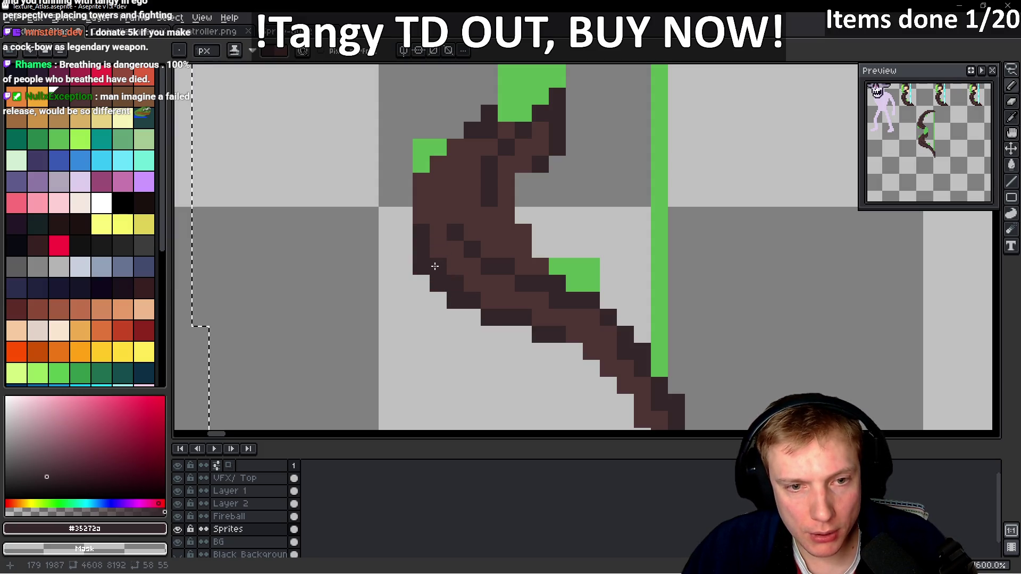
scroll(435, 266, "down", 6)
scroll(530, 262, "down", 1)
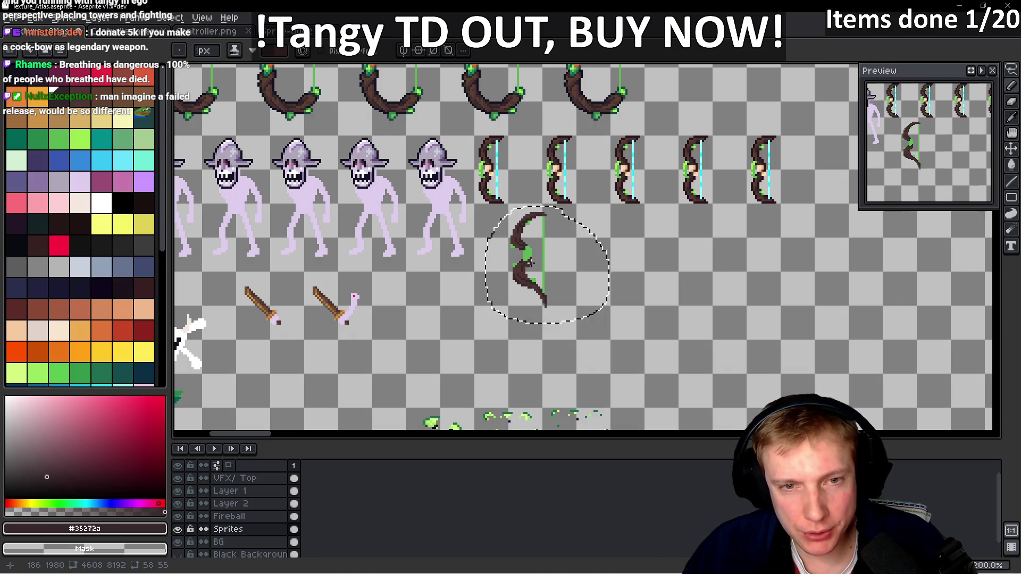
- Zoom in on the lower bow limb, lighten a dark pixel and sample the lighter brown #5d4031
scroll(530, 262, "up", 1)
scroll(530, 262, "down", 1)
scroll(571, 222, "down", 1)
scroll(571, 223, "up", 4)
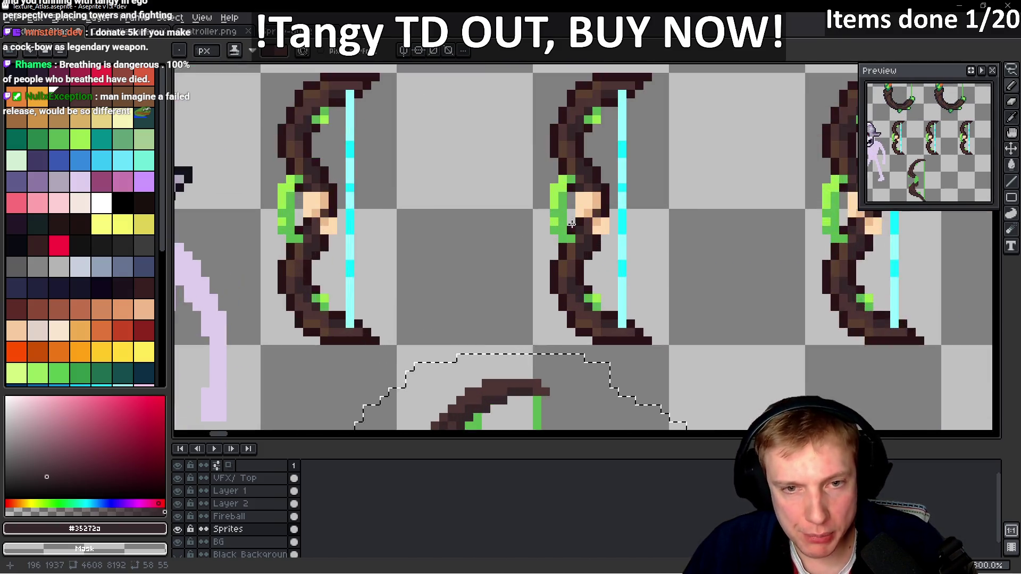
scroll(571, 222, "up", 1)
scroll(560, 289, "down", 1)
left_click_drag(483, 313, 514, 225)
scroll(523, 286, "up", 3)
left_click(534, 237)
scroll(558, 229, "down", 2)
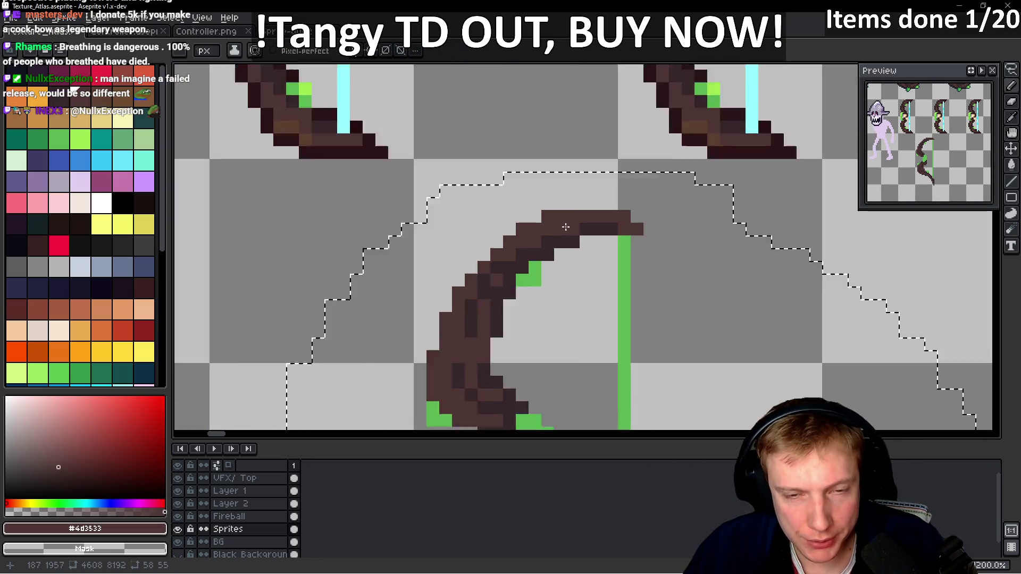
scroll(556, 260, "up", 2)
left_click(555, 261, "alt")
scroll(553, 263, "down", 2)
scroll(457, 250, "up", 2)
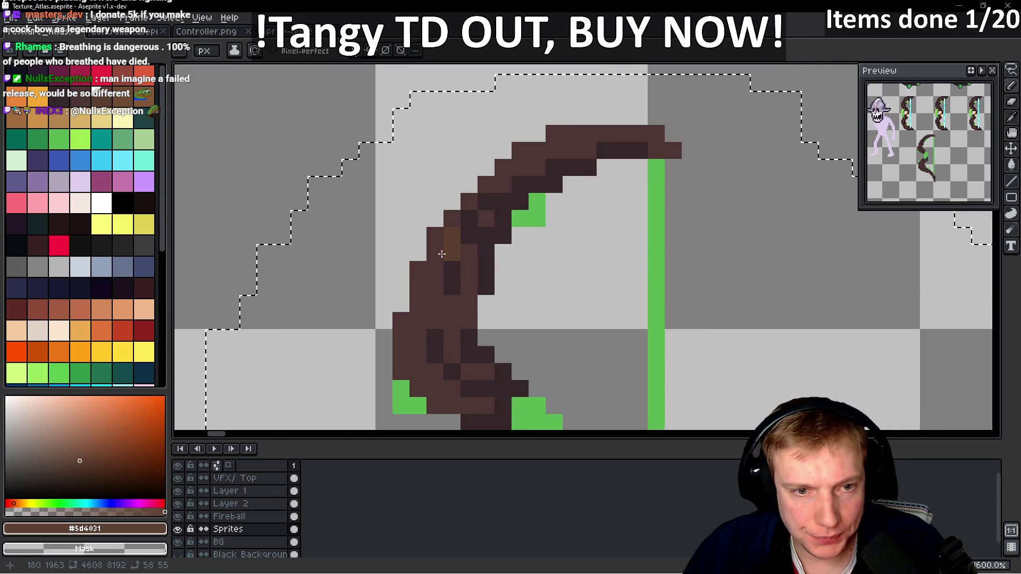
scroll(497, 266, "down", 5)
scroll(497, 266, "up", 5)
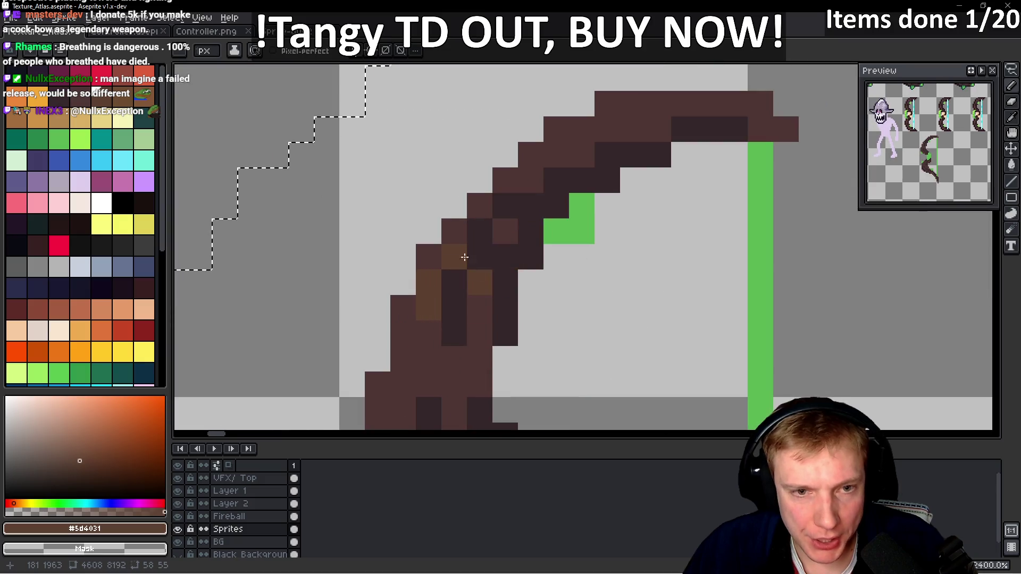
scroll(505, 230, "down", 5)
scroll(505, 230, "up", 4)
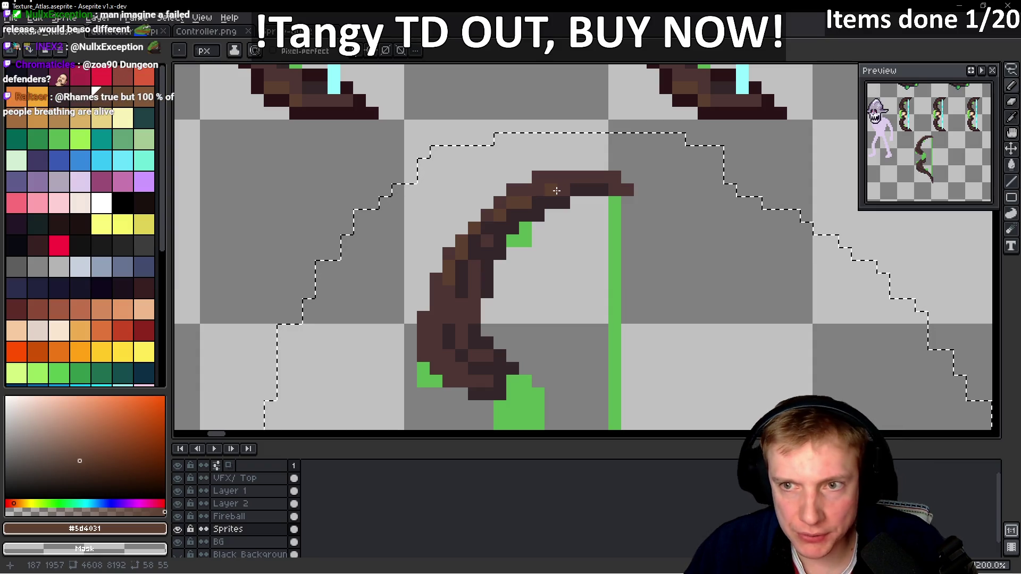
- Paint lighter brown highlights and a dark #35272a shadow pixel along the bow limb
left_click_drag(554, 299, 558, 294)
scroll(478, 292, "up", 3)
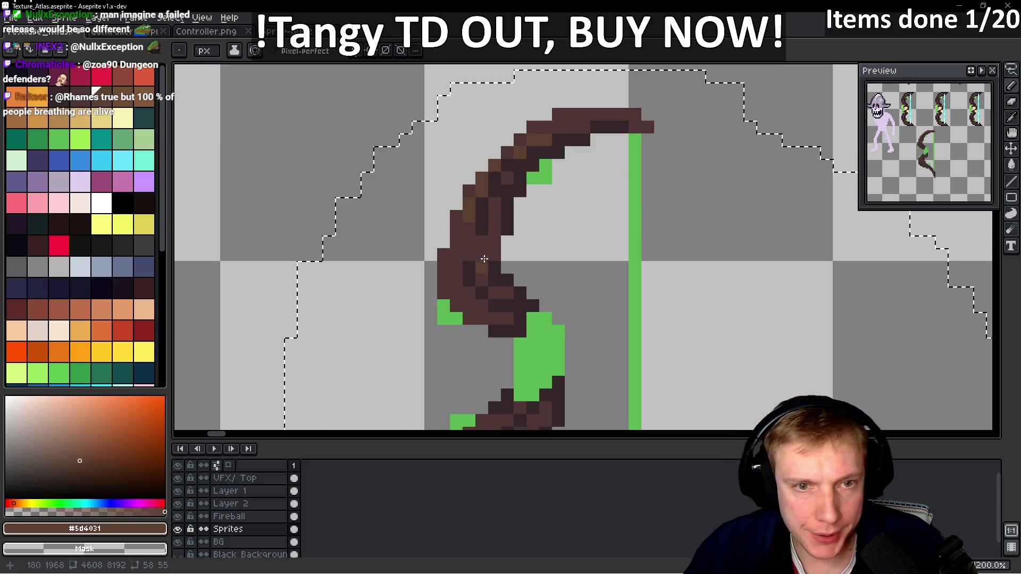
left_click(500, 318)
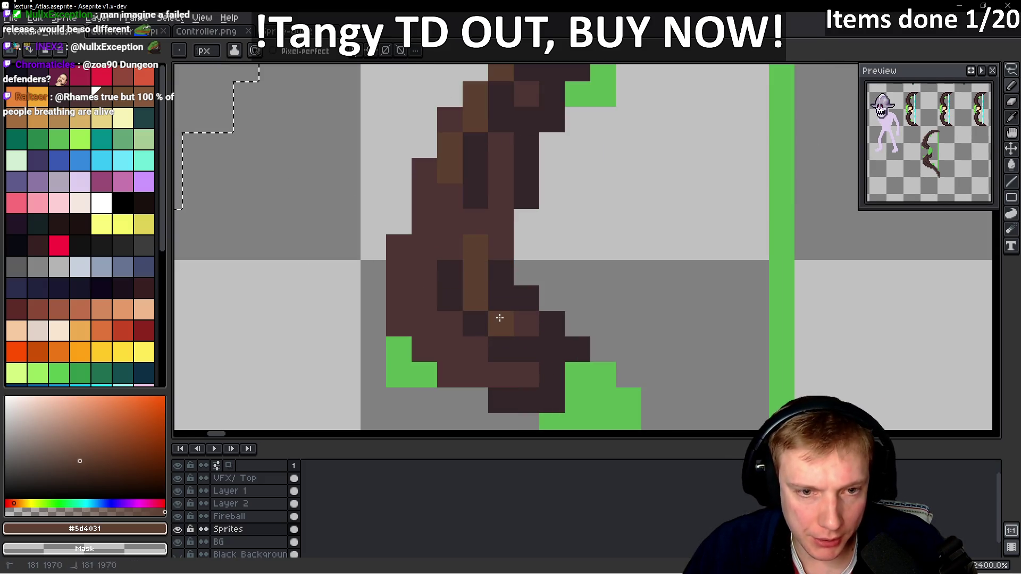
key("ctrl+z")
left_click(529, 310)
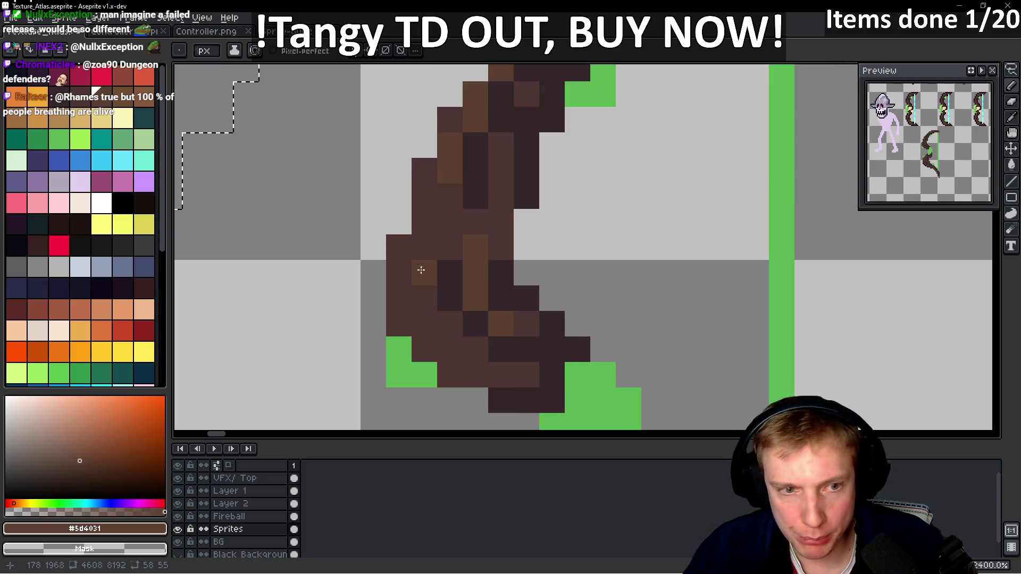
left_click(399, 298)
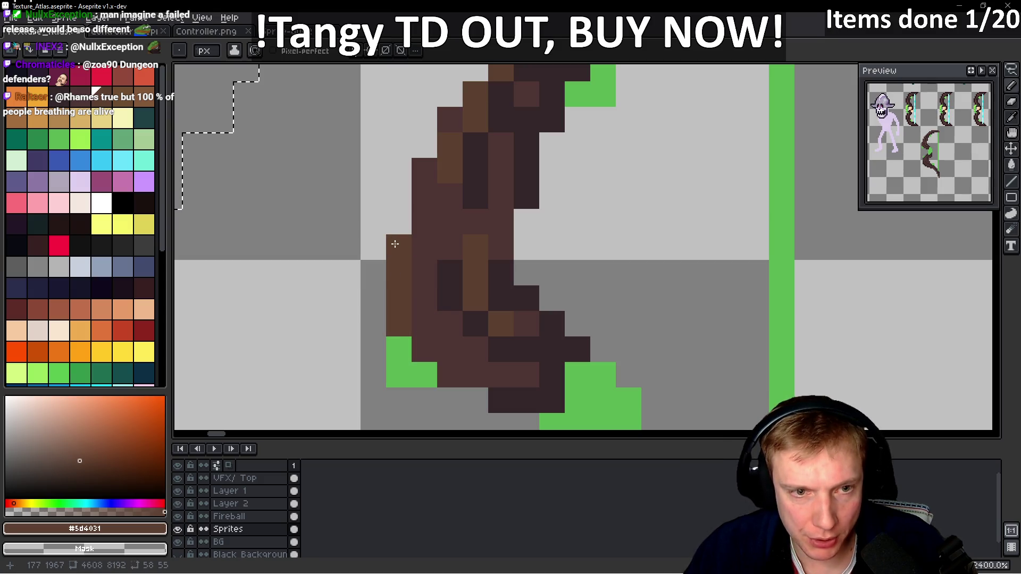
left_click(424, 247)
left_click(420, 325, "alt")
left_click(400, 324)
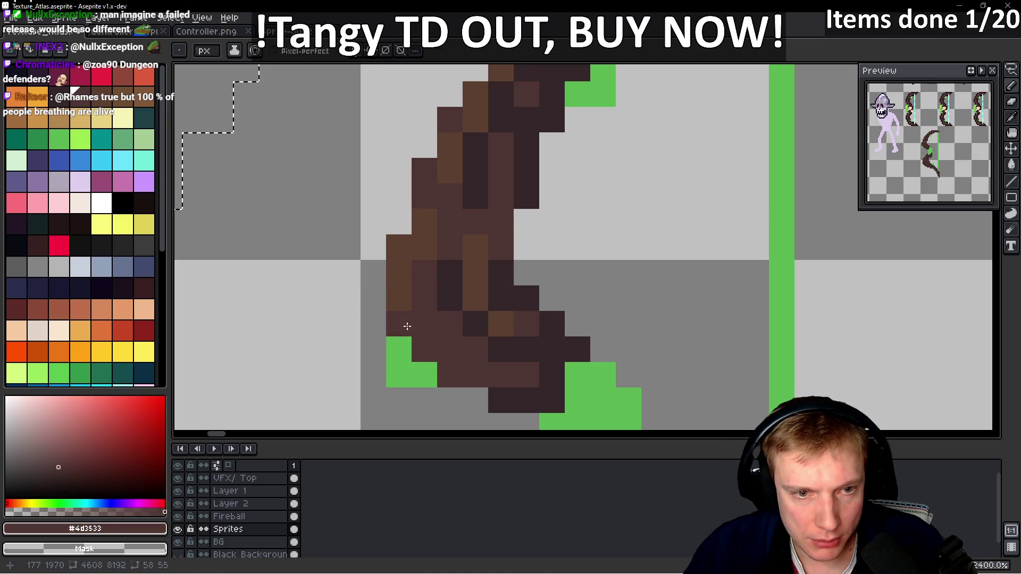
left_click(468, 298, "alt")
left_click(421, 347)
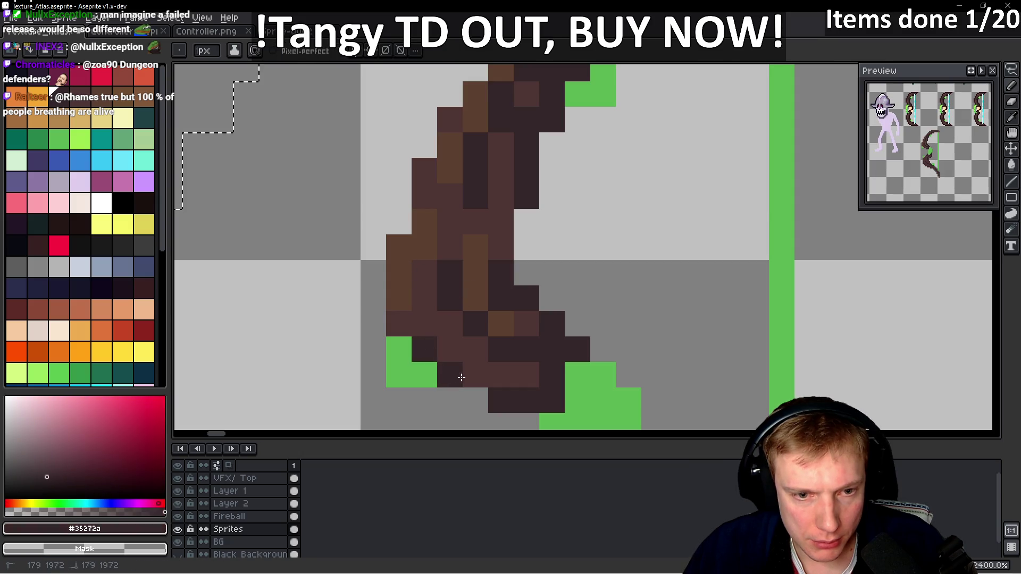
left_click(482, 275, "alt")
left_click(521, 347)
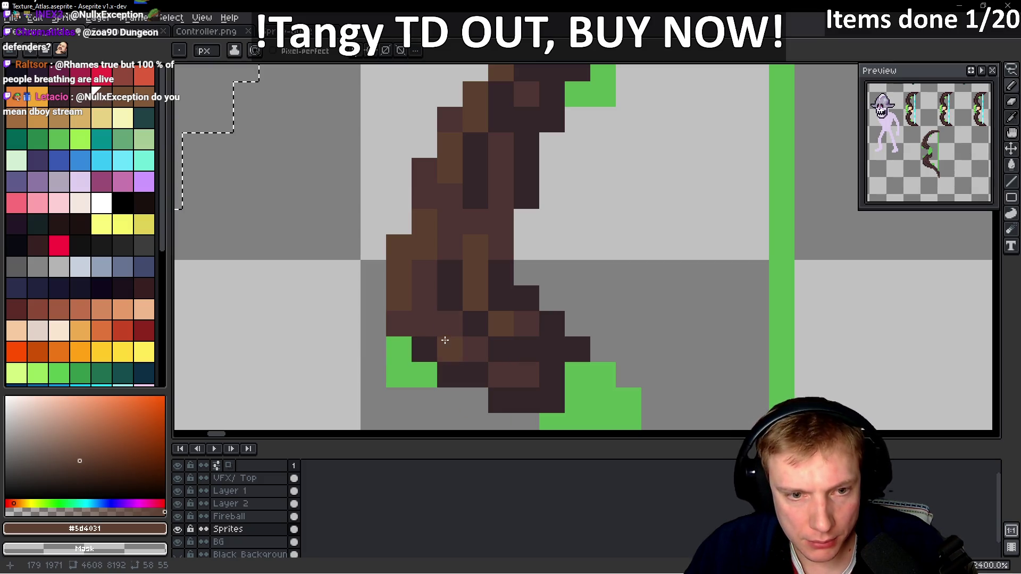
left_click(419, 297)
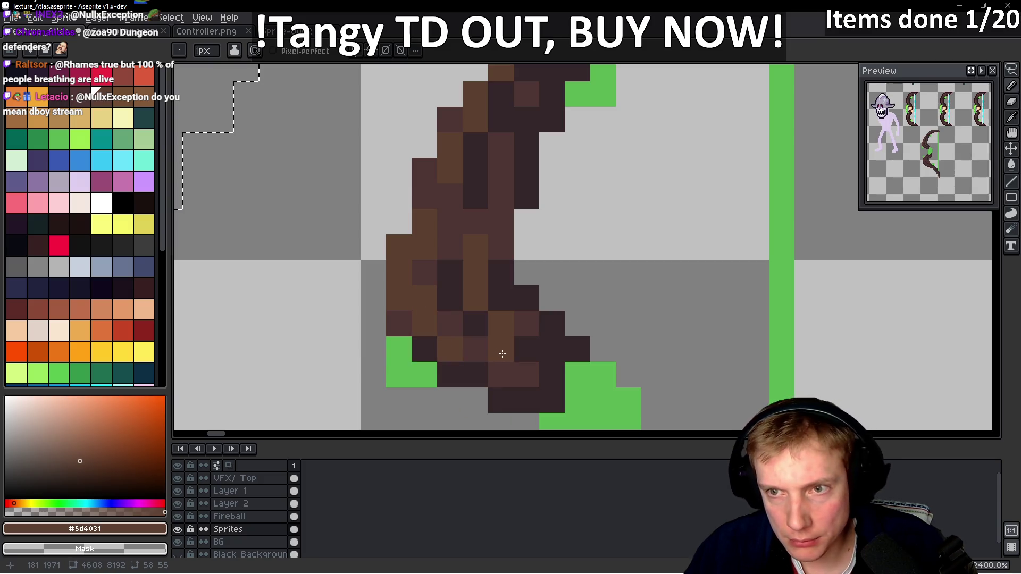
- Add two more #5d4031 highlight pixels on the upper limb and re-centre the view on the bow
scroll(493, 322, "down", 5)
scroll(479, 337, "up", 5)
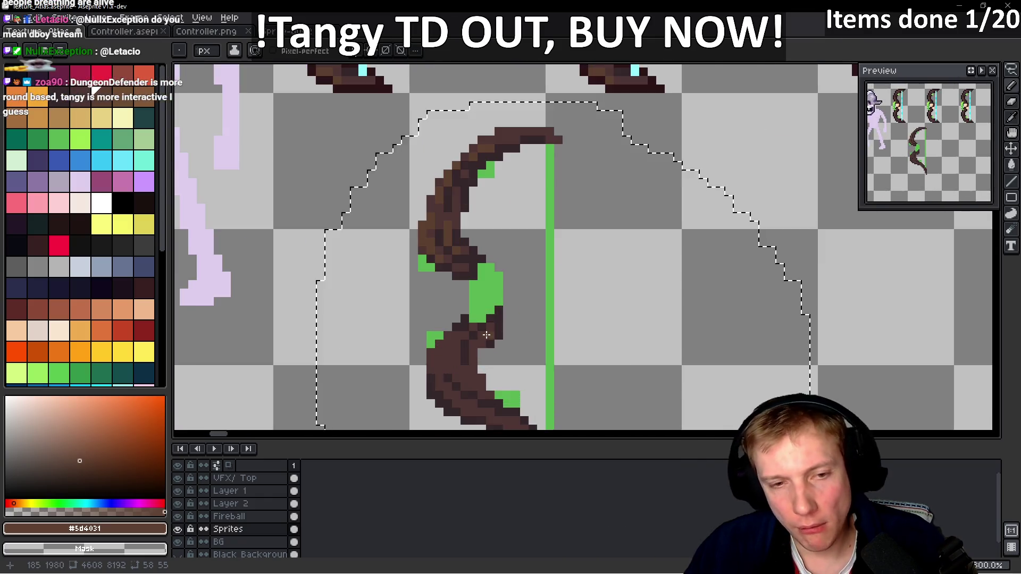
left_click_drag(479, 337, 502, 272)
left_click_drag(416, 282, 419, 312)
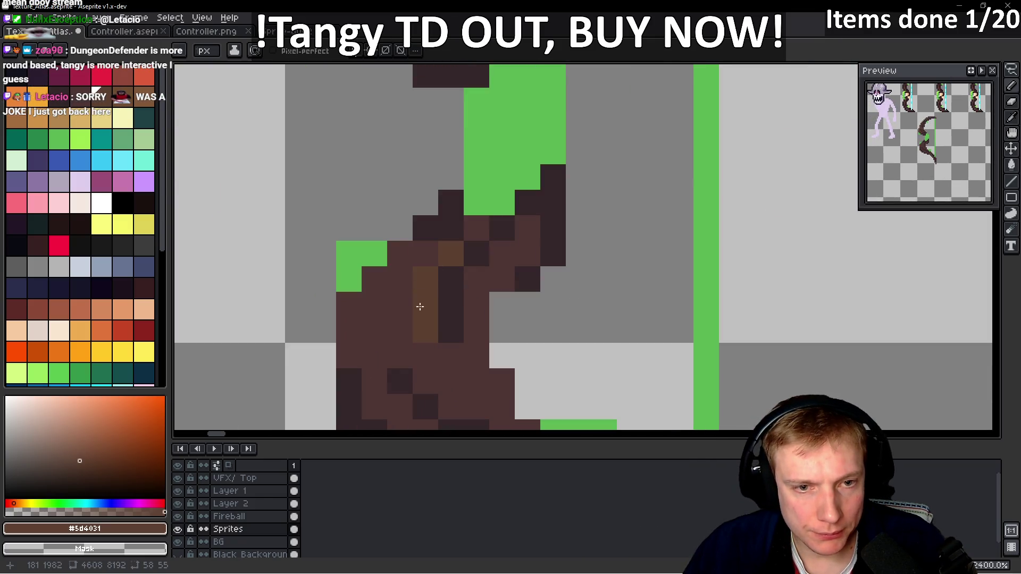
mouse_move(412, 388)
left_mouse_down()
mouse_move(462, 337)
mouse_move(453, 333)
left_mouse_up()
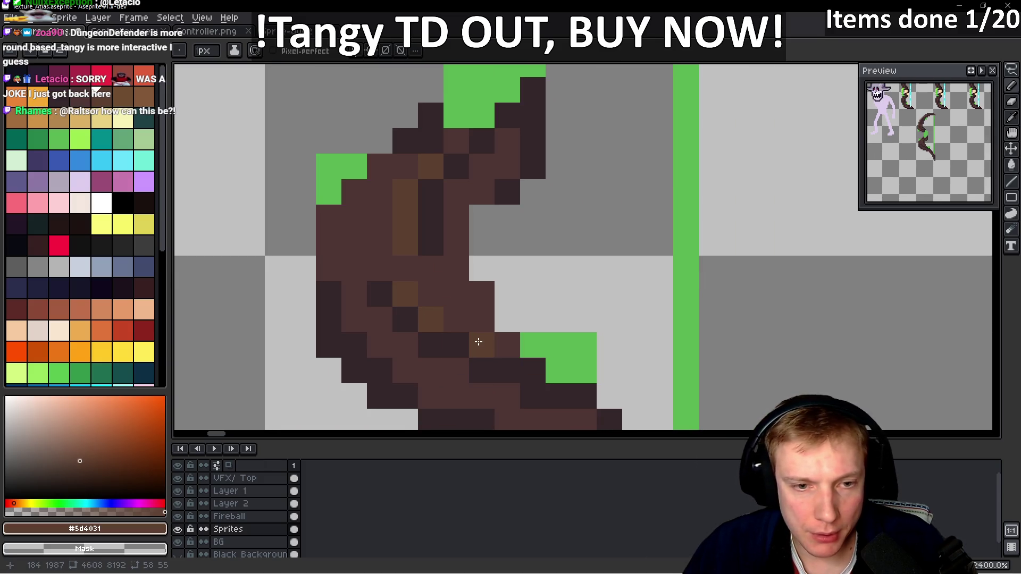
scroll(478, 342, "down", 5)
scroll(478, 351, "up", 4)
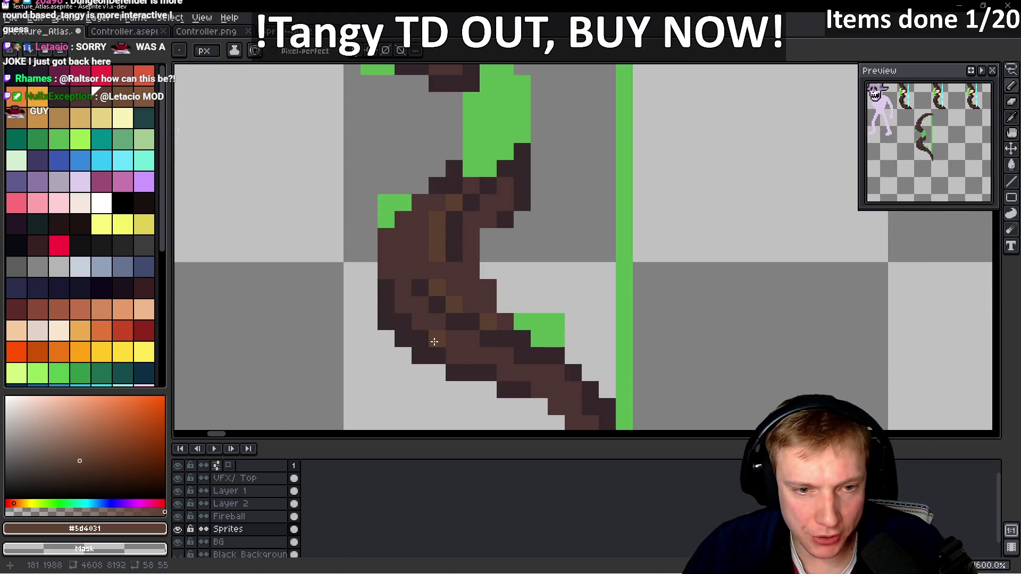
scroll(503, 374, "down", 4)
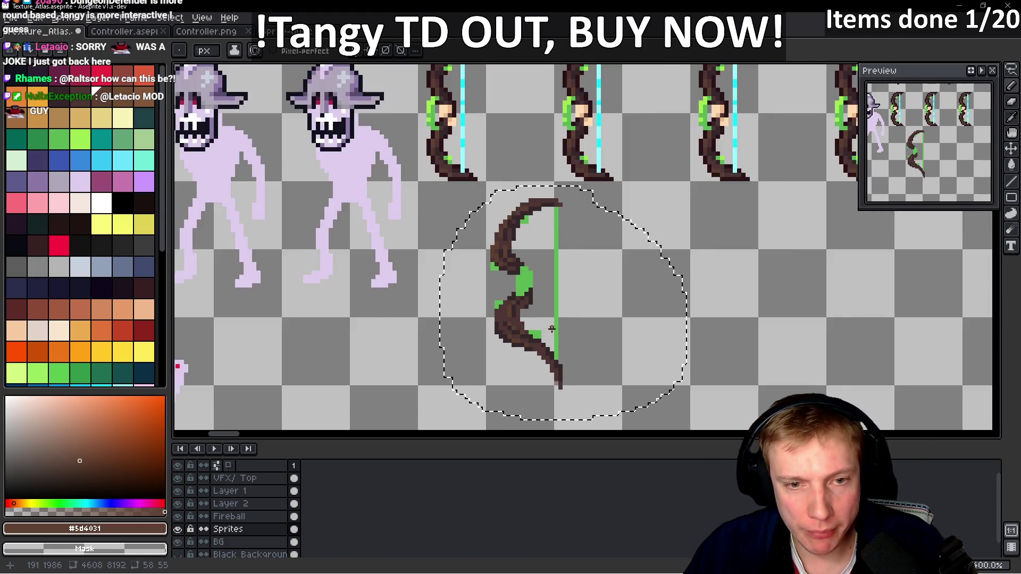
scroll(479, 298, "up", 5)
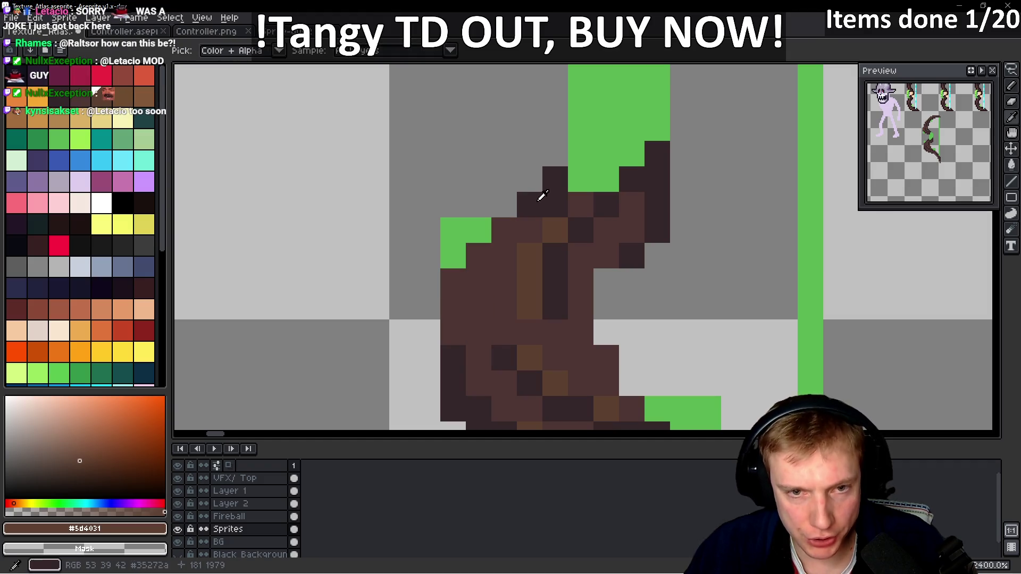
left_click(533, 193, "alt")
scroll(505, 278, "down", 5)
scroll(512, 289, "up", 2)
scroll(512, 289, "down", 2)
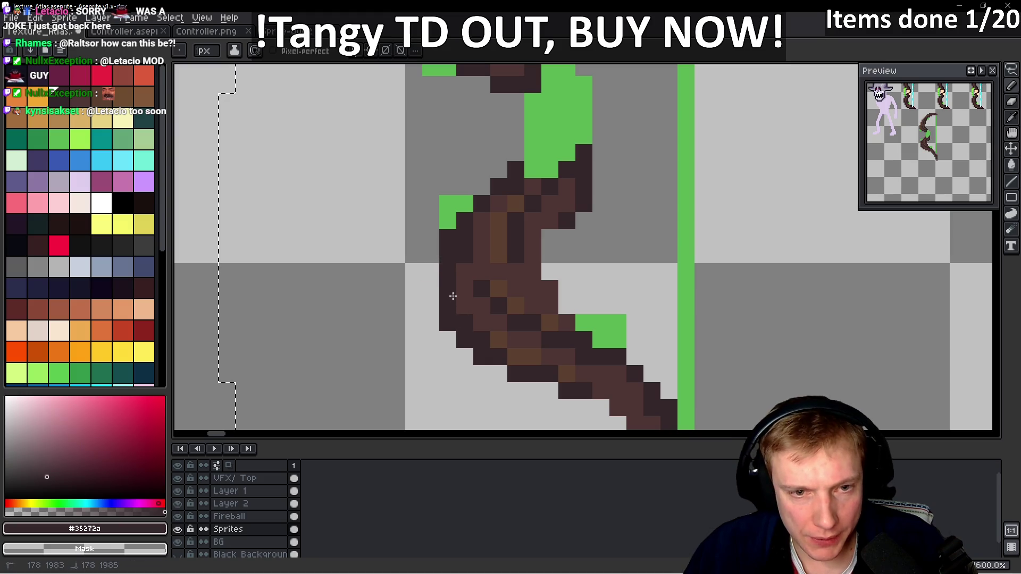
scroll(549, 295, "down", 3)
scroll(549, 296, "up", 5)
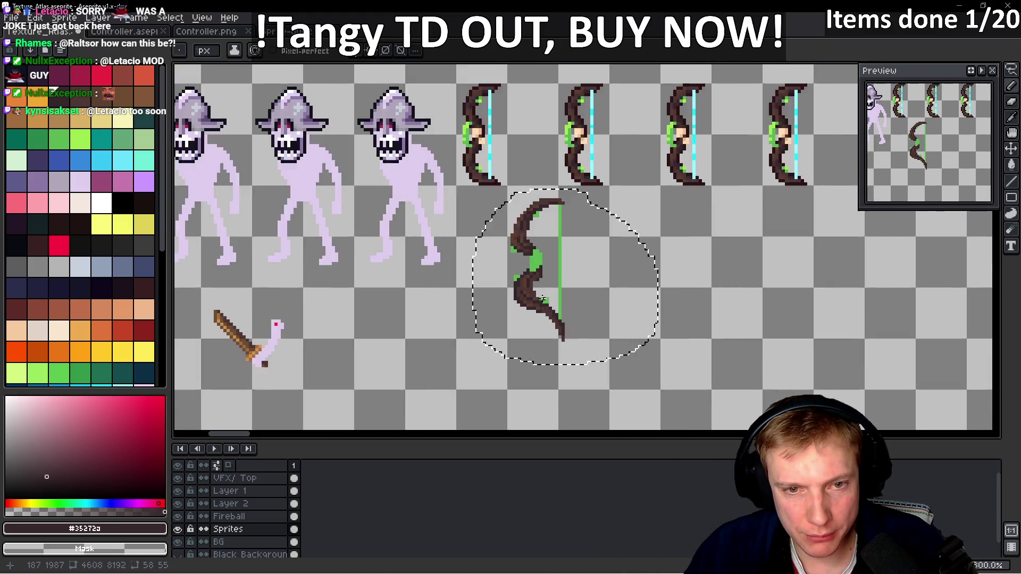
left_click(460, 215, "alt")
left_click_drag(578, 387, 466, 301)
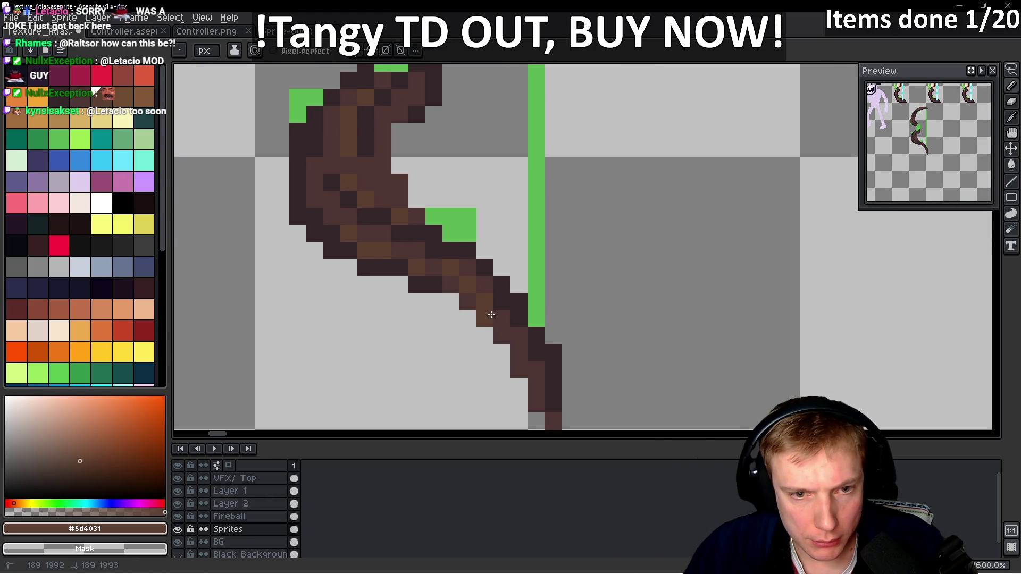
scroll(491, 315, "down", 6)
scroll(542, 294, "up", 3)
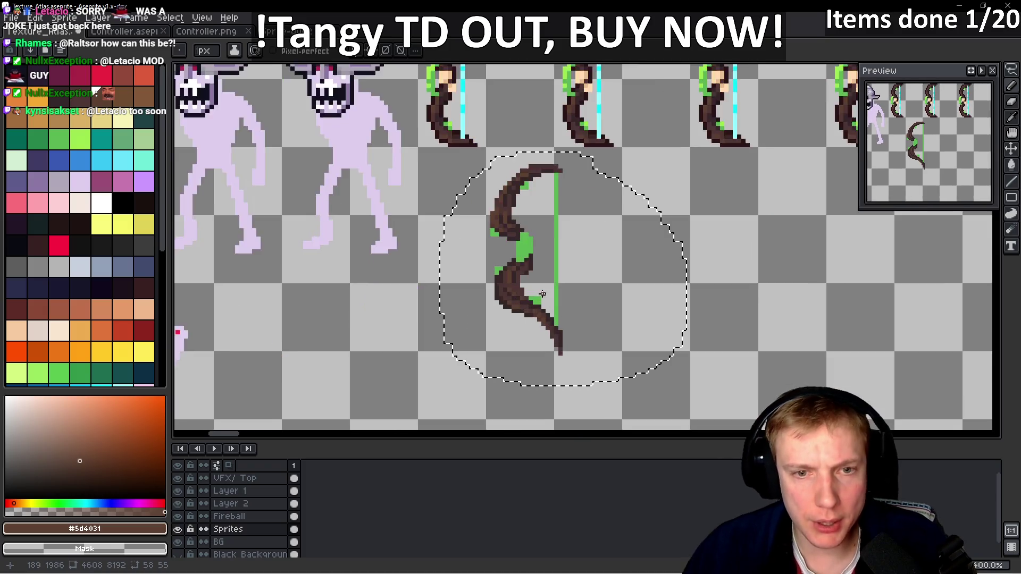
scroll(543, 294, "down", 1)
scroll(542, 294, "up", 3)
left_click_drag(461, 186, 530, 234)
scroll(530, 234, "down", 5)
scroll(424, 232, "up", 2)
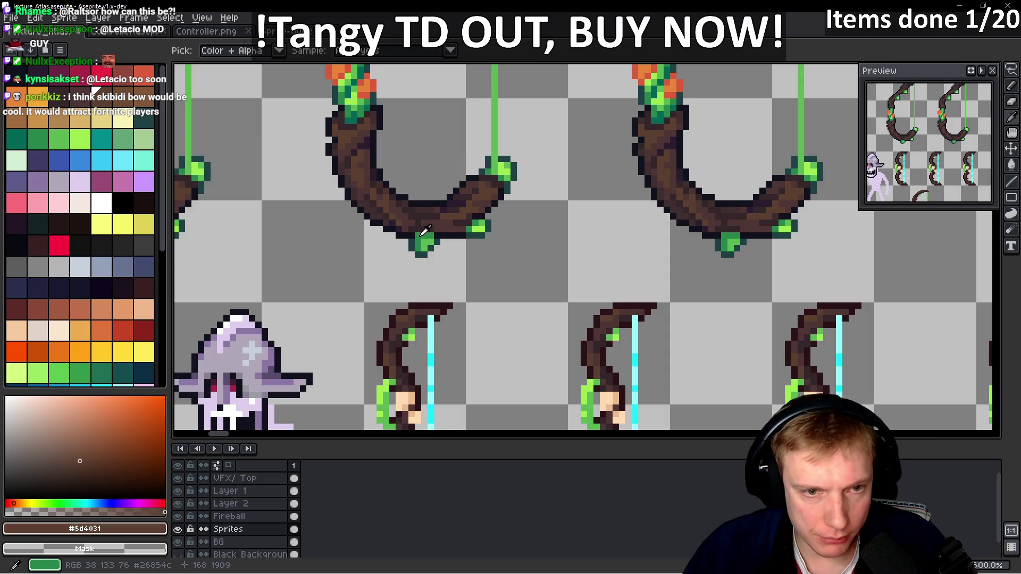
- Shade the bowstring, inner edge and vine leaf with dark vine green sampled from a finished bow
left_click(424, 232, "alt")
scroll(485, 244, "up", 5)
left_click(514, 144)
scroll(520, 165, "down", 3)
left_click_drag(607, 129, 615, 182)
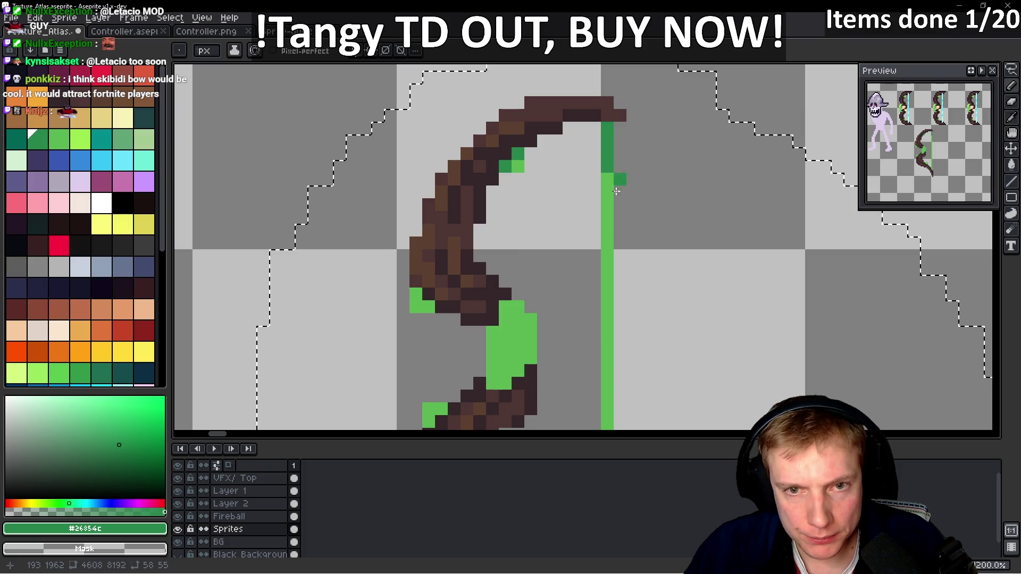
scroll(611, 335, "down", 3)
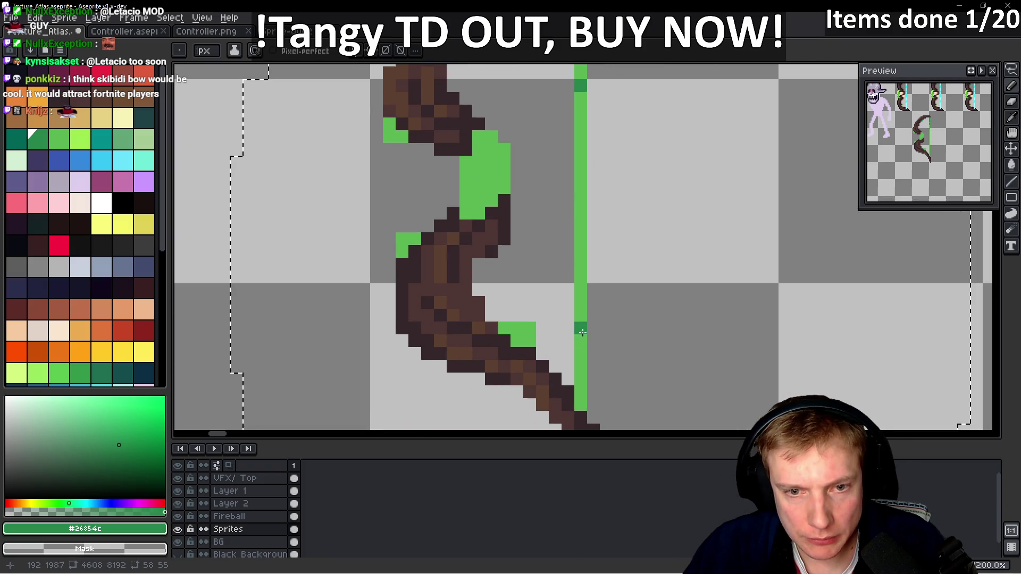
left_click_drag(581, 404, 568, 354)
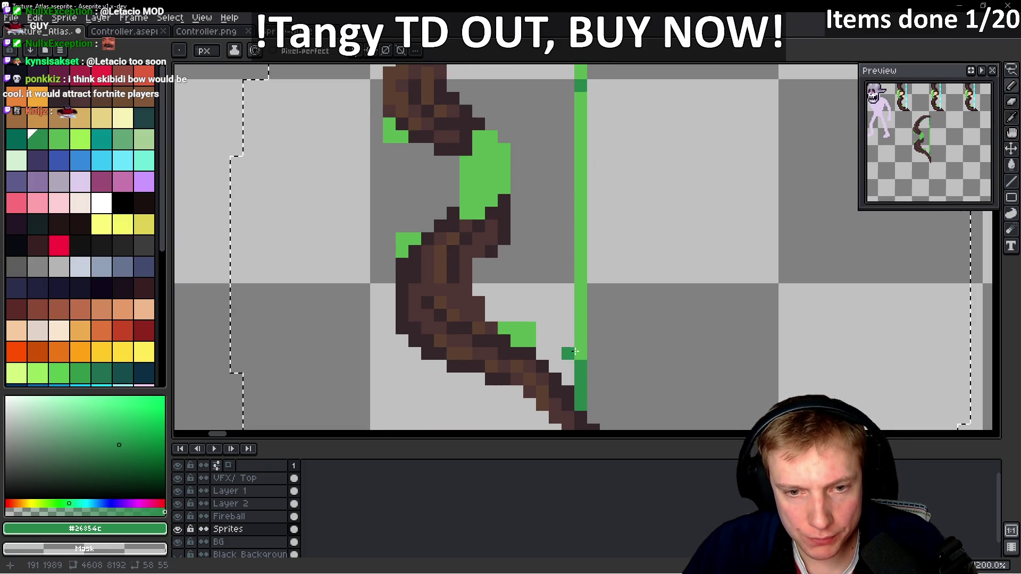
scroll(581, 227, "down", 2)
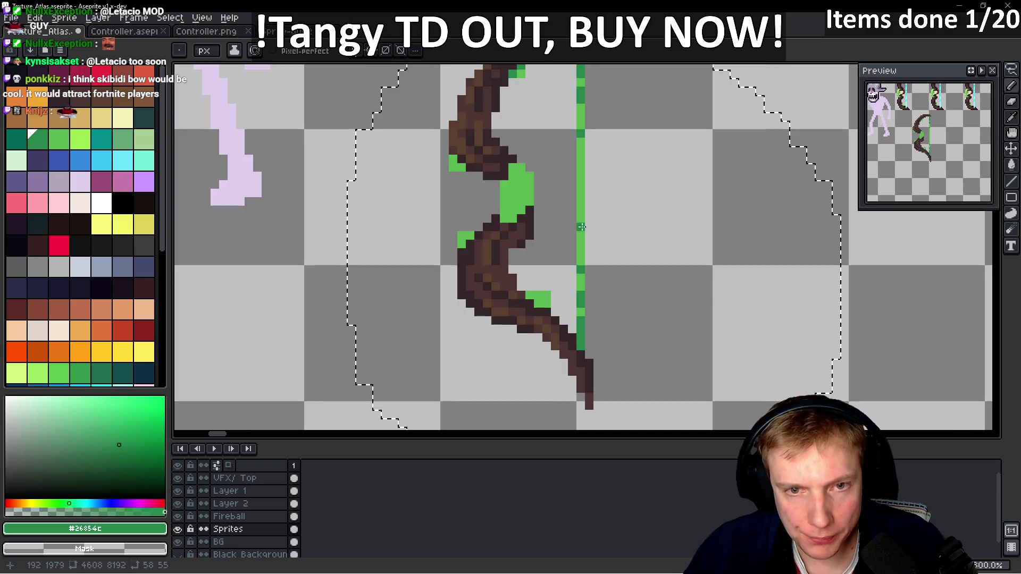
left_click(580, 197)
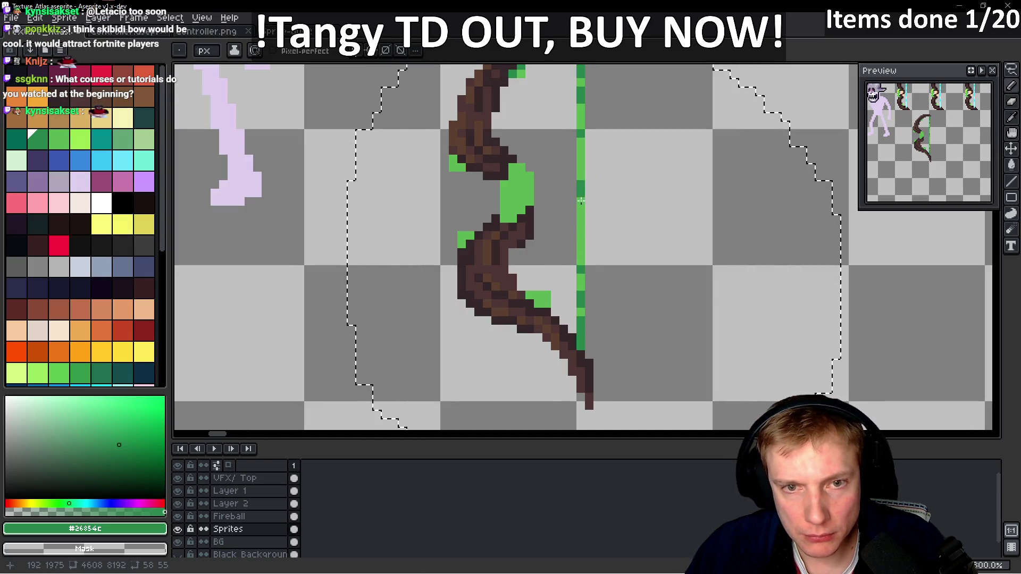
scroll(543, 303, "up", 5)
left_click_drag(535, 284, 561, 284)
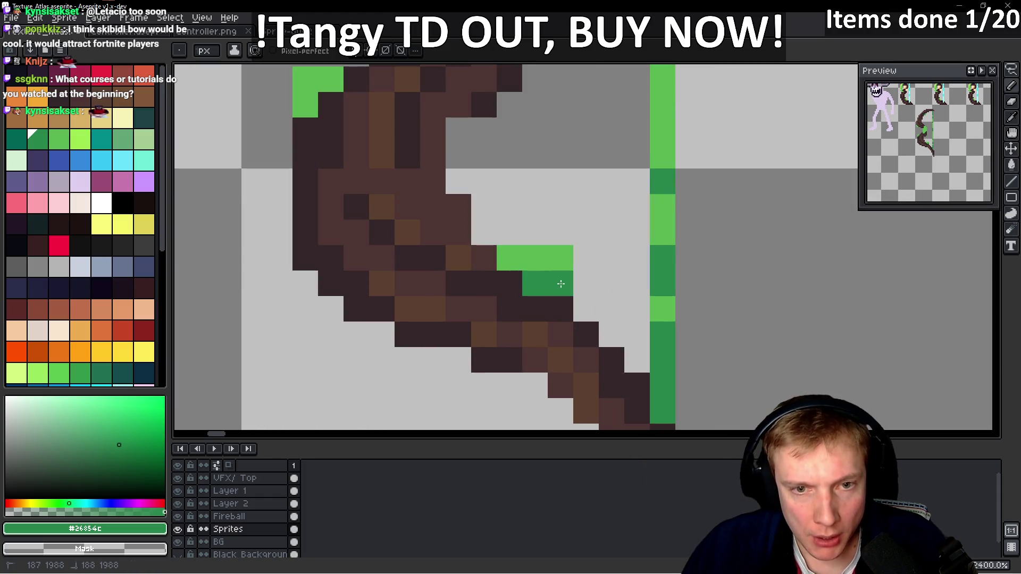
scroll(537, 213, "down", 1)
scroll(511, 255, "up", 4)
scroll(487, 282, "up", 1)
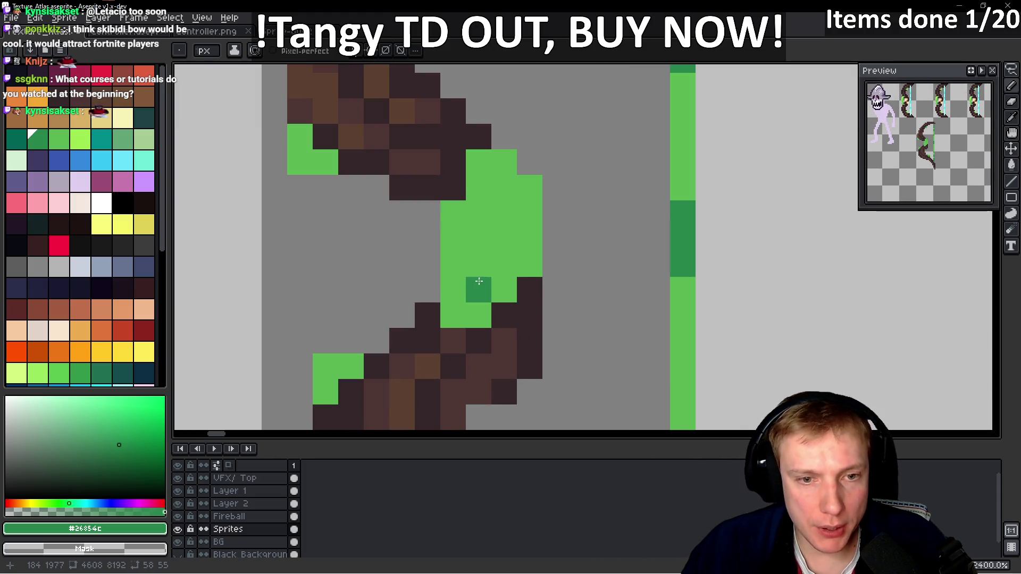
mouse_move(493, 278)
left_mouse_down()
mouse_move(506, 234)
mouse_move(499, 280)
mouse_move(478, 315)
mouse_move(465, 309)
left_mouse_up()
scroll(529, 263, "down", 1)
scroll(519, 221, "up", 1)
mouse_move(484, 184)
left_mouse_down()
mouse_move(502, 189)
mouse_move(486, 217)
mouse_move(492, 249)
left_mouse_up()
scroll(537, 248, "down", 4)
scroll(466, 193, "up", 2)
scroll(465, 193, "up", 2)
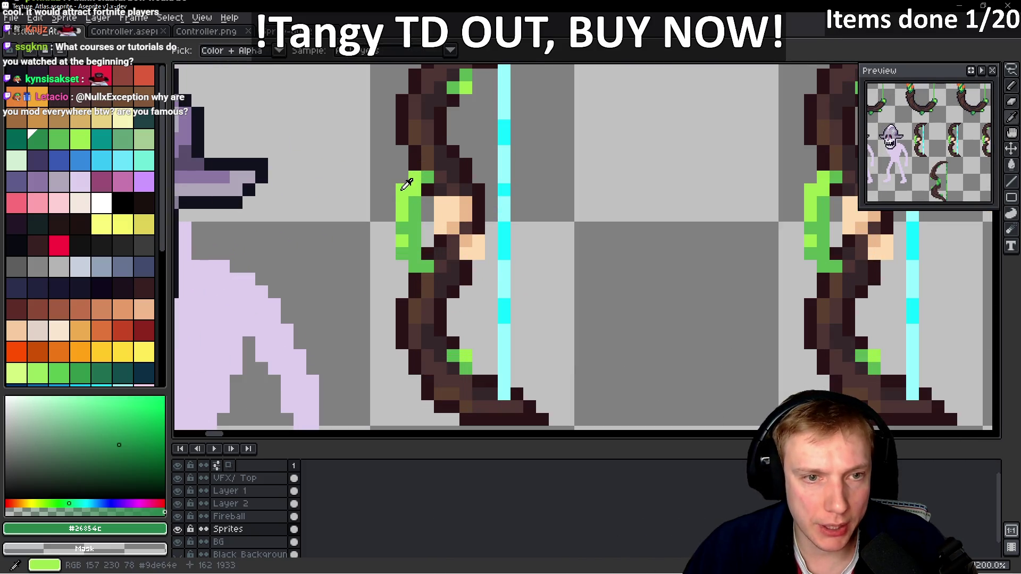
- Brighten the vine leaf clusters with light green #9de64e highlights and sample the dark outline colour
left_click(407, 185, "alt")
scroll(613, 337, "down", 2)
scroll(555, 125, "up", 3)
scroll(555, 125, "down", 2)
scroll(577, 284, "up", 2)
left_click_drag(508, 250, 507, 269)
left_click(522, 279)
left_click(558, 249)
left_click(558, 215)
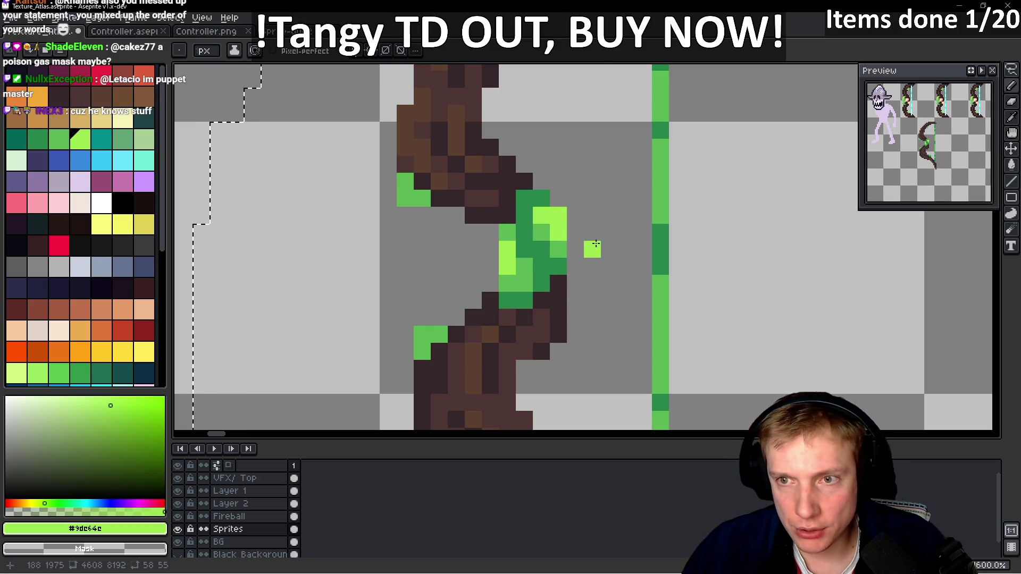
scroll(596, 244, "down", 2)
scroll(536, 238, "up", 2)
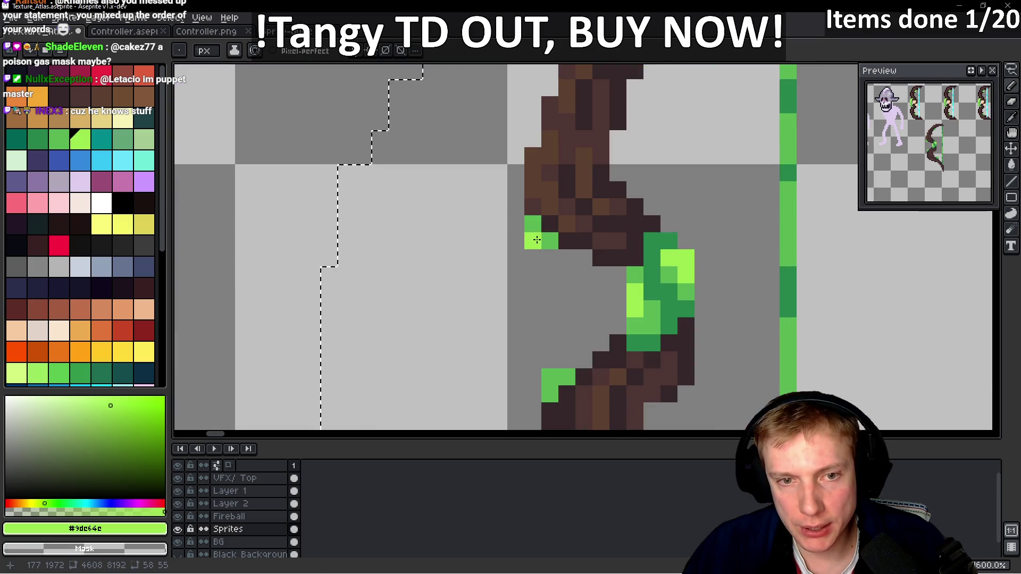
scroll(560, 245, "down", 3)
scroll(559, 244, "up", 4)
scroll(563, 223, "down", 5)
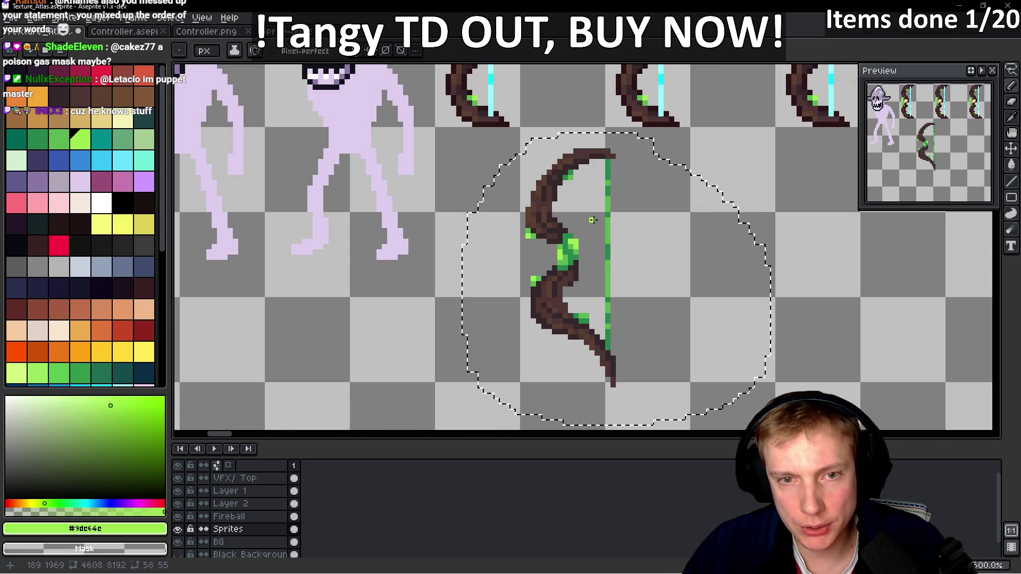
scroll(577, 180, "up", 2)
scroll(577, 180, "down", 4)
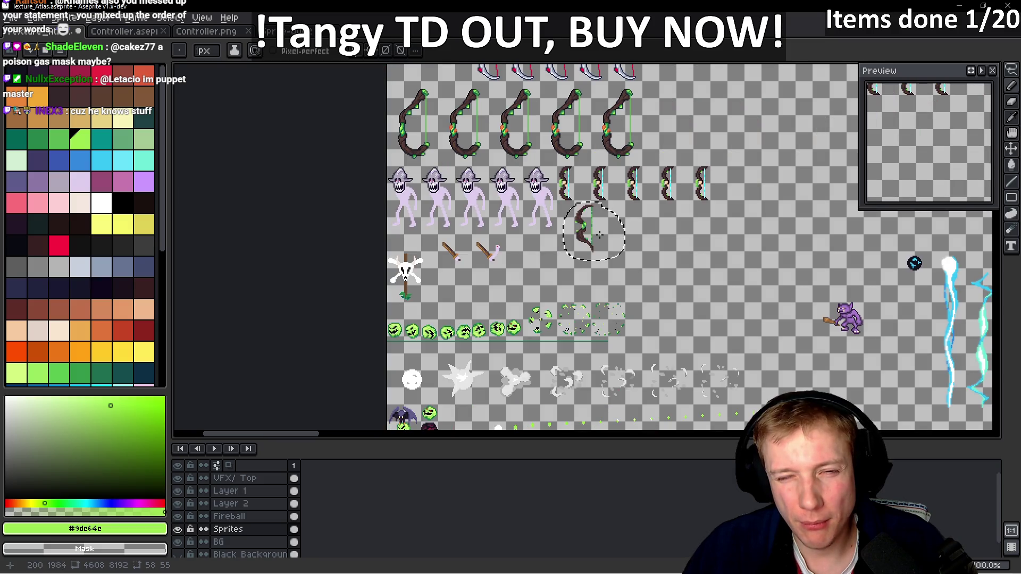
scroll(590, 230, "up", 3)
scroll(590, 229, "down", 3)
scroll(607, 221, "up", 5)
key("alt")
left_click(607, 220, "alt")
- Draw #10121c outline pixels along the bow's upper-left edge, top edge and underside
scroll(599, 292, "up", 3)
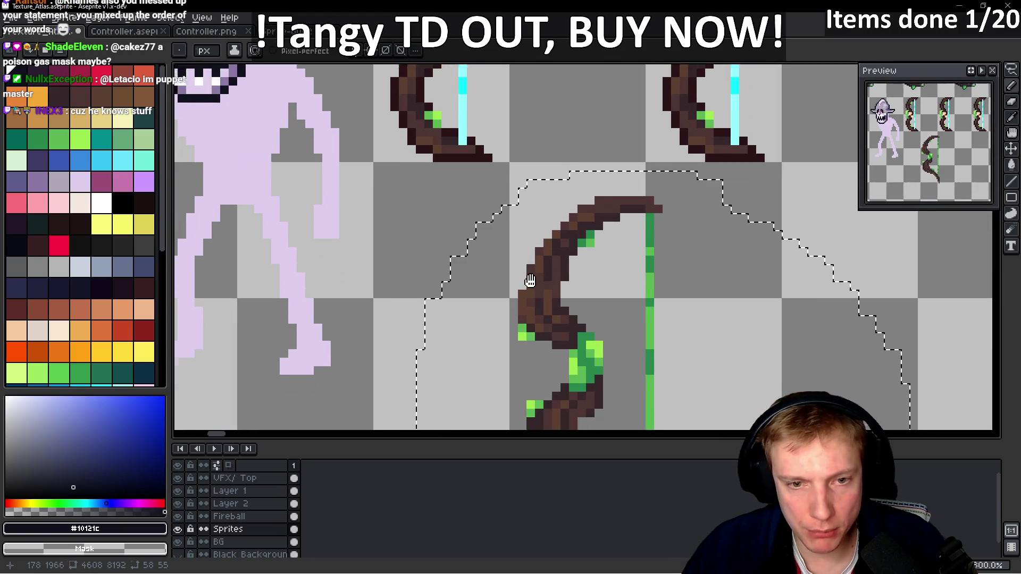
scroll(540, 272, "up", 2)
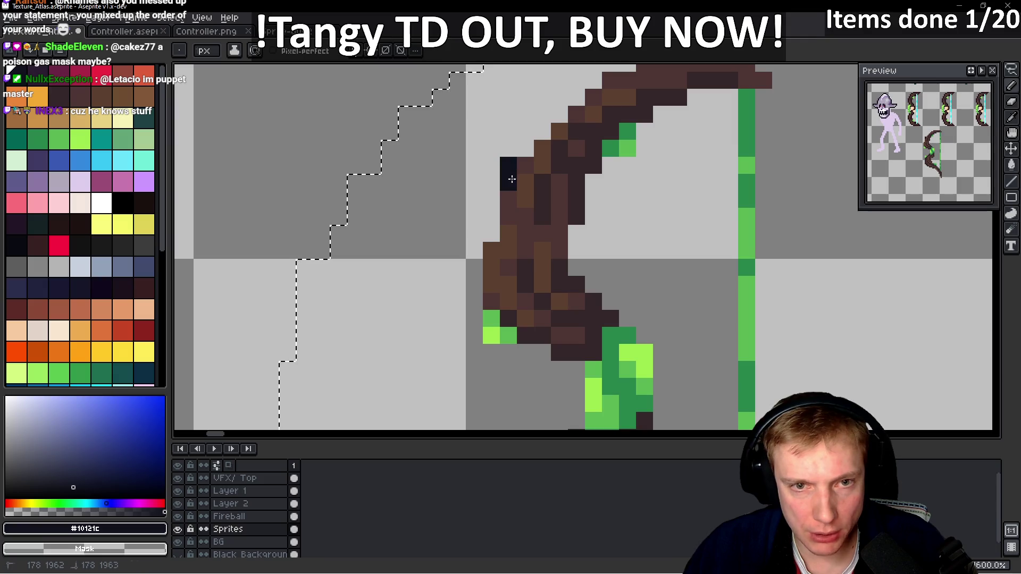
left_click_drag(510, 173, 520, 161)
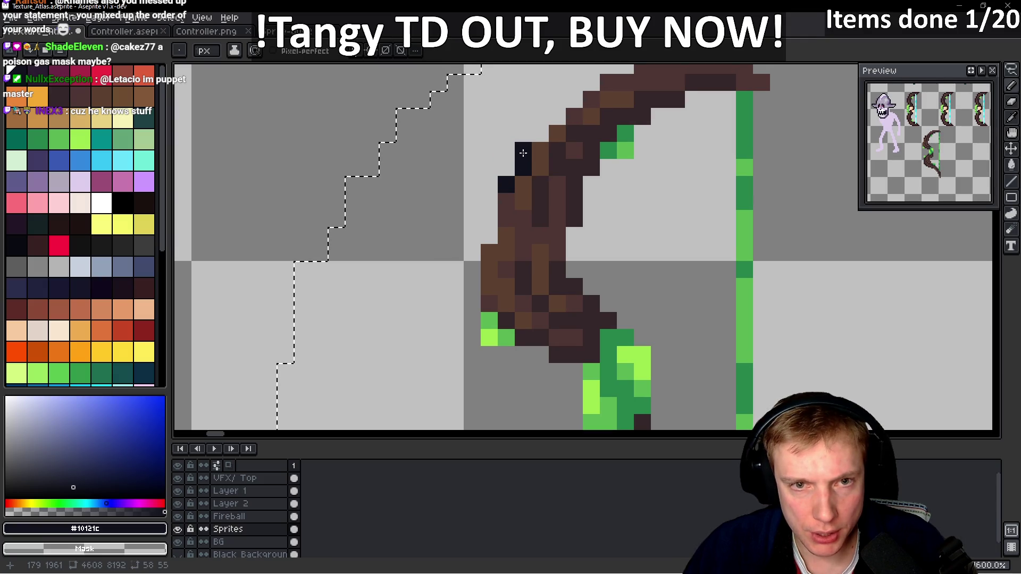
left_click_drag(566, 113, 468, 233)
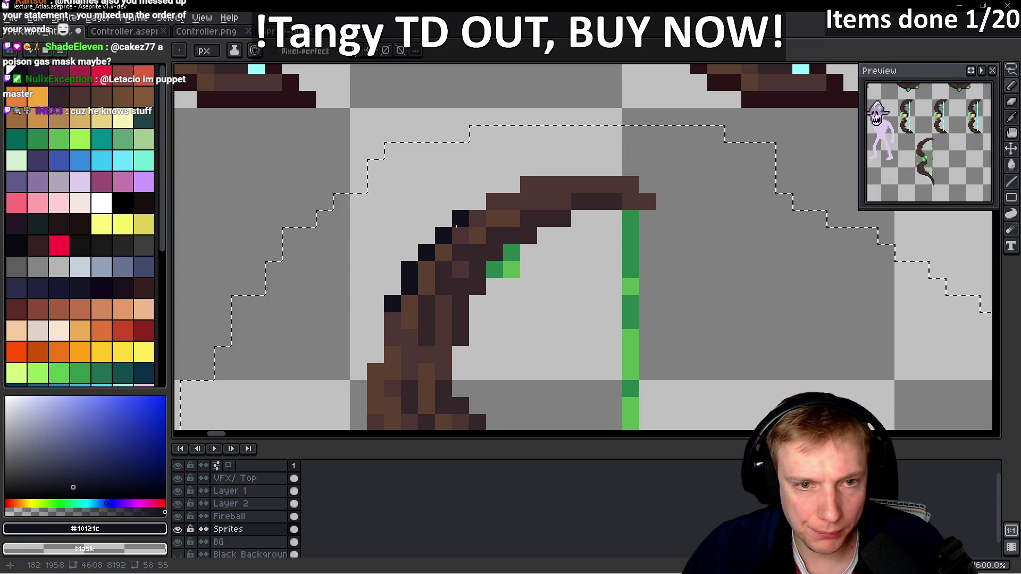
mouse_move(543, 171)
left_mouse_down()
mouse_move(631, 168)
mouse_move(648, 183)
left_mouse_up()
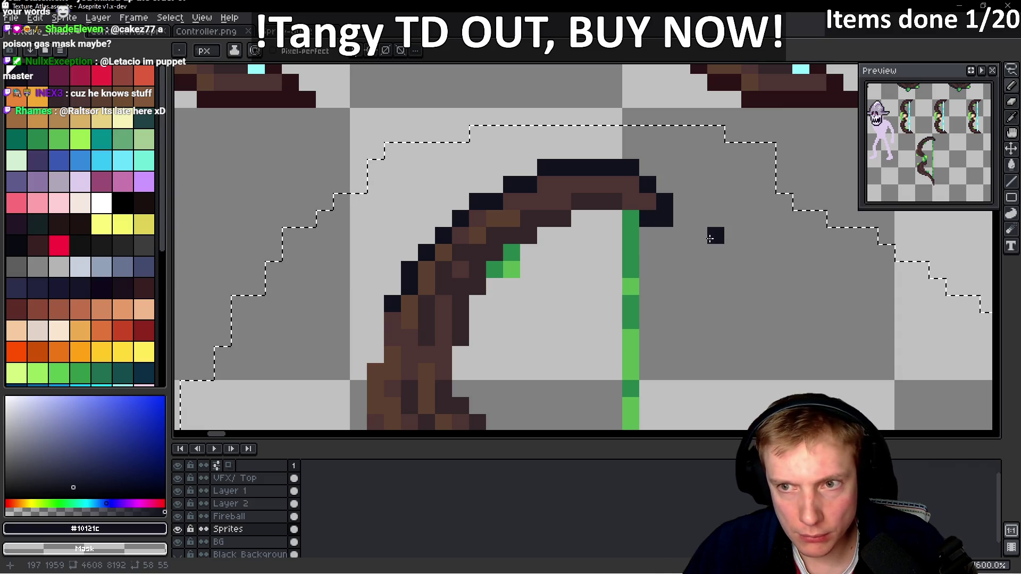
left_click_drag(608, 222, 558, 240)
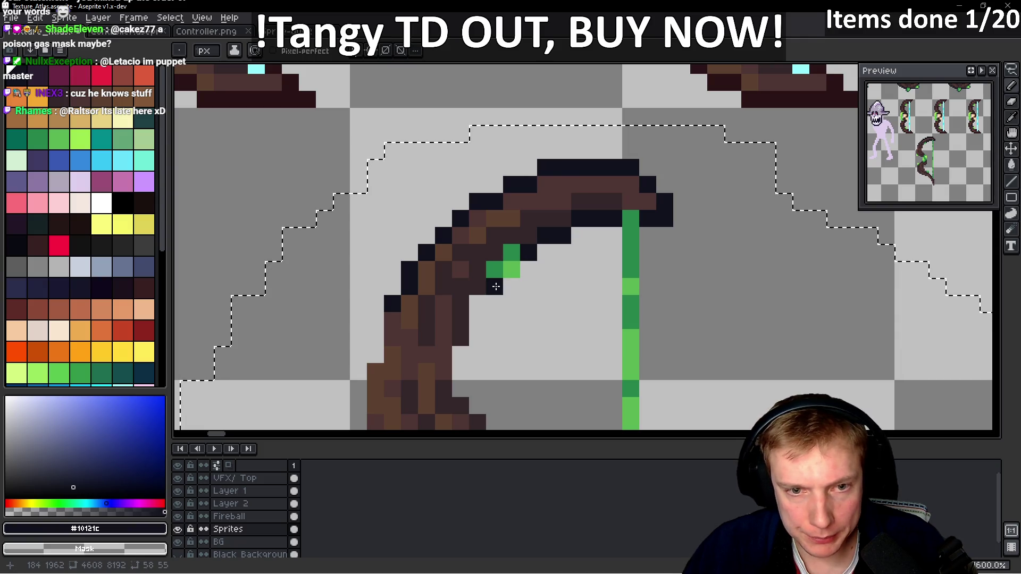
- Touch up the top outline, adding navy pixels and erasing stray or misplaced ones
scroll(521, 327, "down", 1)
scroll(526, 291, "down", 6)
scroll(527, 291, "up", 6)
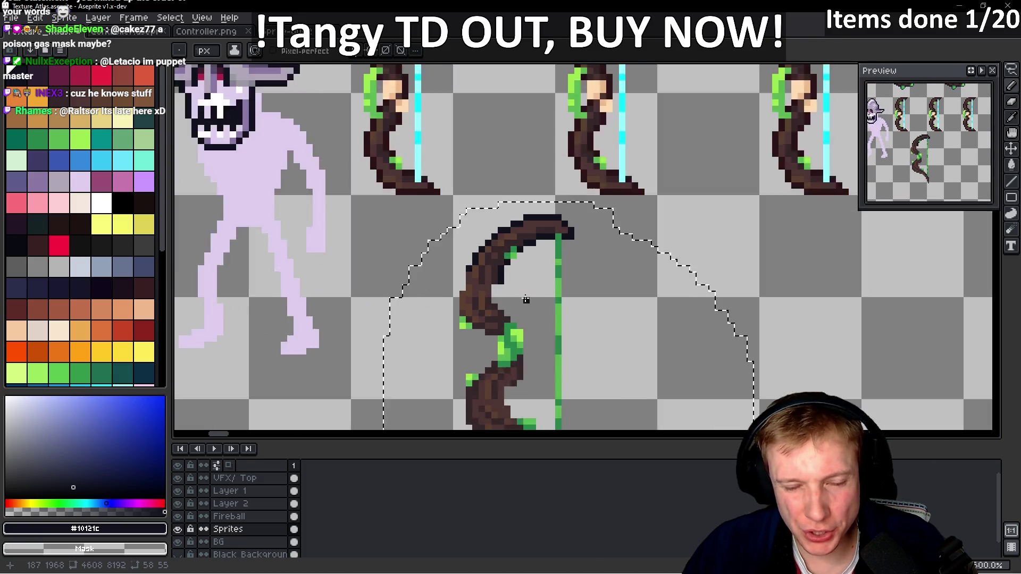
scroll(495, 291, "up", 3)
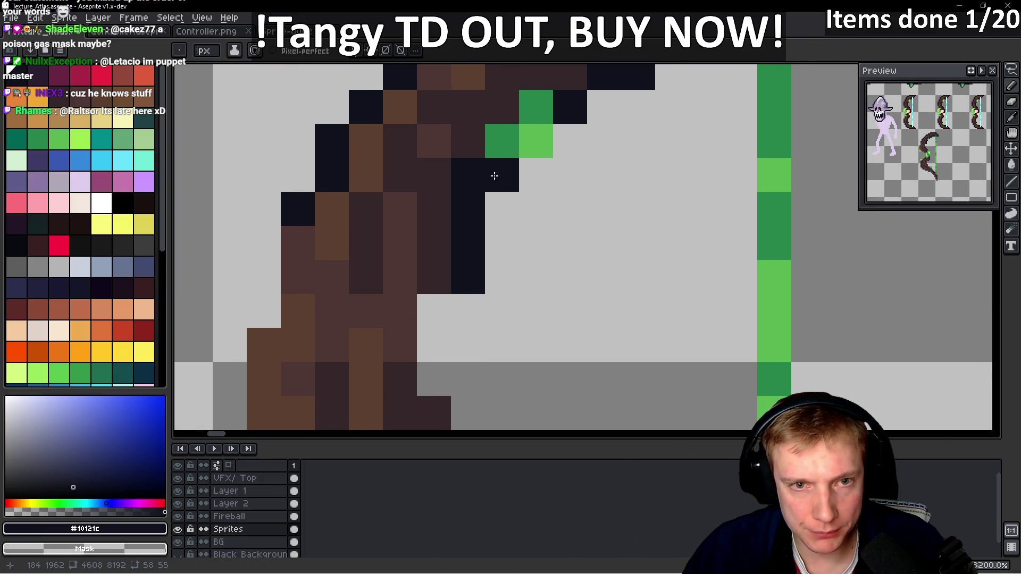
right_click(498, 176)
left_click(611, 136)
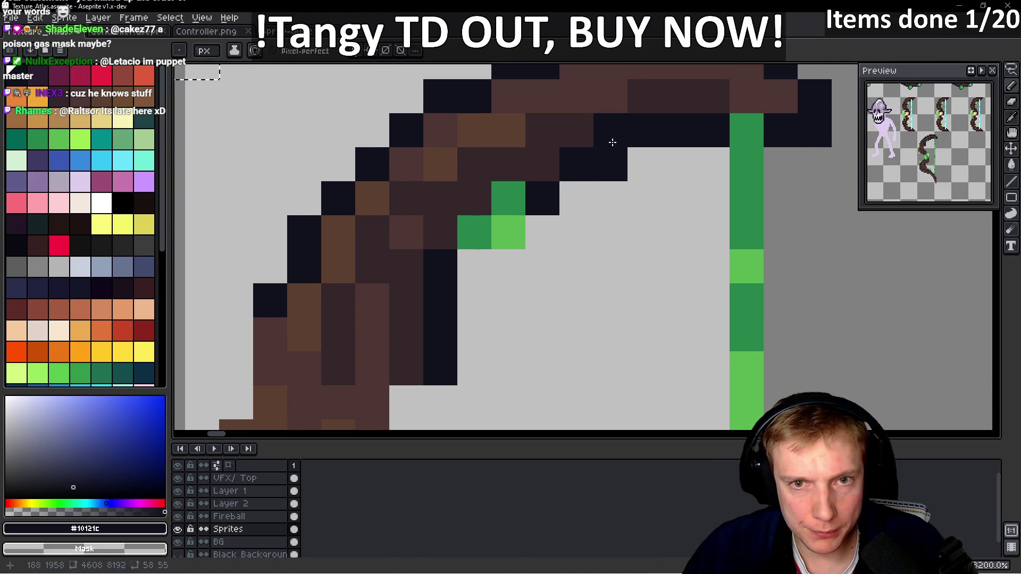
right_click(610, 164)
left_click(542, 165)
scroll(550, 201, "down", 4)
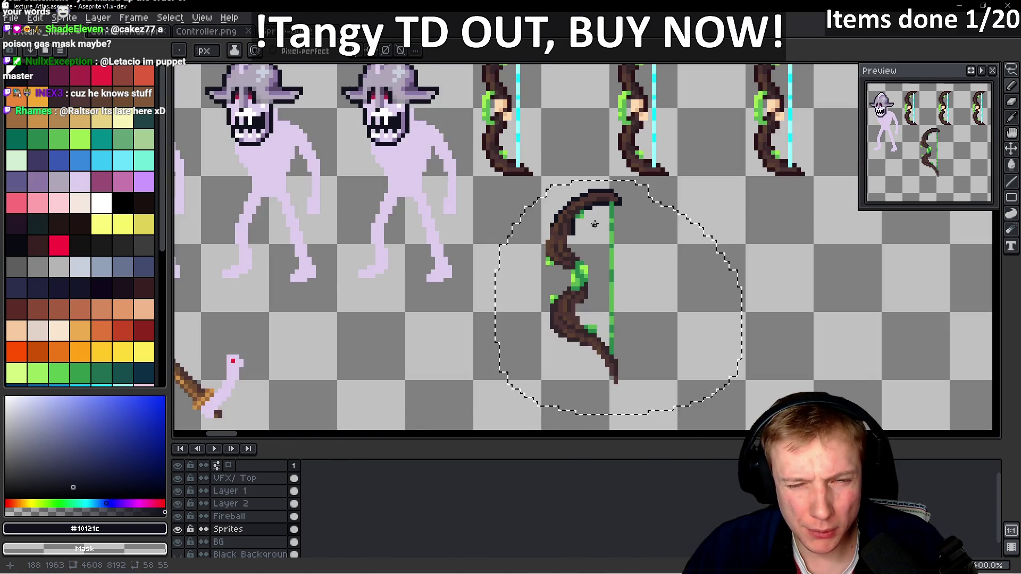
scroll(574, 157, "up", 3)
left_click(572, 144)
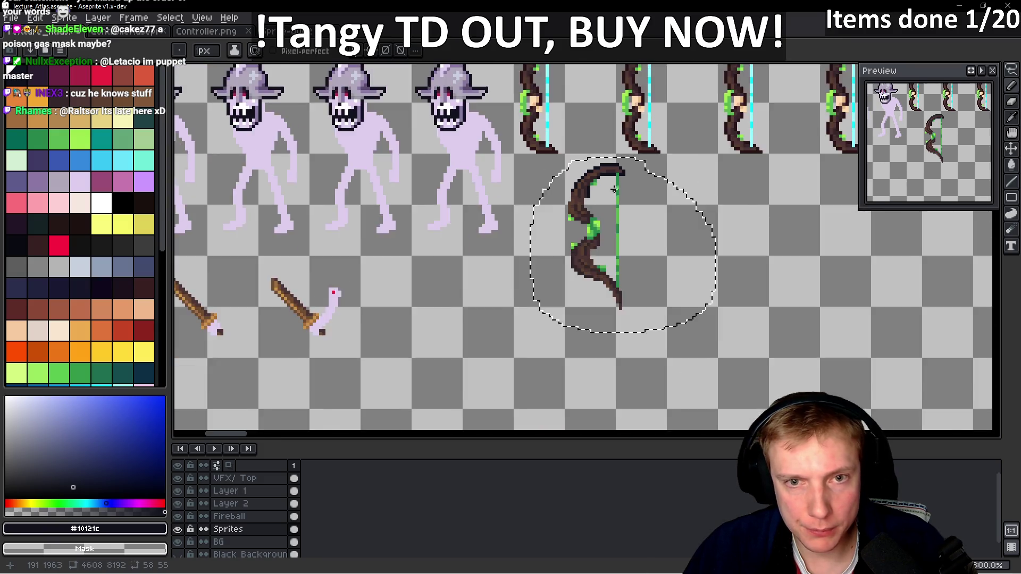
scroll(619, 196, "down", 5)
scroll(620, 196, "up", 5)
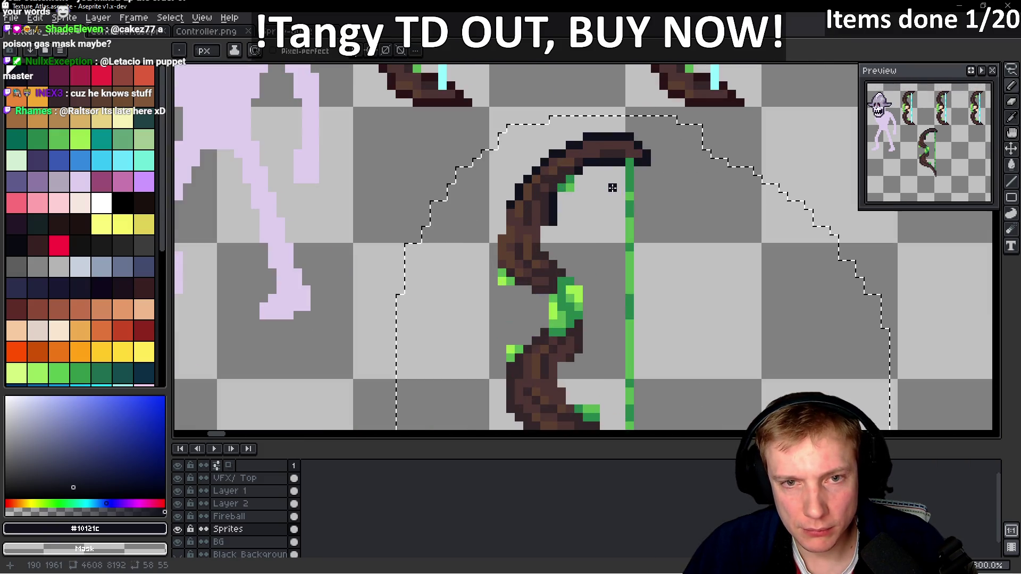
right_click(554, 154)
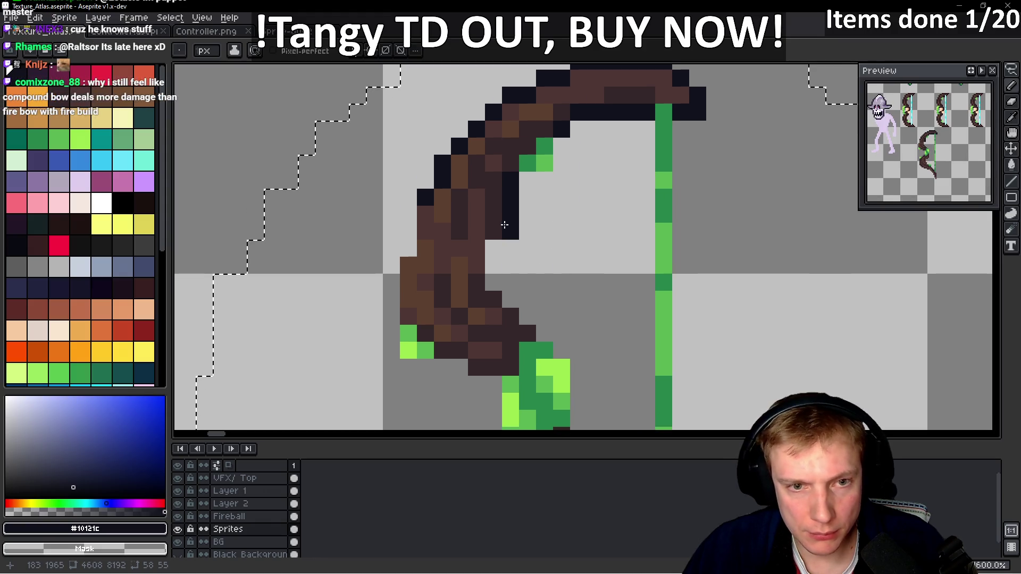
- Outline the bow's inner edge and below the inner curve, erasing misplaced navy pixels
left_click_drag(495, 233, 494, 284)
right_click(510, 231)
left_click(522, 224)
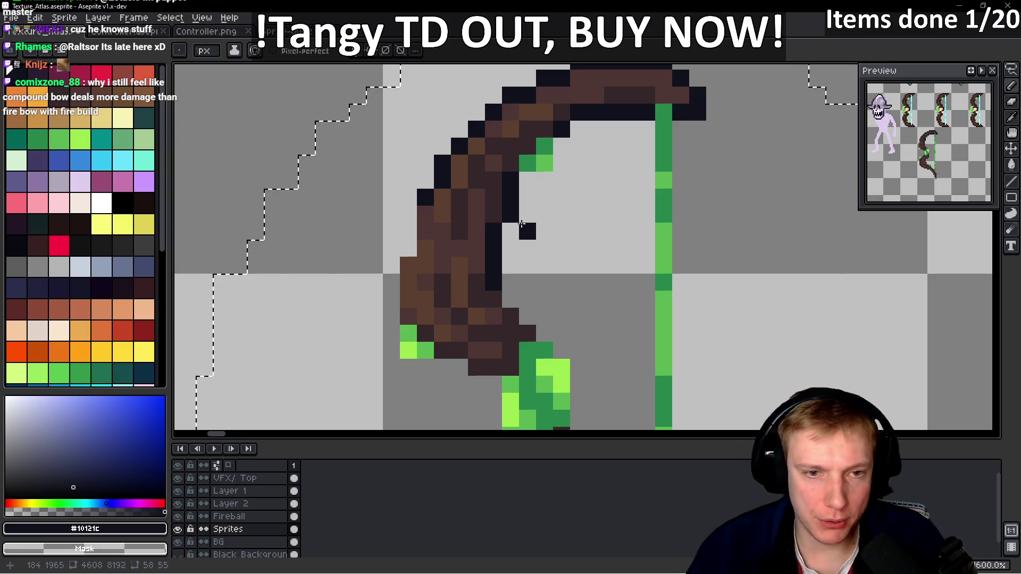
right_click(526, 231)
left_click(421, 215)
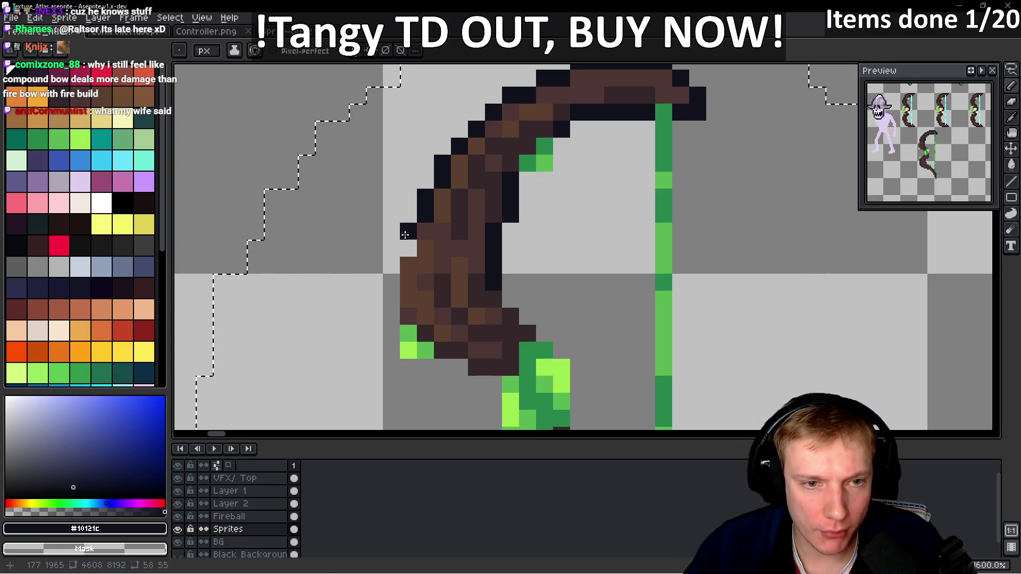
scroll(404, 244, "down", 5)
scroll(425, 248, "up", 4)
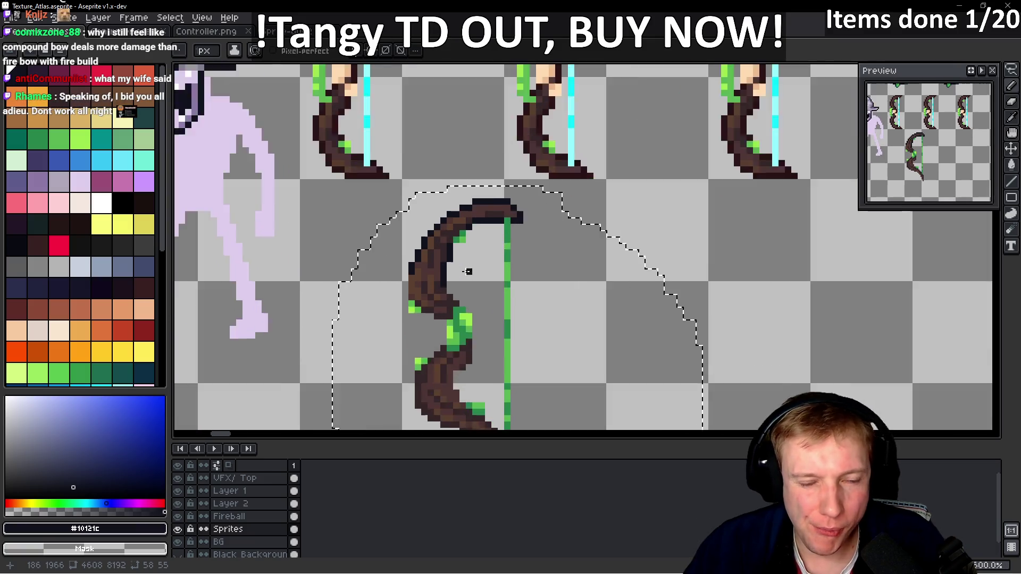
right_click(451, 259)
scroll(451, 259, "down", 5)
scroll(447, 255, "up", 5)
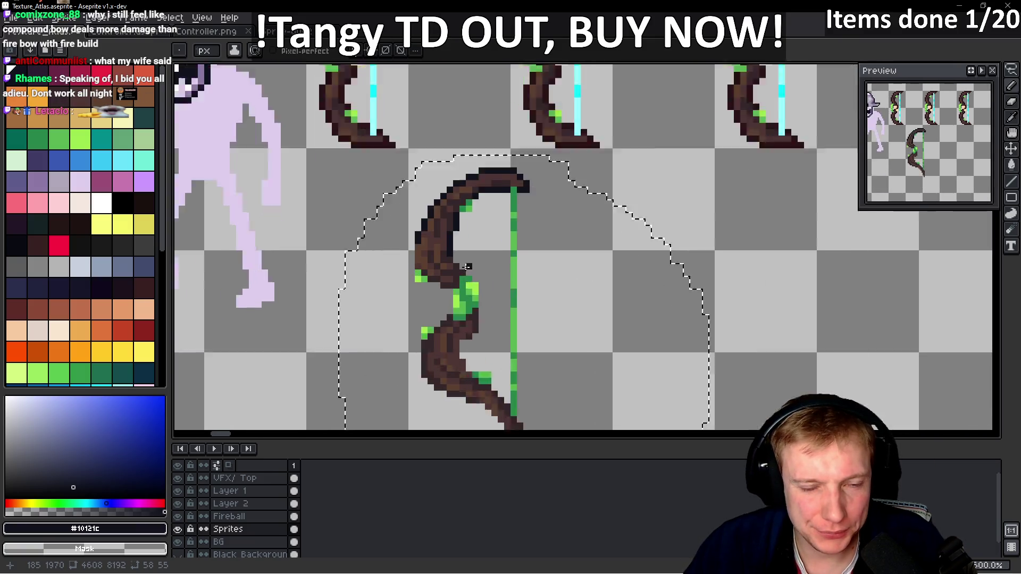
left_click(442, 249)
mouse_move(459, 265)
left_mouse_down()
mouse_move(473, 278)
mouse_move(420, 305)
left_mouse_up()
right_click(431, 310)
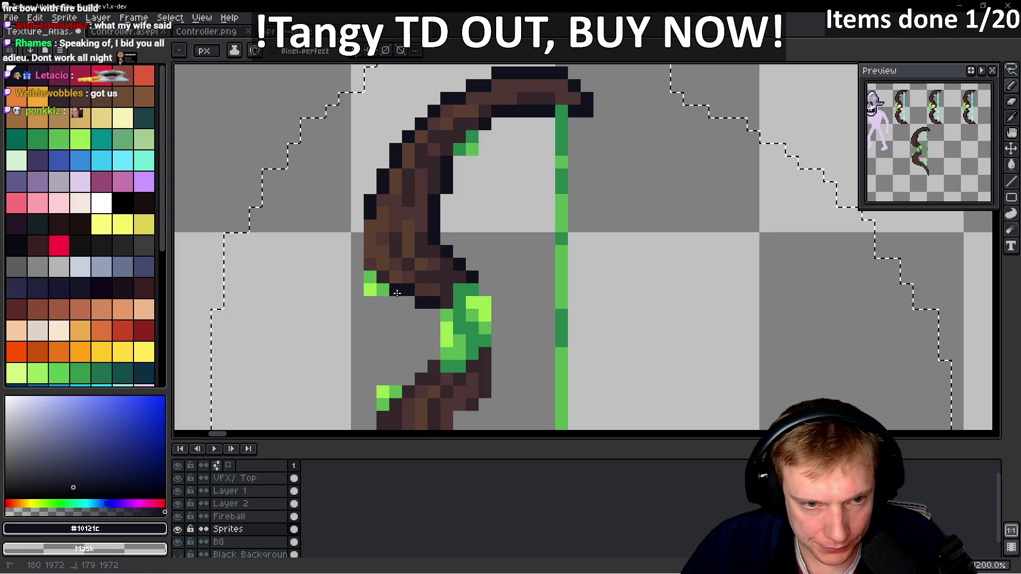
- Outline the bow's left edge in #10121c and zoom around to check the result
scroll(404, 293, "down", 5)
scroll(401, 299, "up", 2)
scroll(400, 299, "up", 6)
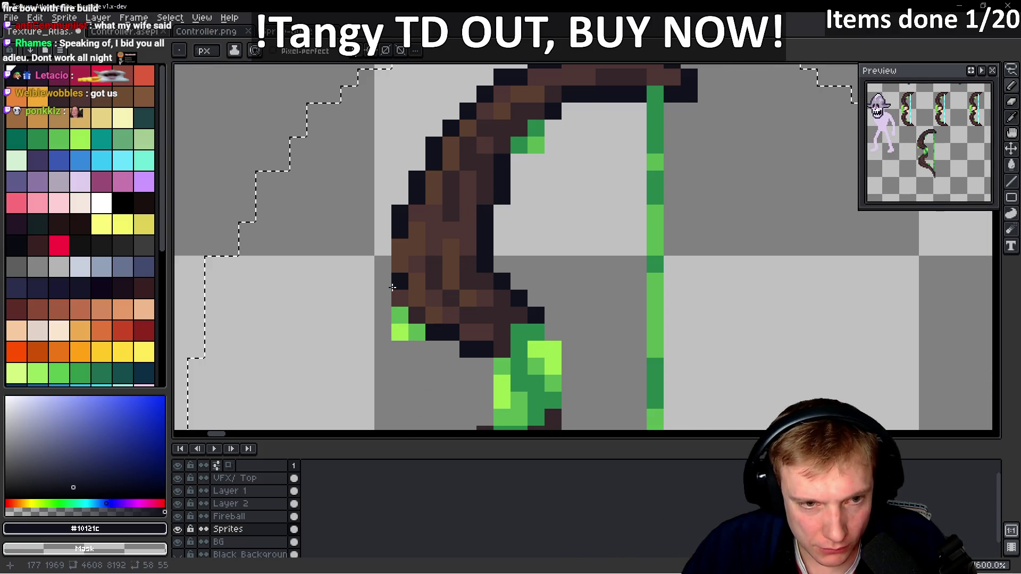
left_click_drag(400, 299, 400, 281)
left_click(400, 265)
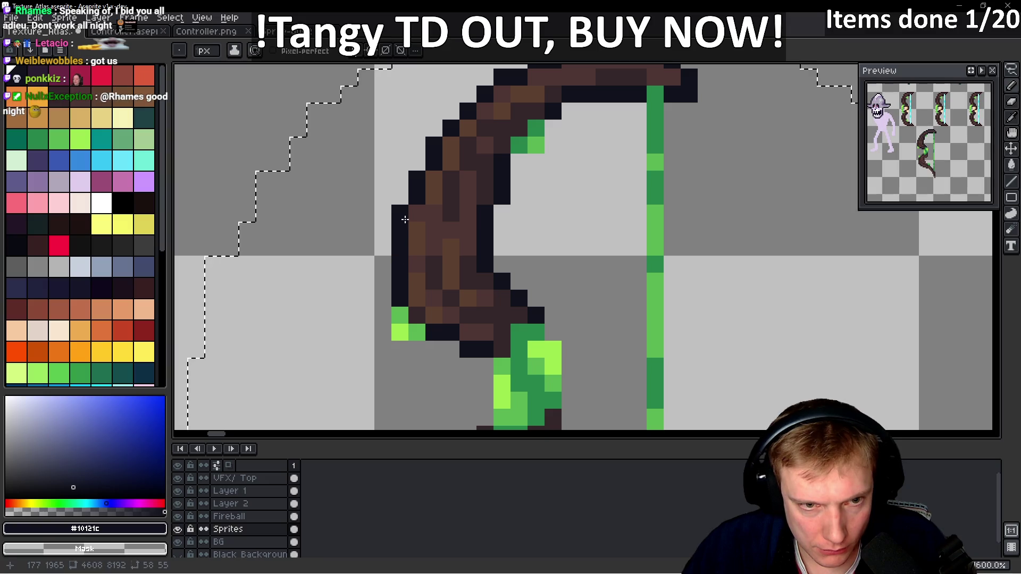
scroll(535, 225, "down", 6)
scroll(535, 225, "down", 2)
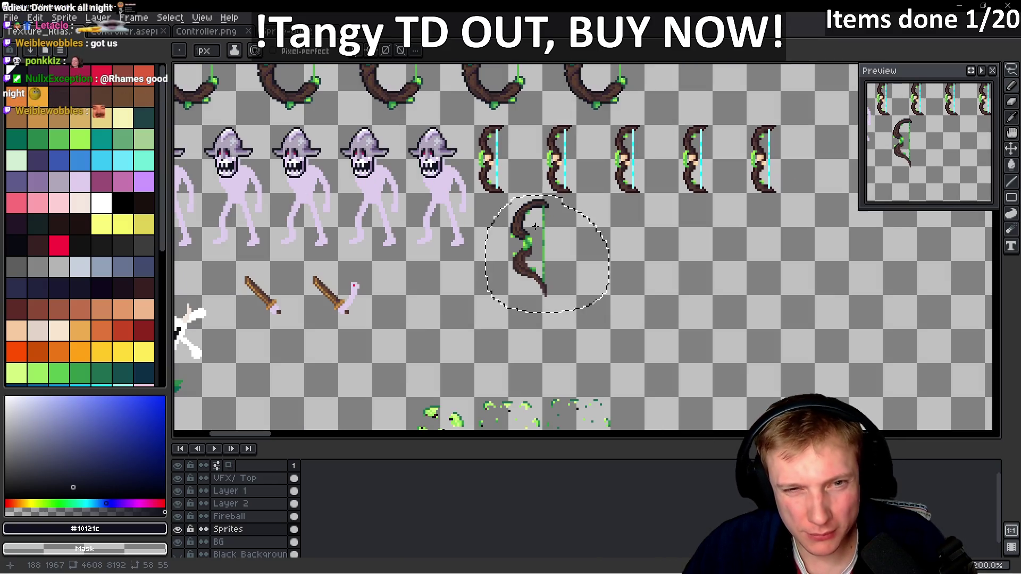
scroll(504, 183, "up", 5)
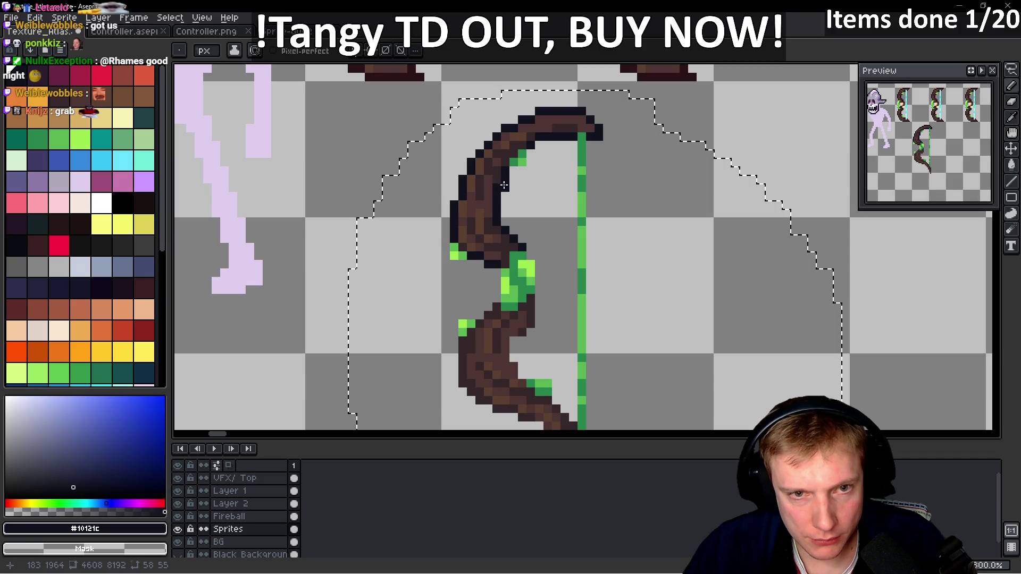
scroll(504, 183, "down", 5)
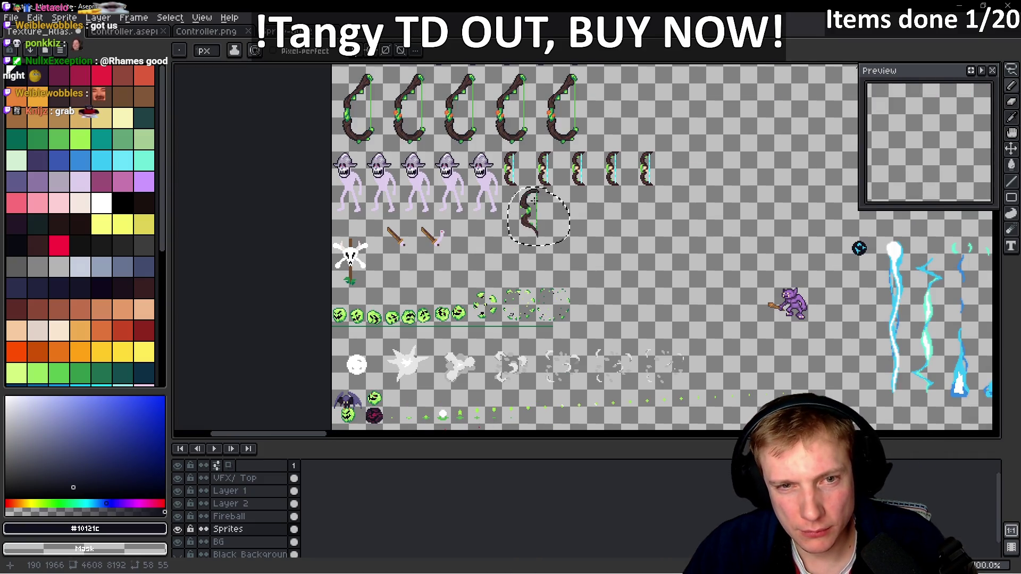
scroll(533, 199, "up", 5)
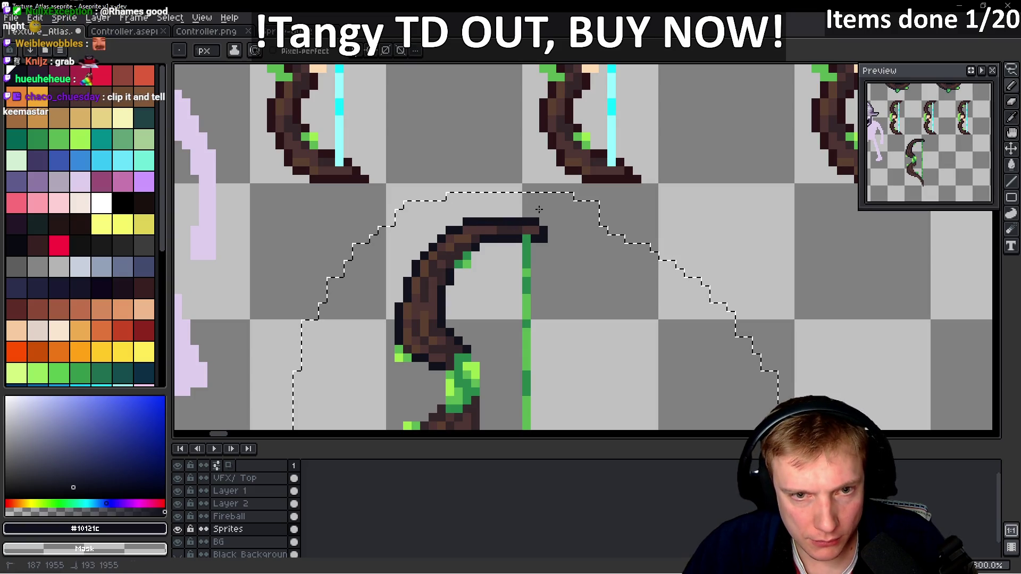
scroll(546, 209, "down", 5)
scroll(541, 209, "up", 5)
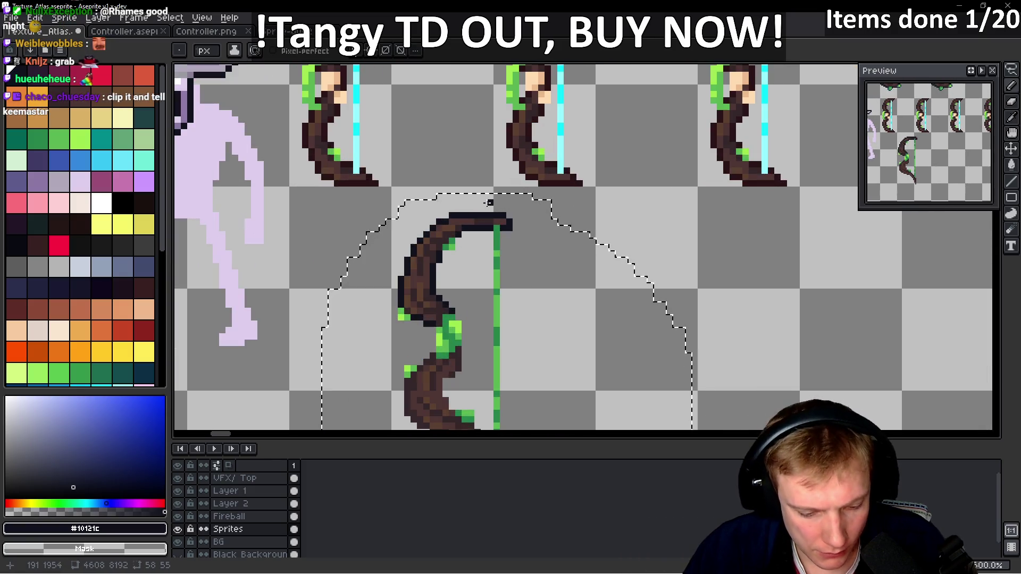
scroll(445, 207, "up", 4)
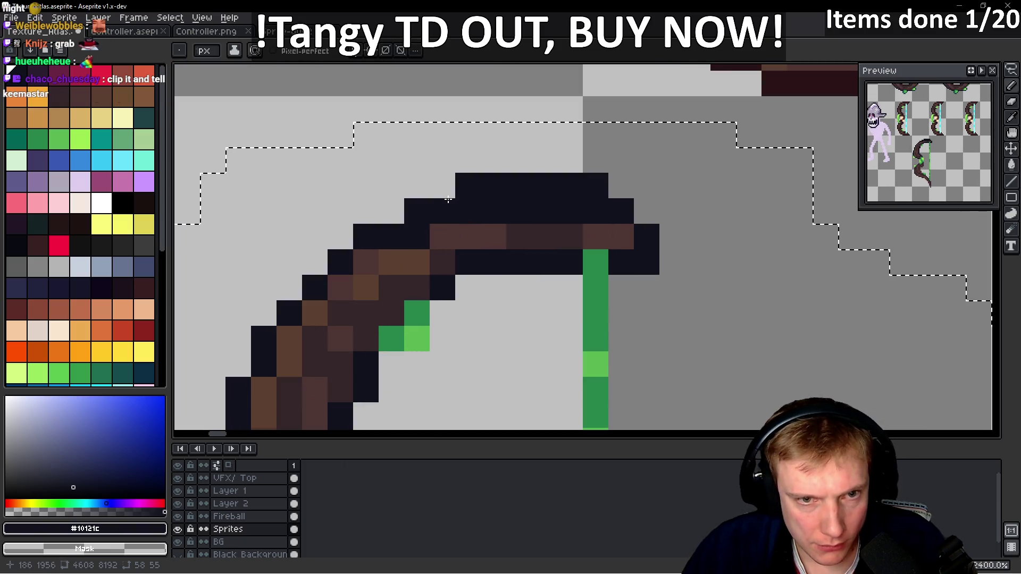
scroll(587, 187, "down", 3)
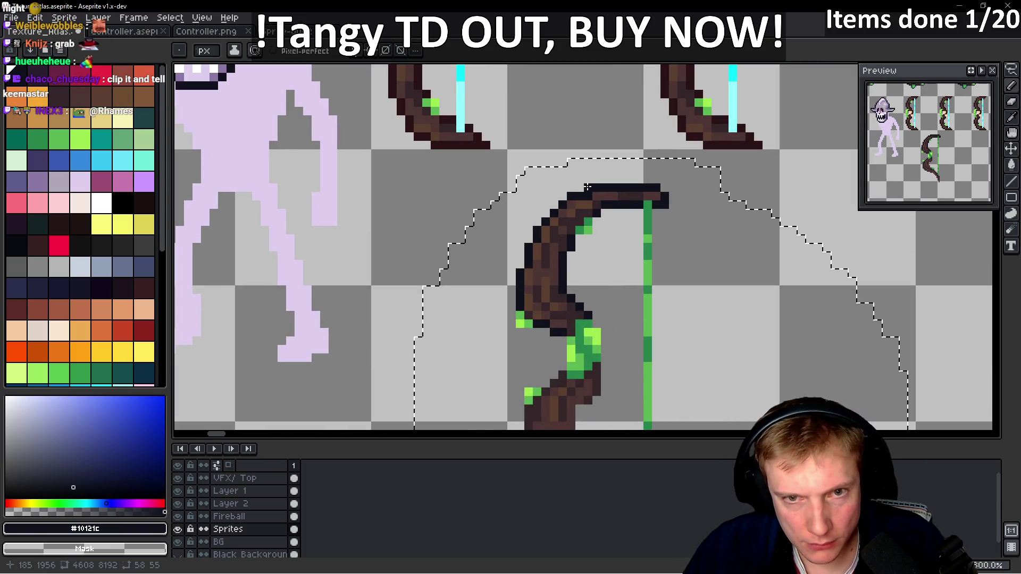
scroll(587, 188, "down", 5)
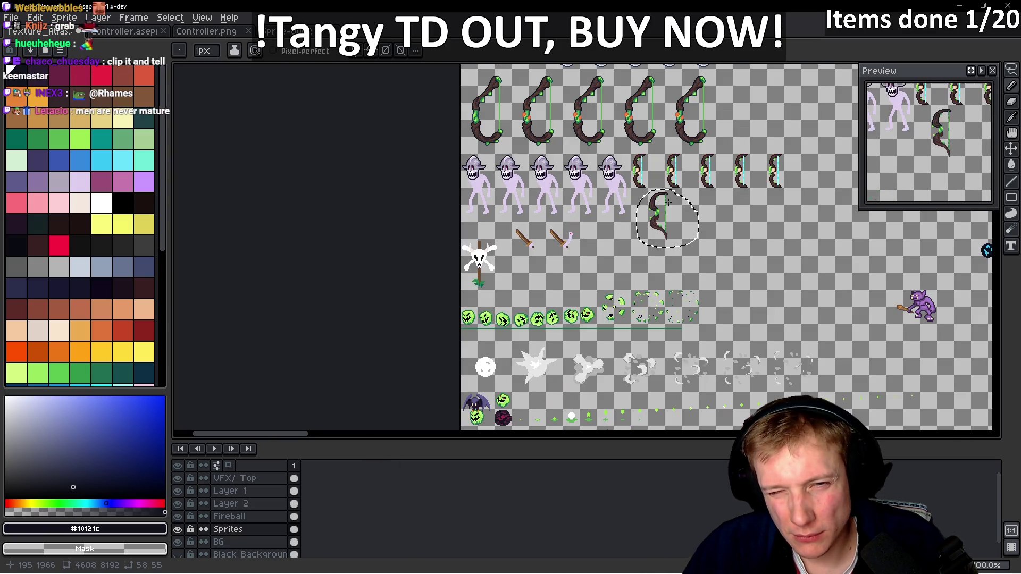
scroll(668, 201, "up", 5)
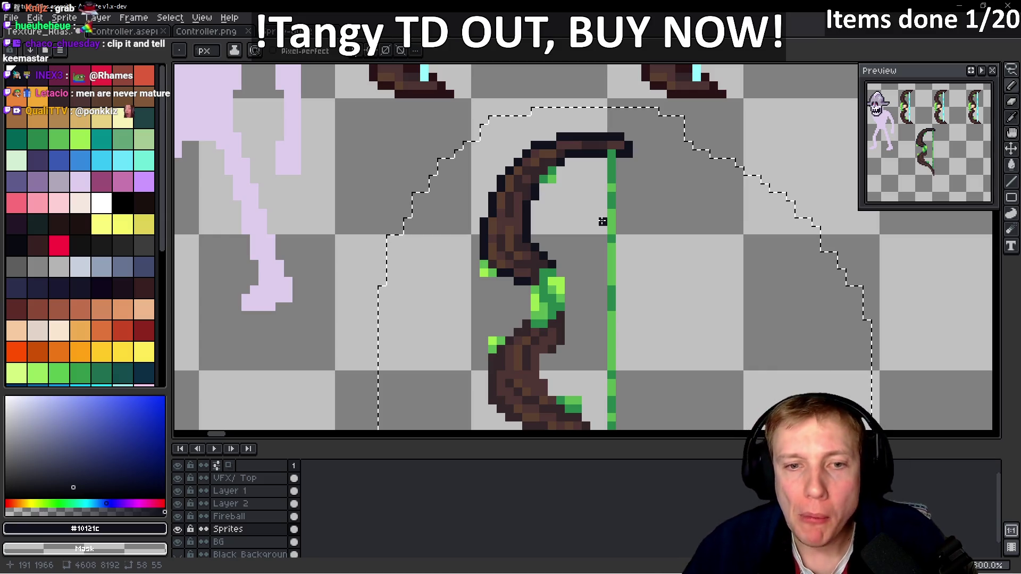
left_click_drag(603, 271, 590, 200)
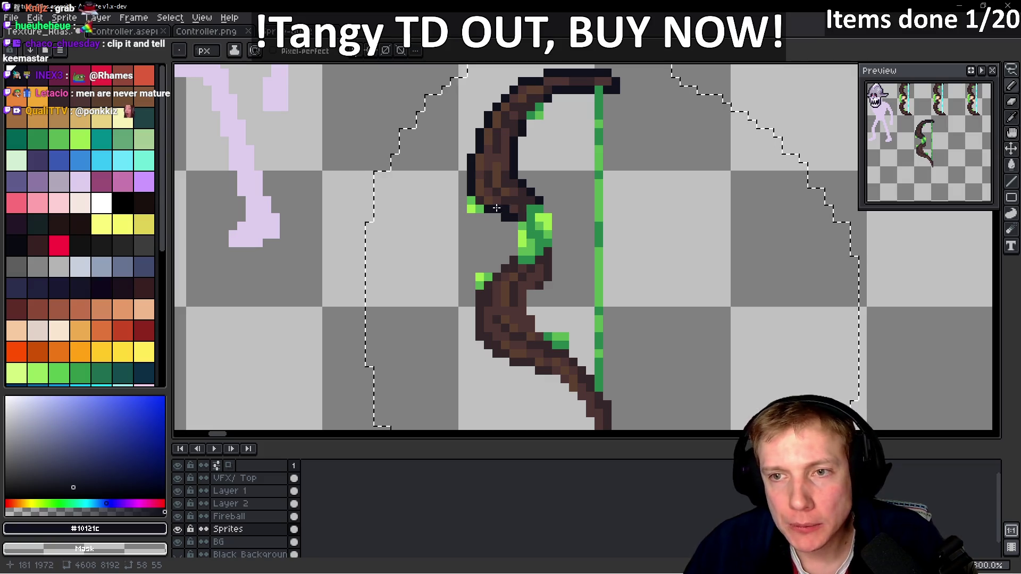
- Outline the bow's right edge in near-black, undoing two misplaced pixels
scroll(487, 196, "up", 3)
scroll(513, 228, "down", 5)
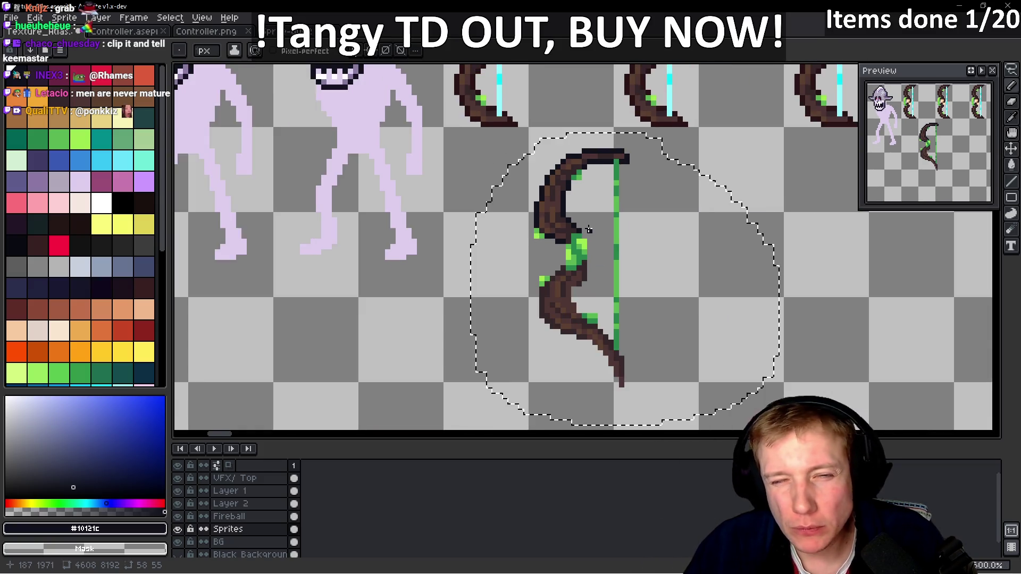
scroll(585, 246, "up", 4)
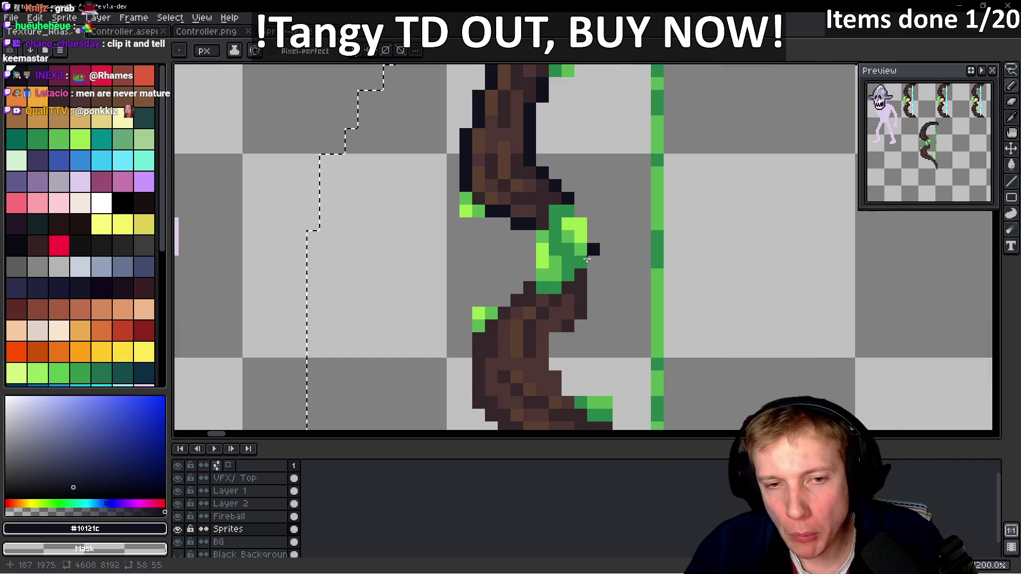
left_click_drag(499, 303, 483, 321)
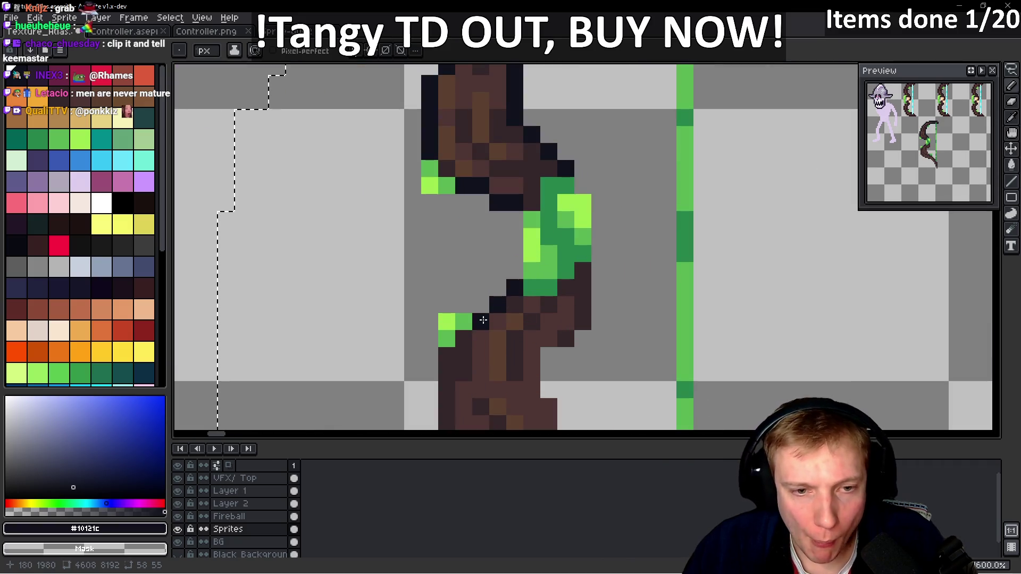
left_click(594, 201)
key("ctrl+z")
left_click(599, 274)
mouse_move(586, 276)
left_mouse_down()
mouse_move(583, 327)
mouse_move(548, 361)
mouse_move(548, 394)
mouse_move(562, 203)
left_mouse_up()
left_click(579, 367)
key("ctrl+z")
scroll(554, 256, "down", 1)
scroll(458, 231, "up", 1)
- Draw the #10121c outline along the bow's left edge and check it at different zooms
left_click(458, 231)
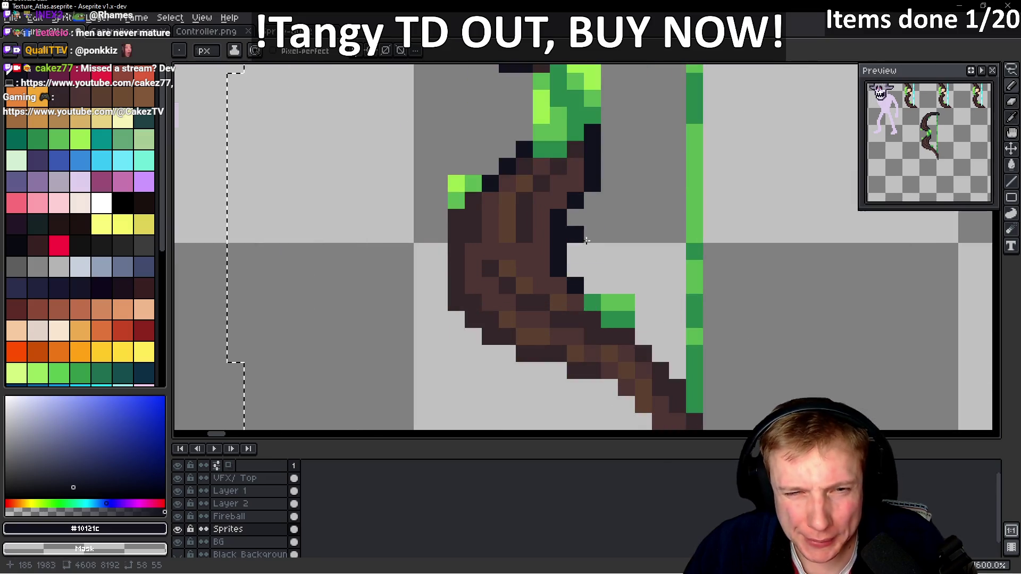
mouse_move(457, 222)
left_mouse_down()
mouse_move(456, 303)
mouse_move(488, 339)
mouse_move(541, 371)
mouse_move(610, 370)
left_mouse_up()
scroll(547, 311, "down", 5)
scroll(547, 311, "down", 1)
scroll(526, 296, "up", 2)
scroll(526, 297, "up", 2)
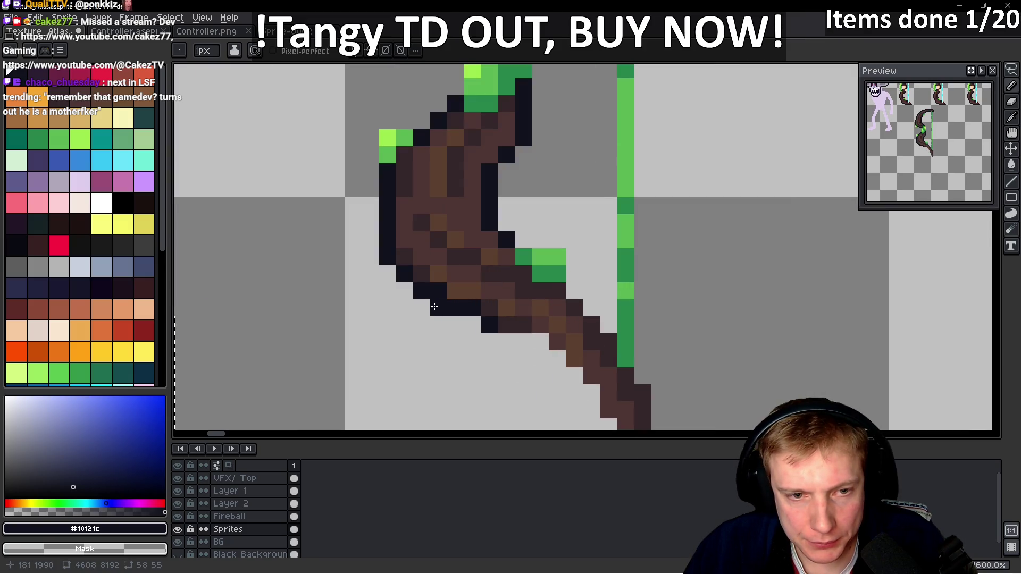
scroll(434, 307, "down", 4)
scroll(470, 340, "up", 4)
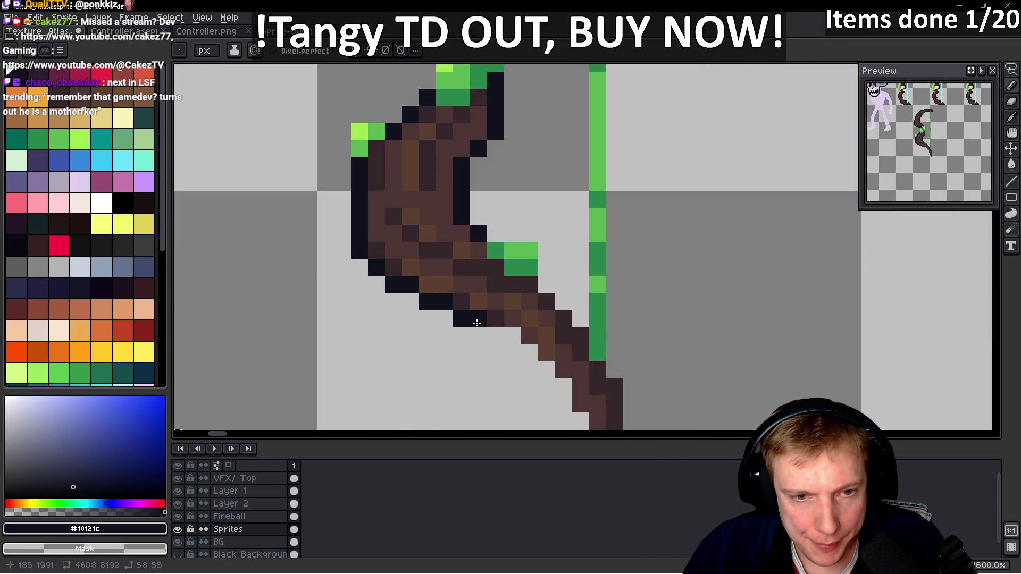
- Outline the bow's underside, lower right edge and down to the lower tip
left_click(495, 336)
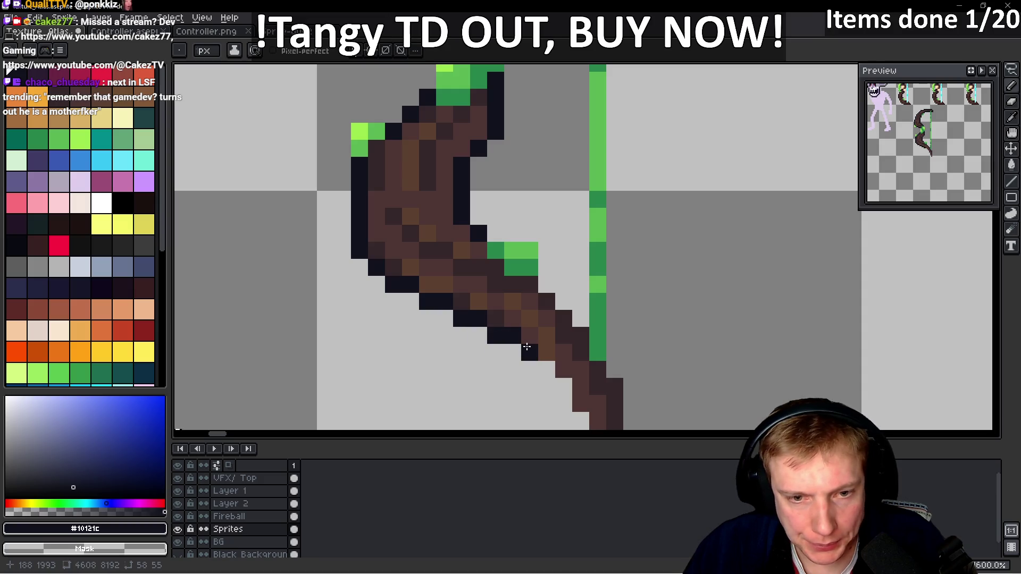
left_click_drag(529, 350, 547, 368)
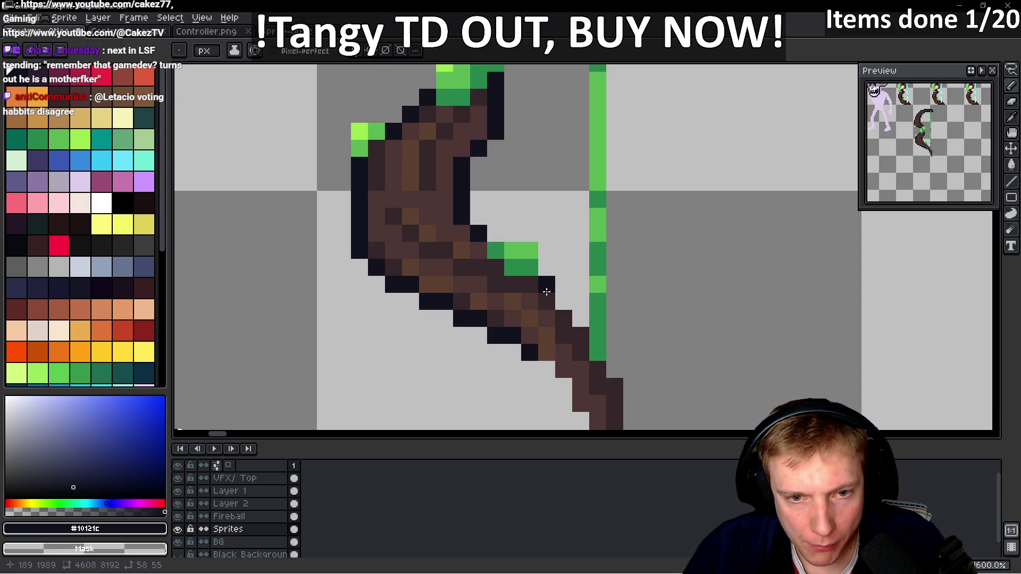
left_click(579, 334)
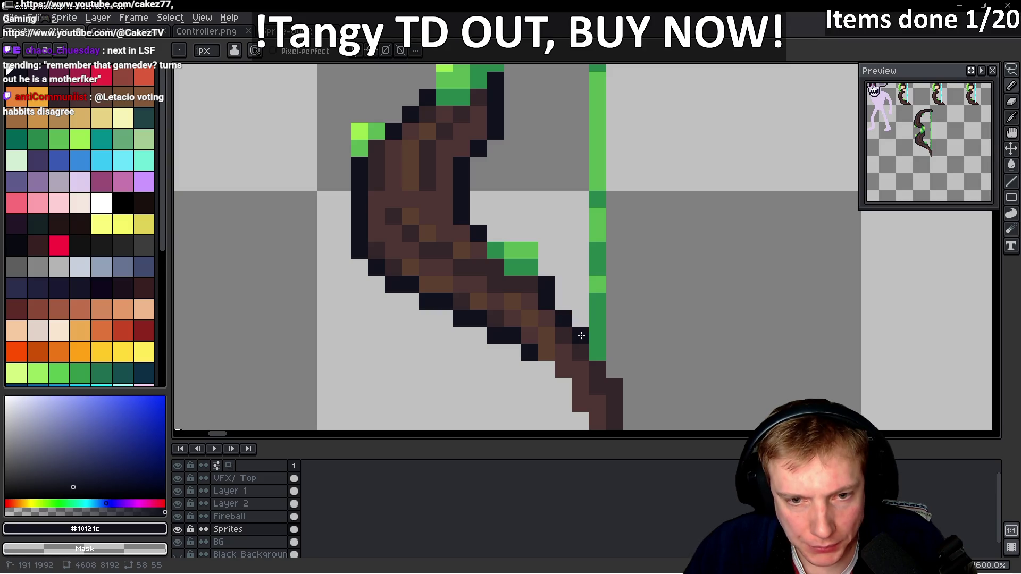
scroll(627, 340, "down", 3)
left_click_drag(603, 332, 604, 315)
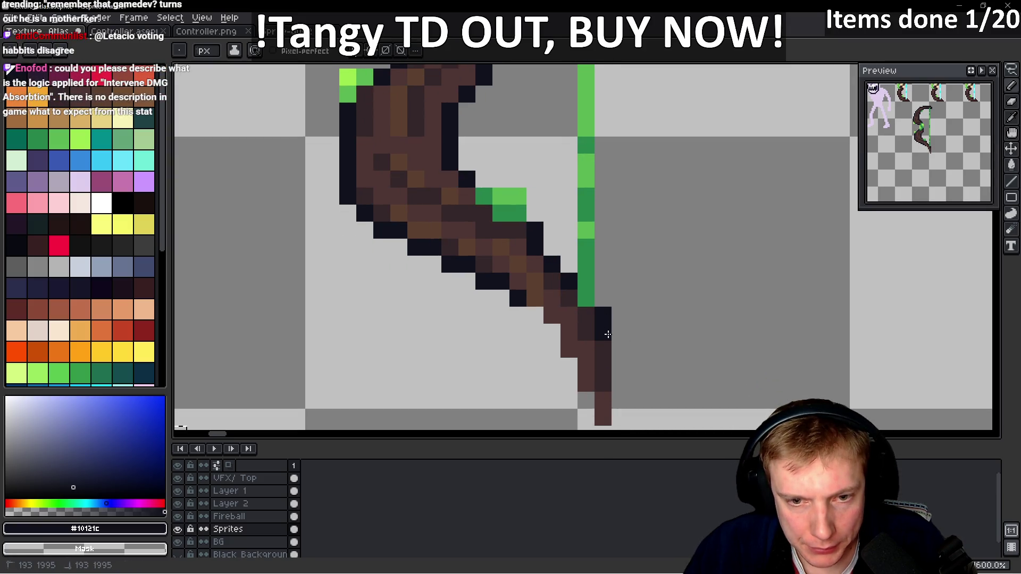
left_click_drag(614, 350, 620, 421)
scroll(620, 420, "down", 3)
left_click(627, 383)
- Fill in outline pixels along the tip's lower-left edge and further up the bow
left_click(589, 364)
left_click(589, 347)
left_click(572, 314)
left_click(572, 330)
left_click(556, 279)
left_click(539, 262)
scroll(623, 244, "down", 8)
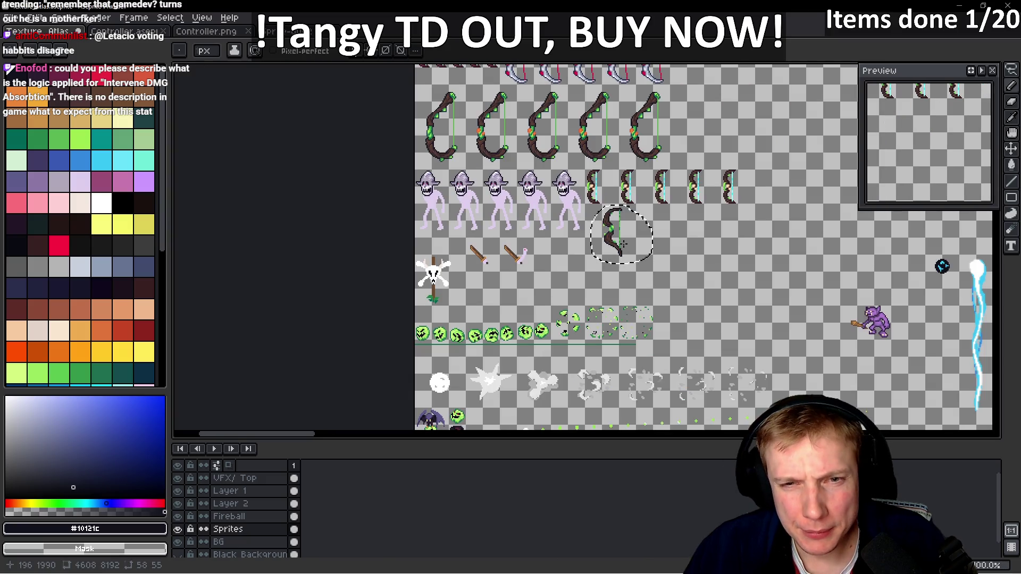
scroll(623, 244, "up", 5)
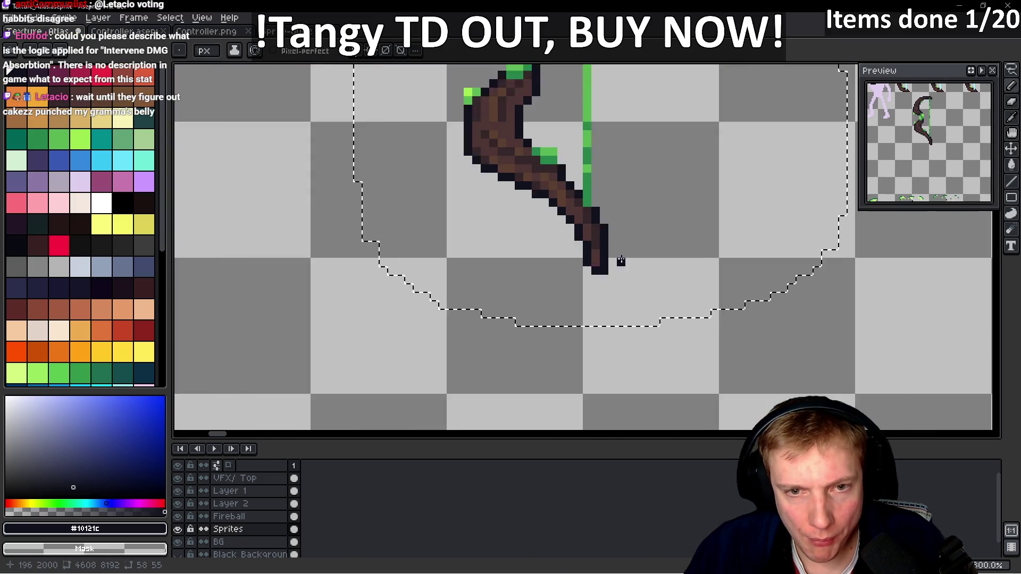
scroll(621, 262, "down", 2)
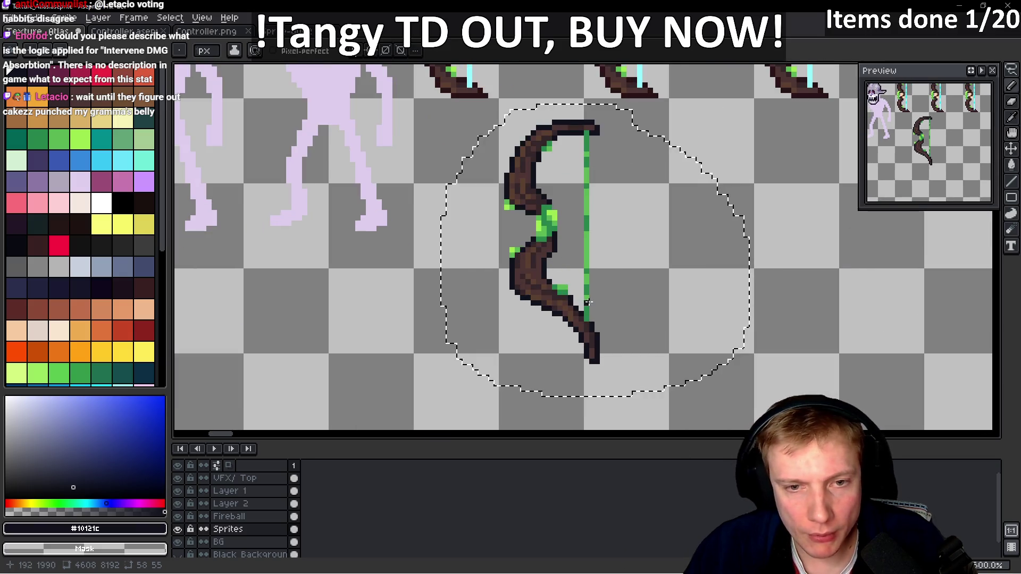
scroll(569, 256, "down", 2)
scroll(569, 255, "up", 2)
scroll(536, 167, "down", 1)
scroll(536, 166, "up", 1)
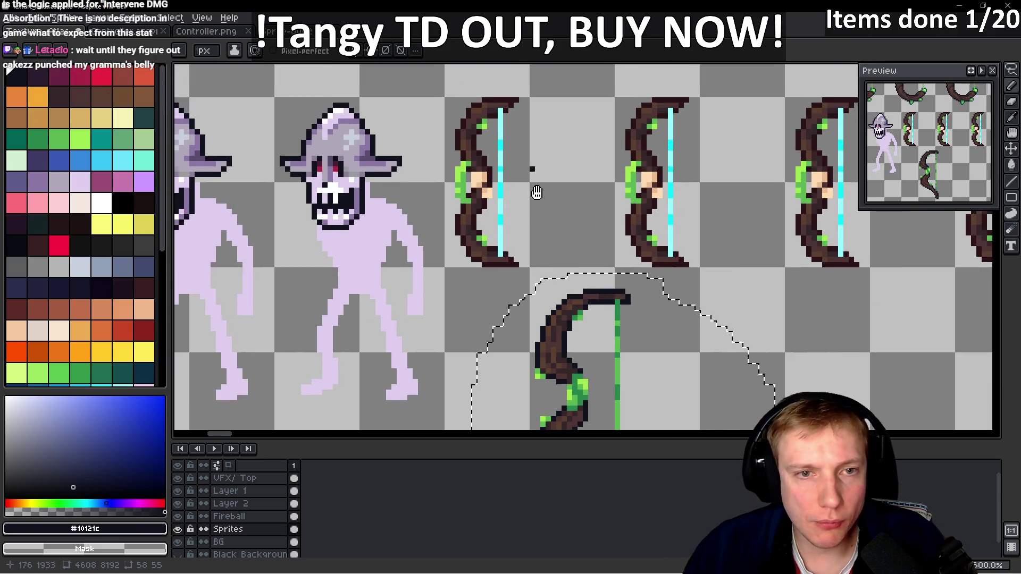
scroll(536, 166, "down", 2)
scroll(535, 267, "up", 3)
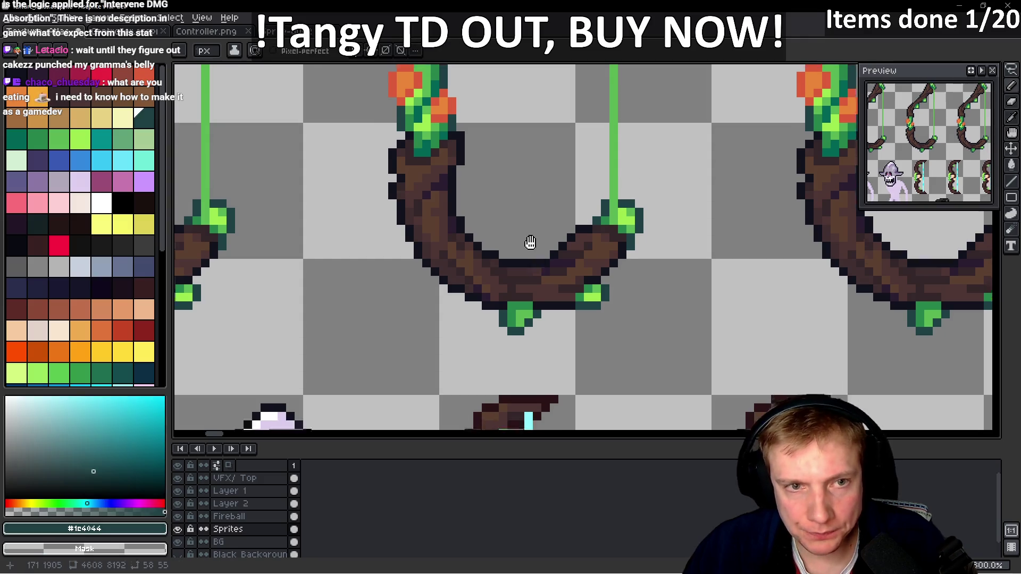
- Outline the green leaf's top, right and left edges in dark teal #1c4044
left_click_drag(535, 267, 542, 182)
scroll(574, 202, "up", 3)
left_click(573, 209)
mouse_move(590, 243)
left_mouse_down()
mouse_move(589, 224)
mouse_move(589, 276)
left_mouse_up()
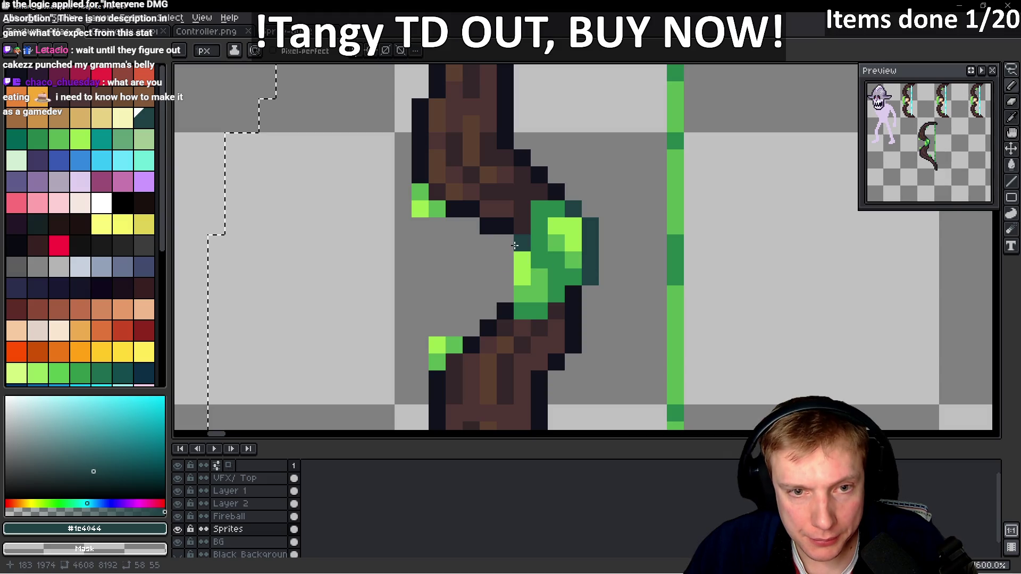
left_click_drag(514, 244, 507, 296)
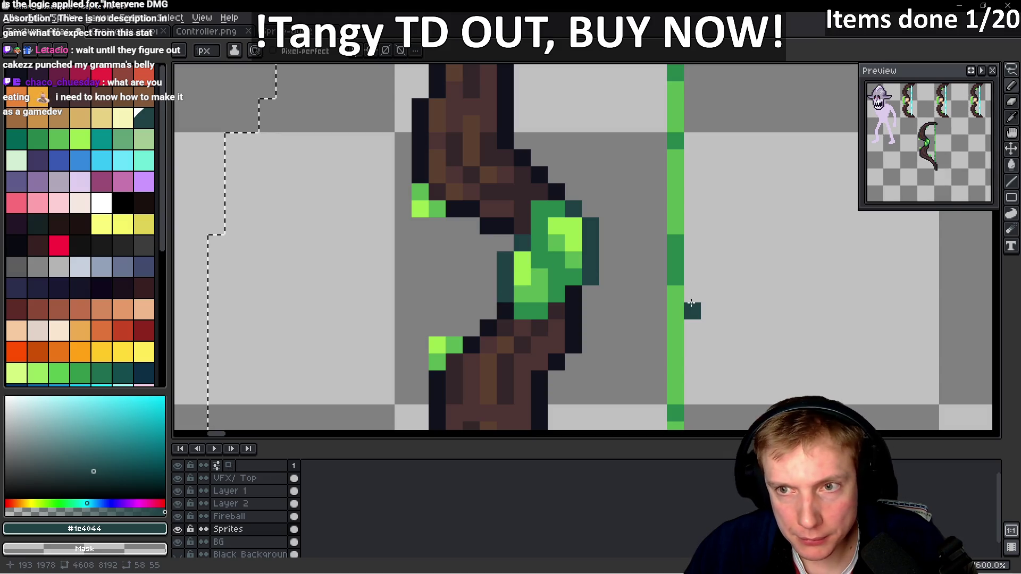
left_click_drag(537, 226, 575, 315)
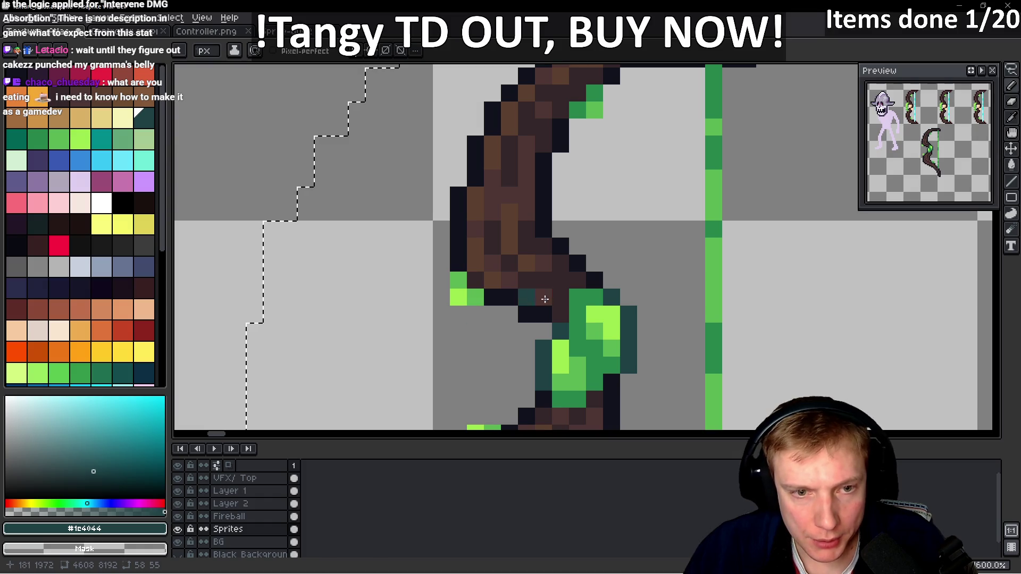
- Move a small leaf block up and right, then add dark teal pixels beside the leaf
key("m")
left_click(442, 309)
mouse_move(442, 309)
left_mouse_down()
mouse_move(451, 292)
mouse_move(472, 295)
left_mouse_up()
key("b")
left_click(442, 258)
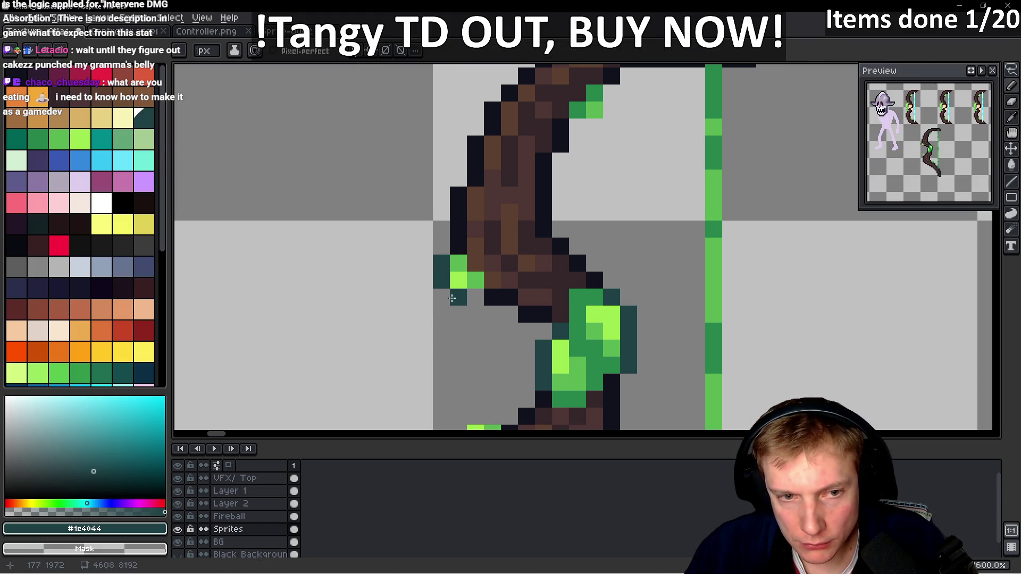
scroll(572, 301, "up", 3)
left_click(572, 301)
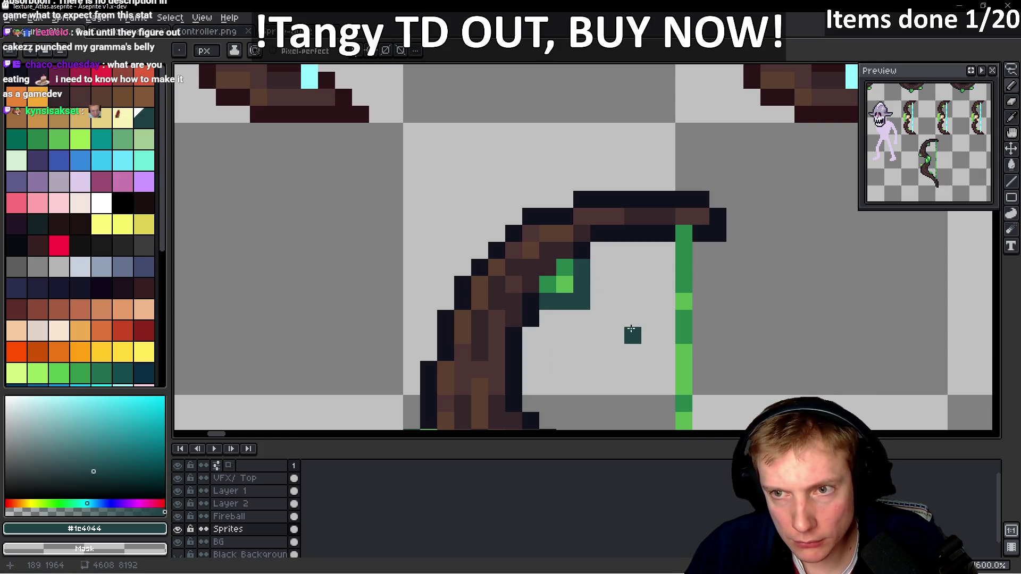
- Reposition the small leaf cluster left of the bow and turn one leaf pixel dark teal
scroll(599, 330, "down", 3)
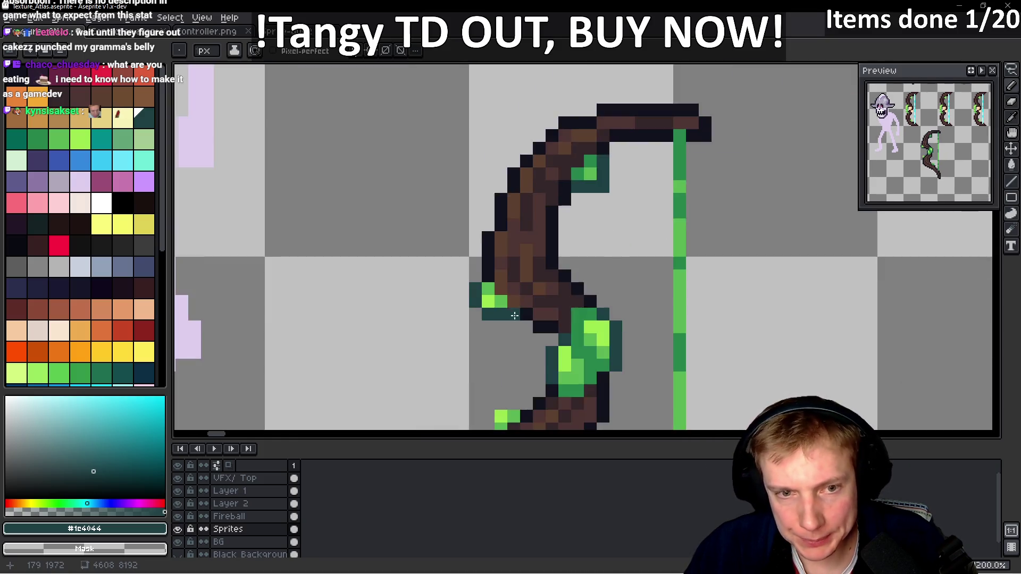
scroll(421, 303, "up", 3)
scroll(478, 298, "down", 2)
scroll(477, 297, "down", 5)
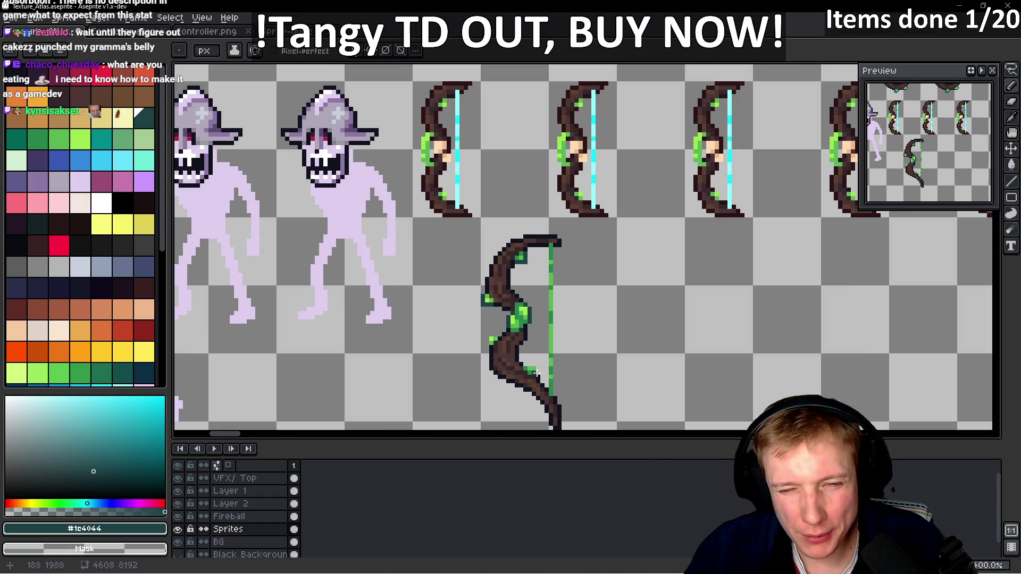
scroll(492, 351, "up", 6)
key("m")
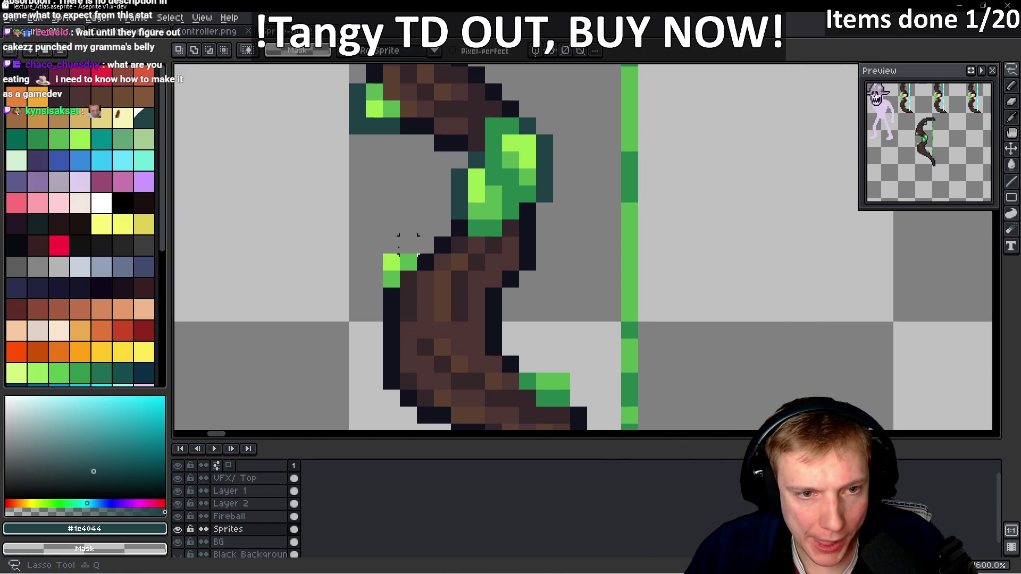
mouse_move(408, 262)
left_mouse_down()
mouse_move(392, 256)
mouse_move(405, 278)
mouse_move(392, 271)
mouse_move(448, 262)
mouse_move(368, 273)
left_mouse_up()
key("b")
left_click(406, 275)
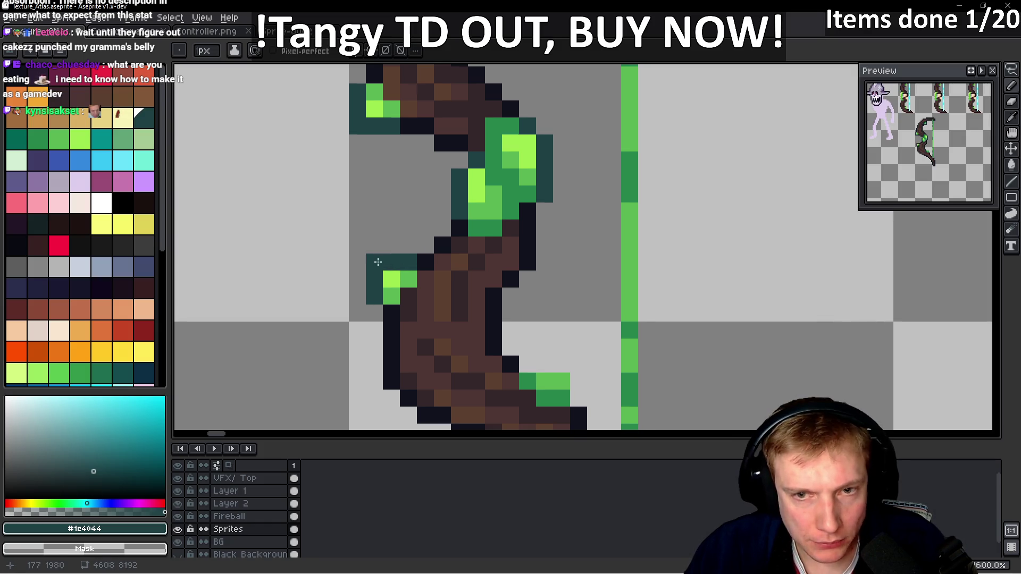
- Finish dark teal outline pixels above and around the remaining green leaf
scroll(467, 326, "down", 2)
scroll(510, 272, "up", 4)
mouse_move(511, 268)
left_mouse_down()
mouse_move(456, 241)
mouse_move(542, 245)
mouse_move(544, 269)
left_mouse_up()
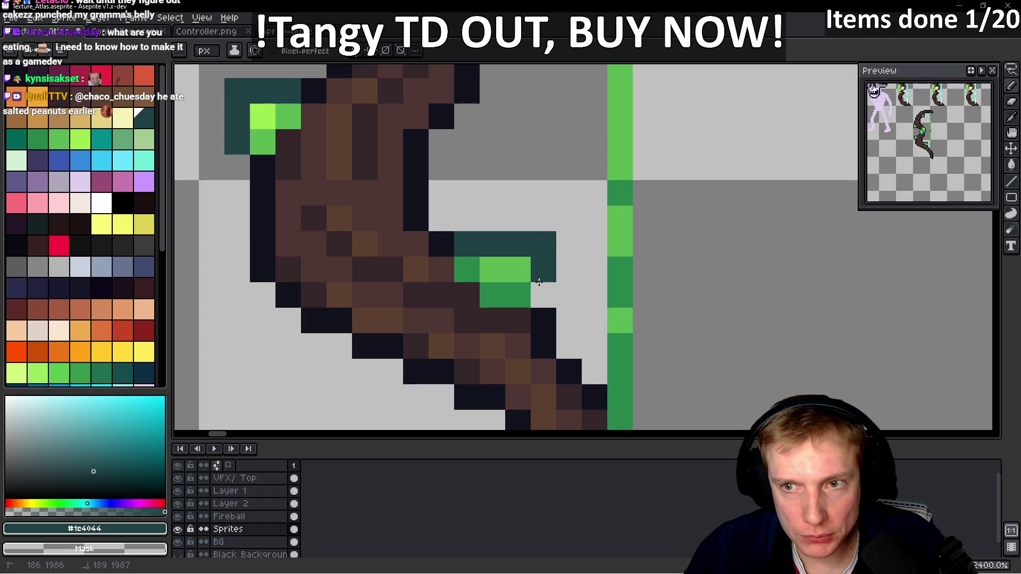
left_click(548, 313)
left_click(545, 296)
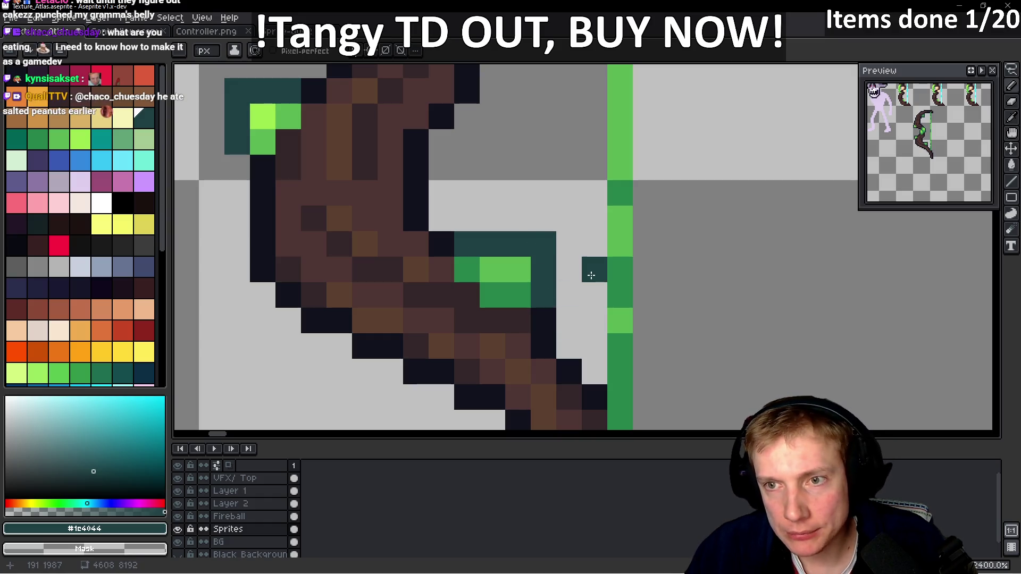
scroll(611, 239, "down", 9)
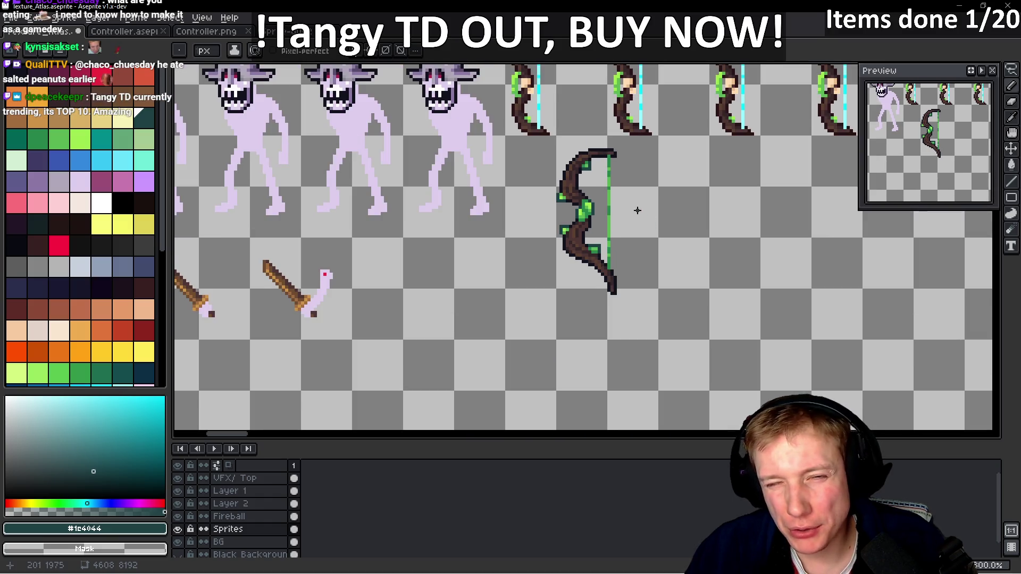
- Select the new vine bow and move it left and up into place
key("m")
left_click_drag(537, 161, 634, 352)
left_click_drag(588, 290, 554, 273)
key("ctrl+d")
- Select the row of bows and shift it slightly to the right
scroll(505, 213, "up", 3)
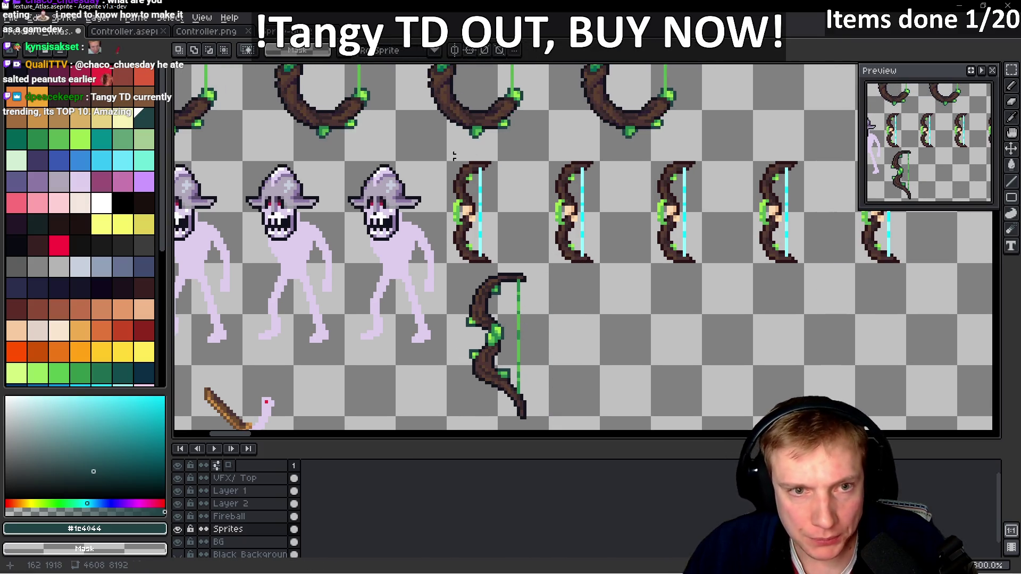
mouse_move(448, 162)
left_mouse_down()
mouse_move(989, 213)
mouse_move(587, 260)
left_mouse_up()
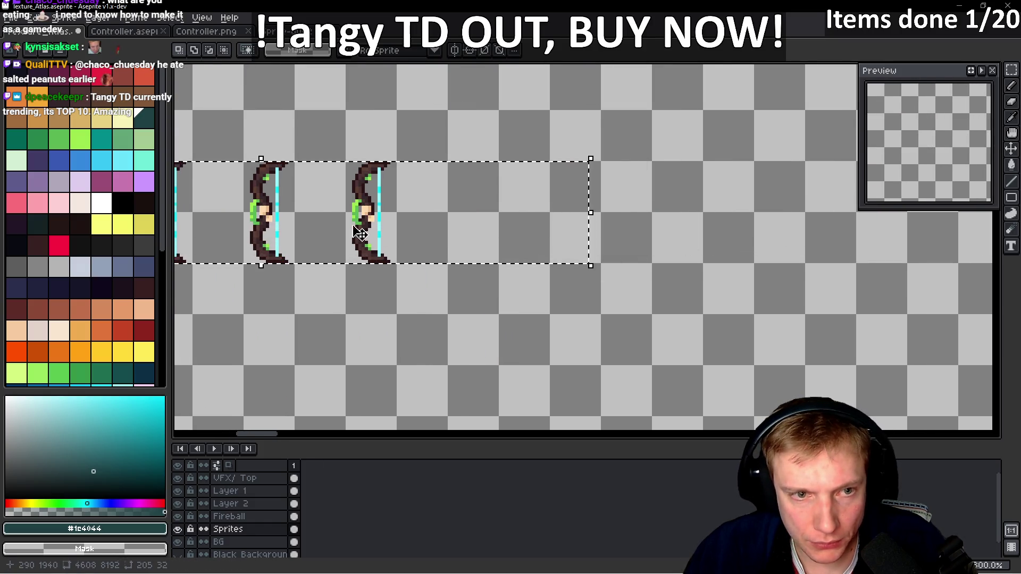
scroll(547, 240, "left", 5)
left_click(486, 234)
left_click_drag(481, 228, 497, 237)
key("Return")
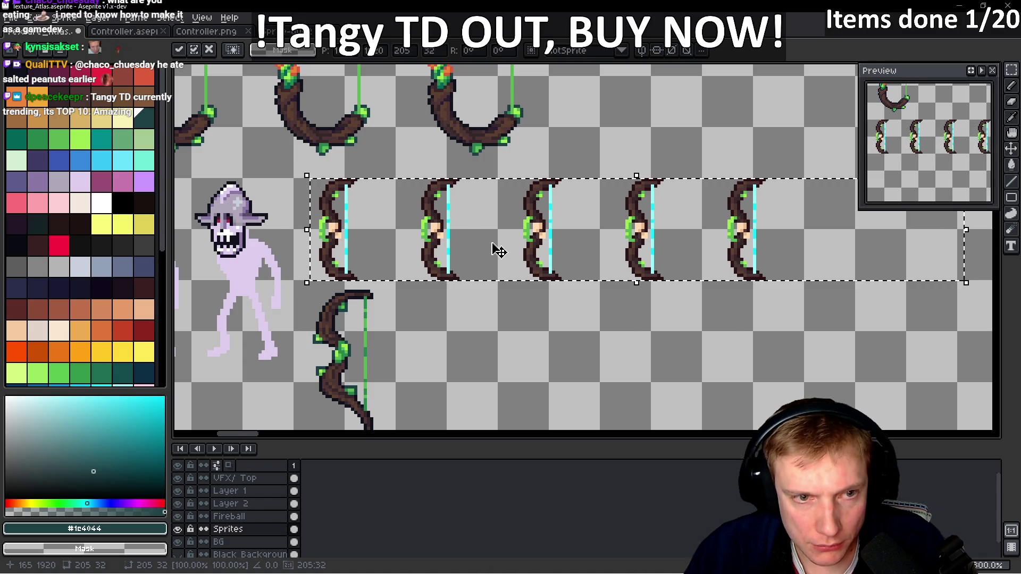
- Nudge the lower vine bow up and left to align it
scroll(363, 313, "down", 3)
scroll(364, 312, "left", 2)
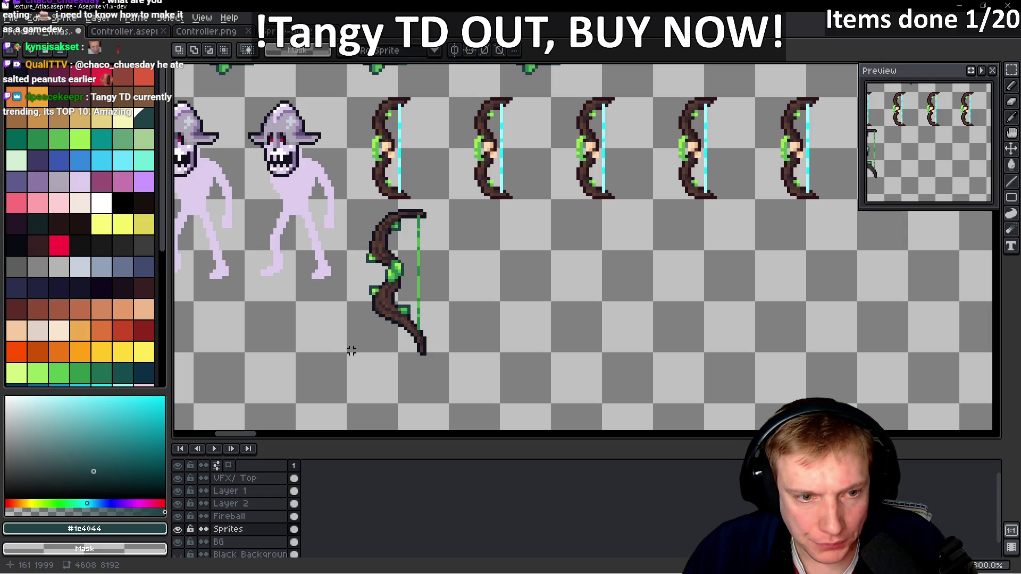
left_click_drag(347, 363, 451, 203)
mouse_move(423, 293)
left_mouse_down()
mouse_move(417, 278)
mouse_move(423, 288)
mouse_move(412, 294)
left_mouse_up()
key("ctrl+d")
- Paste four copies of the bow, each one cell further right, and save Texture_Atlas.aseprite
mouse_move(348, 351)
left_mouse_down()
mouse_move(429, 210)
mouse_move(450, 199)
left_mouse_up()
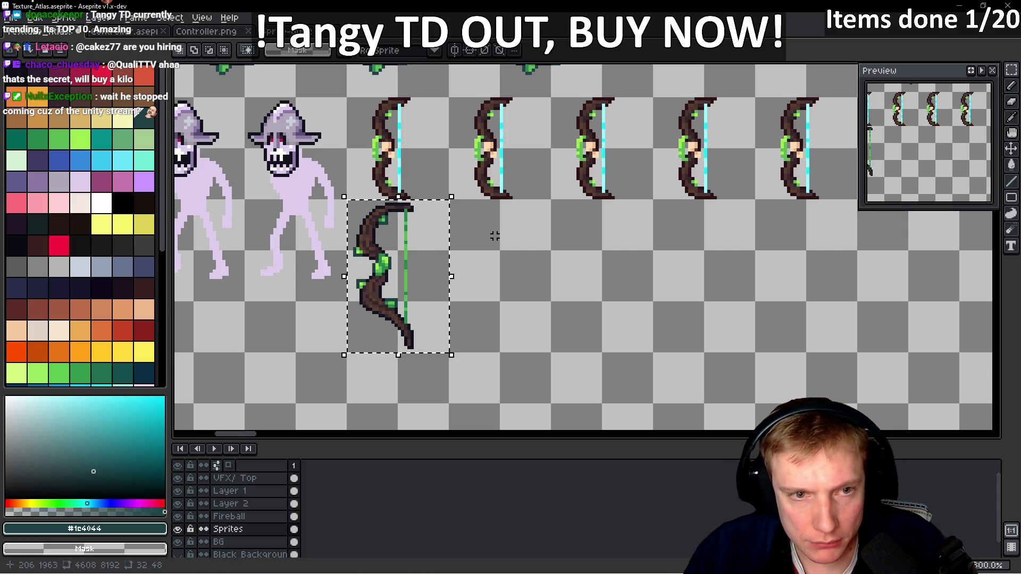
key("ctrl+c")
key("ctrl+v")
key("shift+Right")
key("Return")
key("ctrl+v")
key("shift+Right")
key("shift+Right")
key("Return")
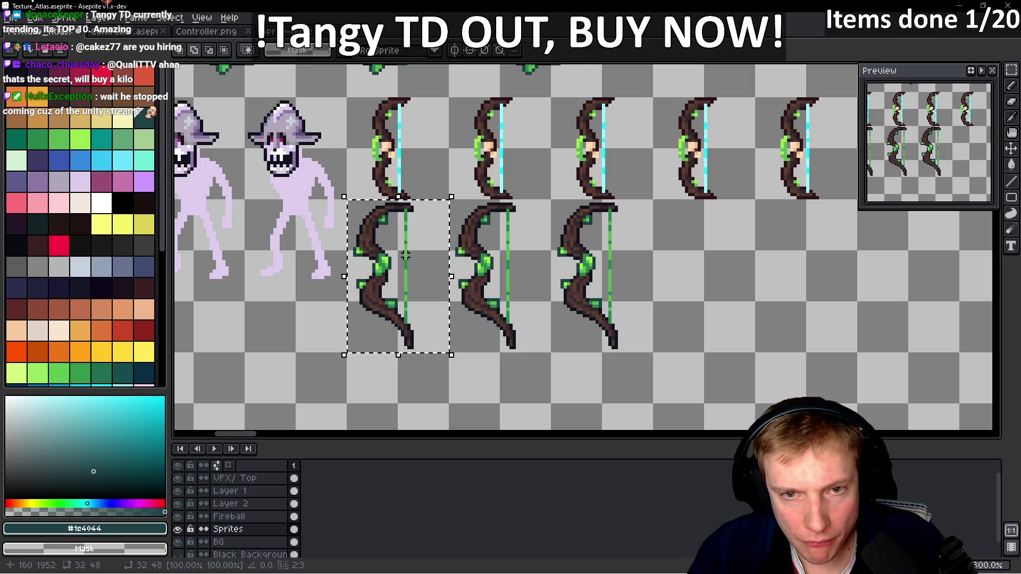
key("ctrl+v")
key("shift+Right")
key("Return")
key("ctrl+v")
key("shift+Right")
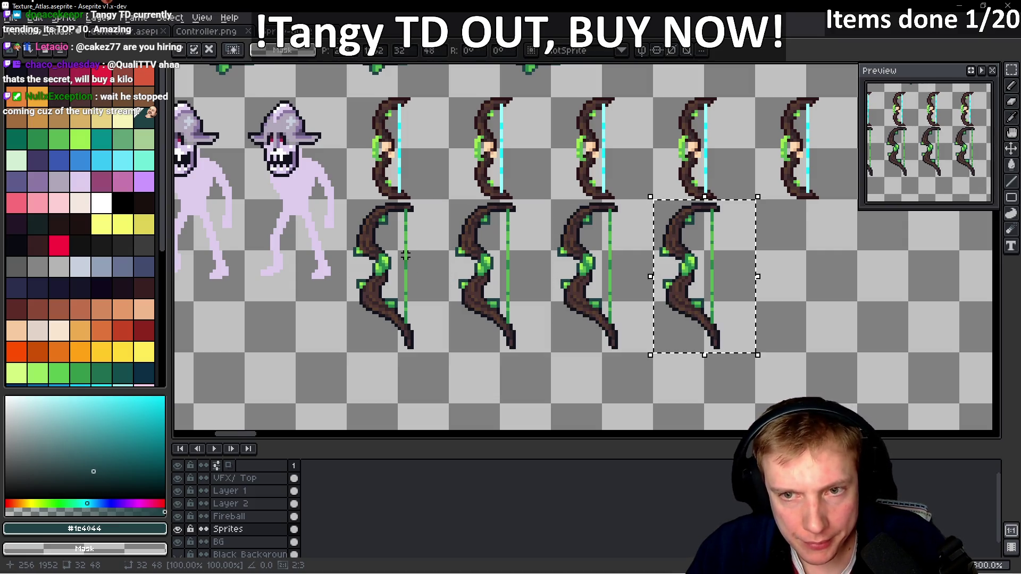
key("Return")
key("ctrl+v")
key("shift+Right")
key("ctrl+s")
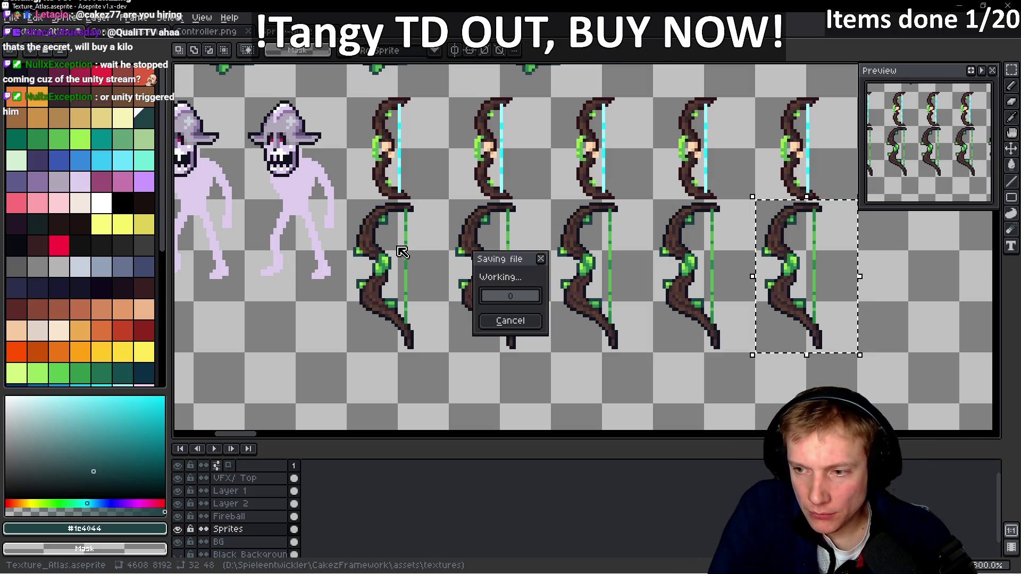
- Export the sprite sheet as Texture_Atlas.png, check the bows, then return to VS Code
key("ctrl+e")
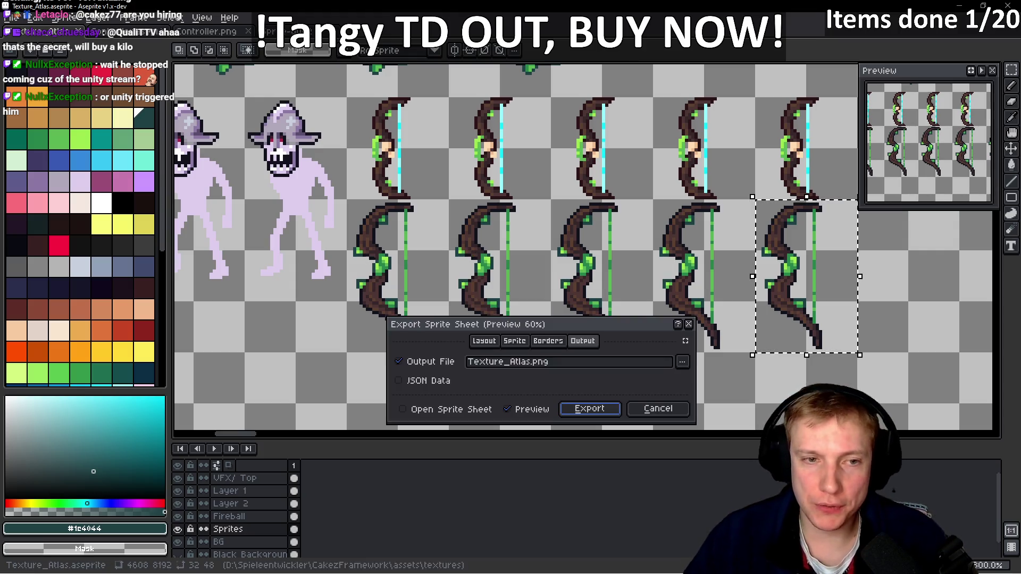
left_click(594, 410)
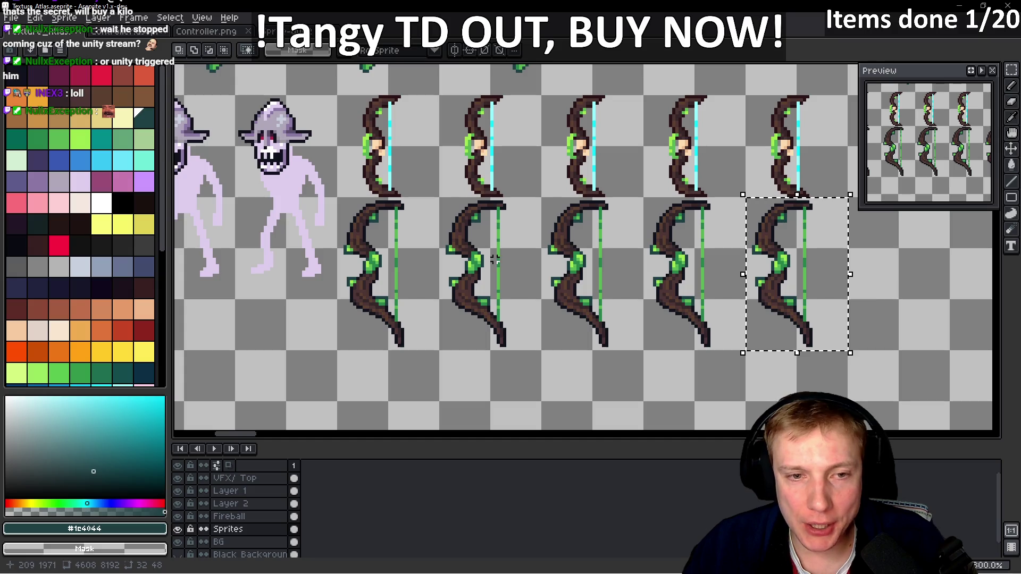
scroll(513, 279, "up", 3)
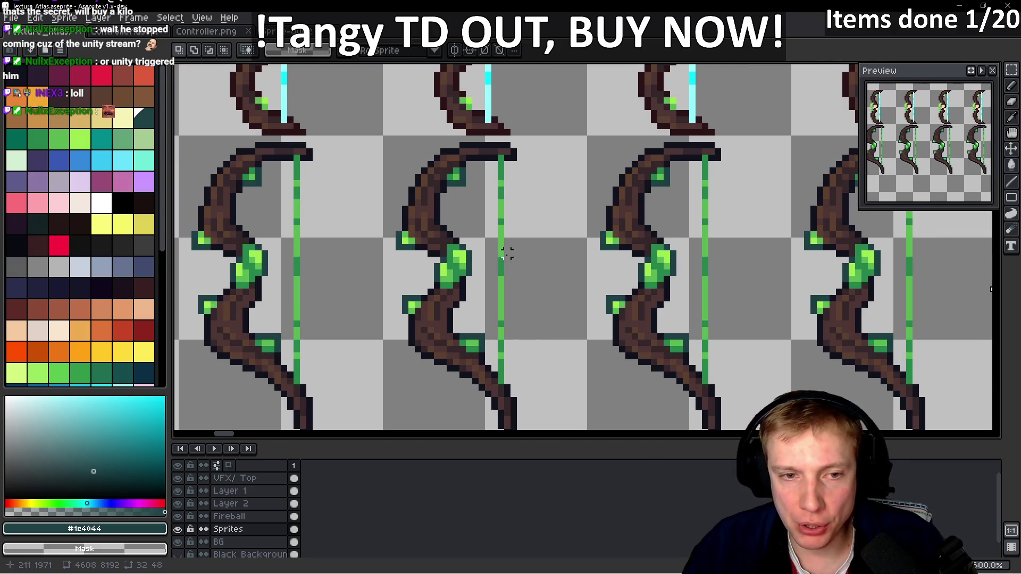
scroll(507, 260, "down", 5)
scroll(482, 232, "up", 3)
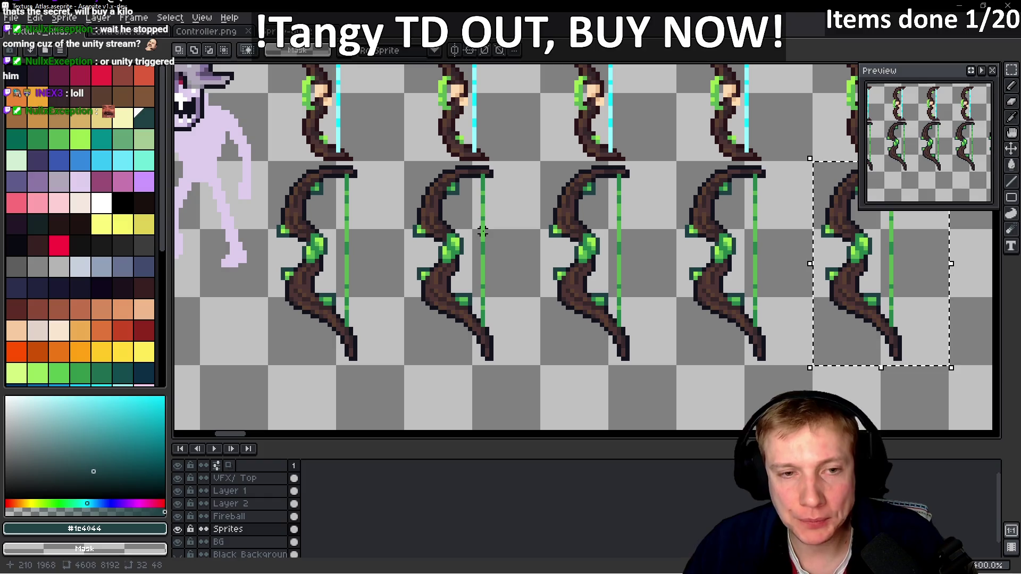
key("i")
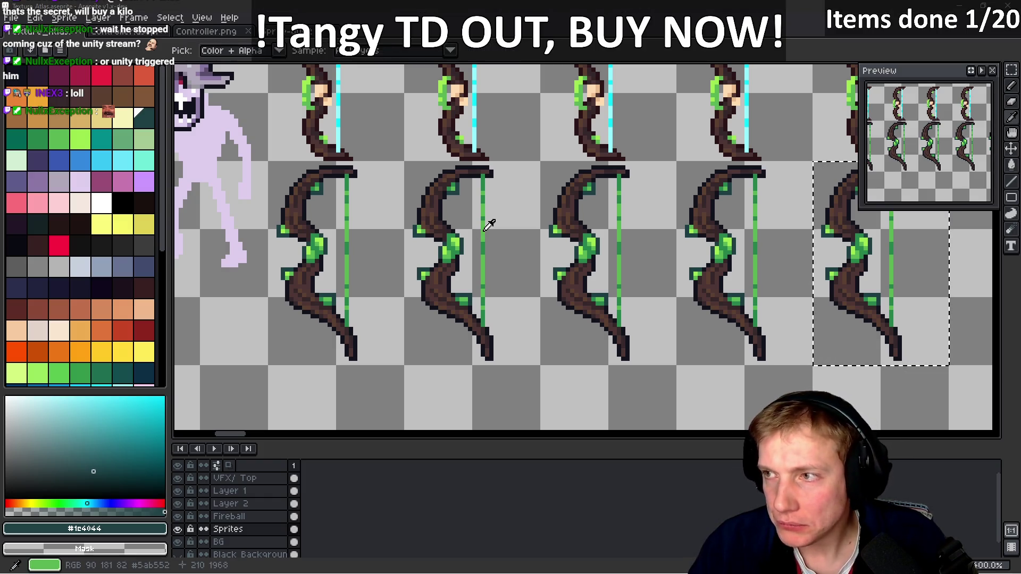
key("alt+Tab")
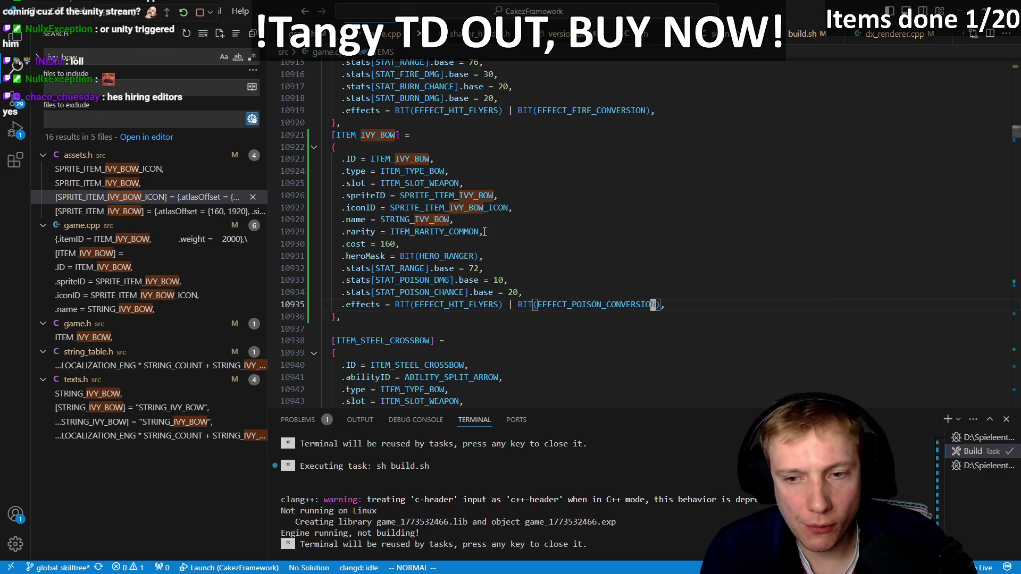
- In assets.h, duplicate the two SPRITE_ITEM_IVY_BOW declaration lines
key("ctrl+p")
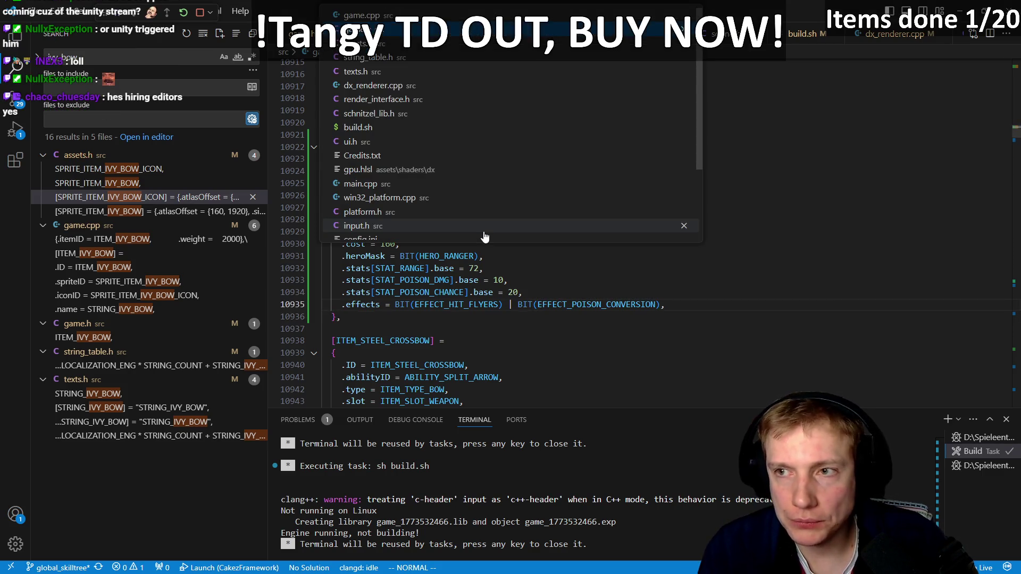
key("Return")
key("j")
key("g")
key("d")
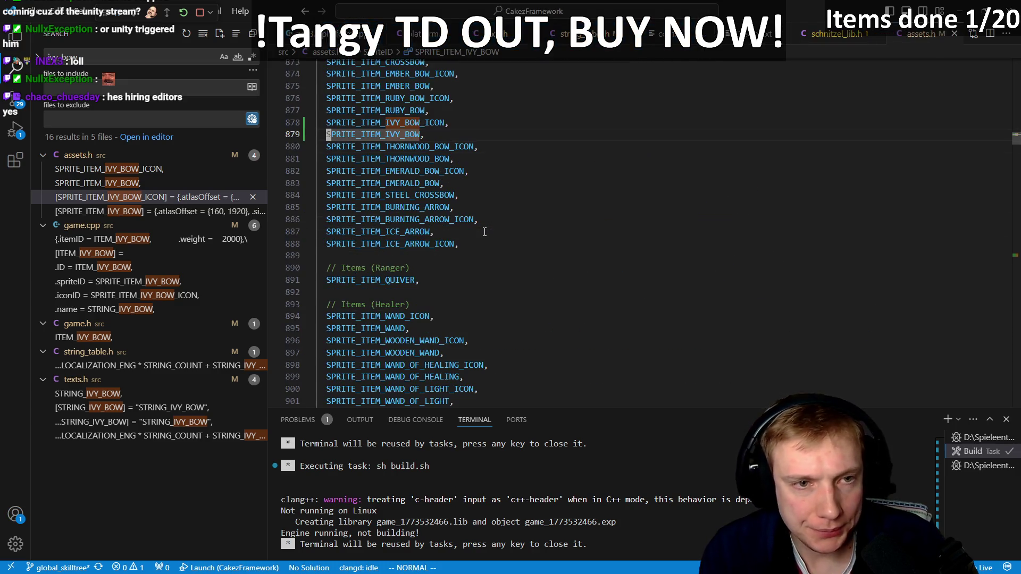
key("y")
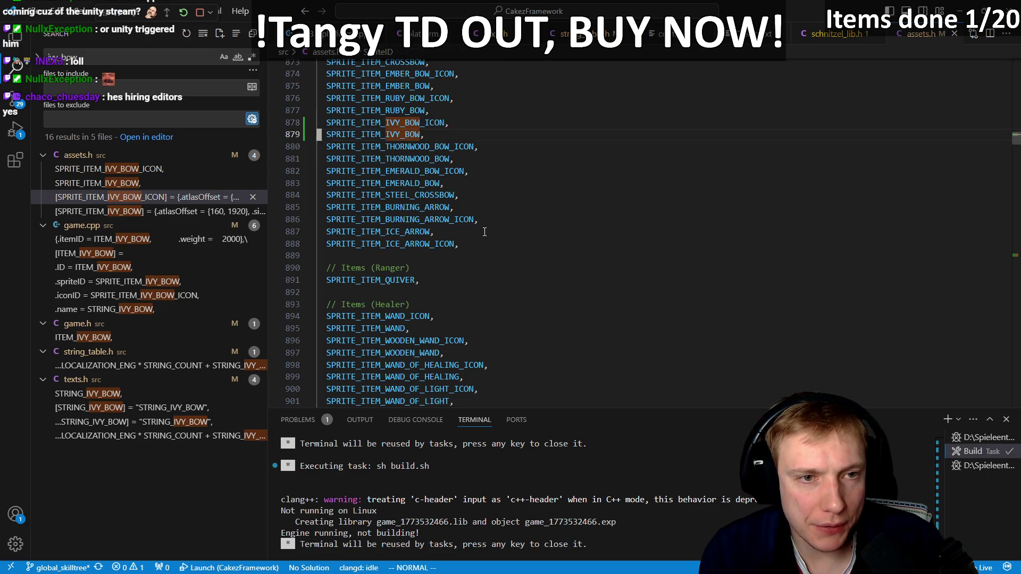
key("p")
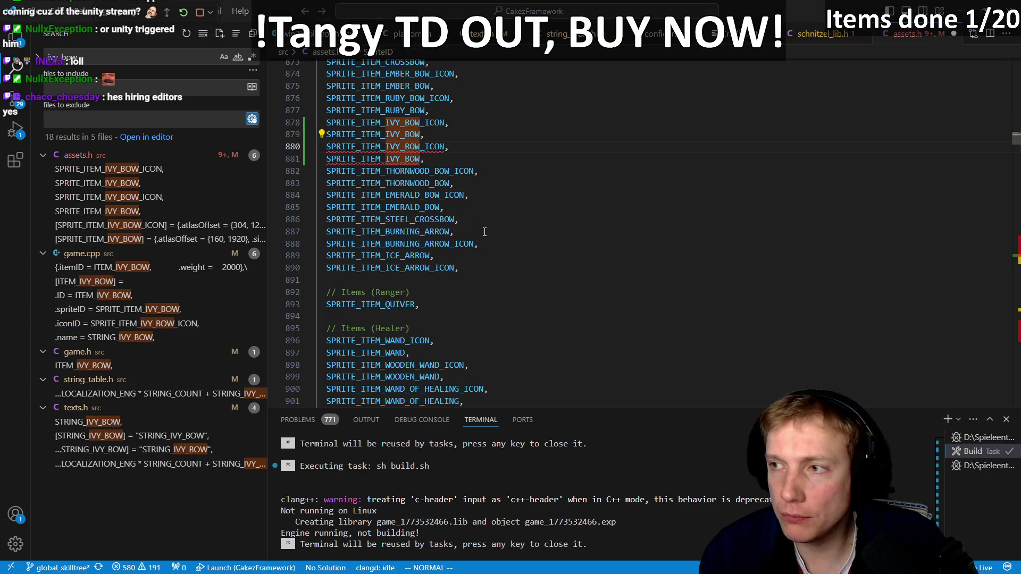
- Rename the copies to SPRITE_ITEM_POISON_BOW_ICON and SPRITE_ITEM_POISON_BOW, then save assets.h
key("alt+Tab")
scroll(403, 161, "up", 2)
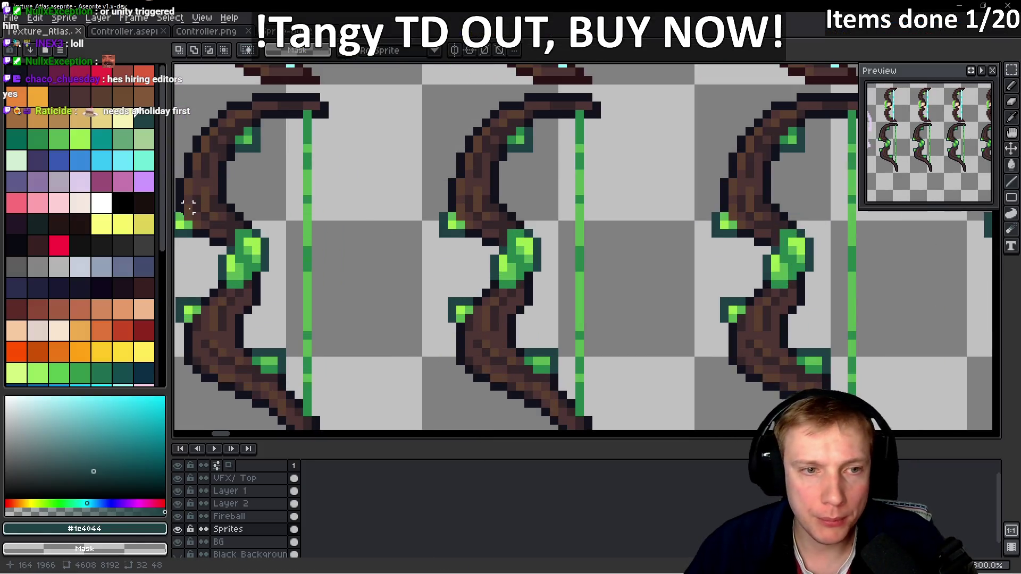
scroll(406, 272, "down", 3)
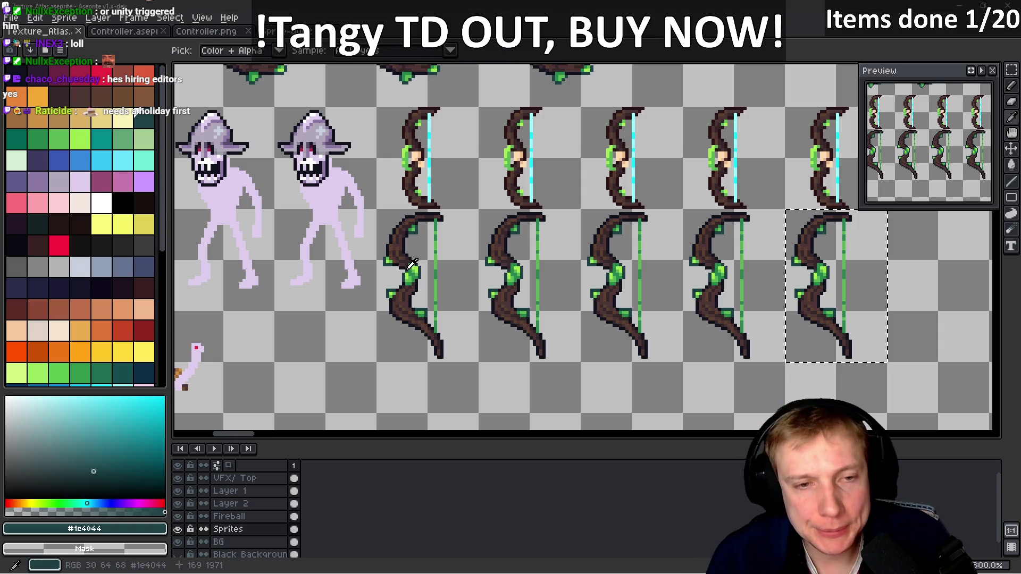
key("alt+Tab")
key("h")
key("ctrl+alt+Down")
type("bcbPOISON")
type("N")
key("Escape")
key("Escape")
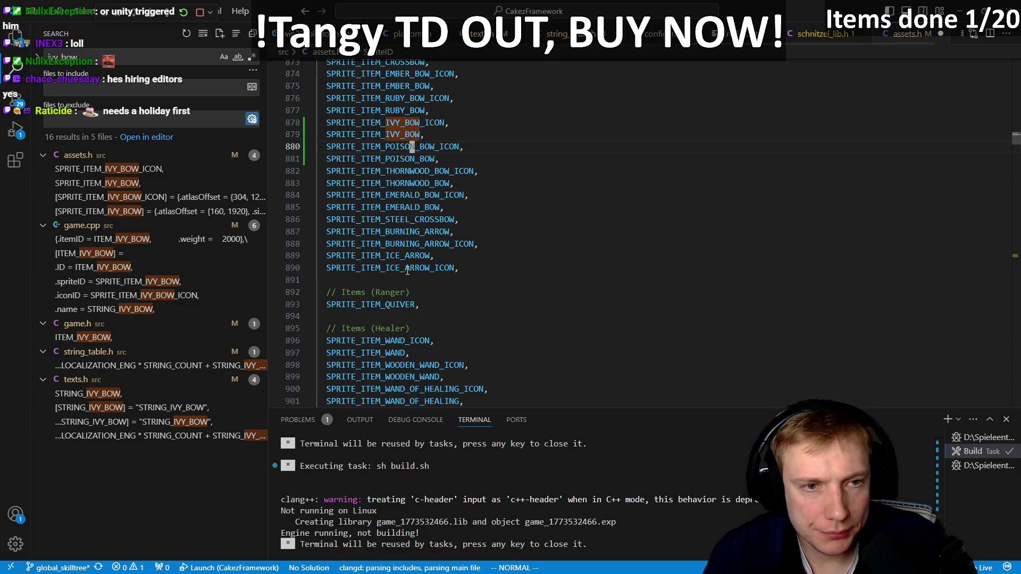
key("ctrl+s")
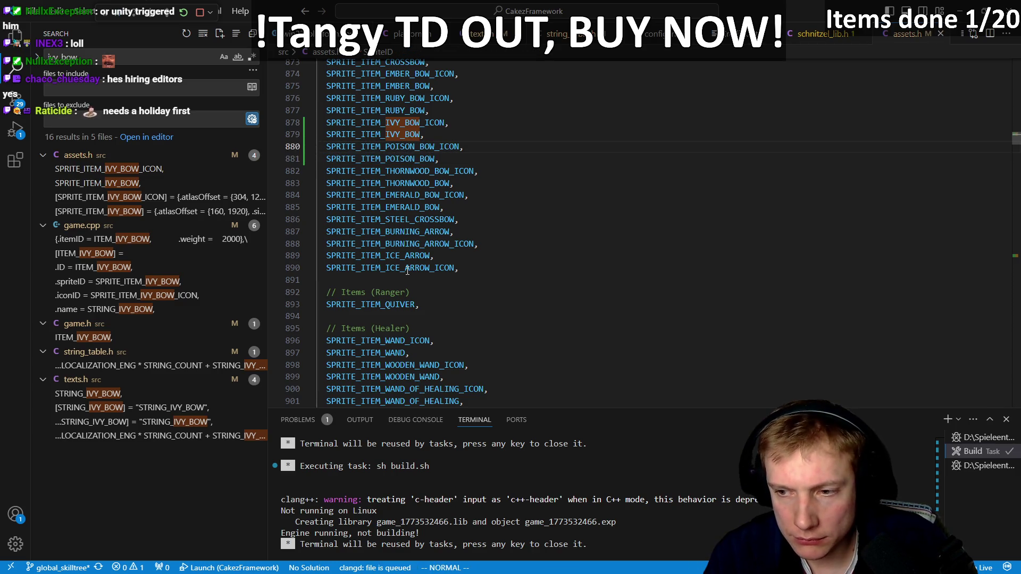
- Jump to the ivy bow entries in the atlas table
key("y")
key("j")
key("ctrl+o")
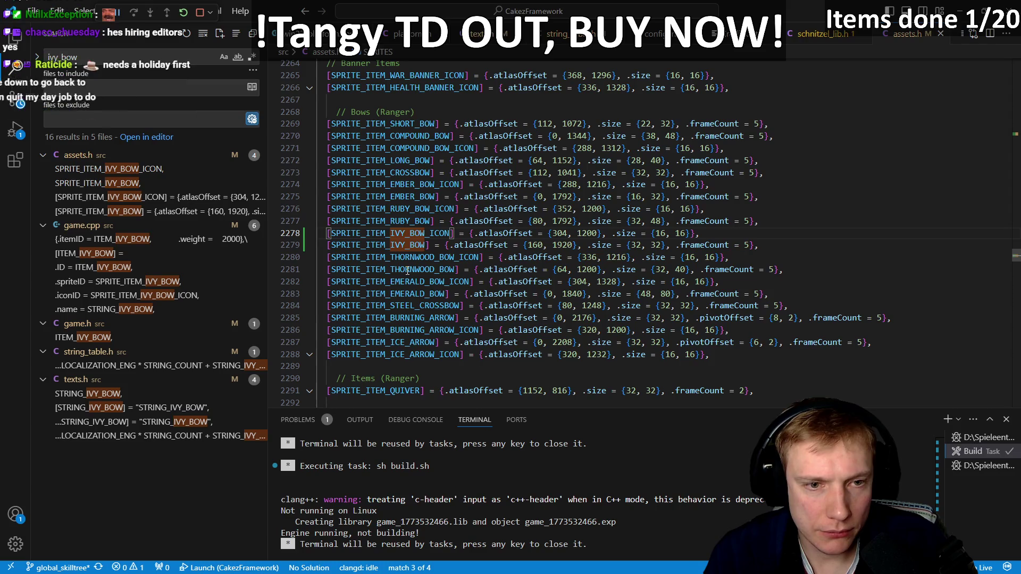
- Duplicate the two ivy bow atlas entries below the originals
key("p")
key("k")
key("shift+v")
key("k")
key("y")
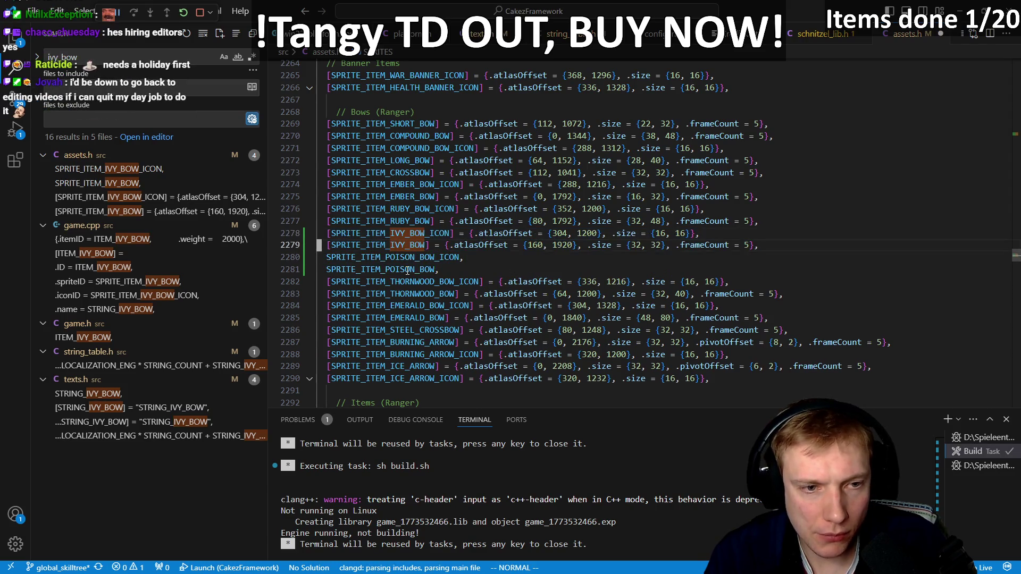
key("j")
key("p")
- Rename the copied entries to POISON_BOW and delete the leftover pasted lines
key("shift+d")
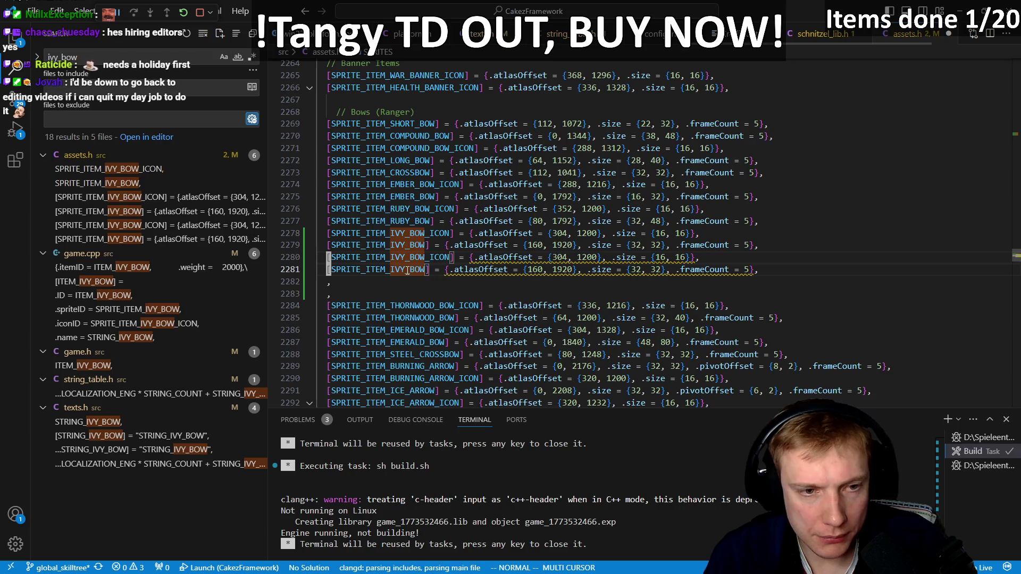
key("k")
key("k")
key("c")
key("i")
key("bracketleft")
type("p")
key("ctrl+r")
key("quotedbl")
key("Escape")
key("j")
key("shift+v")
key("j")
key("d")
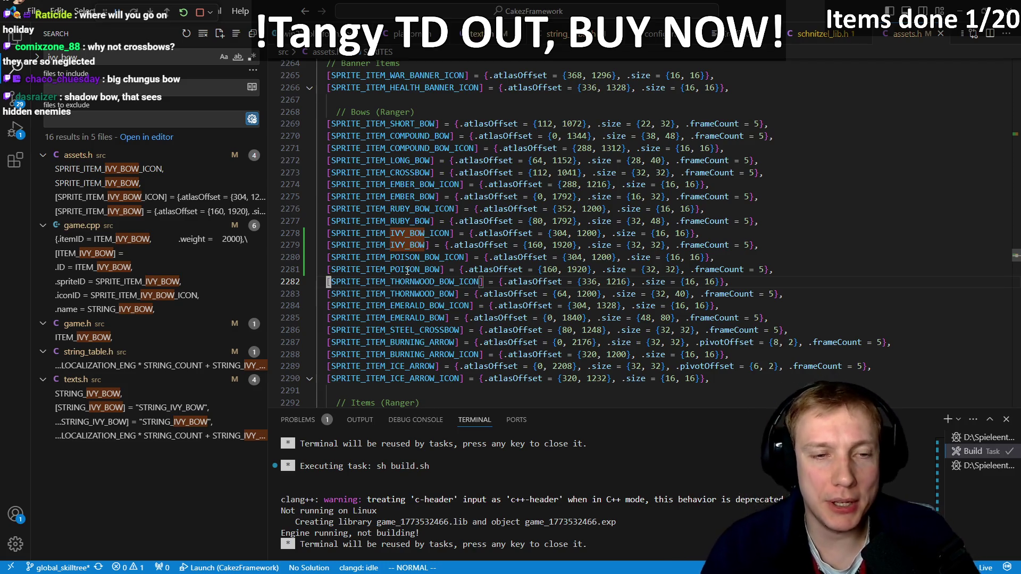
- Set the poison bow's .size to {32, 48} and .atlasOffset to start at 160
key("k")
key("k")
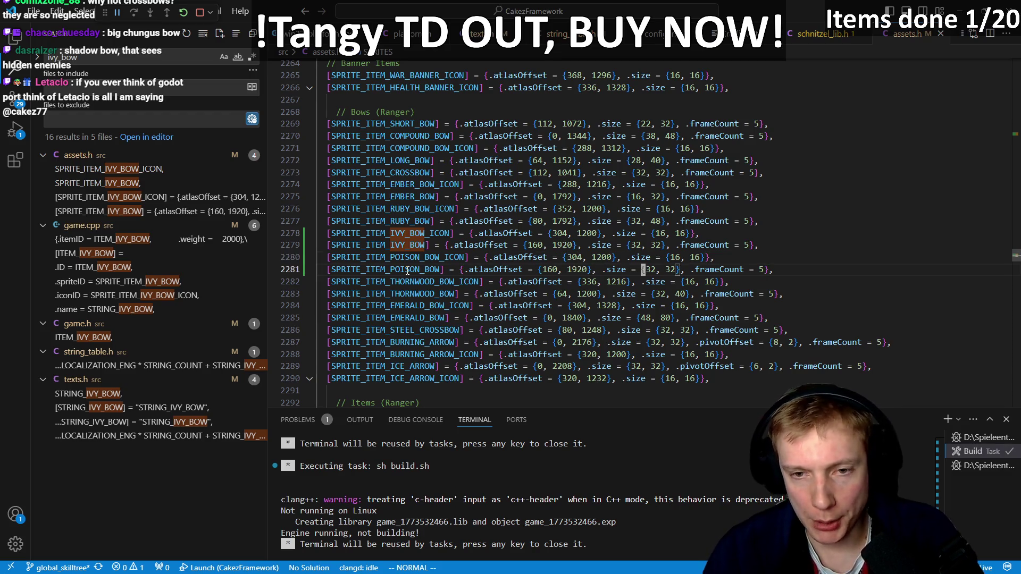
key("BackSpace")
key("BackSpace")
type("48")
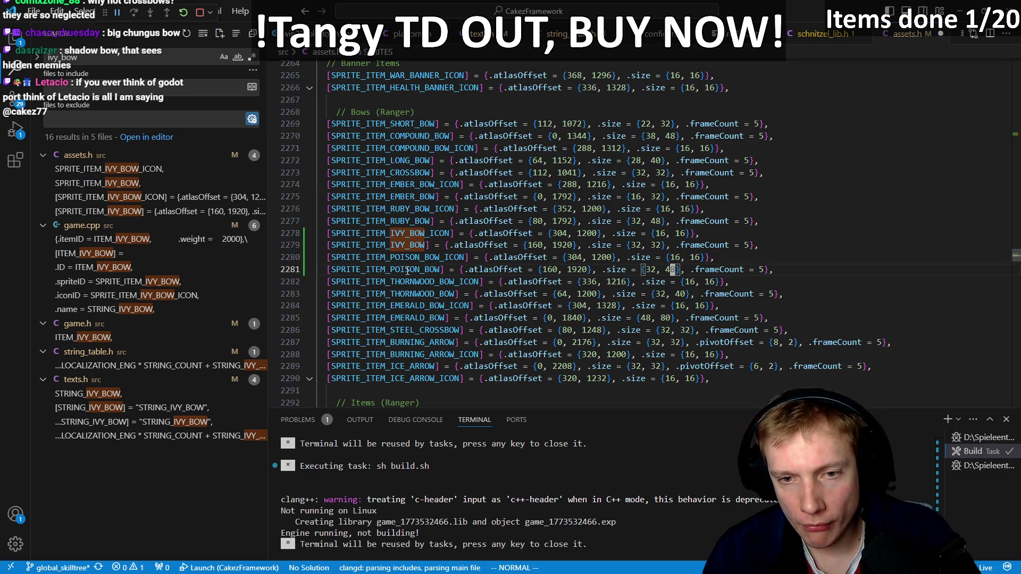
type("bci{")
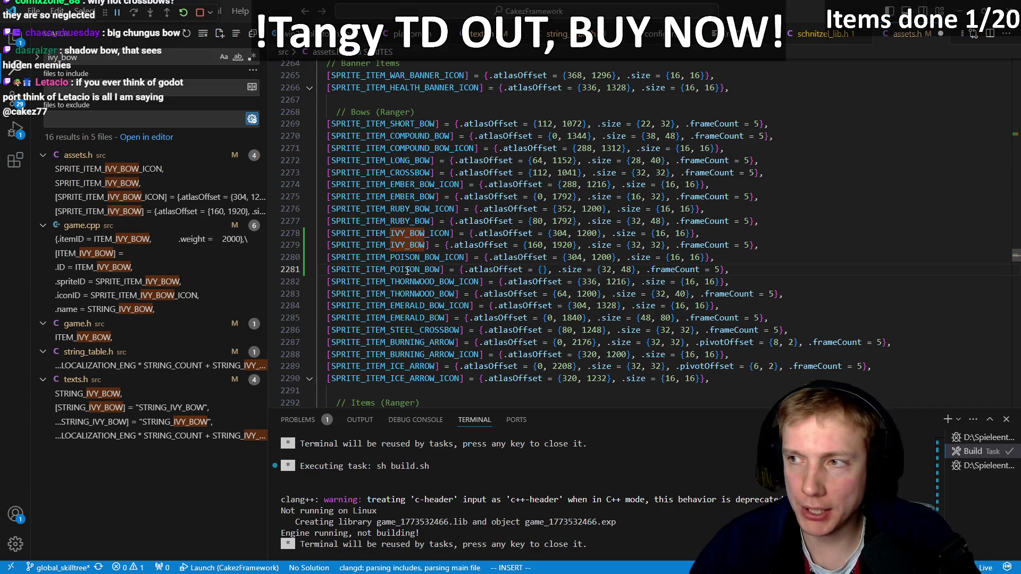
key("alt+Tab")
scroll(393, 206, "up", 6)
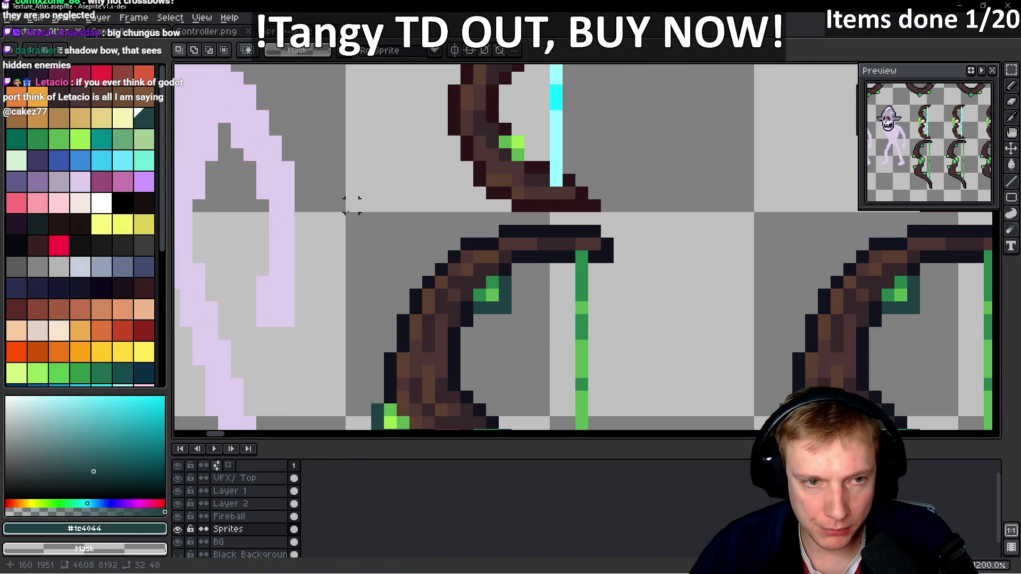
key("alt+Tab")
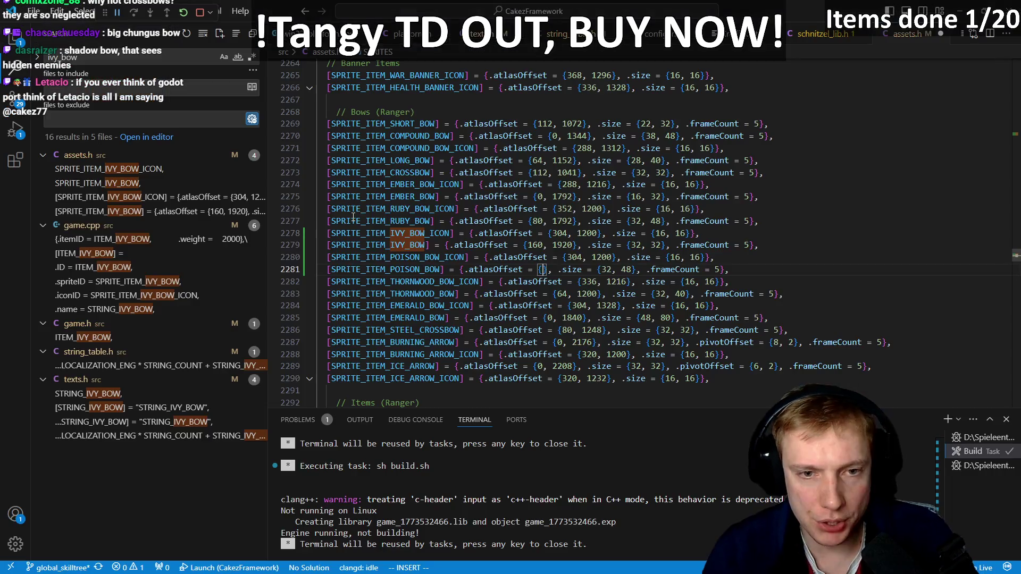
type("160")
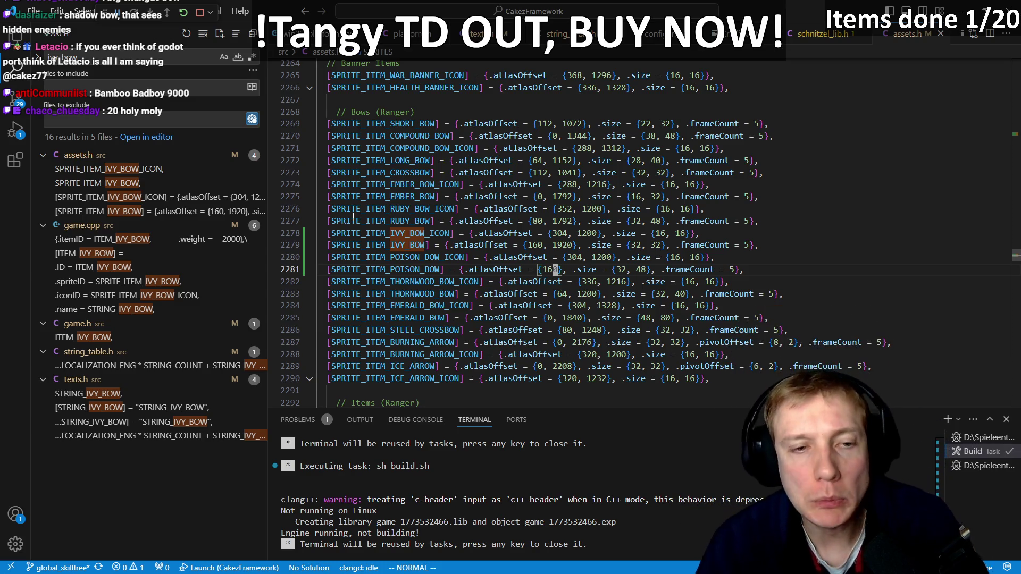
key("alt+Tab")
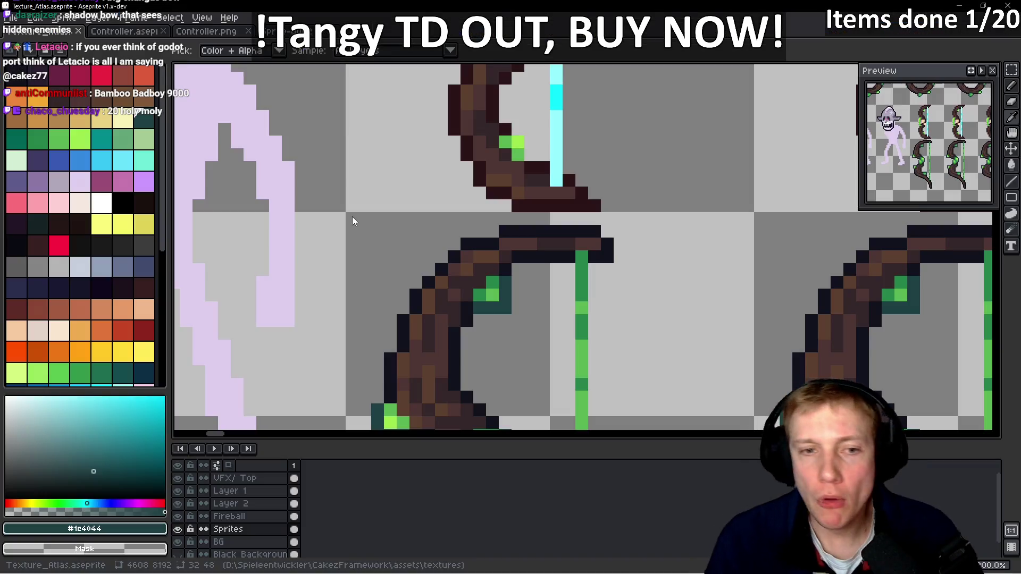
key("alt+Tab")
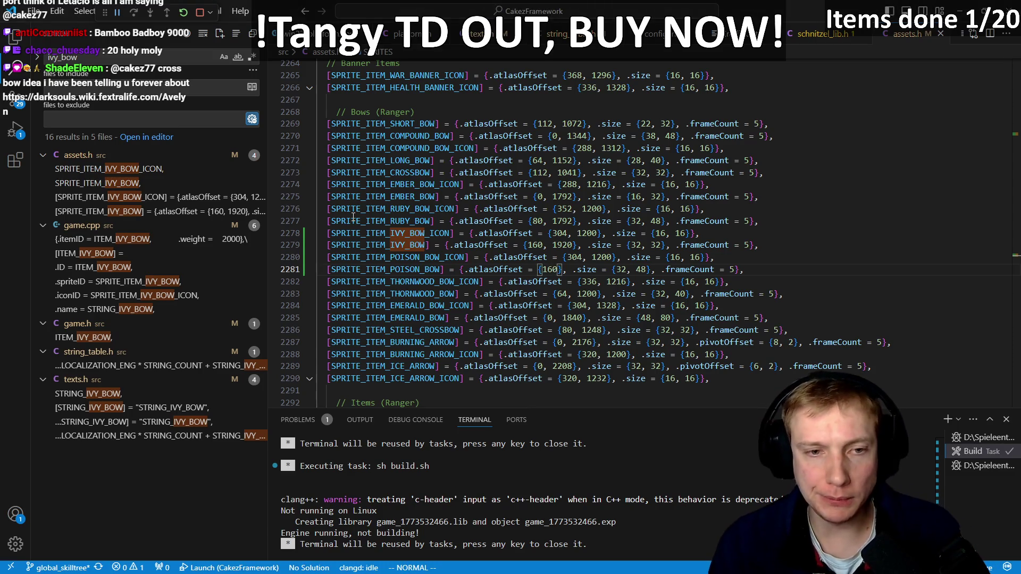
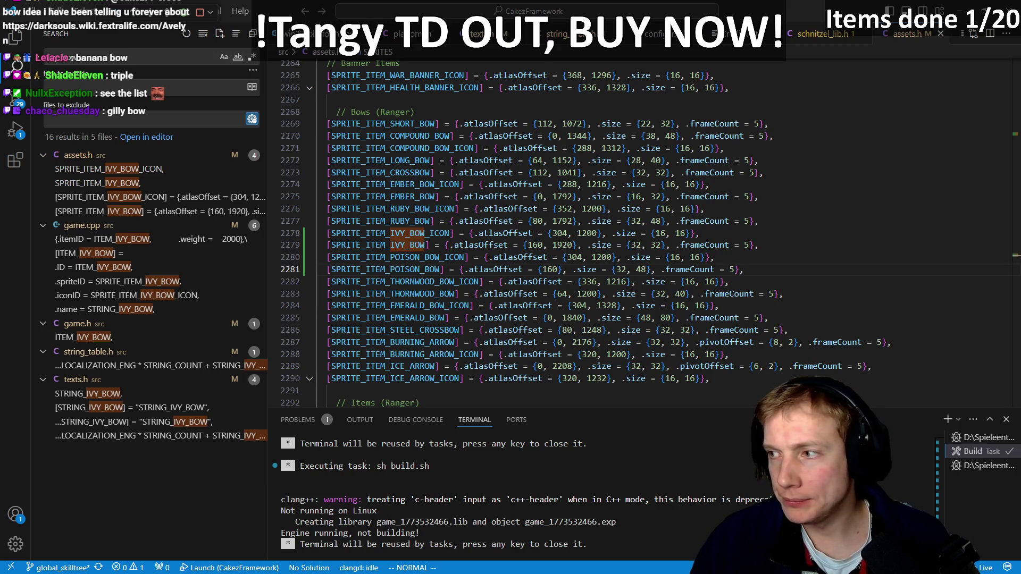
- Check the Avelyn wiki page in the browser, then return to the texture atlas bow sprites
key("alt+Tab")
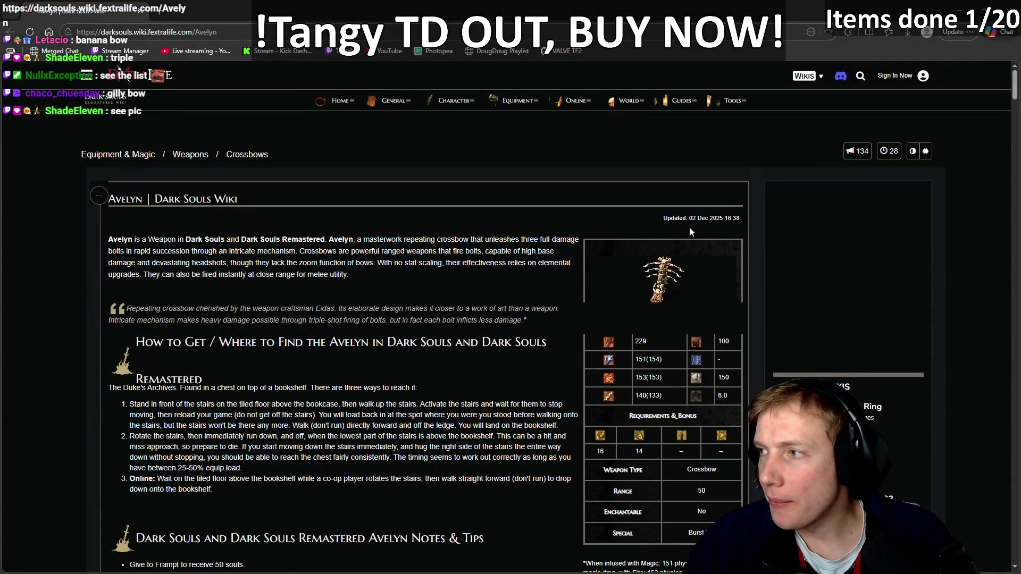
key("alt+Tab")
scroll(622, 275, "down", 5)
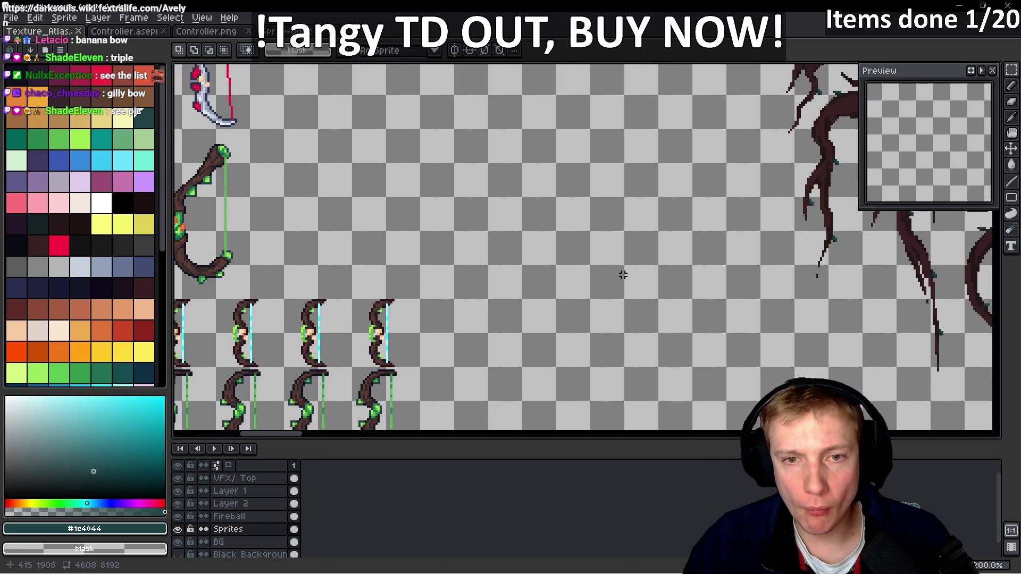
- Paste the Avelyn crossbow picture and shrink it into place beside the bow sprites
key("ctrl+v")
left_click_drag(766, 392, 568, 235)
mouse_move(412, 168)
left_mouse_down()
mouse_move(515, 209)
mouse_move(490, 209)
left_mouse_up()
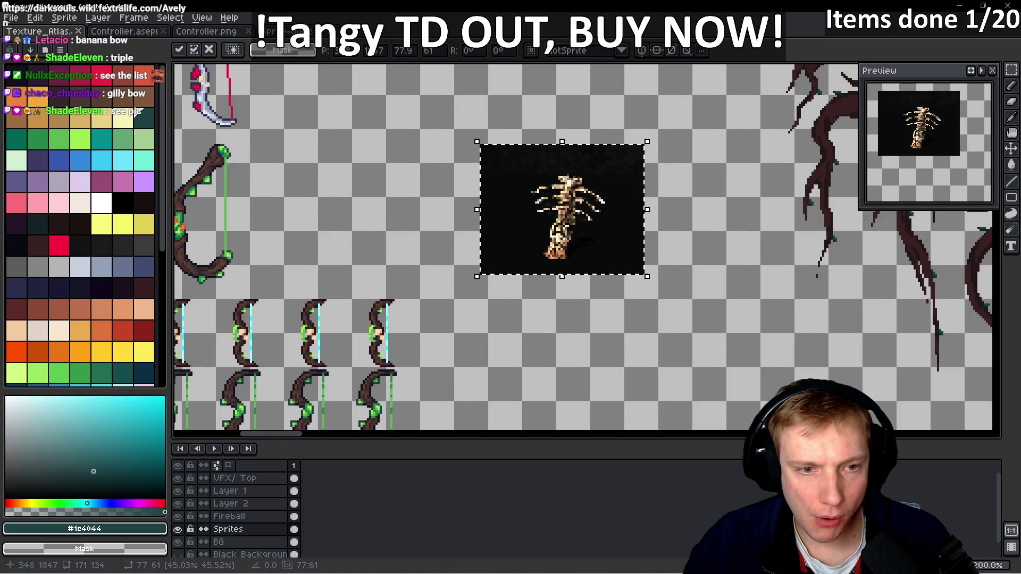
key("Return")
scroll(532, 223, "left", 5)
- Compare the sheet against the wiki page again and save the texture atlas
key("alt+Tab")
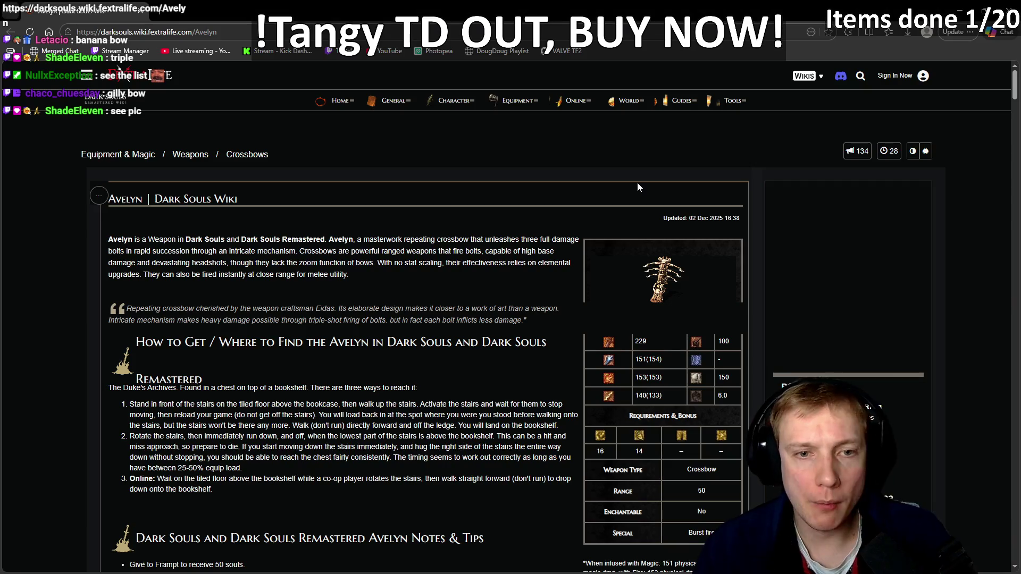
key("alt+Tab")
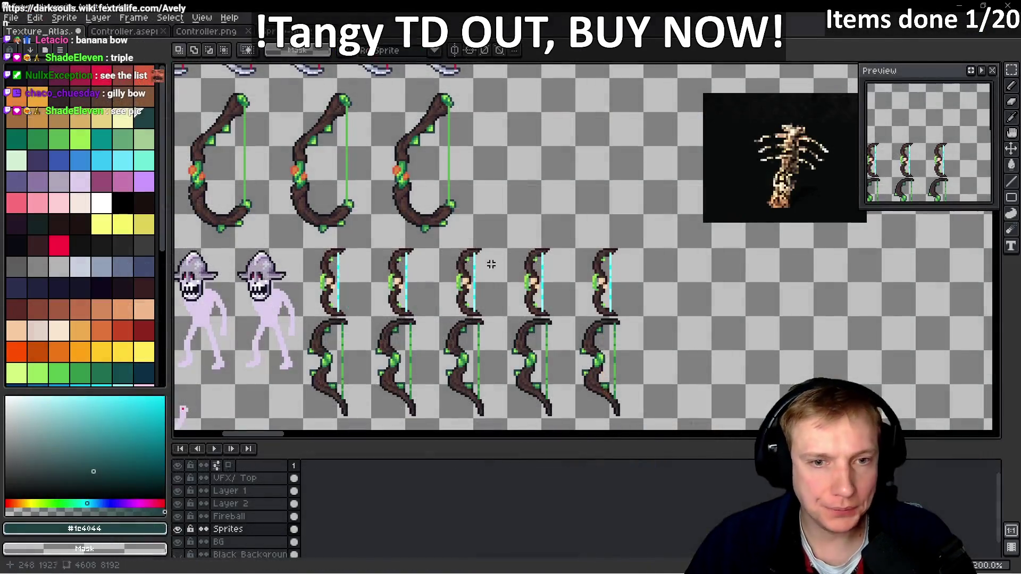
scroll(532, 290, "down", 2)
key("ctrl+s")
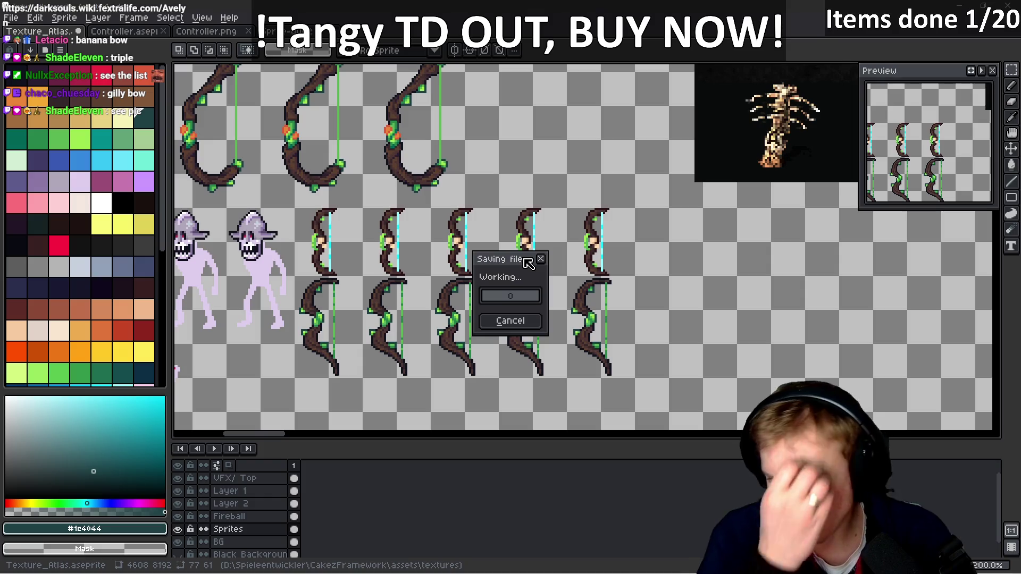
key("alt+Tab")
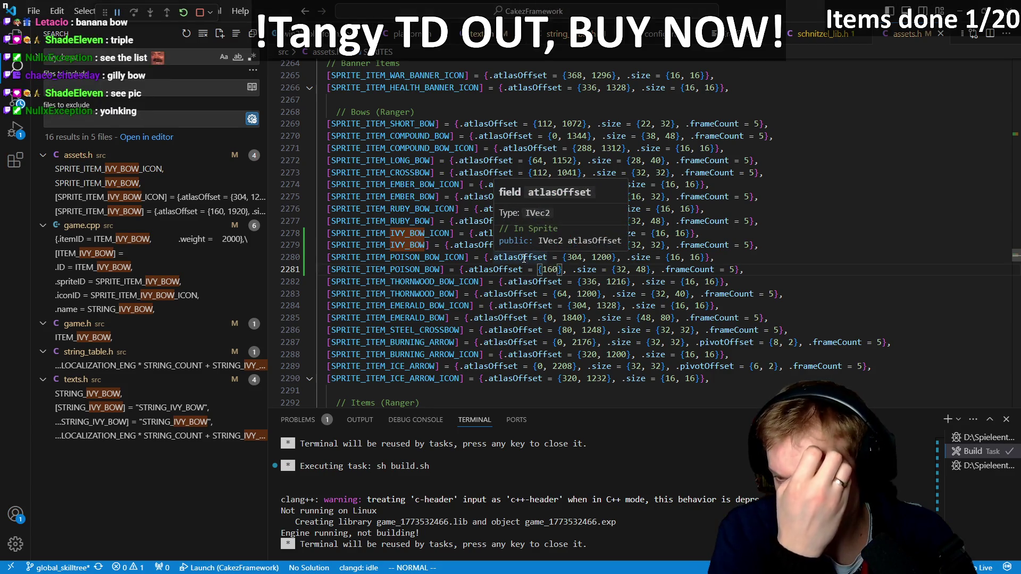
- Begin SPRITE_ITEM_POISON_BOW's .atlasOffset as {160, } on line 2281, then go back to the sprite sheet
key("j")
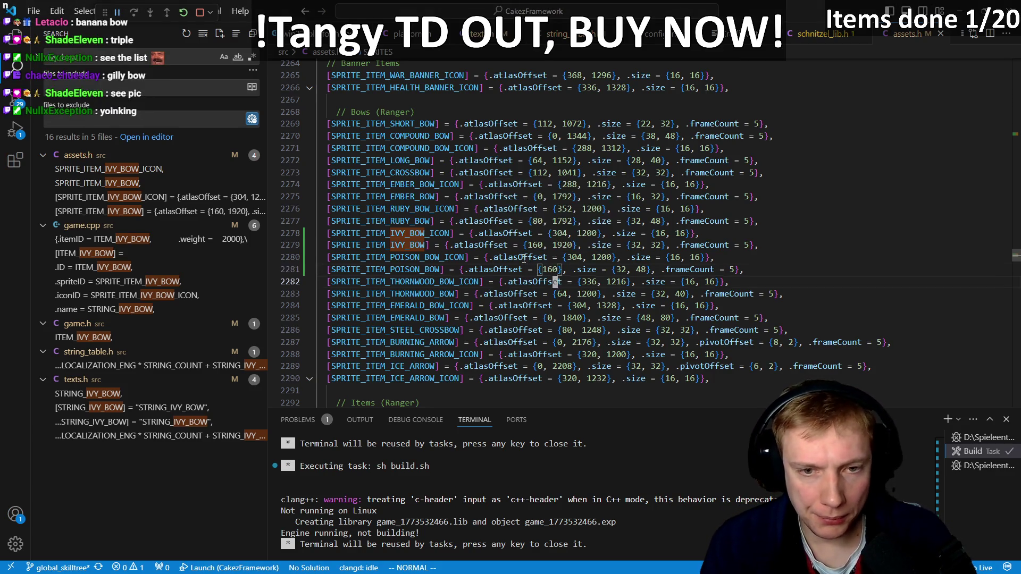
key("w")
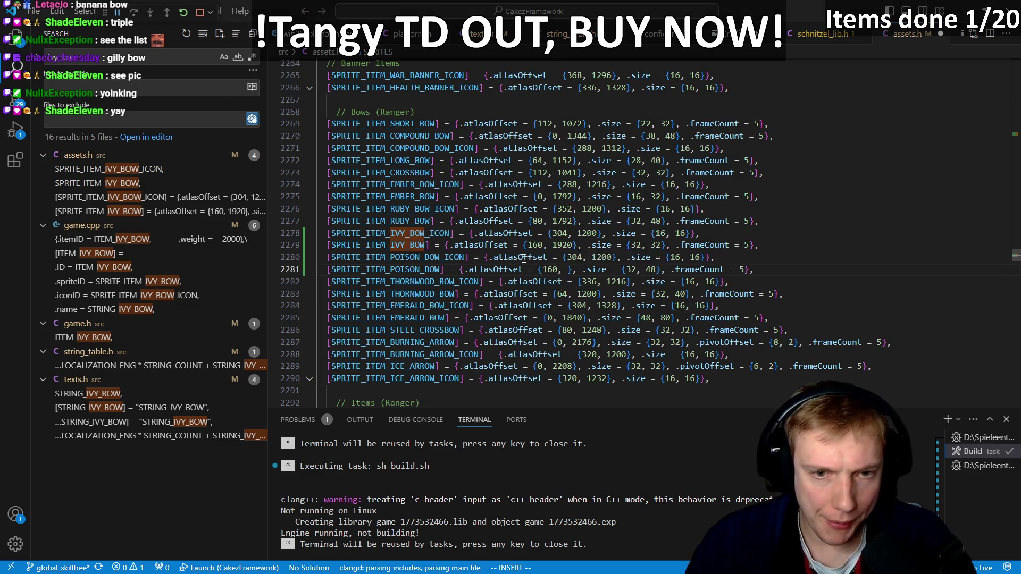
key("alt+Tab")
scroll(374, 284, "up", 4)
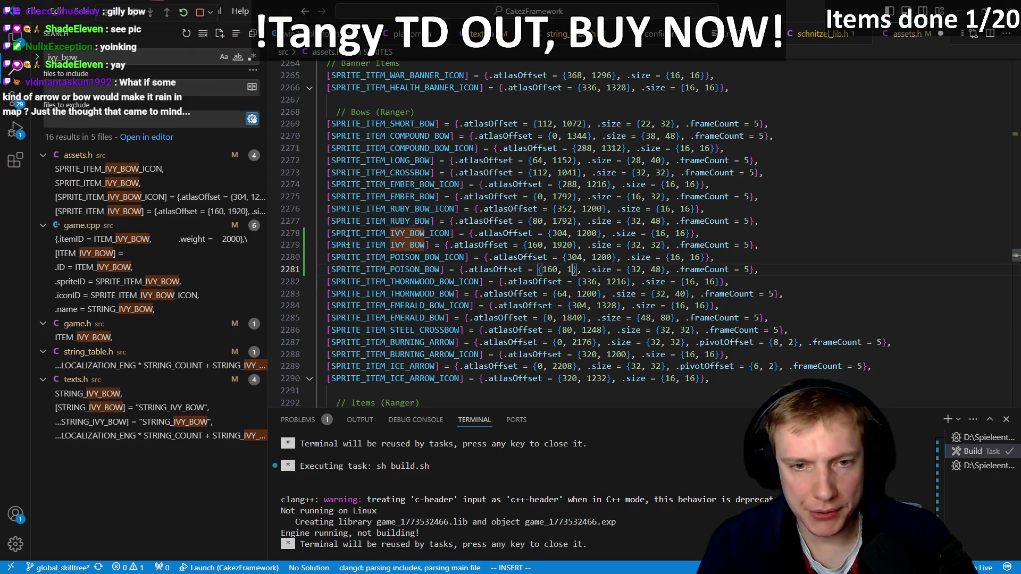
- Paint the bow's limbs brown and erase the surrounding dark outline and stray pixels
left_click(484, 307)
left_click(475, 346)
scroll(476, 349, "down", 2)
left_click_drag(463, 340, 467, 372)
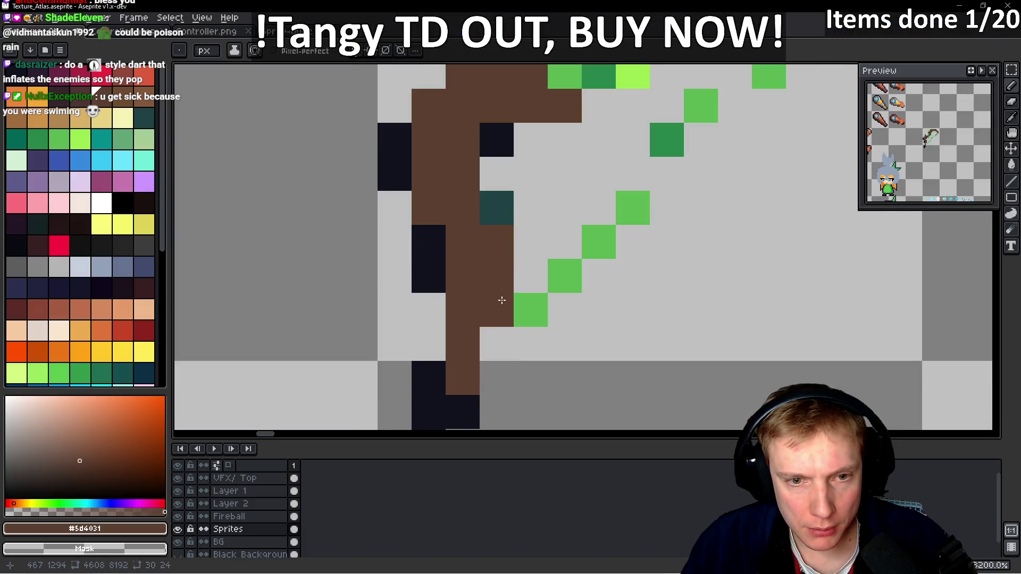
scroll(493, 301, "down", 1)
left_click_drag(442, 250, 443, 277)
right_click(417, 199)
right_click(493, 174)
scroll(455, 359, "down", 2)
scroll(524, 308, "down", 3)
scroll(523, 308, "up", 3)
right_click(447, 372)
right_click(463, 371)
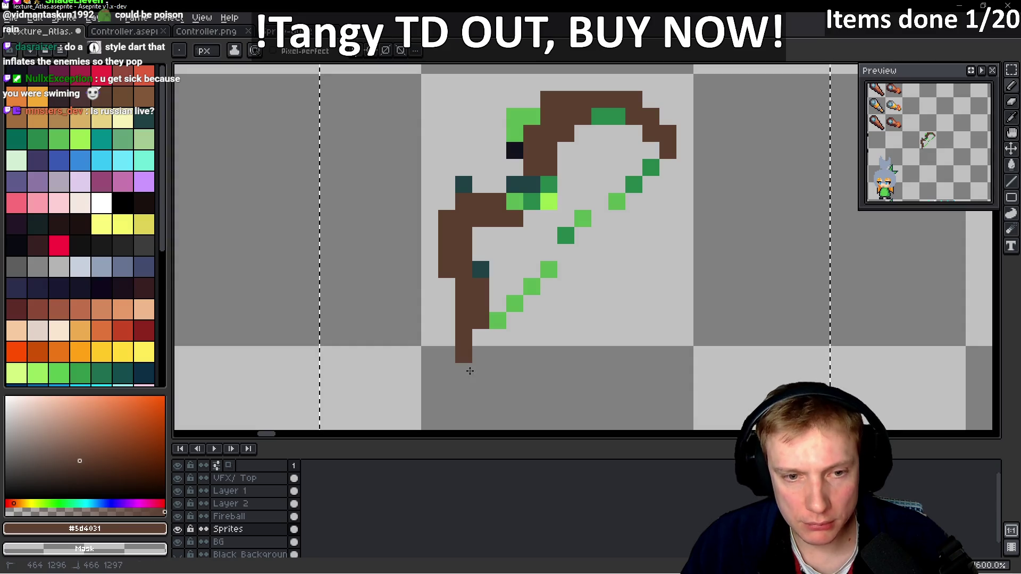
scroll(505, 266, "up", 2)
right_click(531, 190)
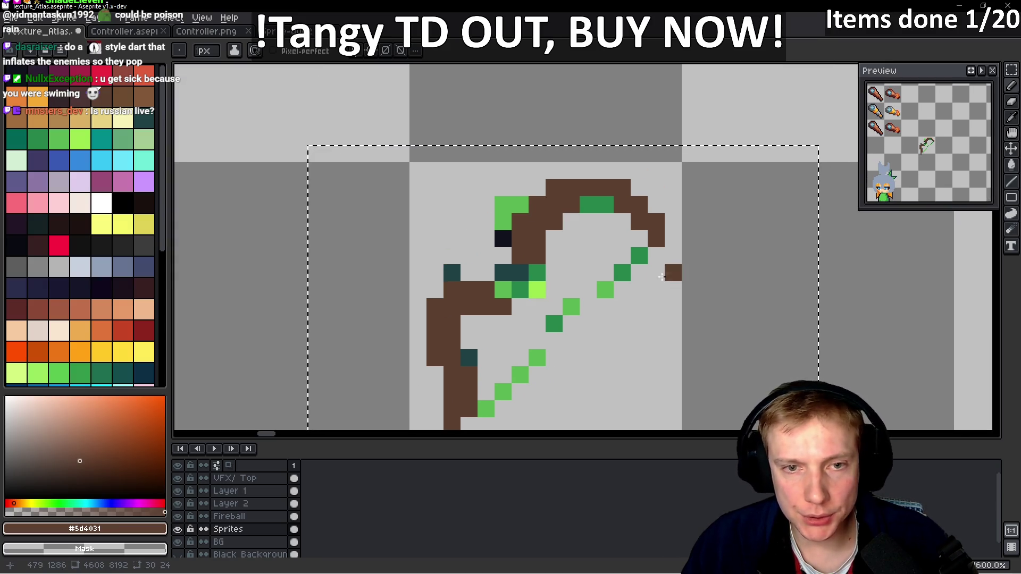
scroll(654, 266, "down", 1)
scroll(654, 265, "up", 1)
- Repaint the bowstring in dark green #26854c with light green #5ab552 highlights
key("alt")
left_click(668, 227)
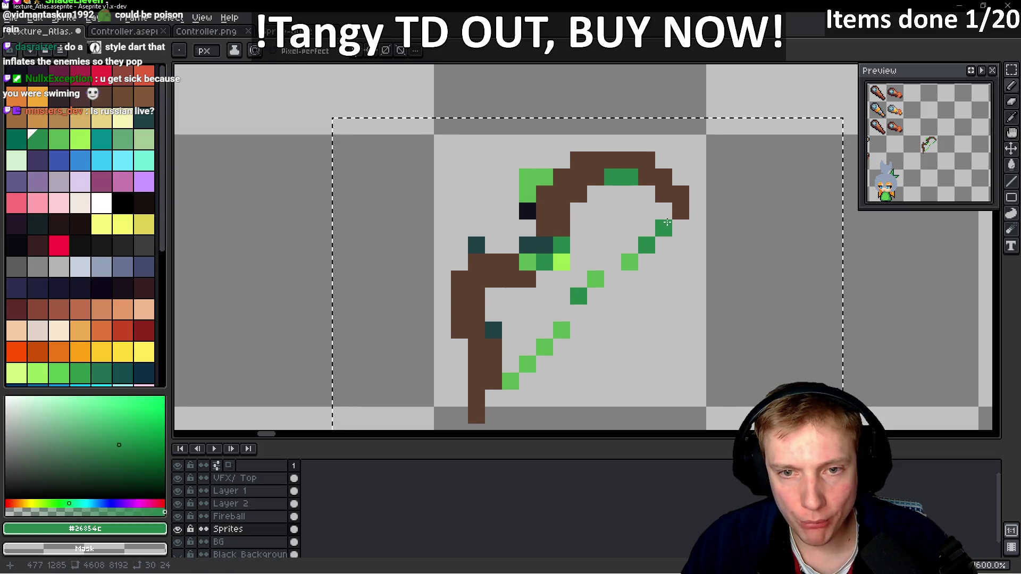
left_click_drag(636, 261, 510, 381)
left_click(586, 285)
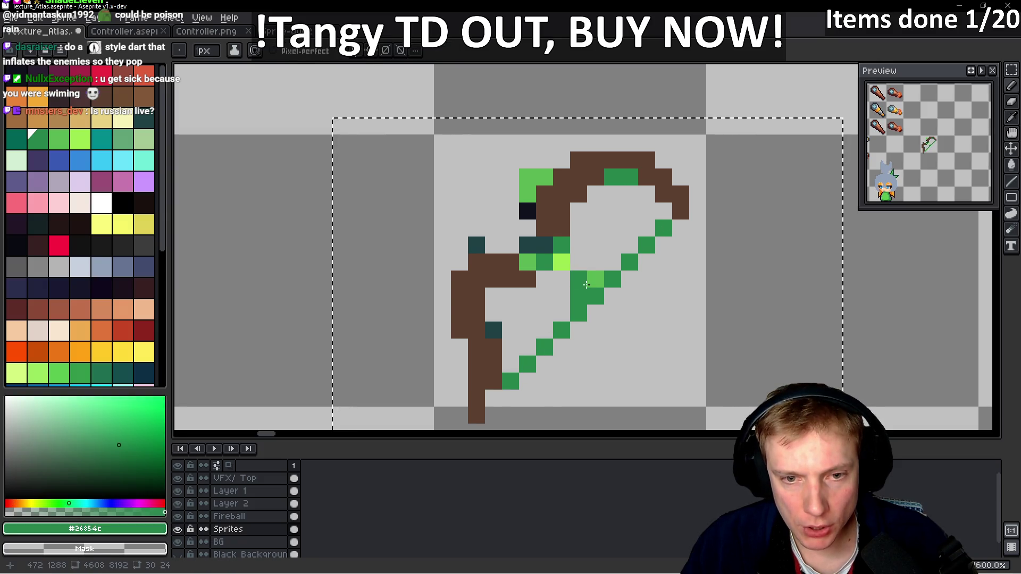
right_click(582, 290)
scroll(611, 298, "down", 1)
scroll(612, 298, "up", 1)
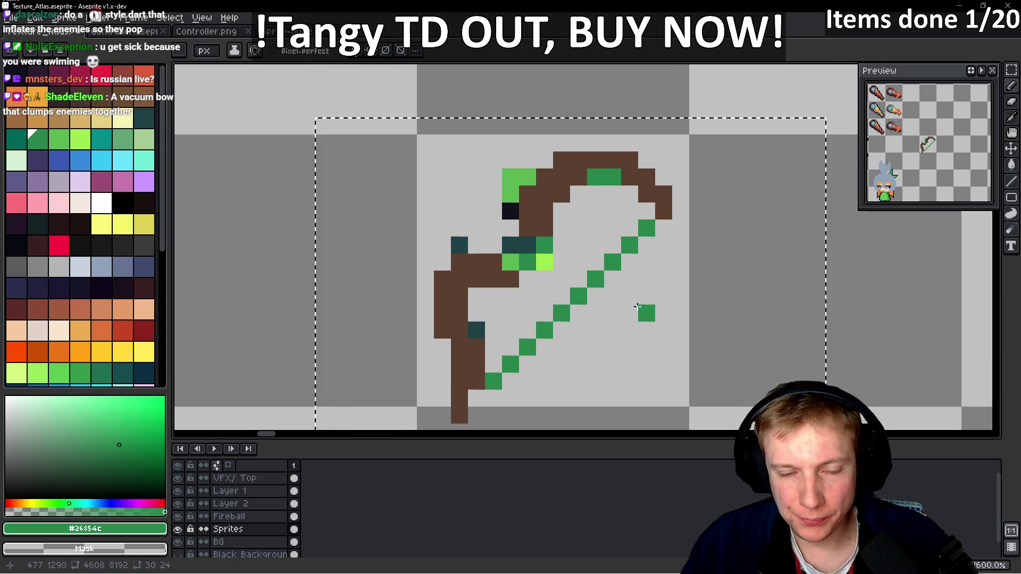
key("alt")
key("bracketright")
left_click_drag(611, 262, 588, 286)
left_click(558, 317)
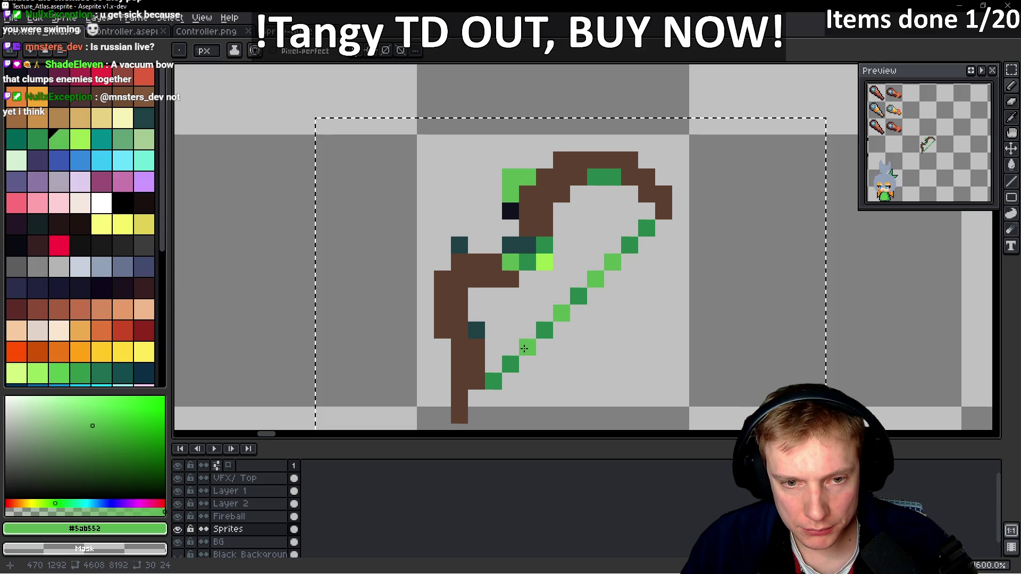
right_click(527, 330)
scroll(532, 319, "down", 1)
scroll(532, 297, "up", 1)
left_click(528, 262)
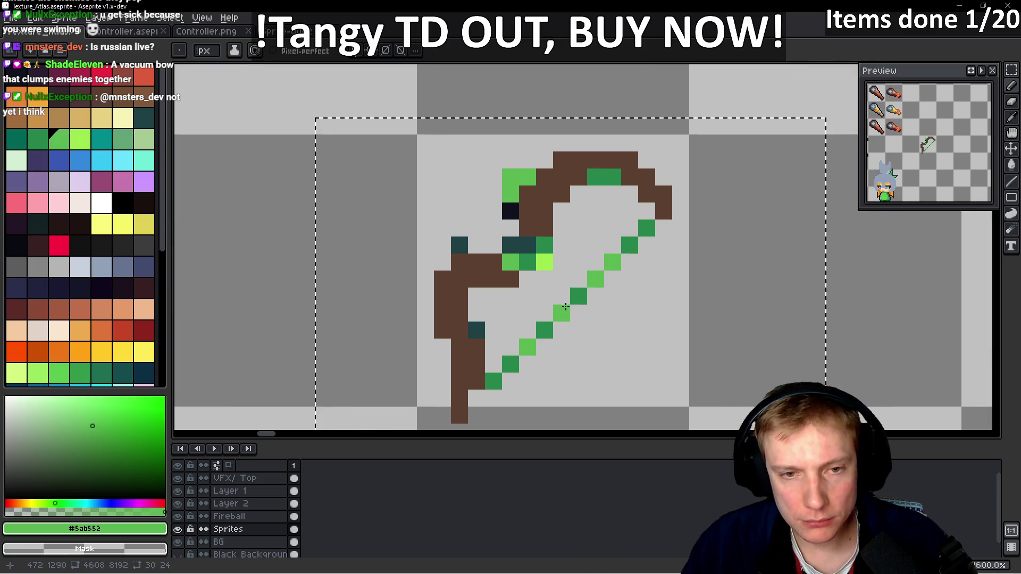
- Paint the bow's grip lime #9de64e and touch up the neighbouring pixels in dark and light green
left_click(544, 262, "alt")
left_click_drag(544, 245, 515, 255)
left_click(604, 177, "alt")
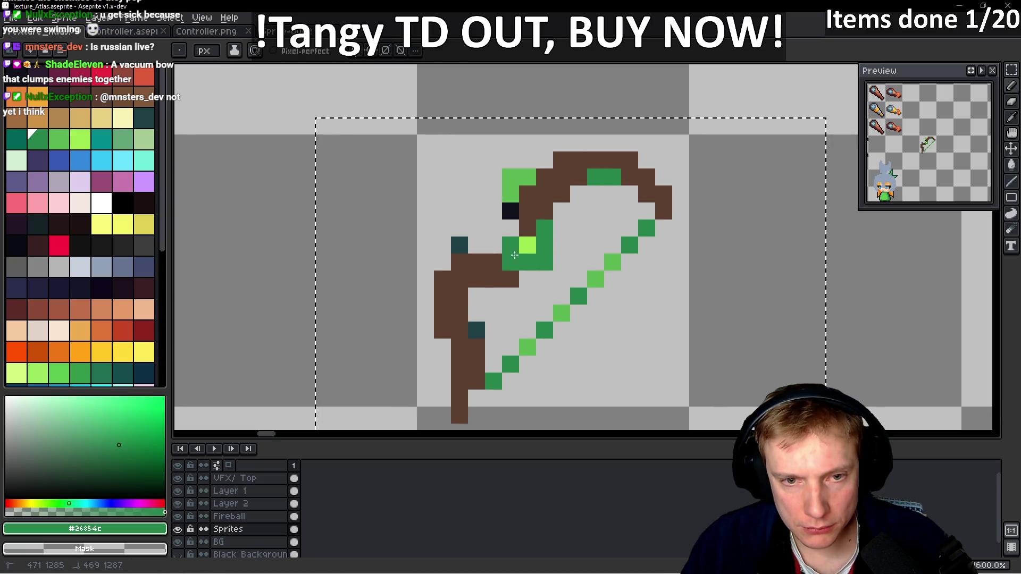
right_click(545, 262)
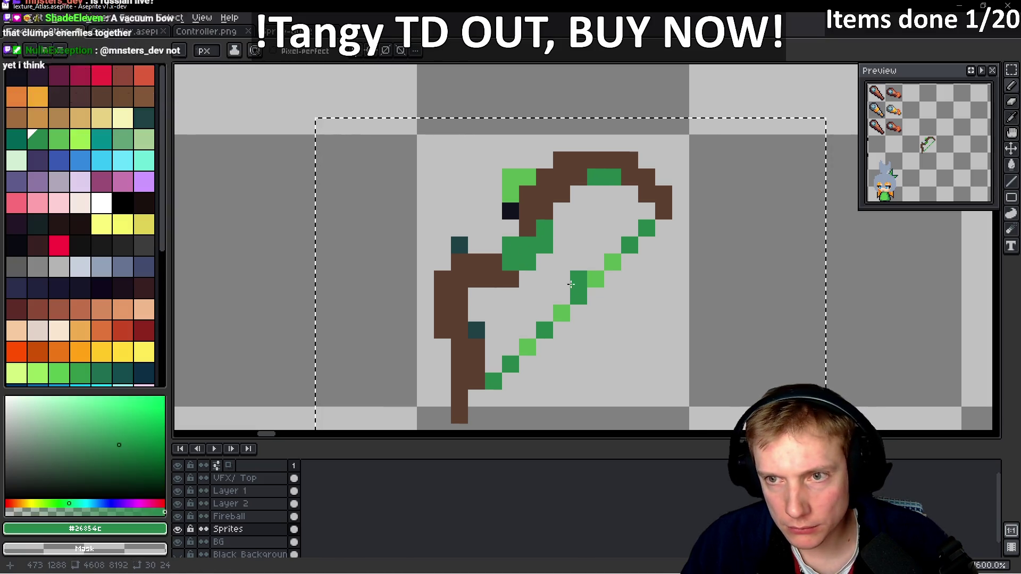
left_click(516, 206)
right_click(444, 270)
left_click(505, 202, "alt")
left_click(454, 273)
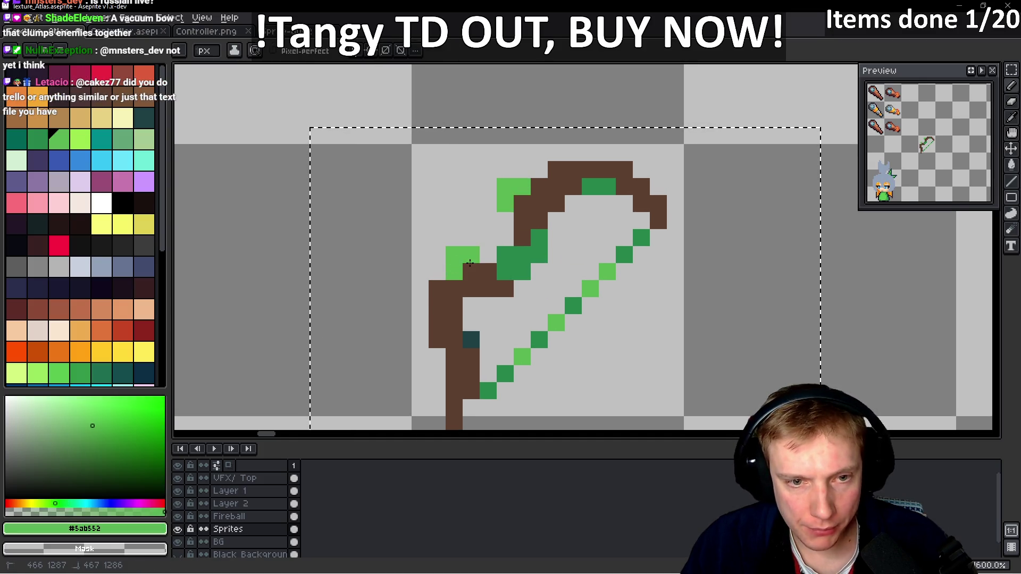
- Repaint the top of the bow and a few lower-left pixels light green #5ab552
left_click(471, 288, "alt")
left_click(468, 263, "alt")
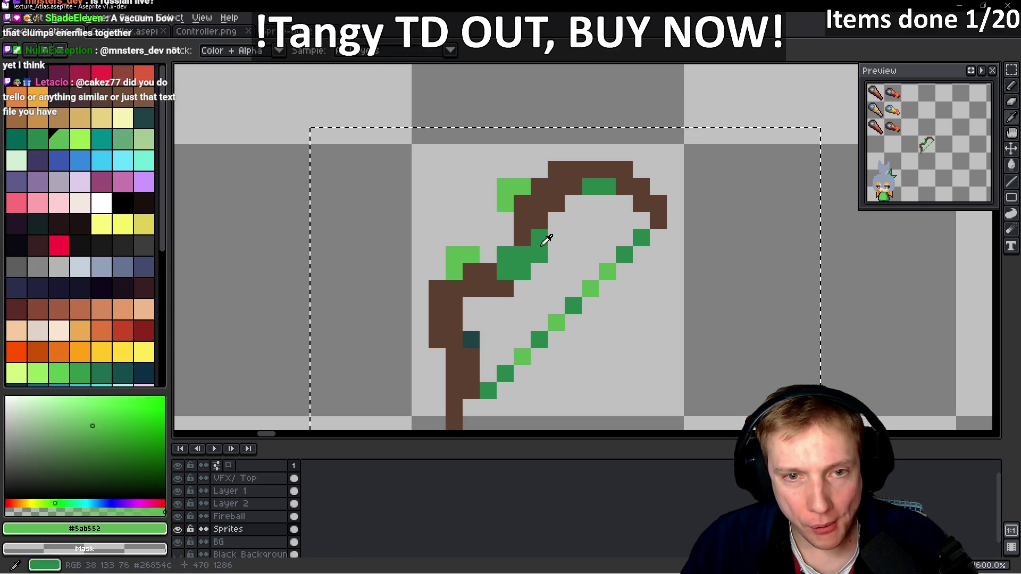
left_click_drag(590, 186, 608, 186)
left_click(617, 205)
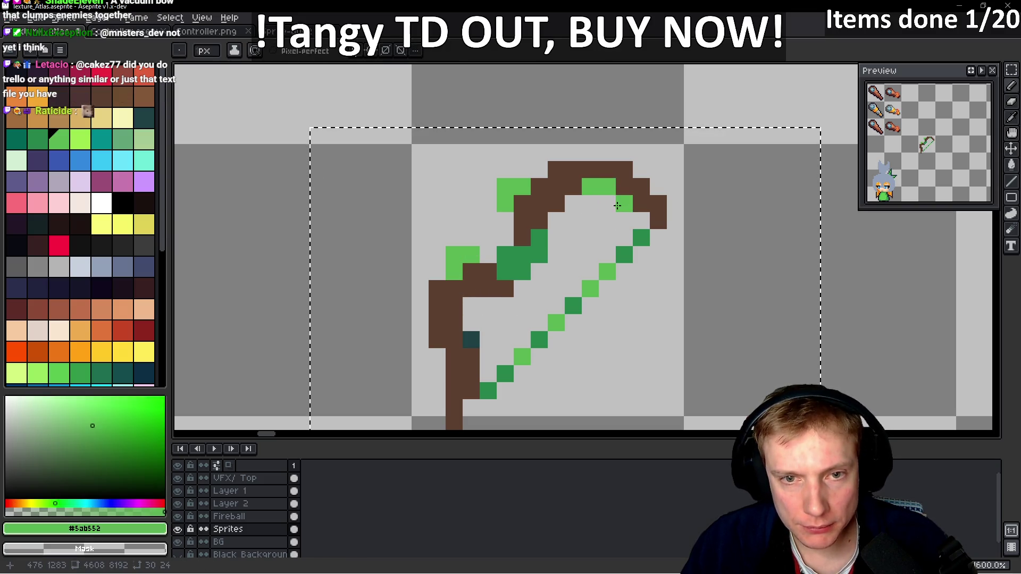
right_click(594, 191)
scroll(594, 213, "down", 4)
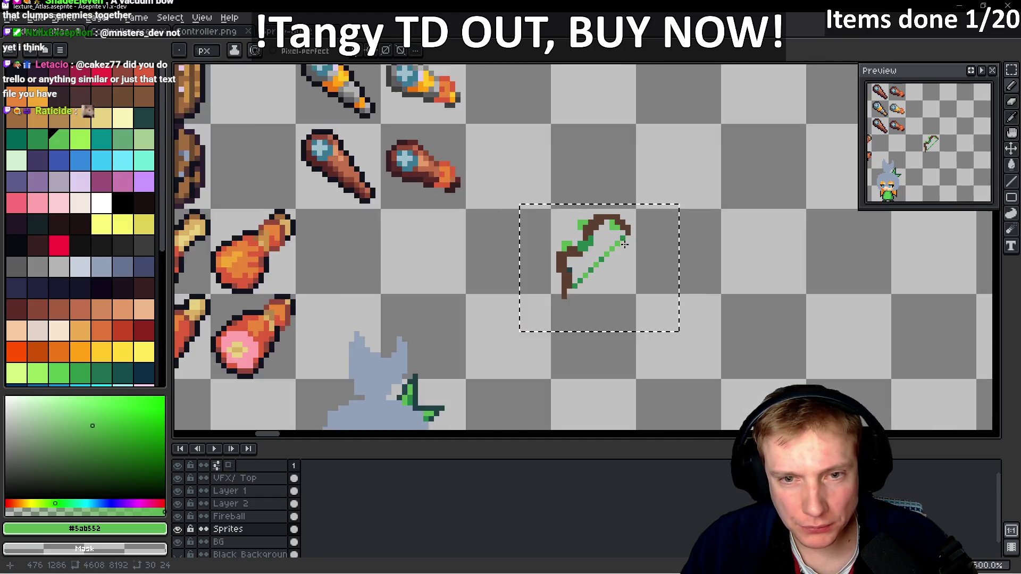
scroll(532, 266, "up", 4)
left_click(454, 294)
left_click(446, 290)
scroll(502, 278, "down", 4)
scroll(502, 278, "down", 2)
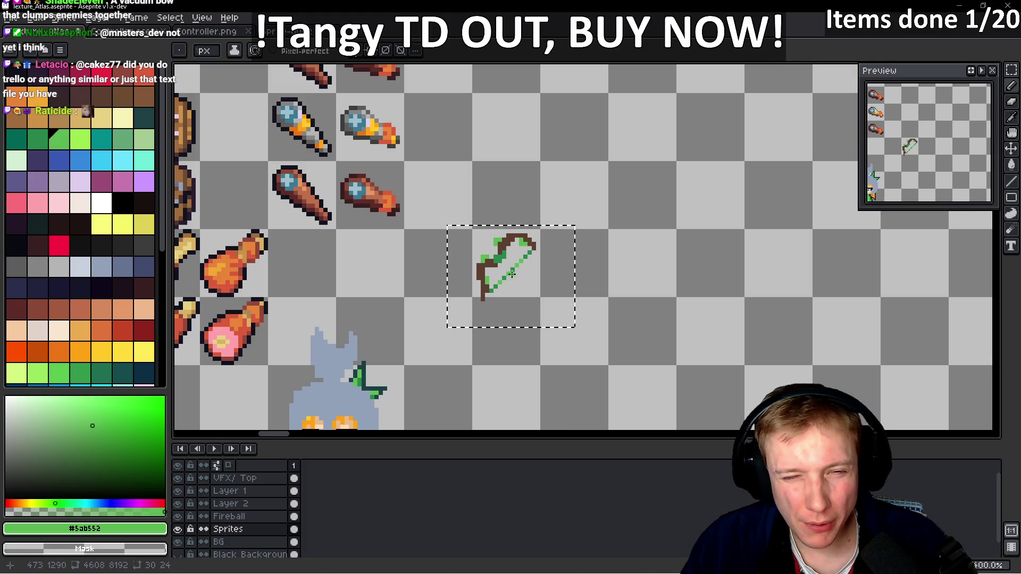
scroll(479, 278, "up", 8)
- Turn the four upper lime pixels dark green #26854c
left_click(472, 278, "alt")
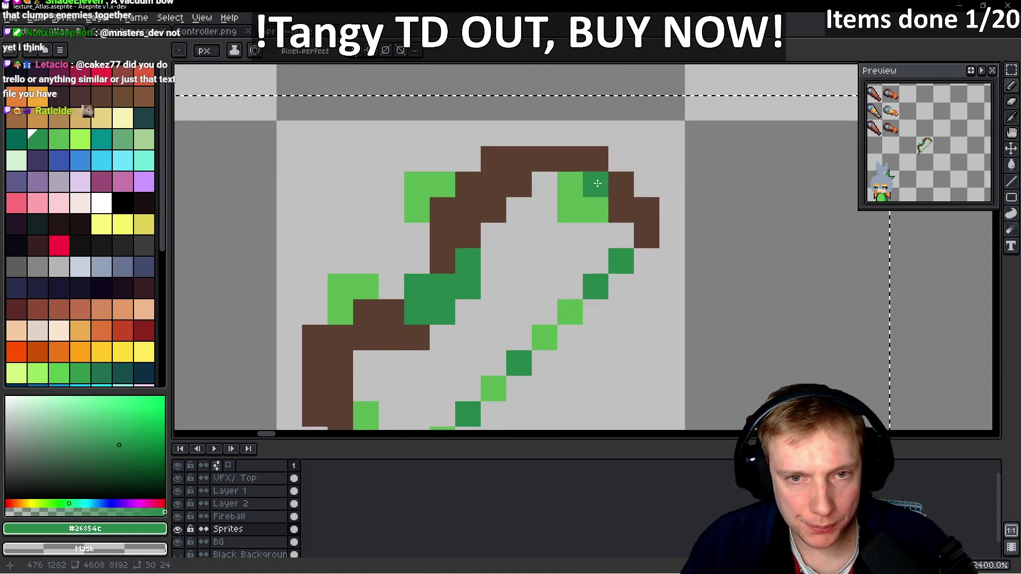
left_click(570, 184)
left_click(596, 209)
left_click(442, 184)
left_click(416, 209)
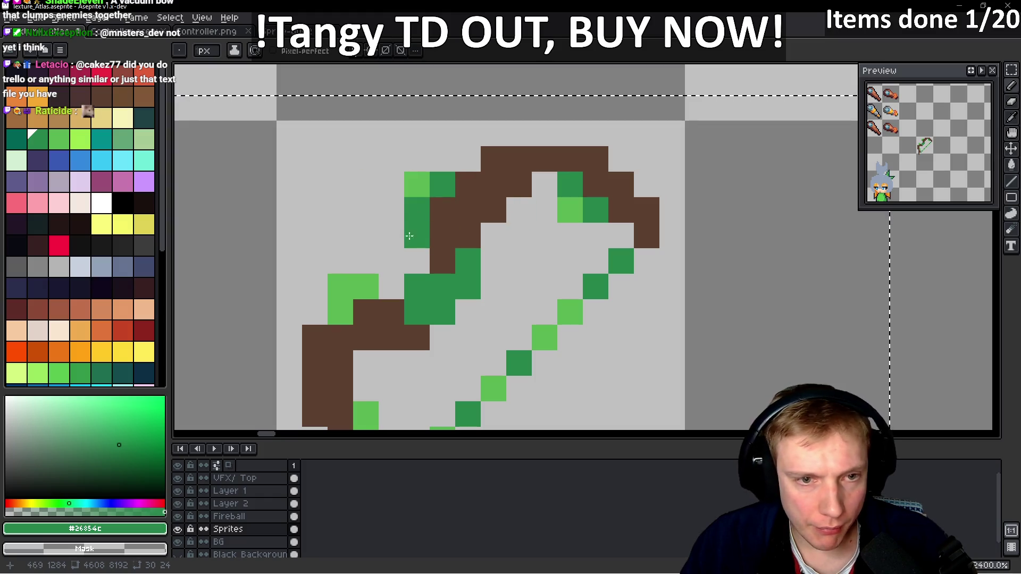
scroll(415, 215, "down", 1)
scroll(393, 183, "up", 1)
- Lasso-select the leaf cluster near the bow's upper tip and move it against the bow
key("q")
mouse_move(393, 182)
left_mouse_down()
mouse_move(368, 207)
mouse_move(393, 181)
mouse_move(392, 196)
mouse_move(365, 205)
mouse_move(393, 182)
mouse_move(404, 218)
mouse_move(370, 196)
mouse_move(395, 196)
left_mouse_up()
scroll(395, 196, "down", 6)
key("Return")
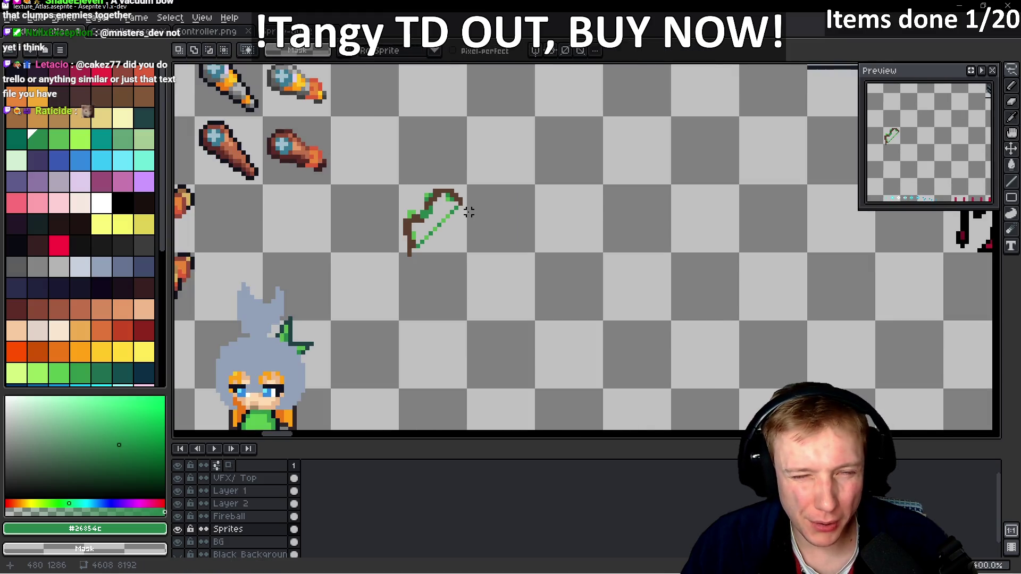
scroll(469, 212, "up", 5)
scroll(460, 217, "down", 5)
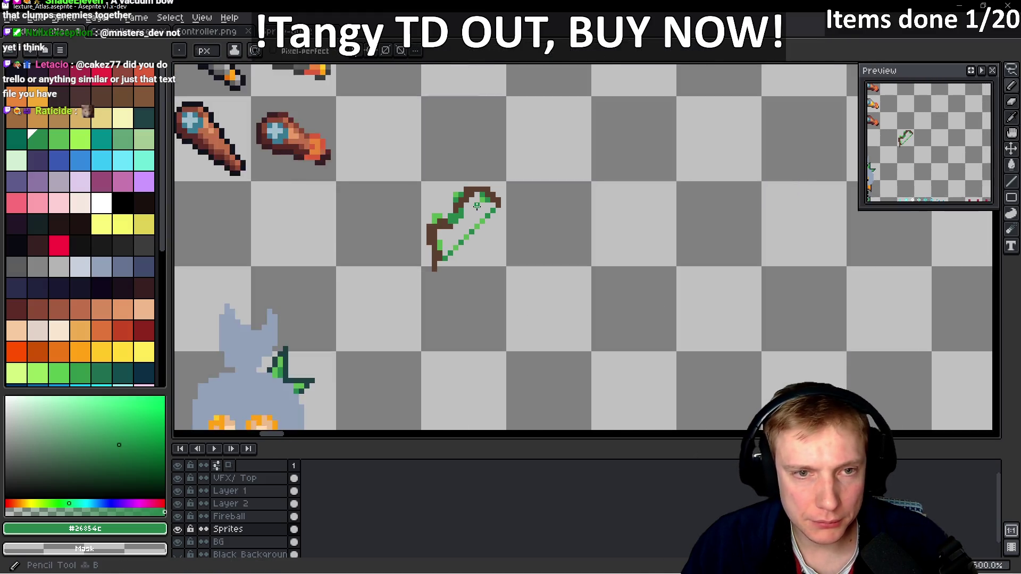
scroll(460, 217, "up", 2)
key("q")
mouse_move(553, 143)
left_mouse_down()
mouse_move(369, 175)
mouse_move(497, 274)
left_mouse_up()
- Commit the moved leaves and paint the bow's lower tip brown, undoing a stray brown pixel
key("b")
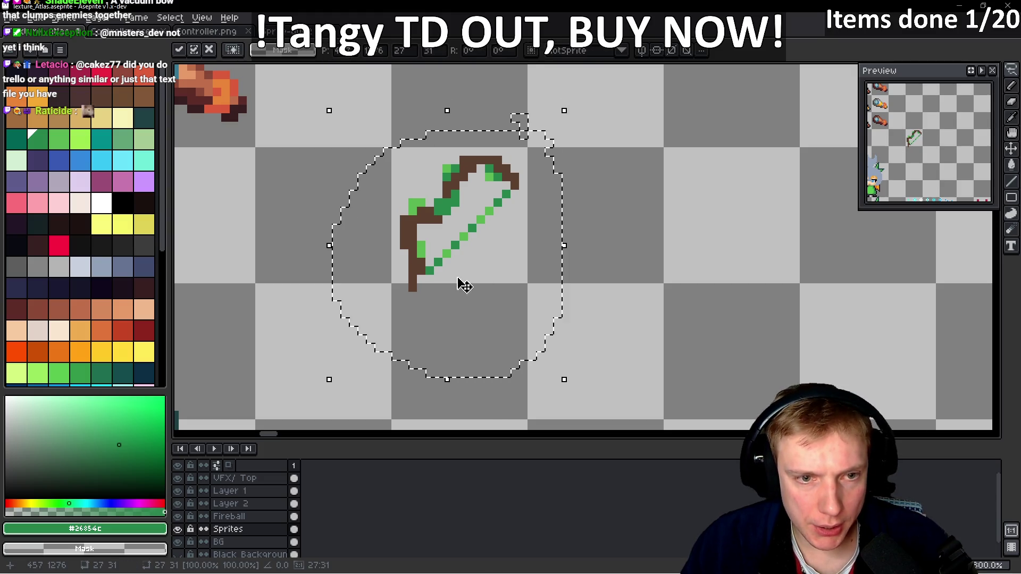
scroll(434, 283, "up", 5)
scroll(367, 283, "down", 3)
right_click(369, 289)
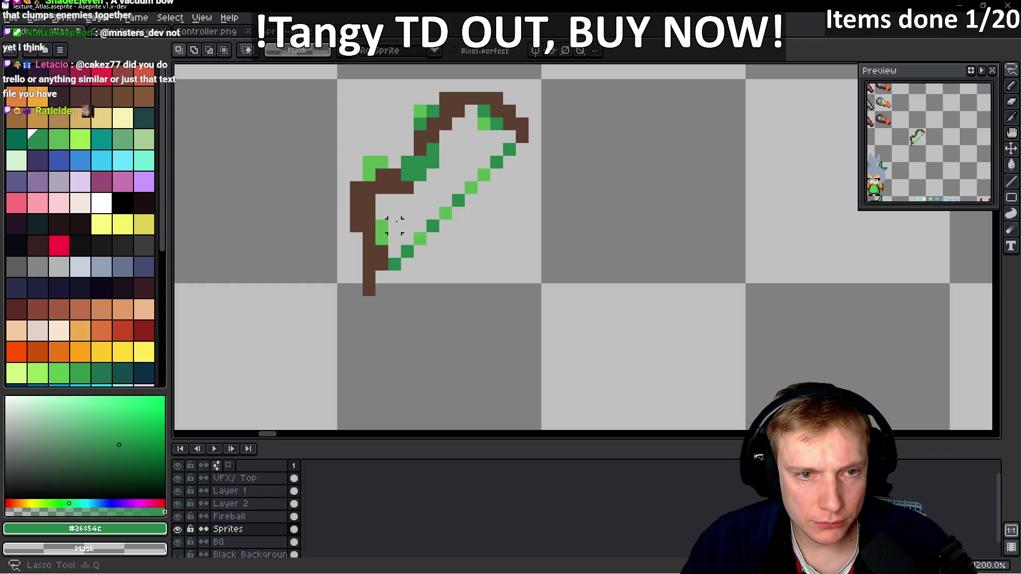
left_click(367, 200, "alt")
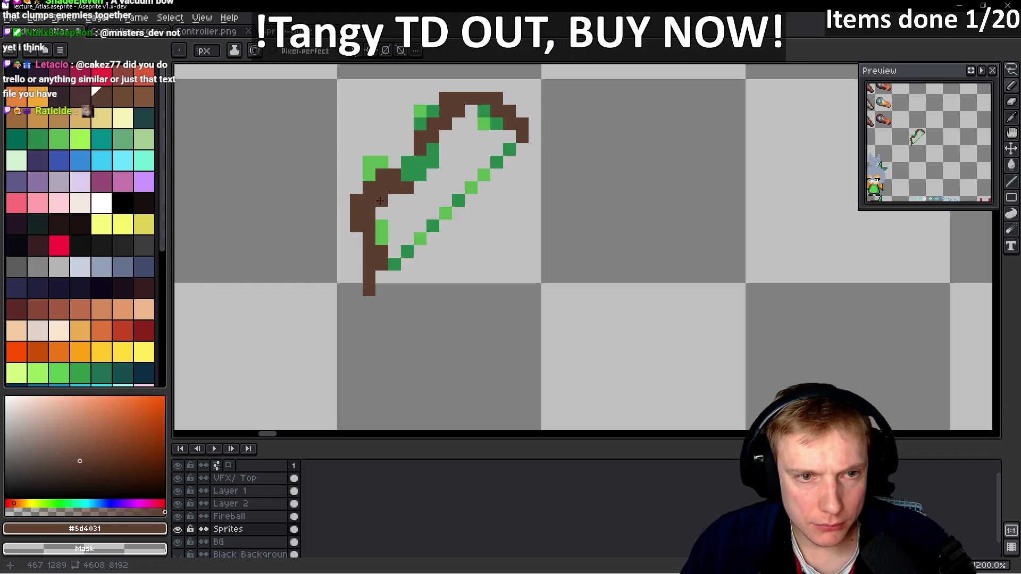
scroll(471, 237, "down", 5)
left_click(470, 241)
scroll(463, 244, "up", 5)
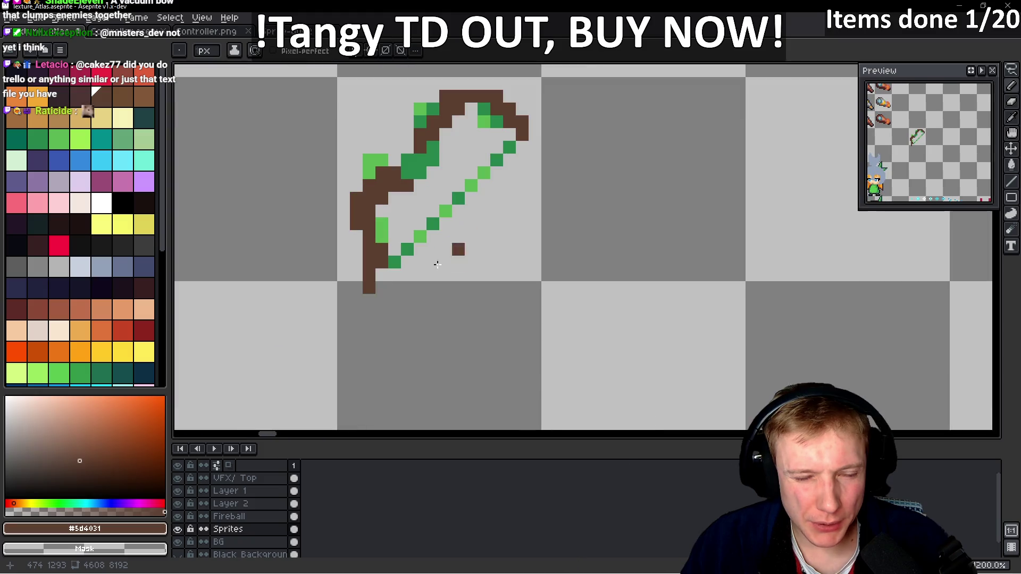
scroll(400, 277, "down", 4)
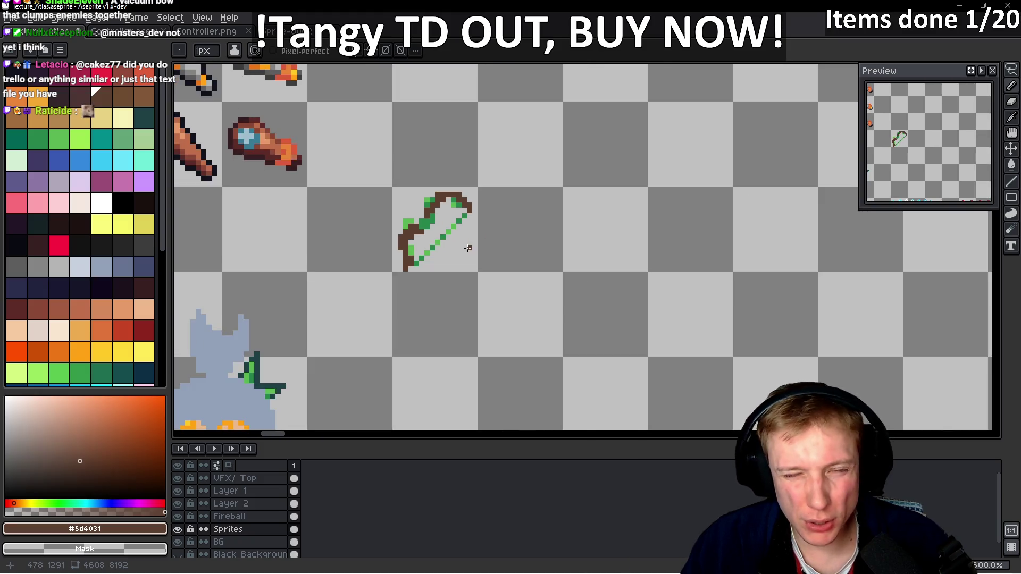
scroll(467, 246, "up", 2)
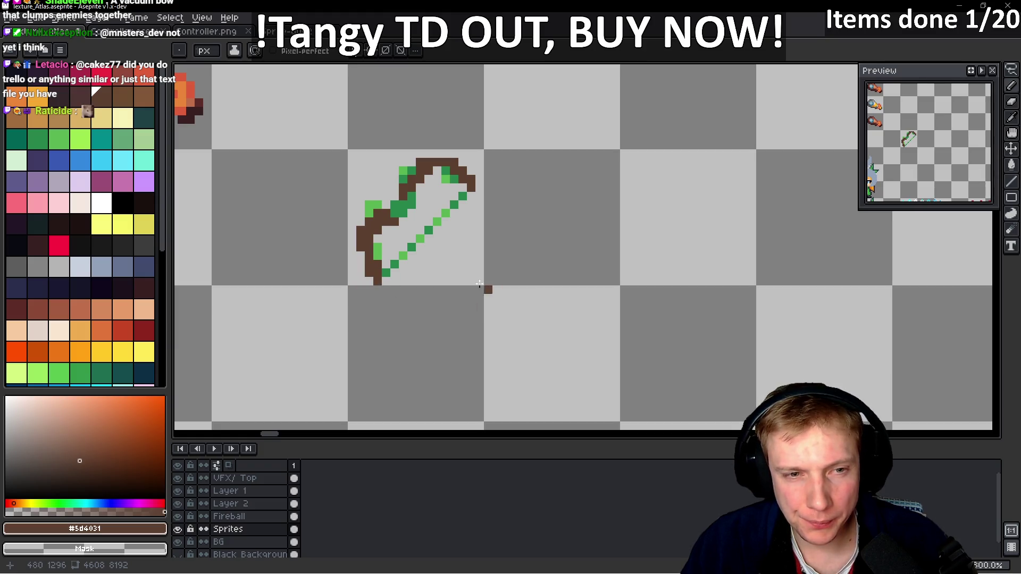
key("ctrl+z")
scroll(420, 180, "up", 2)
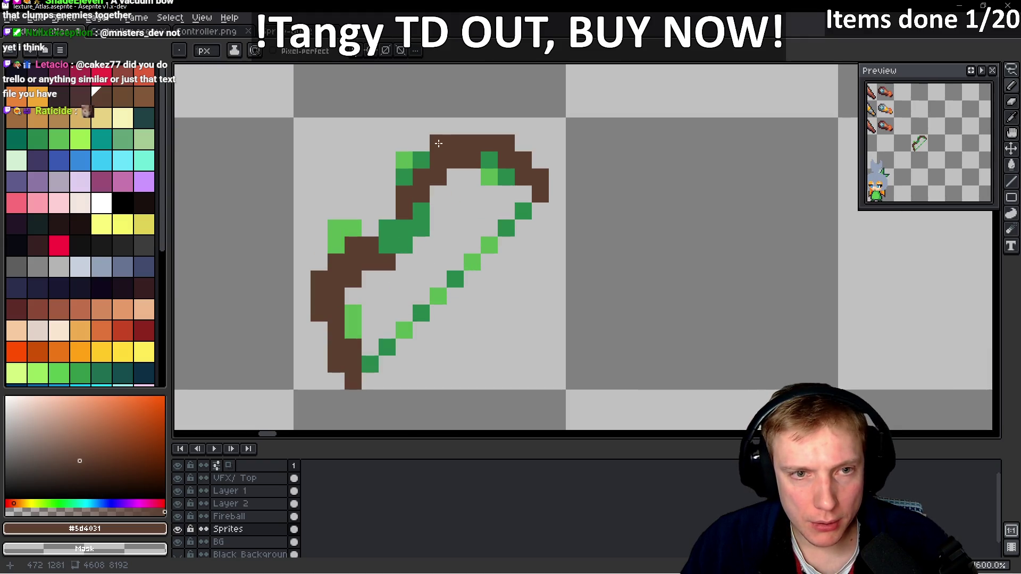
scroll(468, 186, "down", 5)
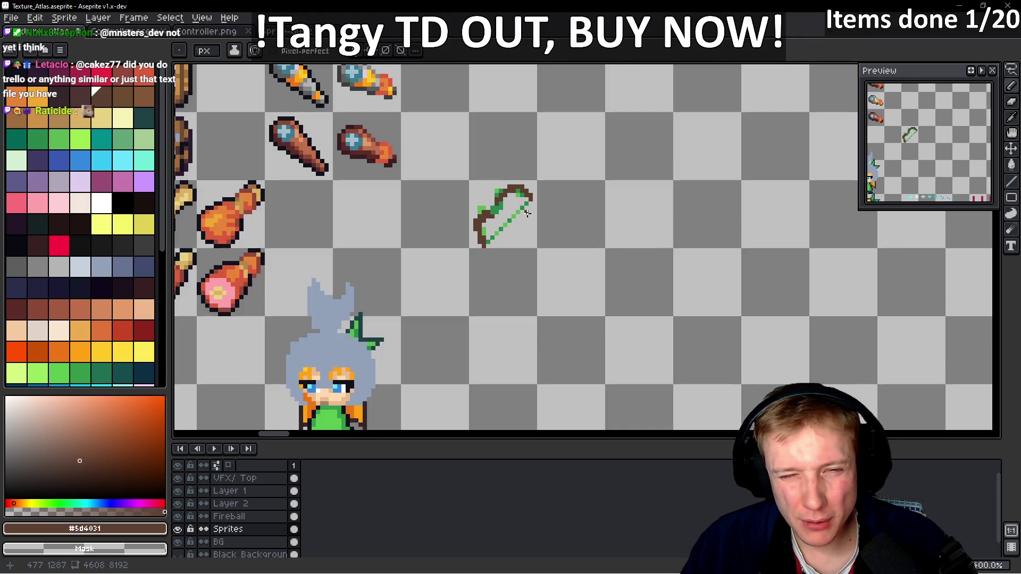
scroll(527, 213, "up", 5)
- Repaint several limb pixels light green, with one dark green pixel between them
left_click(406, 209, "alt")
scroll(420, 208, "up", 5)
left_click(421, 210)
left_click(423, 253)
left_click(462, 201)
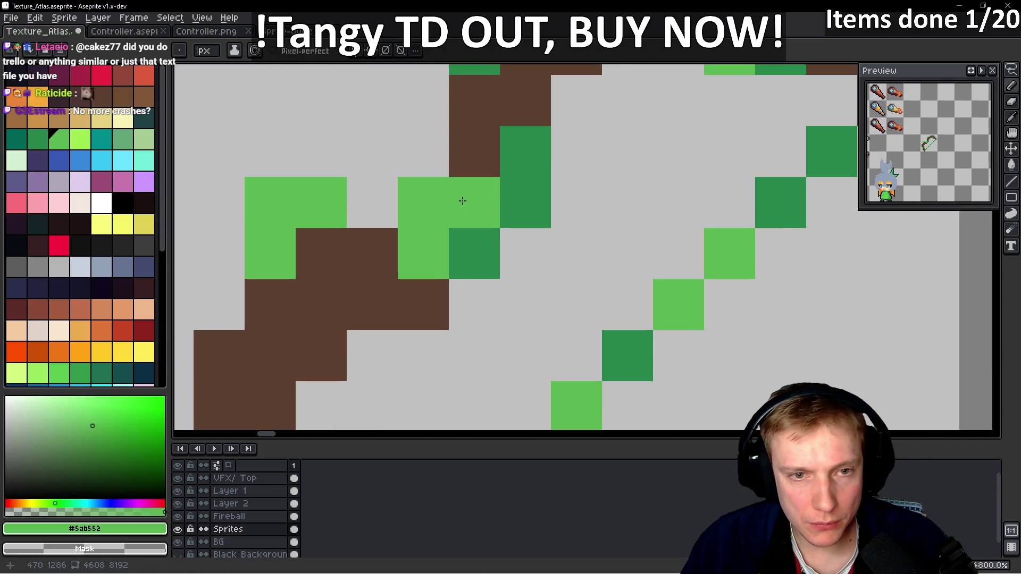
left_click(553, 251)
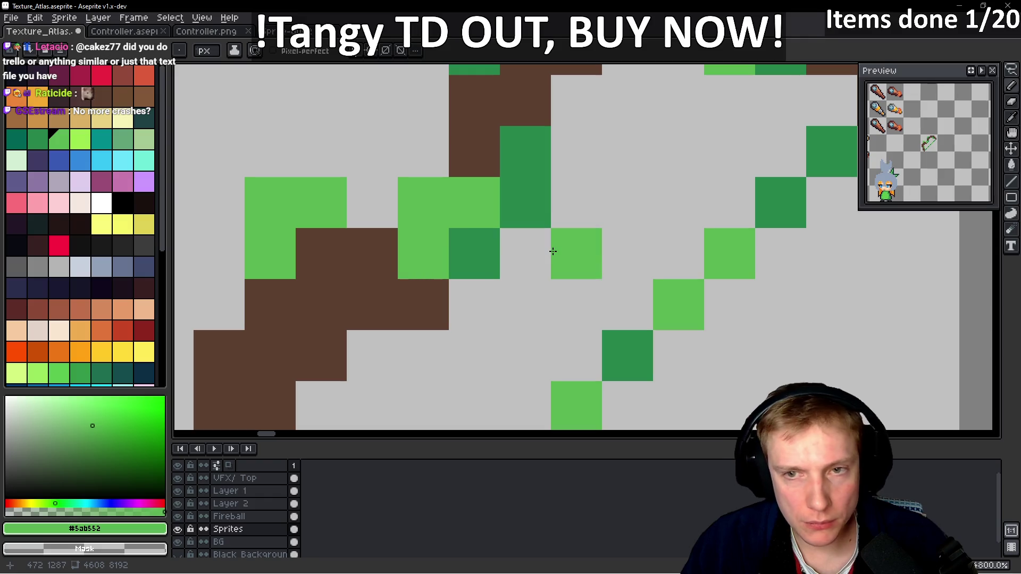
left_click(481, 237, "alt")
left_click(461, 220)
left_click(425, 220, "alt")
left_click(524, 200)
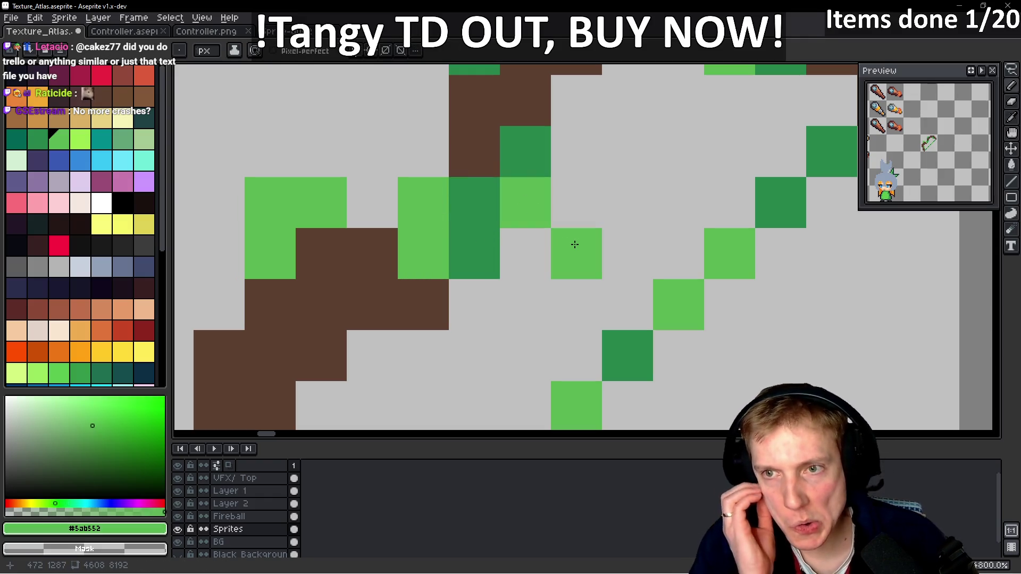
scroll(575, 244, "down", 5)
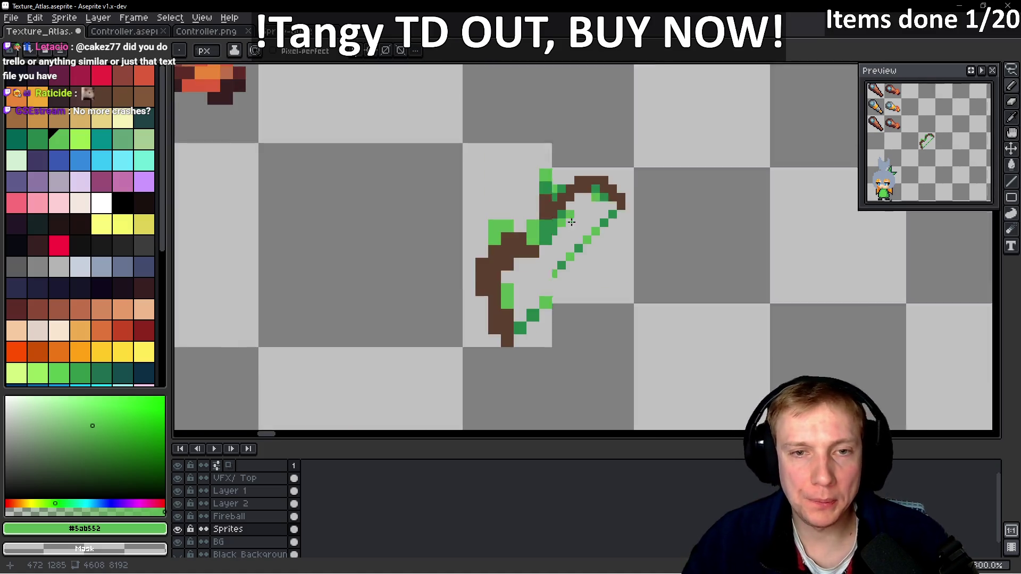
scroll(583, 208, "up", 2)
- Lasso the bow, apply an outline using the near-black palette swatch, then deselect
key("q")
left_click_drag(614, 180, 669, 169)
key("shift+o")
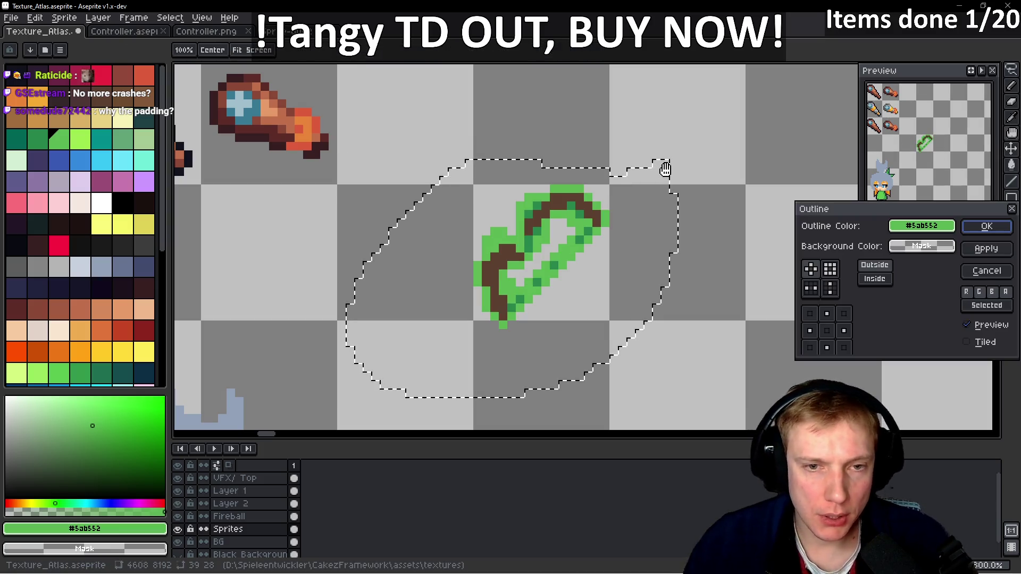
left_click(927, 229)
left_click(927, 229)
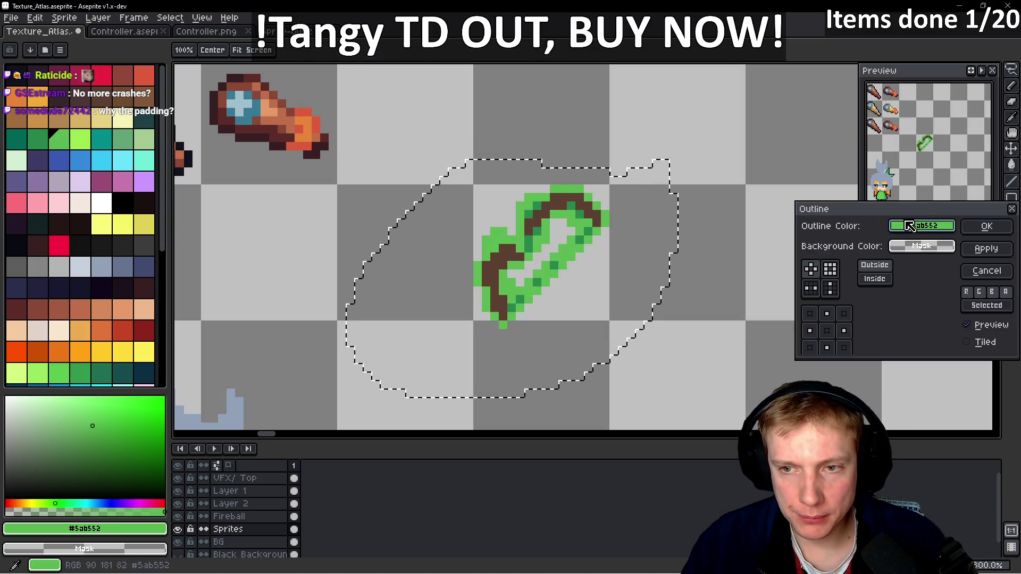
left_click(927, 230)
left_click(718, 247)
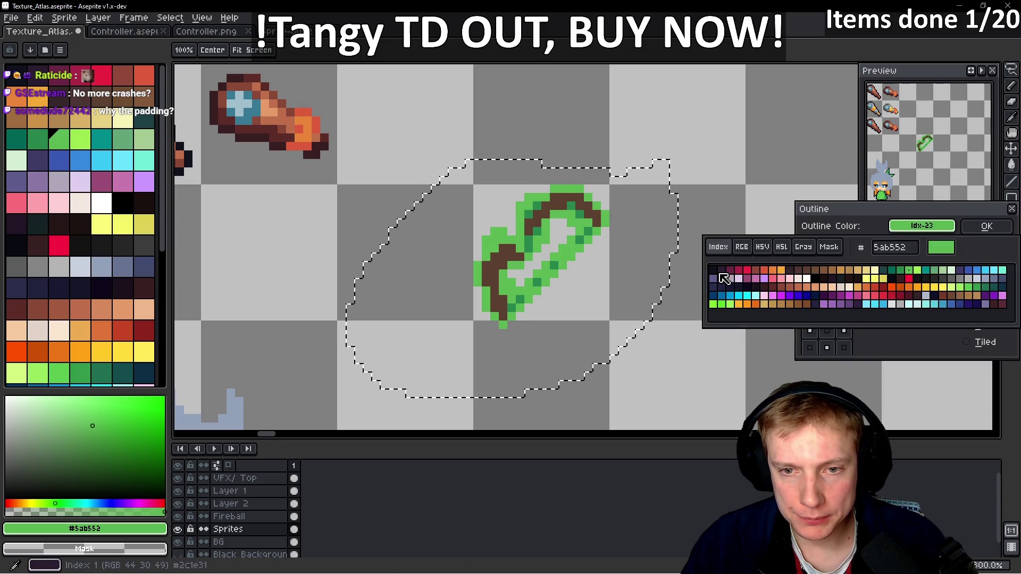
left_click(719, 276)
key("Return")
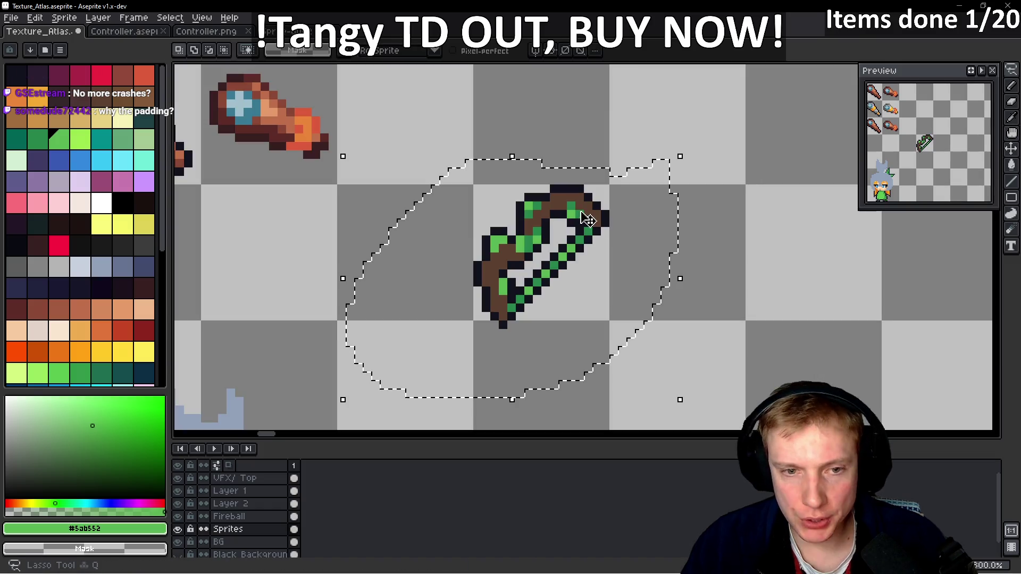
key("ctrl+d")
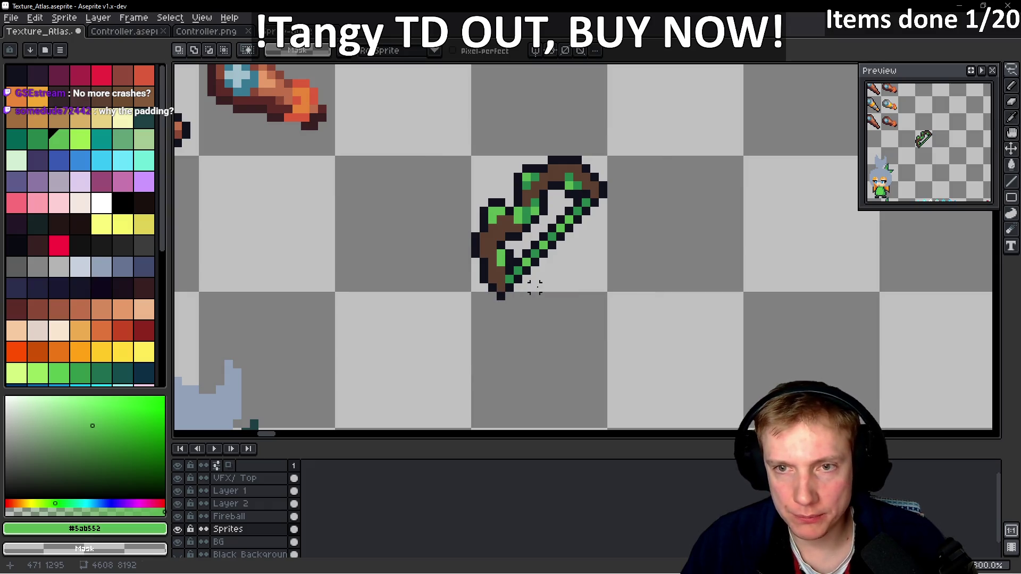
- Paint the bow's bottom tip in the near-black outline colour
scroll(534, 287, "down", 2)
scroll(551, 280, "up", 5)
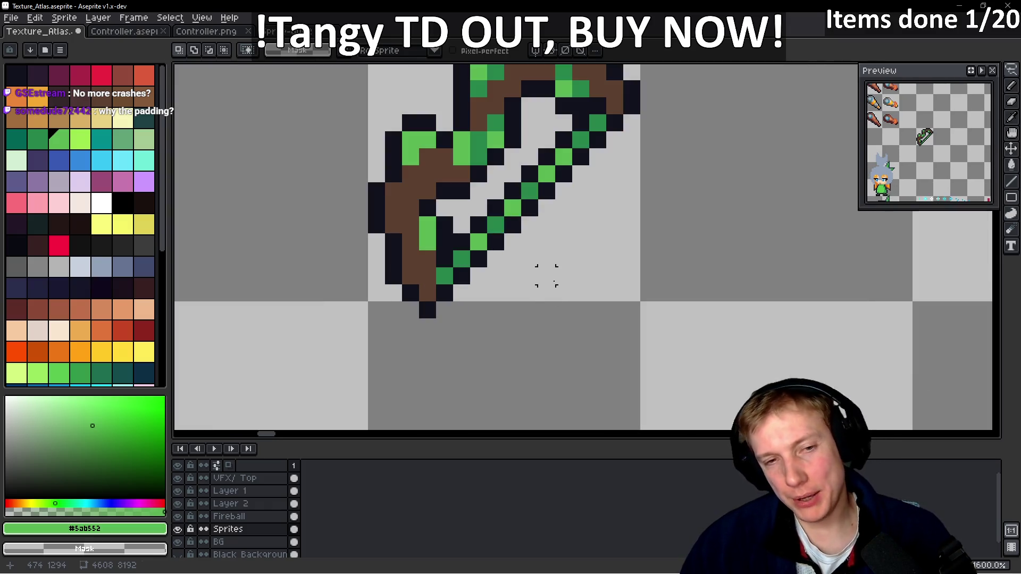
key("b")
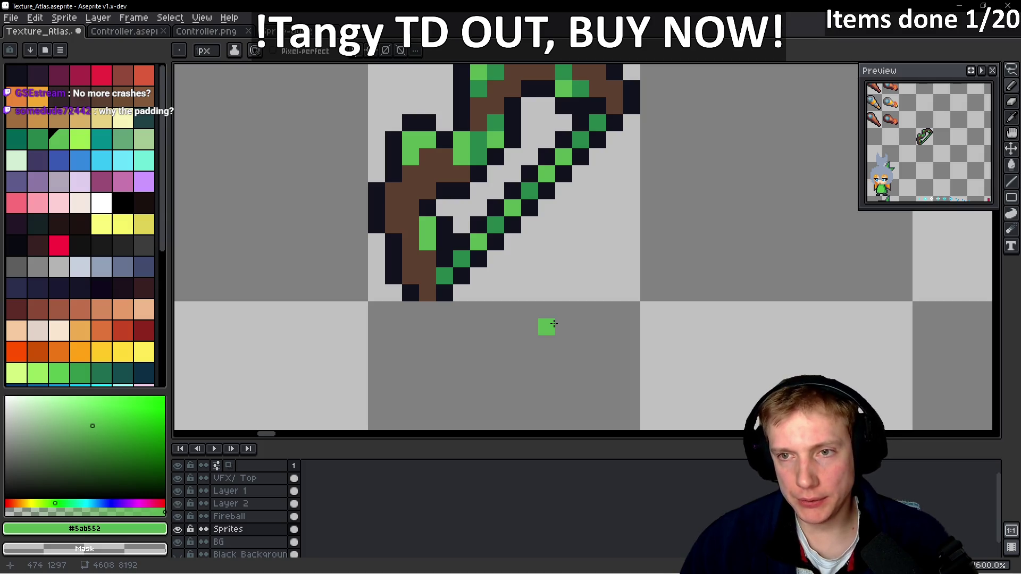
left_click_drag(426, 292, 478, 311)
left_click(463, 311, "alt")
left_click(478, 311)
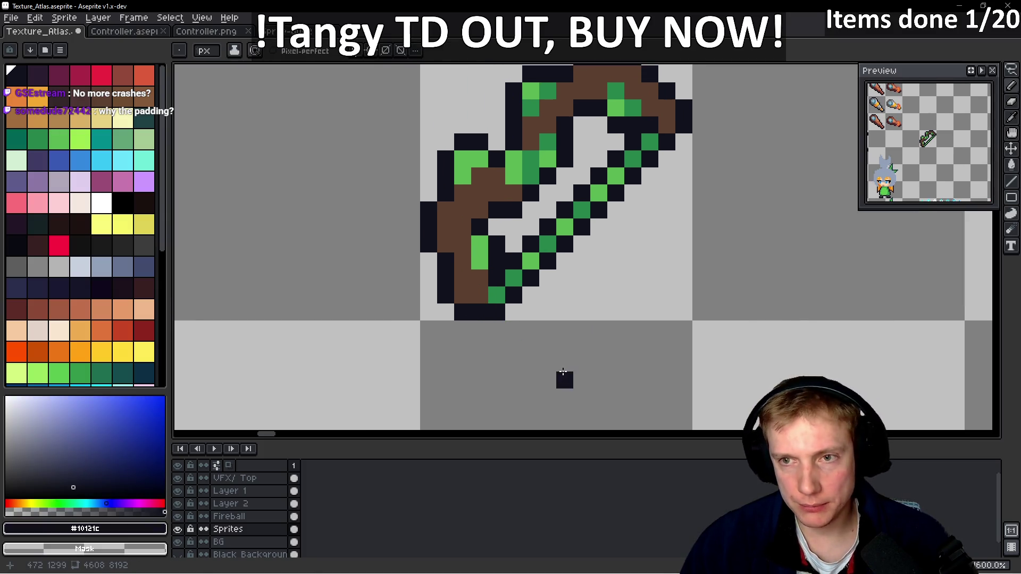
- Shade the bow's grip pixels a darker red-brown
left_click_drag(422, 339, 427, 377)
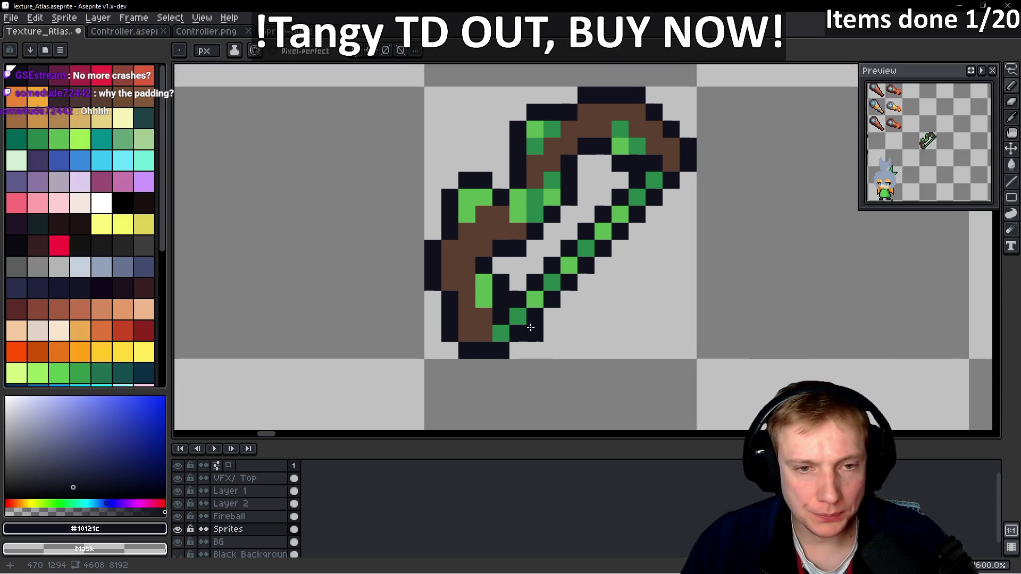
left_click(484, 267, "alt")
right_click(484, 268)
key("9")
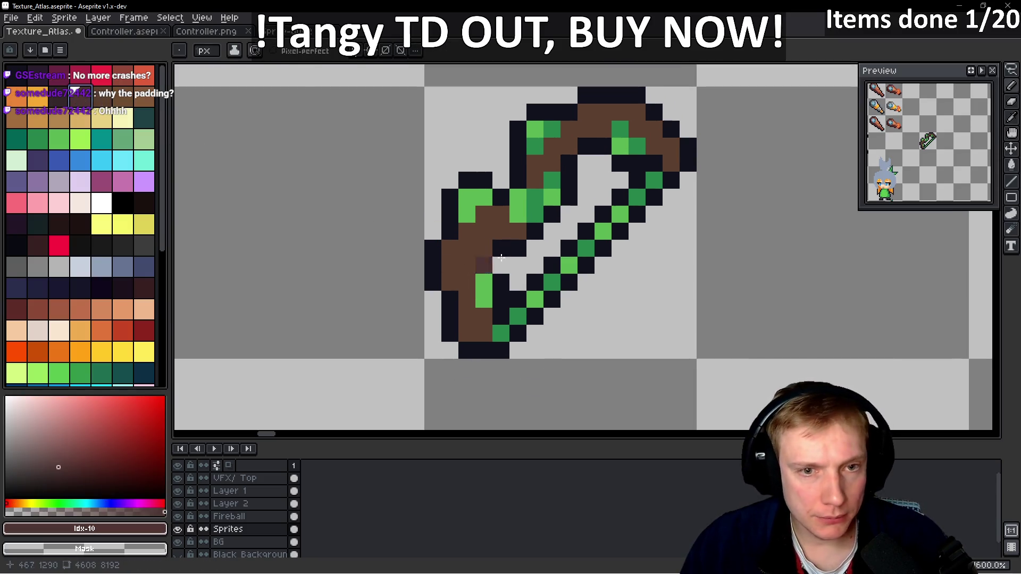
left_click_drag(518, 230, 498, 229)
left_click(501, 214)
left_click(484, 247)
- Darken more brown pixels along the limbs, beside the grip and on the upper limb
left_click(469, 287)
left_click(484, 324)
left_click(466, 300)
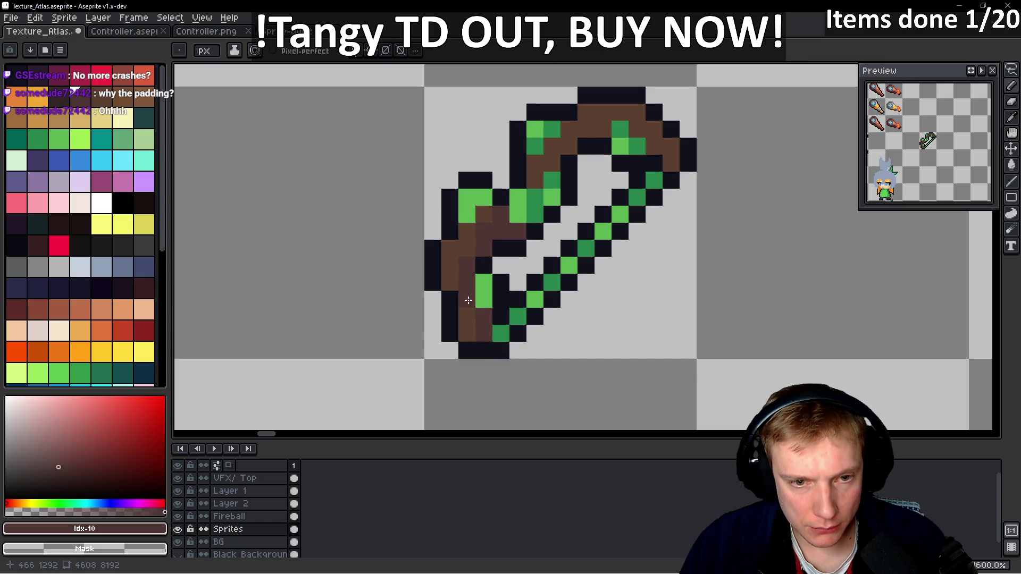
left_click_drag(598, 192, 528, 267)
left_click(488, 224)
left_click_drag(488, 224, 481, 237)
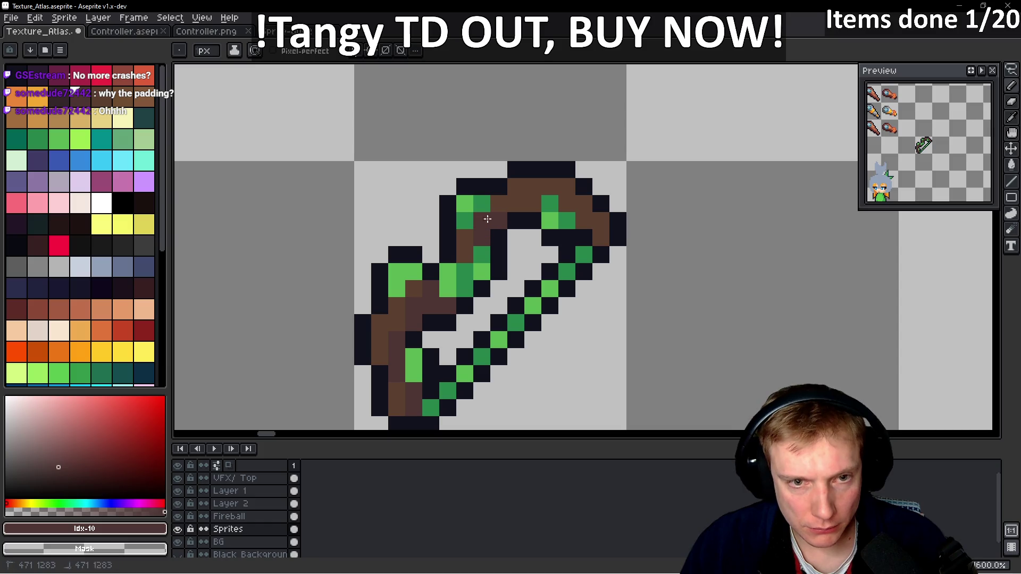
left_click_drag(506, 201, 533, 203)
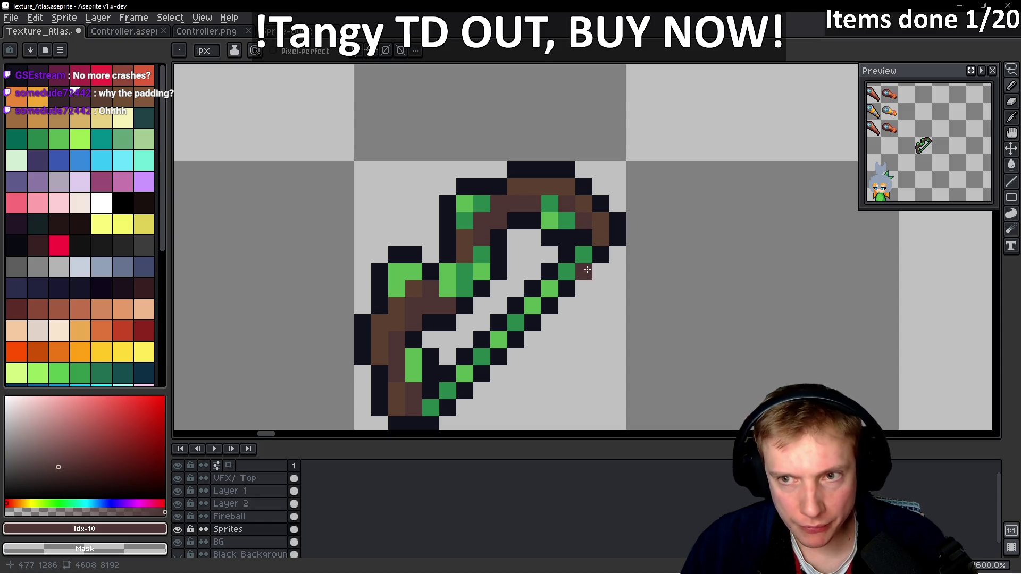
- Shade the upper-limb pixels in an even darker brown
left_click(64, 100)
left_click_drag(498, 219, 492, 205)
left_click(498, 202)
left_click(533, 204)
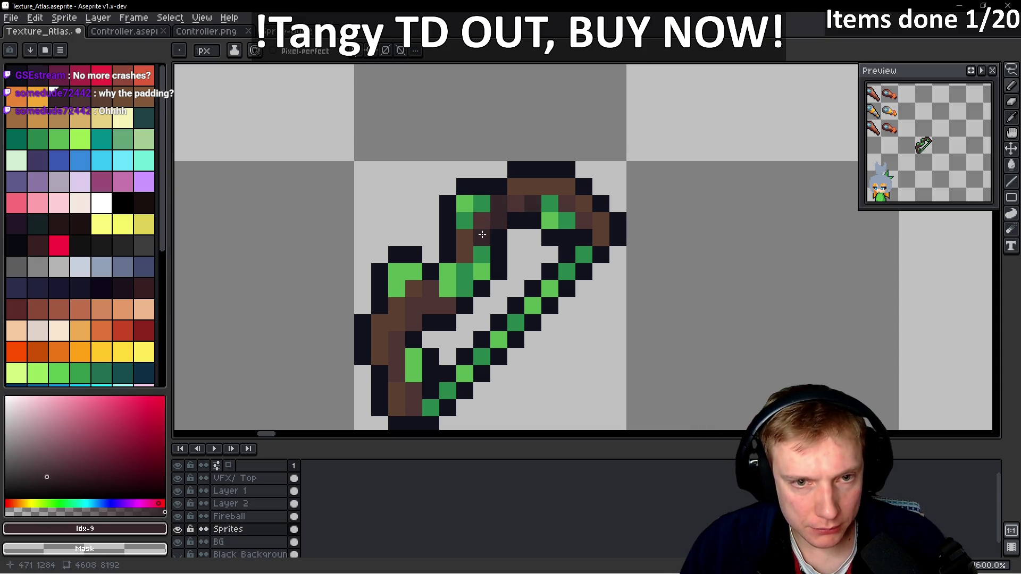
- Paint lower-limb, left-edge and top-edge bow pixels in sampled dark browns like #4d3533
left_click(507, 217, "alt")
left_click(431, 306)
left_click(430, 289)
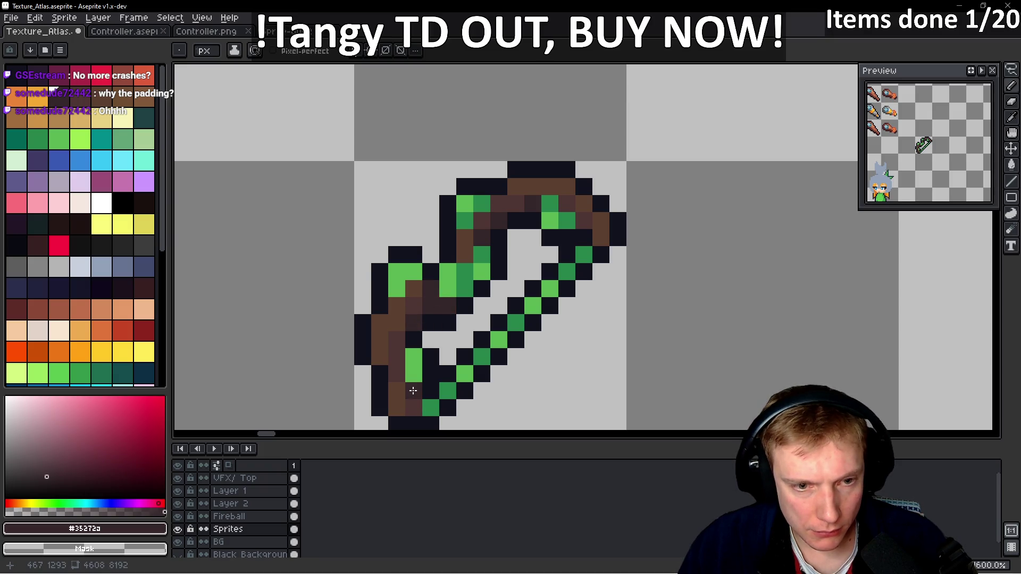
left_click(393, 325, "alt")
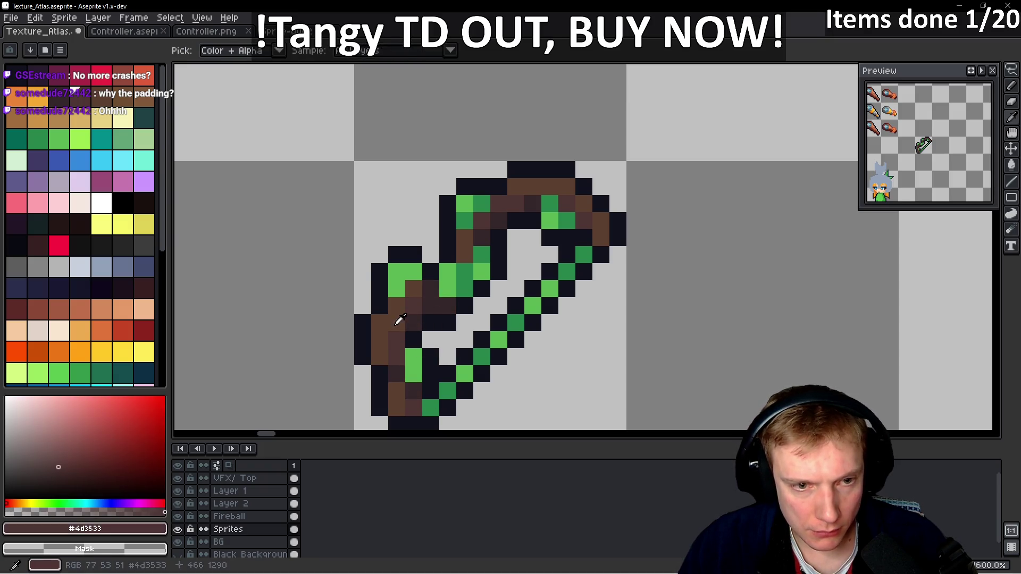
left_click(412, 293)
left_click(515, 187)
left_click(532, 187)
left_click(567, 289)
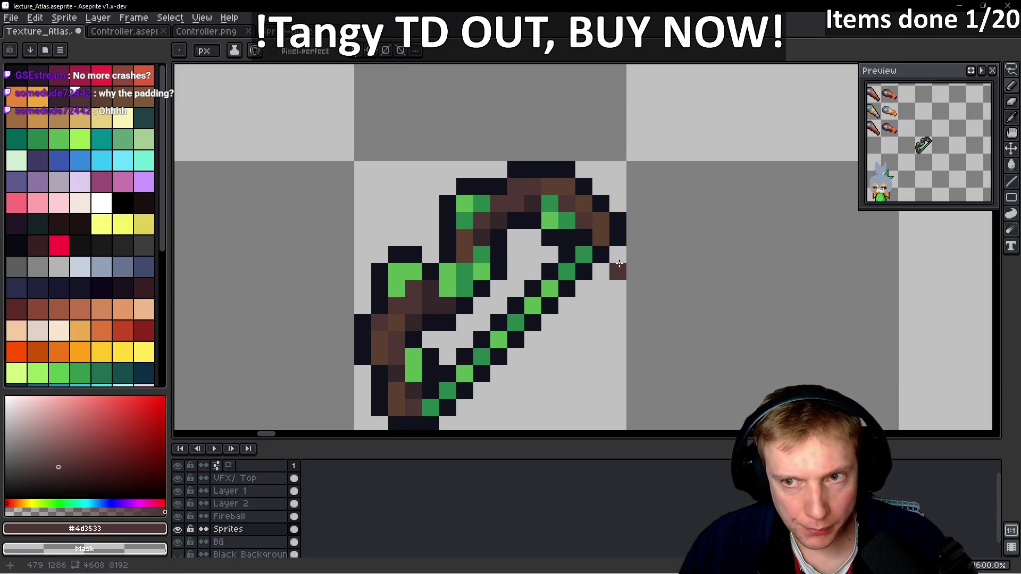
- Eyedrop the black outline colour #10121c and lasso around the green bow sprite
scroll(532, 297, "down", 1)
scroll(516, 297, "up", 1)
scroll(500, 304, "down", 1)
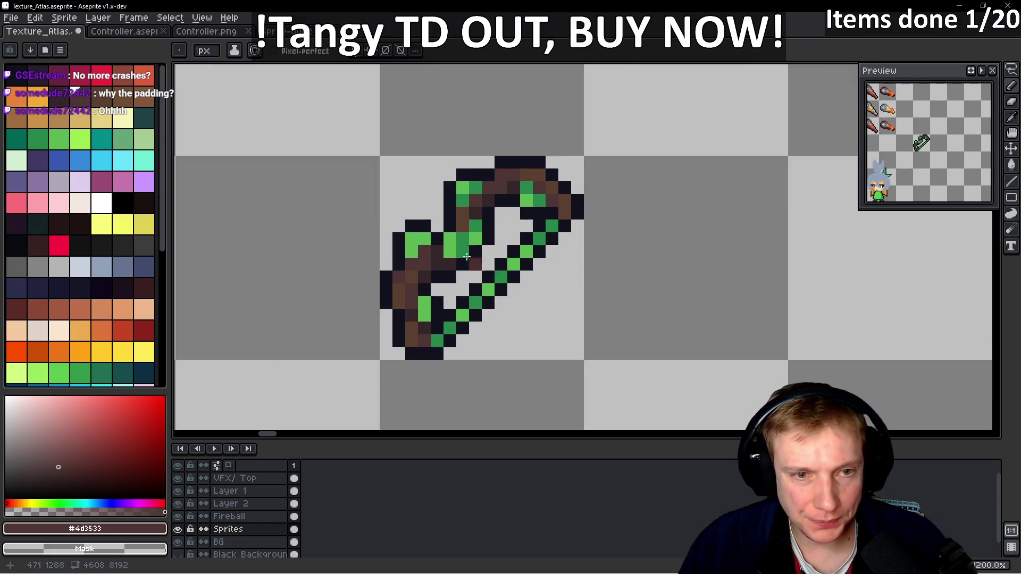
left_click(404, 223, "alt")
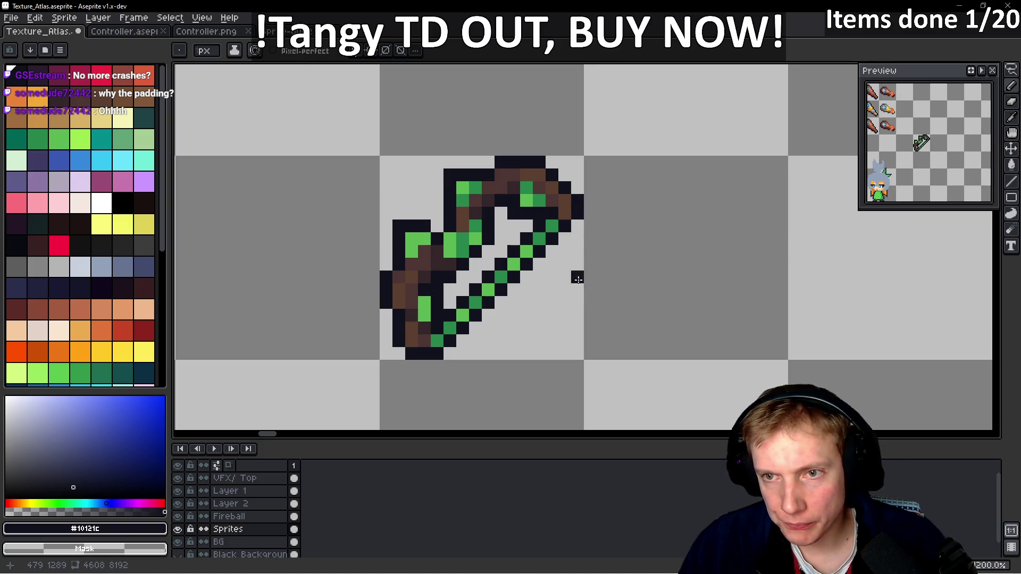
scroll(578, 282, "down", 5)
key("q")
mouse_move(581, 224)
left_mouse_down()
mouse_move(474, 307)
mouse_move(590, 202)
left_mouse_up()
- Move the lassoed bow into position within its atlas cell and commit it
mouse_move(532, 266)
left_mouse_down()
mouse_move(186, 217)
mouse_move(500, 303)
mouse_move(739, 409)
mouse_move(989, 441)
mouse_move(691, 319)
mouse_move(478, 160)
mouse_move(180, 80)
mouse_move(453, 213)
mouse_move(902, 340)
mouse_move(659, 345)
mouse_move(677, 339)
mouse_move(568, 250)
left_mouse_up()
scroll(662, 345, "up", 2)
scroll(668, 345, "up", 1)
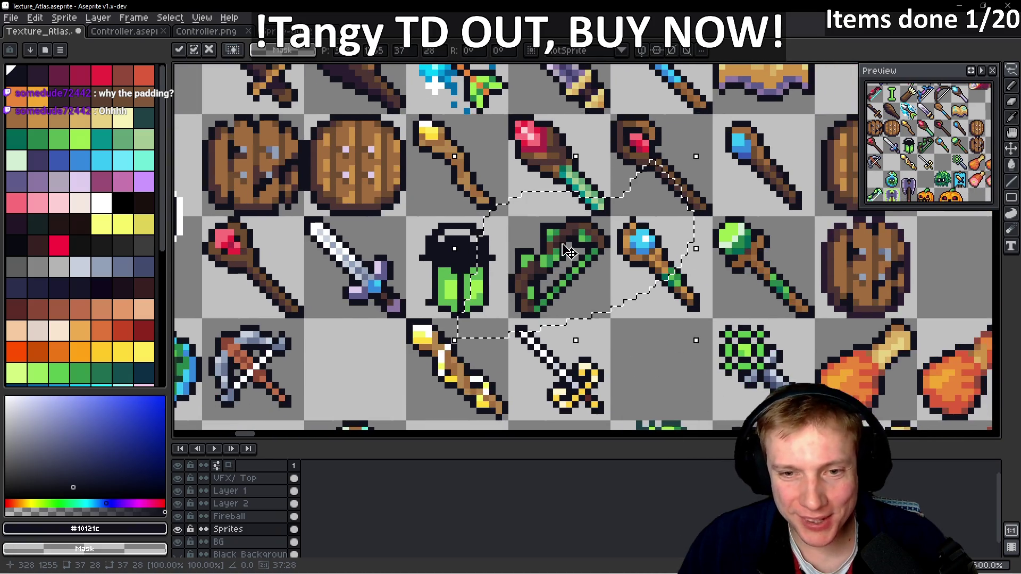
key("ctrl+d")
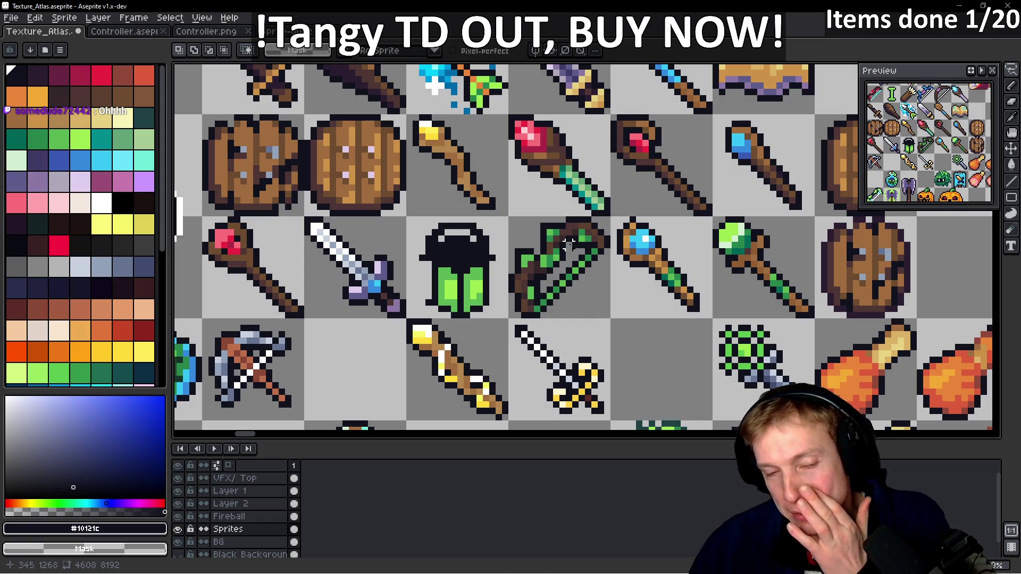
- Select the bow's cell, save Texture_Atlas.aseprite and export a fresh sprite sheet
left_click_drag(581, 261, 588, 291)
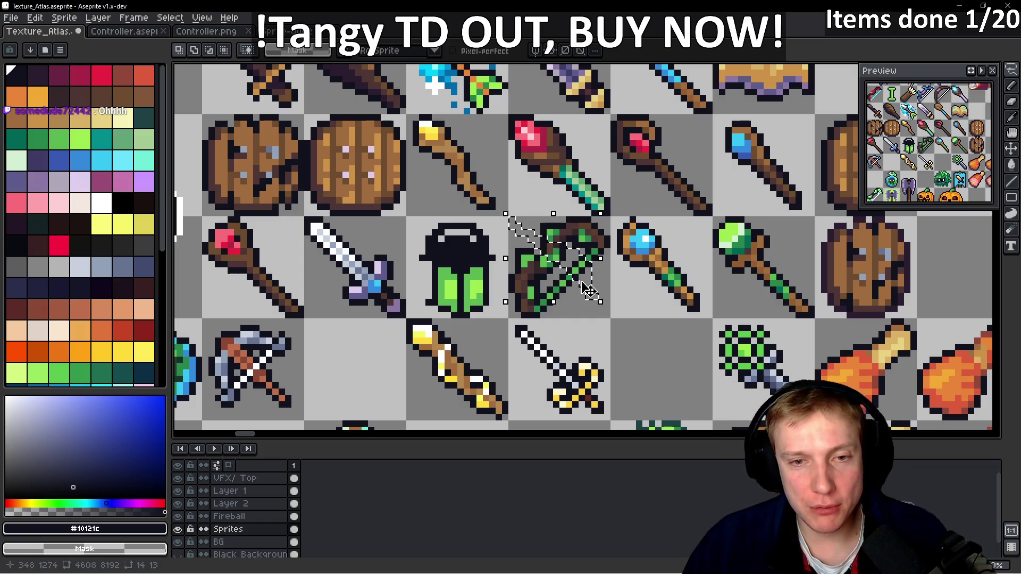
left_click_drag(510, 218, 612, 321)
key("ctrl+s")
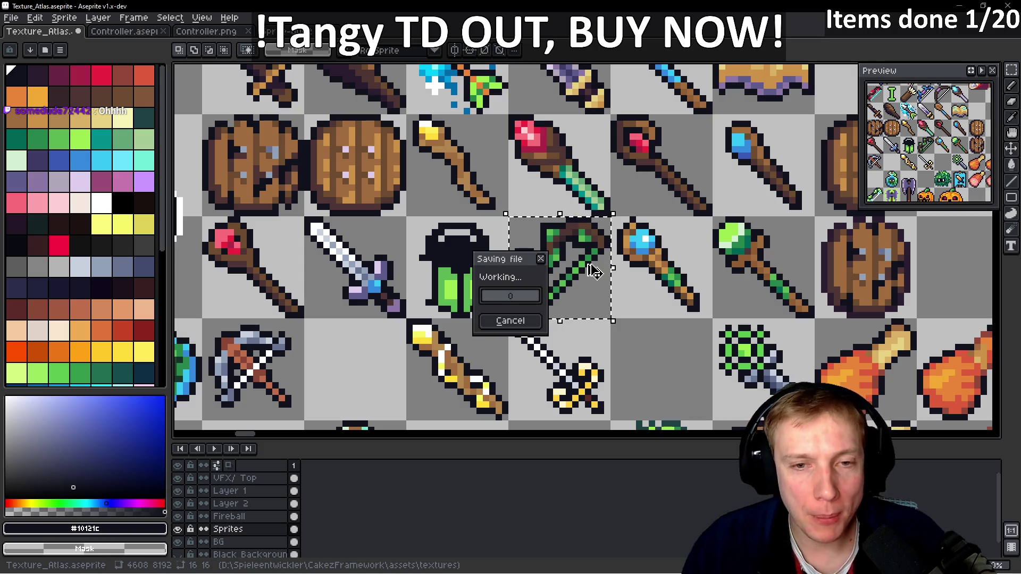
key("ctrl+e")
left_click(589, 410)
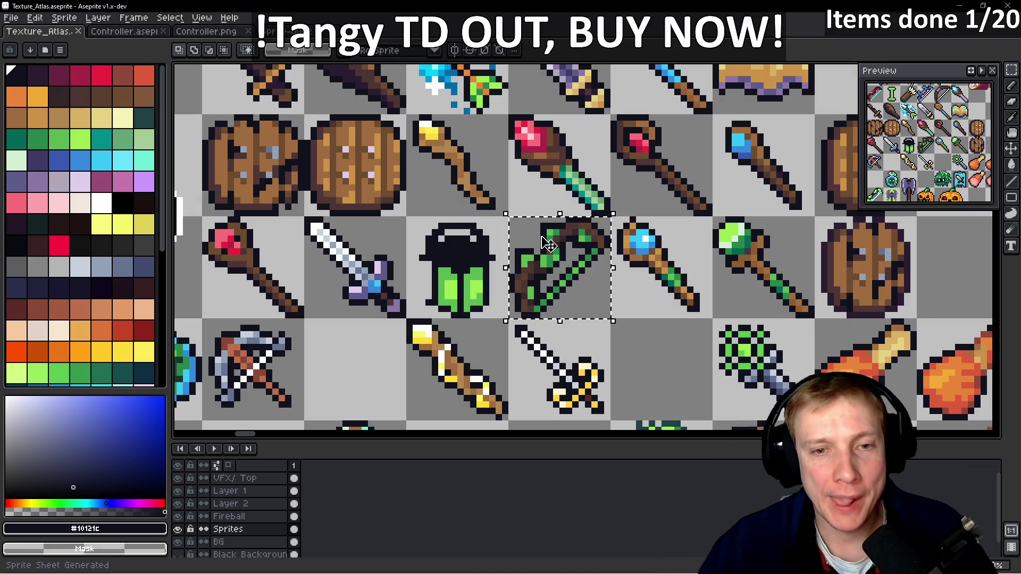
scroll(548, 244, "up", 3)
- Sample dark green #26854c and repaint the light-green and brown bow pixels with it
key("i")
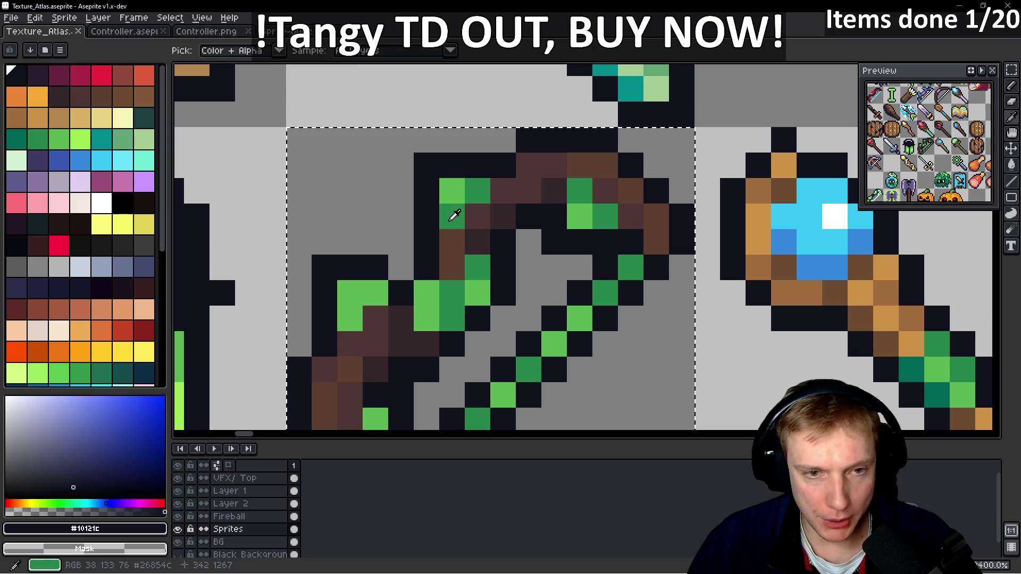
left_click(454, 215)
key("b")
left_click_drag(376, 293, 352, 318)
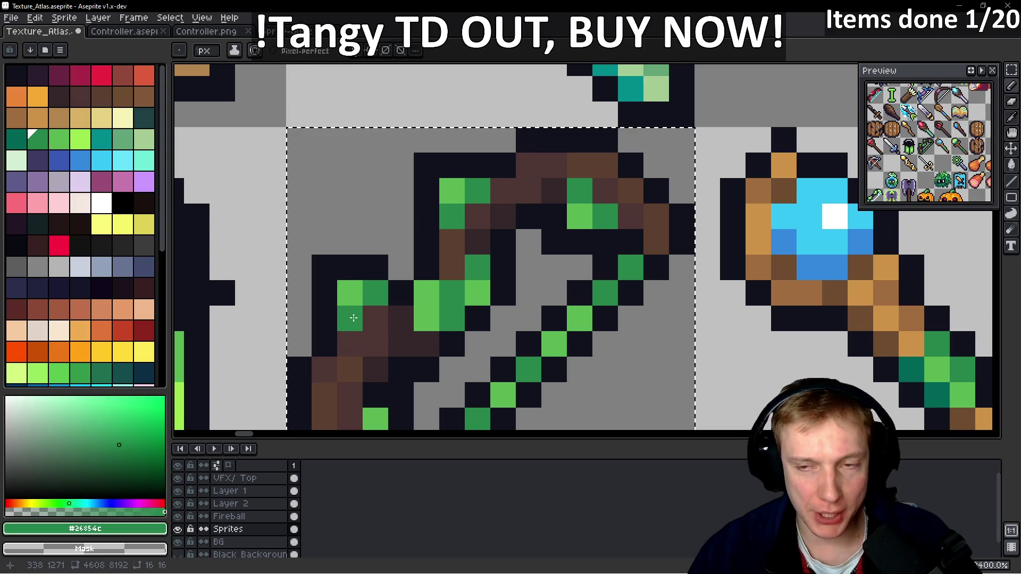
left_click(384, 323)
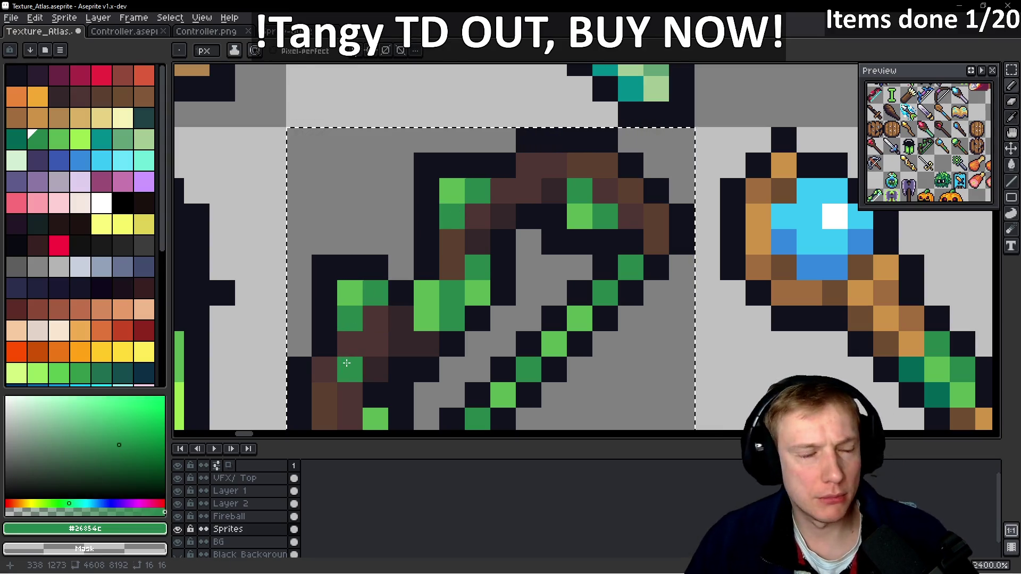
scroll(412, 318, "down", 6)
scroll(412, 318, "up", 4)
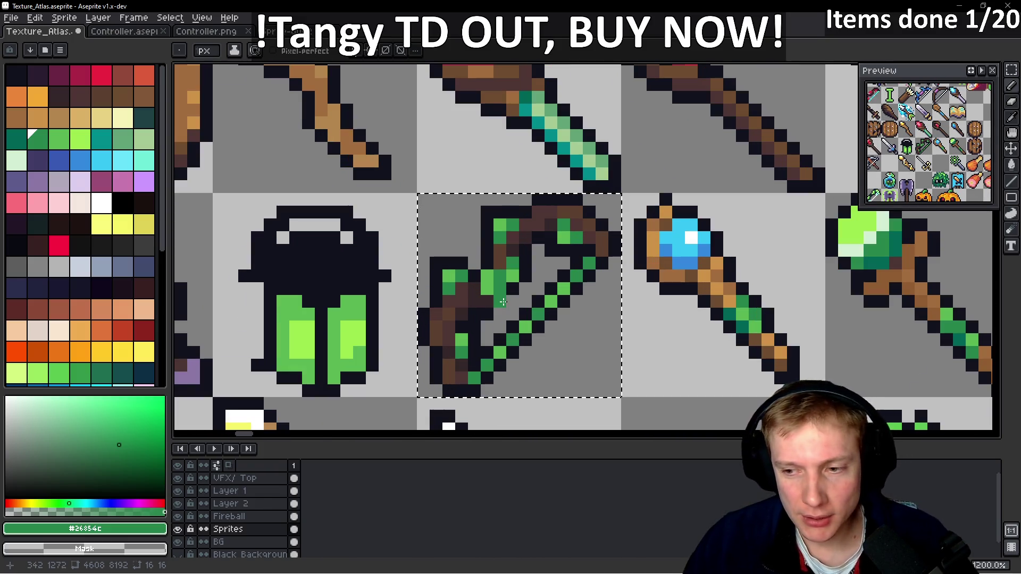
scroll(536, 294, "down", 4)
- Save Texture_Atlas.aseprite and regenerate the sprite sheet
key("ctrl+s")
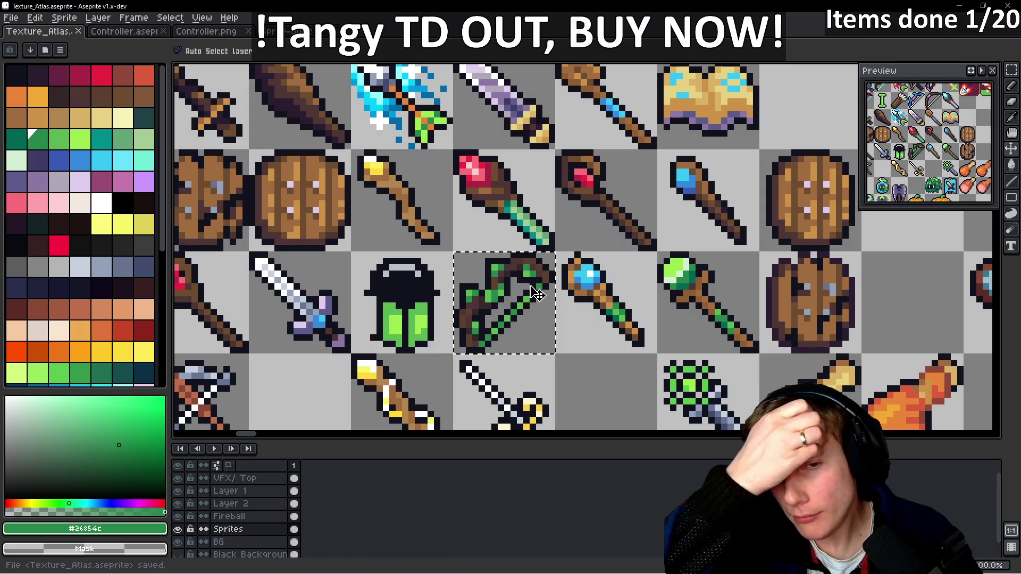
key("ctrl+e")
left_click(611, 407)
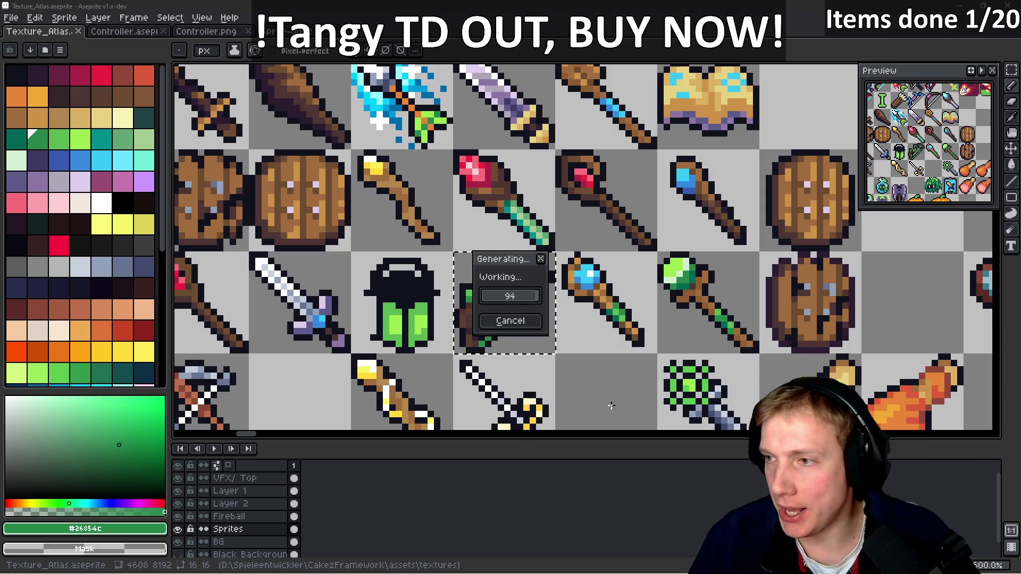
key("alt+Tab")
- Locate SPRITE_ITEM_IVY_BOW_ICON's {304, 1200} offset and check the bow's coordinates in the atlas
key("k")
key("k")
key("j")
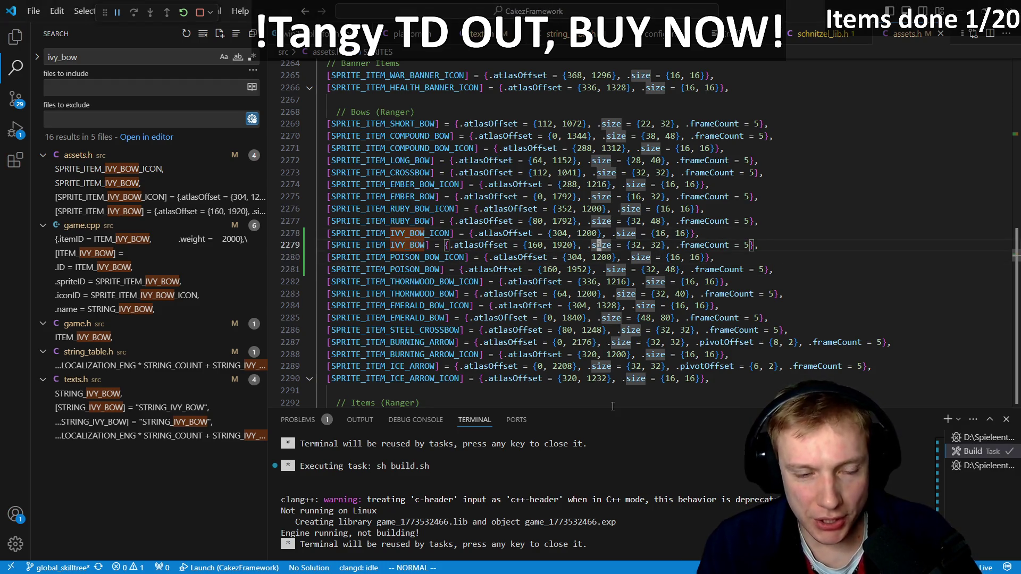
key("h")
key("h")
key("h")
key("k")
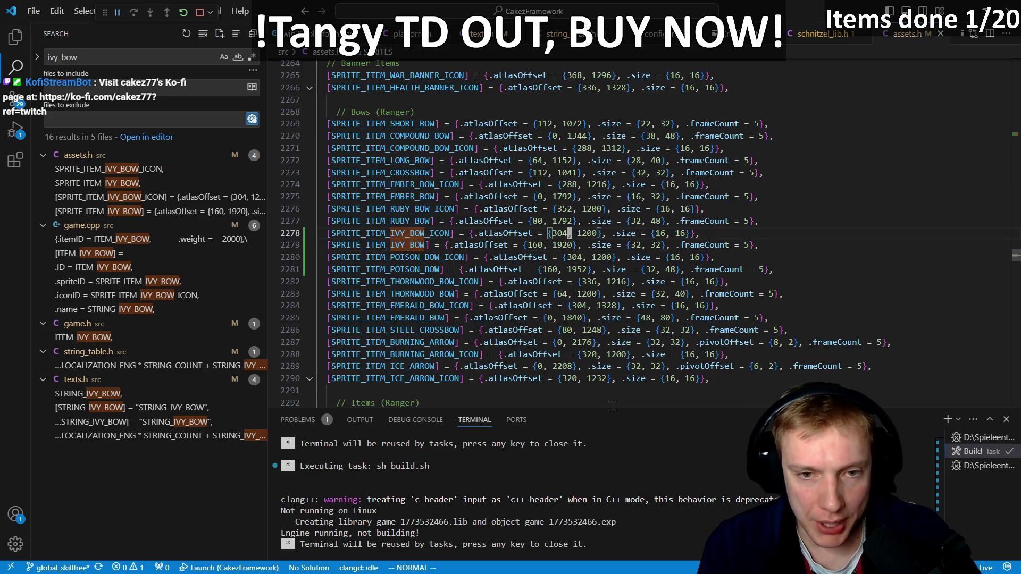
key("Escape")
key("ctrl+s")
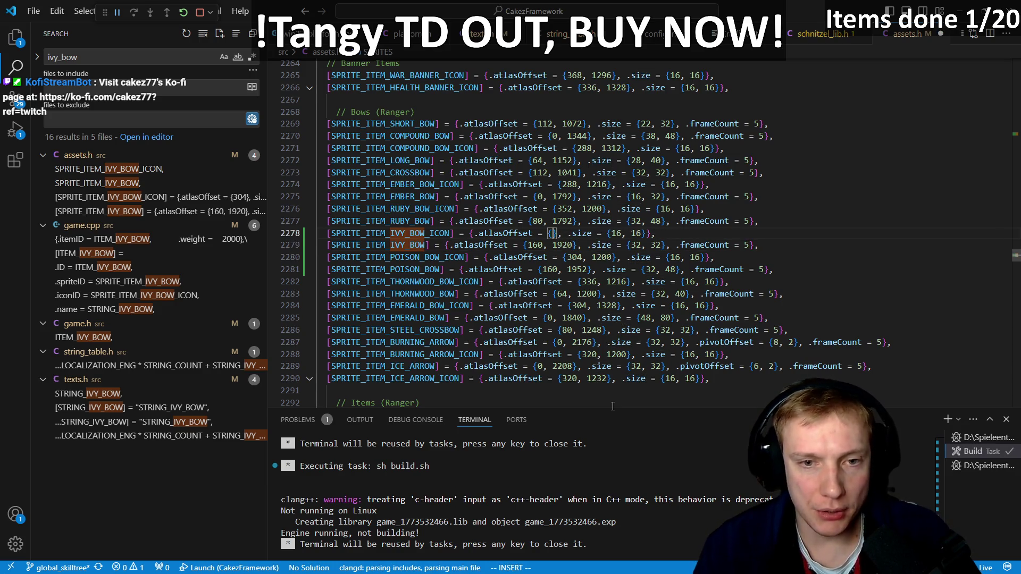
key("alt+Tab")
scroll(471, 246, "up", 3)
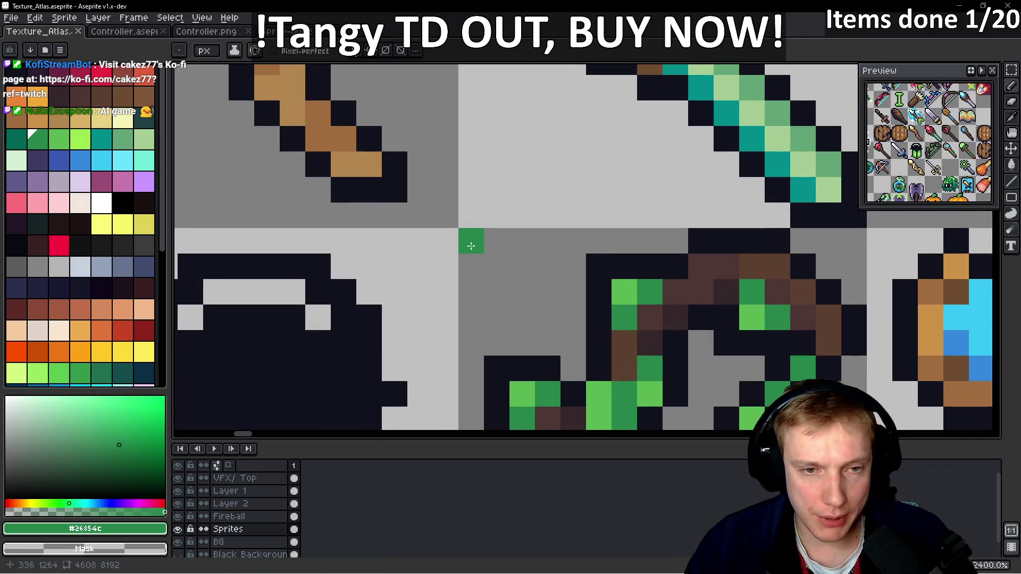
key("alt+Tab")
- Replace the icon's atlasOffset with {336, 1264} using Vim ci{
type("ci{3")
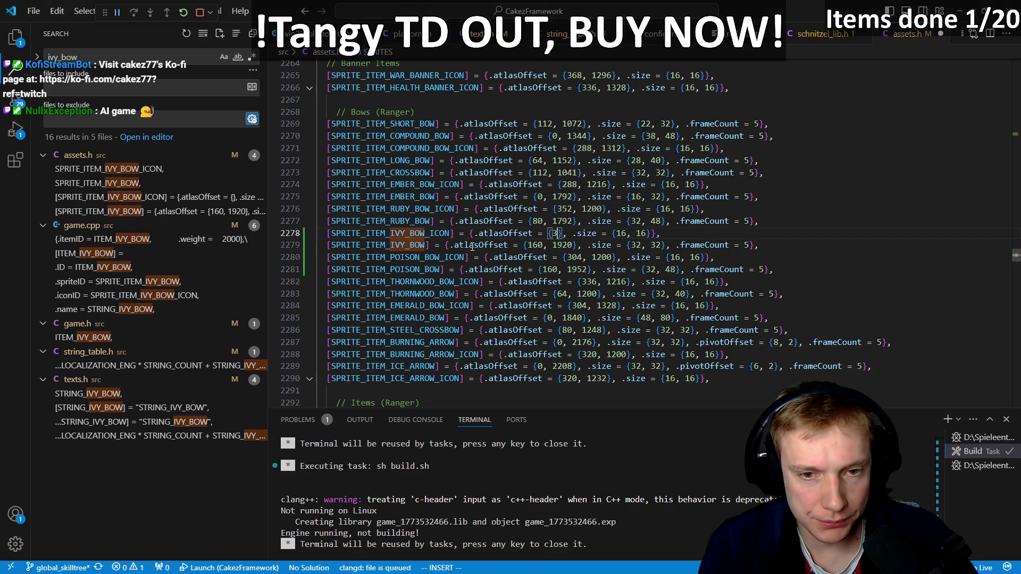
type("36, 1264")
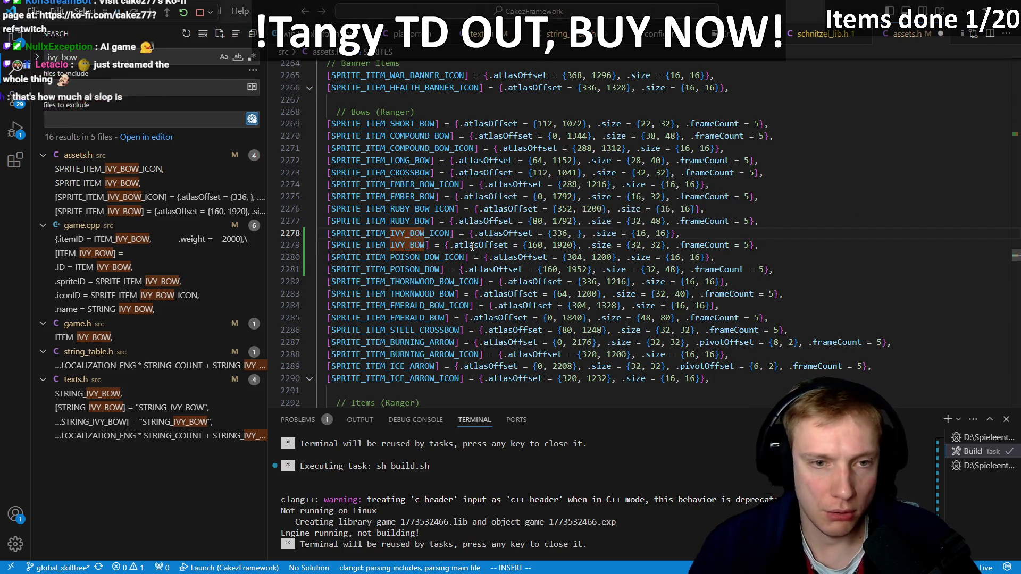
key("alt+Tab")
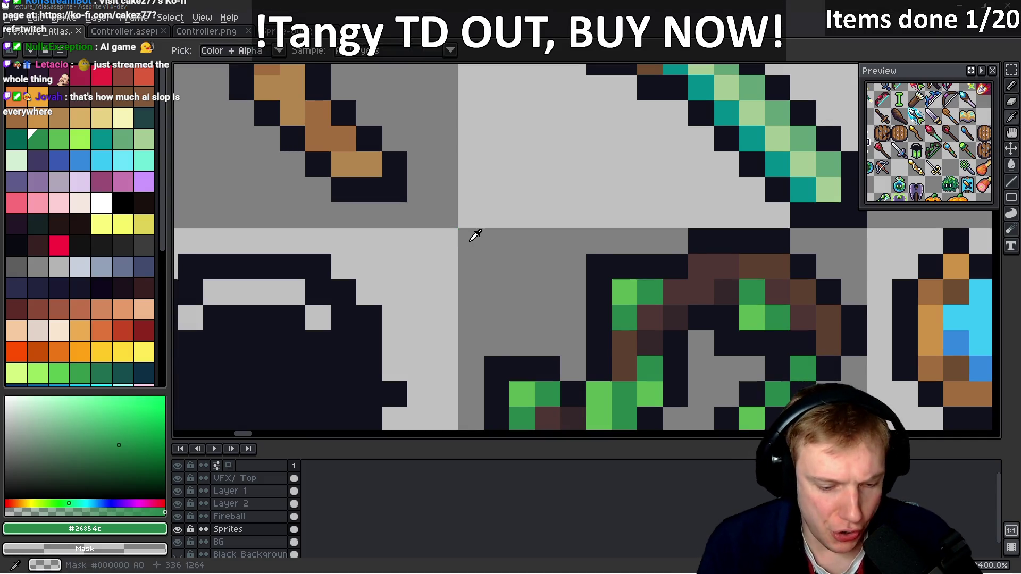
key("alt+Tab")
type("4")
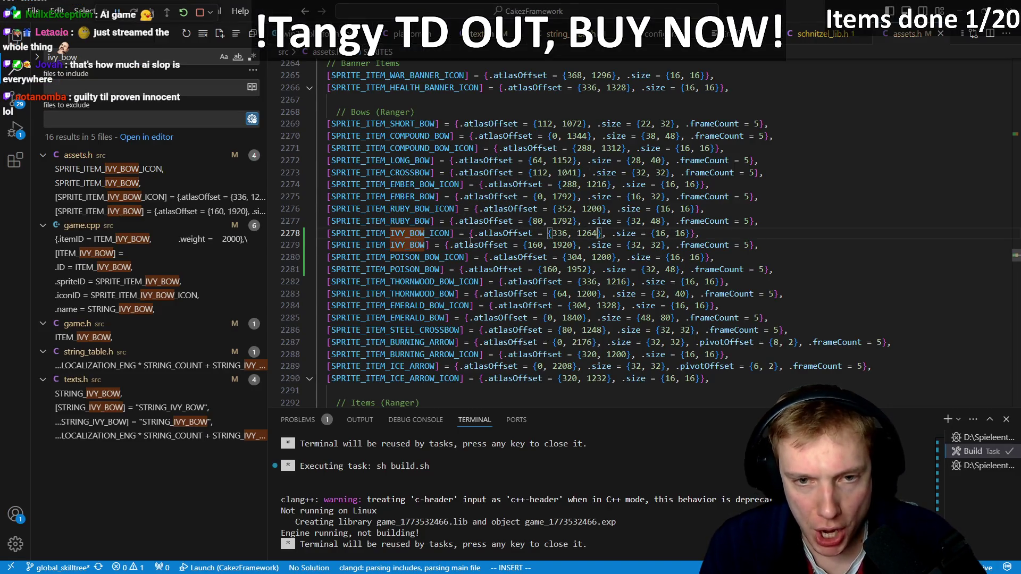
key("Escape")
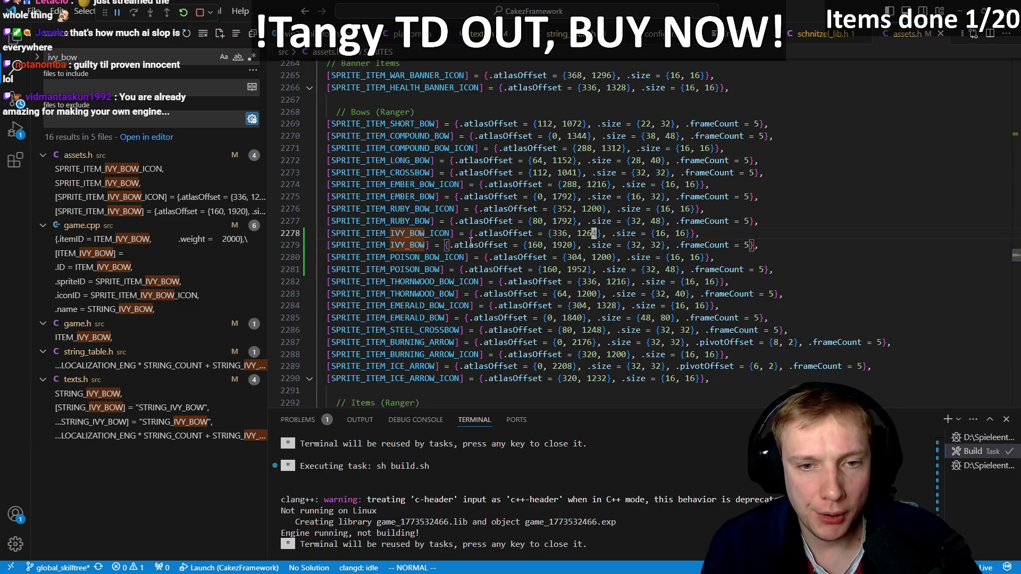
key("ctrl+Tab")
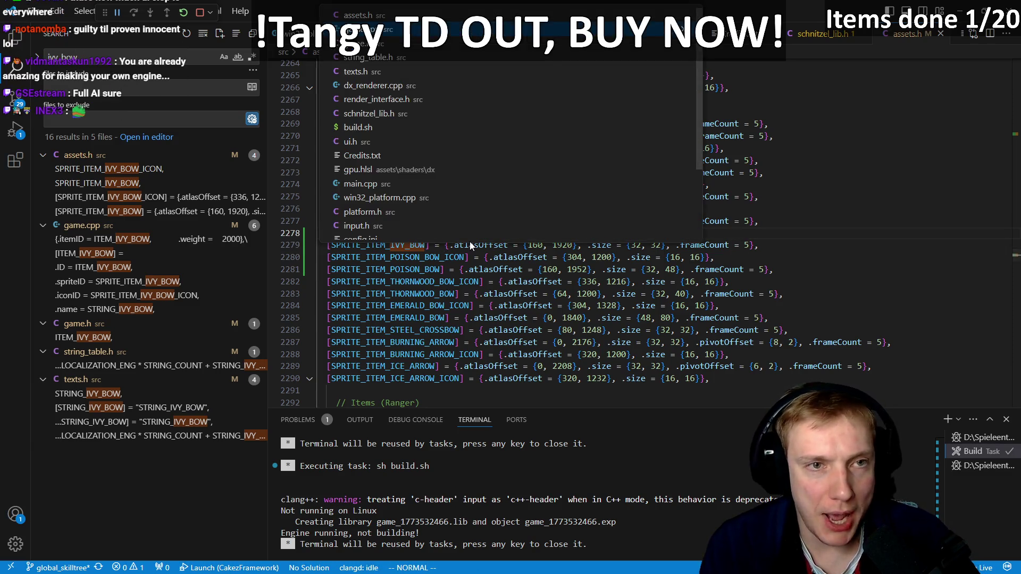
- Find ITEM_IVY_BOW's declaration, then open assets.h at the SPRITE_ITEM_IVY_BOW sprite entries
key("k")
key("k")
key("k")
key("j")
key("j")
key("j")
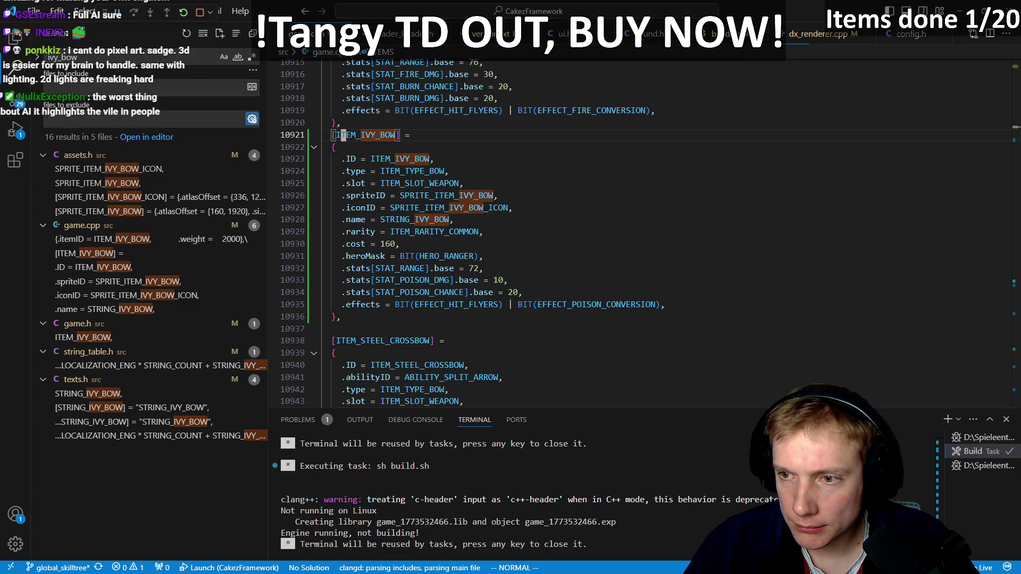
key("F12")
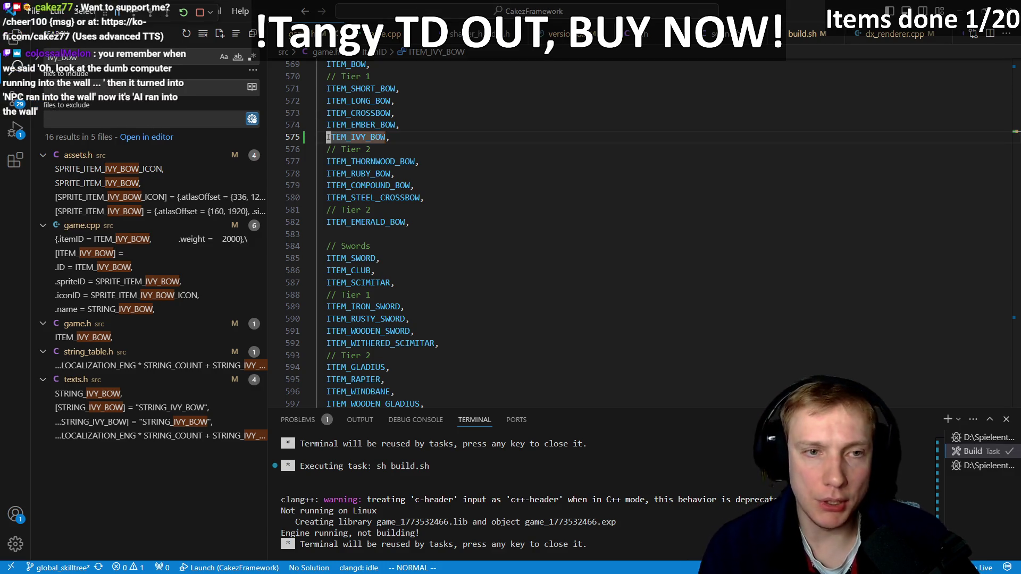
key("ctrl+p")
type("assets")
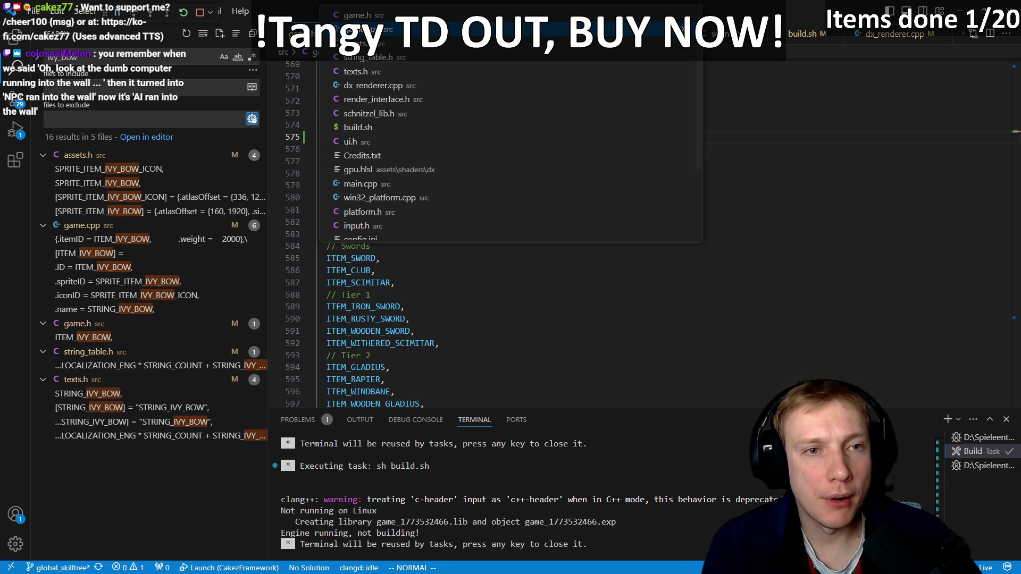
key("Return")
left_click(332, 245)
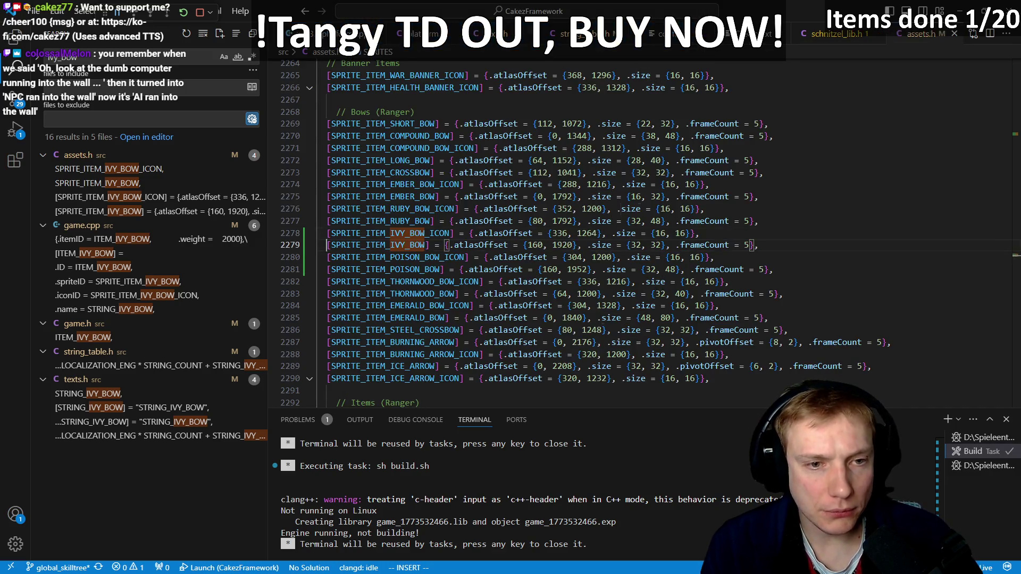
left_click(343, 258, "ctrl")
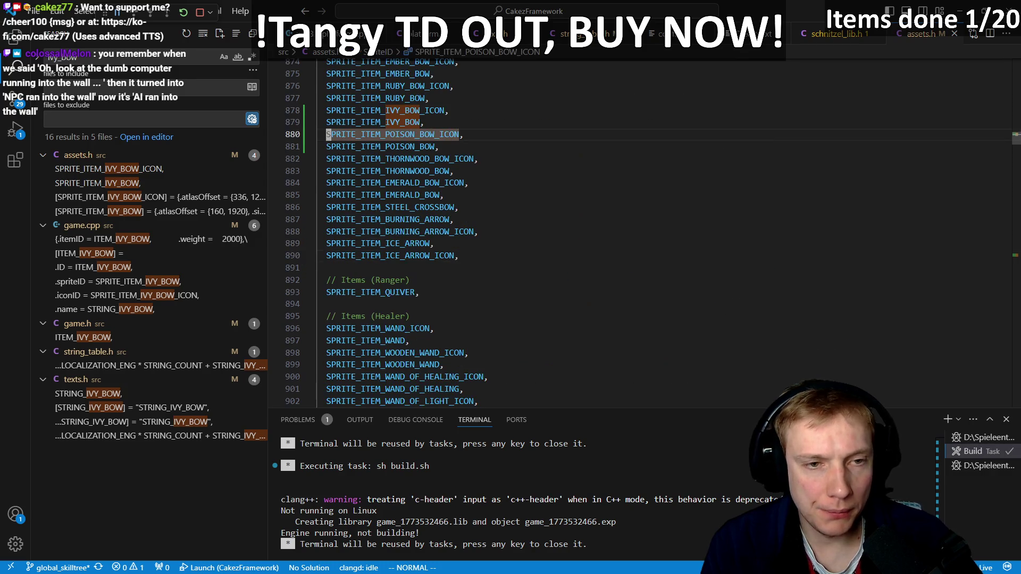
- Rename both POISON bow sprite lines to VENOM with multi-cursor and save assets.h
key("t")
key("shift+n")
key("ctrl+alt+Down")
key("c")
key("t")
key("shift+underscore")
key("BackSpace")
key("BackSpace")
key("BackSpace")
type("VENOM")
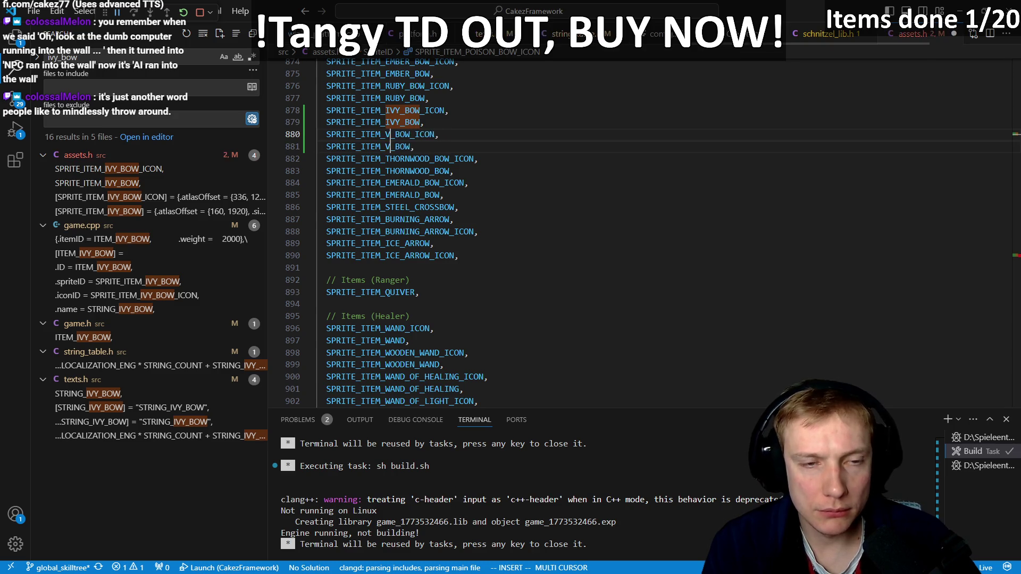
key("Escape")
key("ctrl+s")
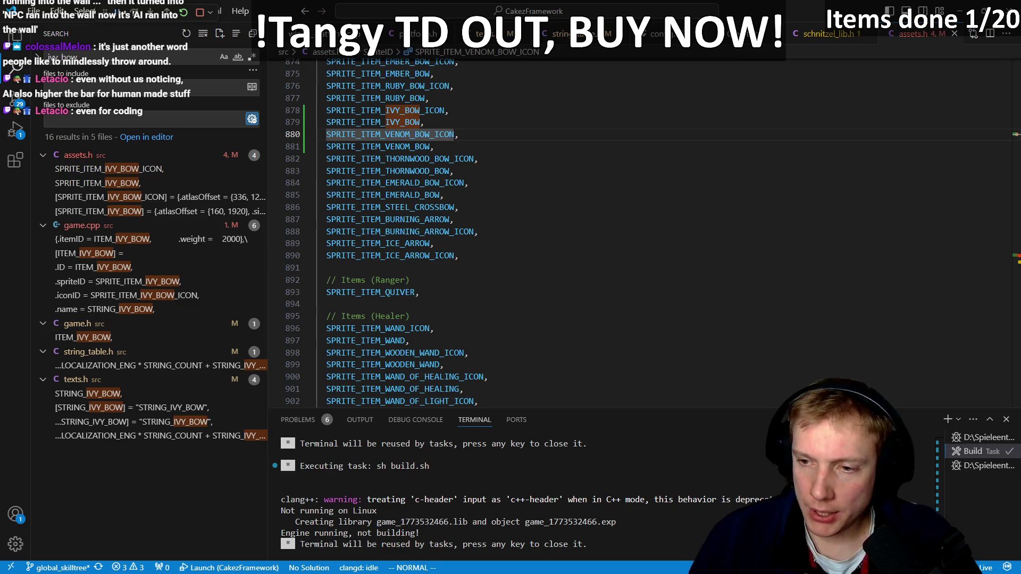
key("Escape")
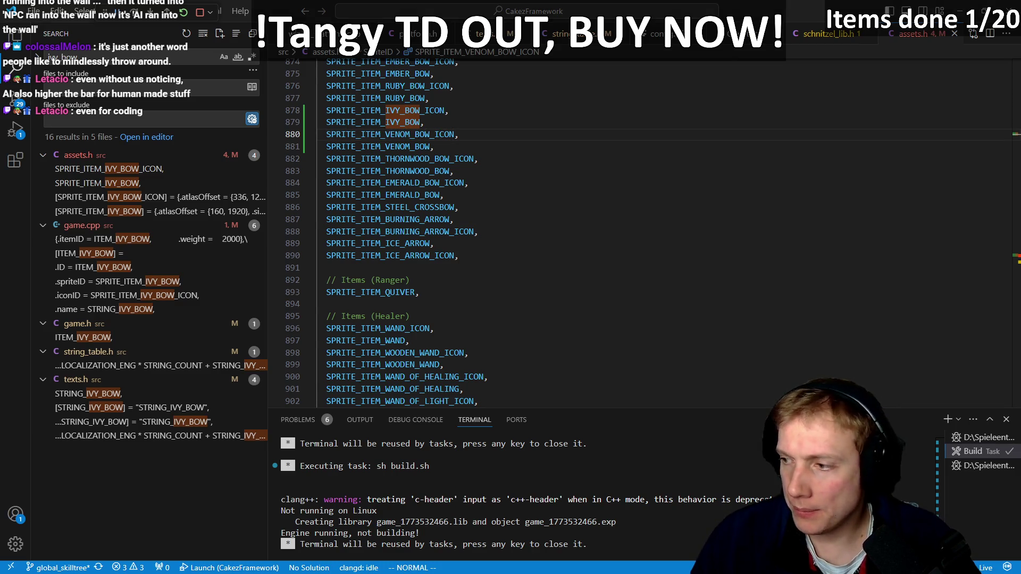
- Copy the YouTube and Twitch 'BUY TangyTD' store-link lines from the notes to share them
key("alt+Tab")
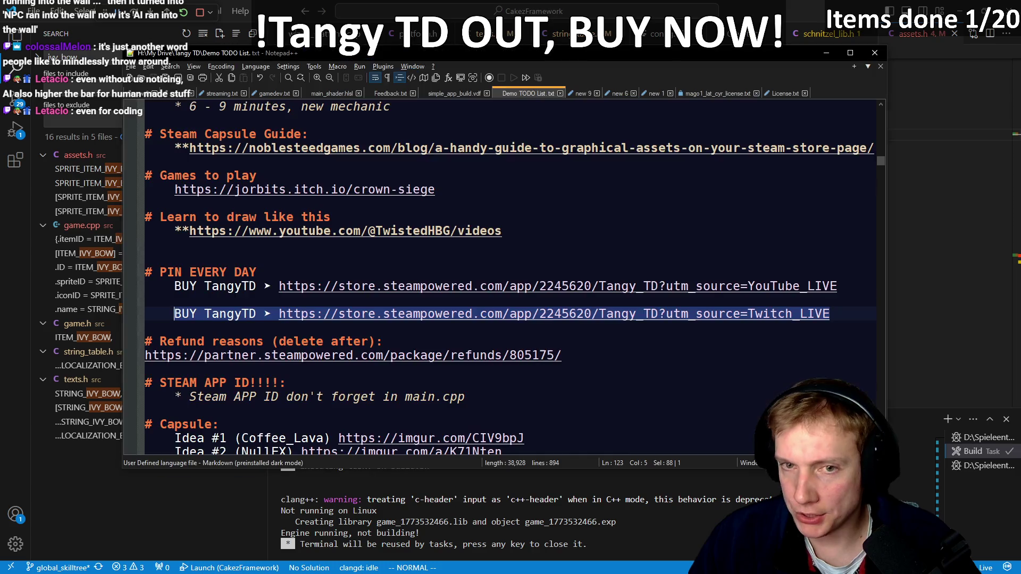
left_click_drag(278, 296, 174, 287)
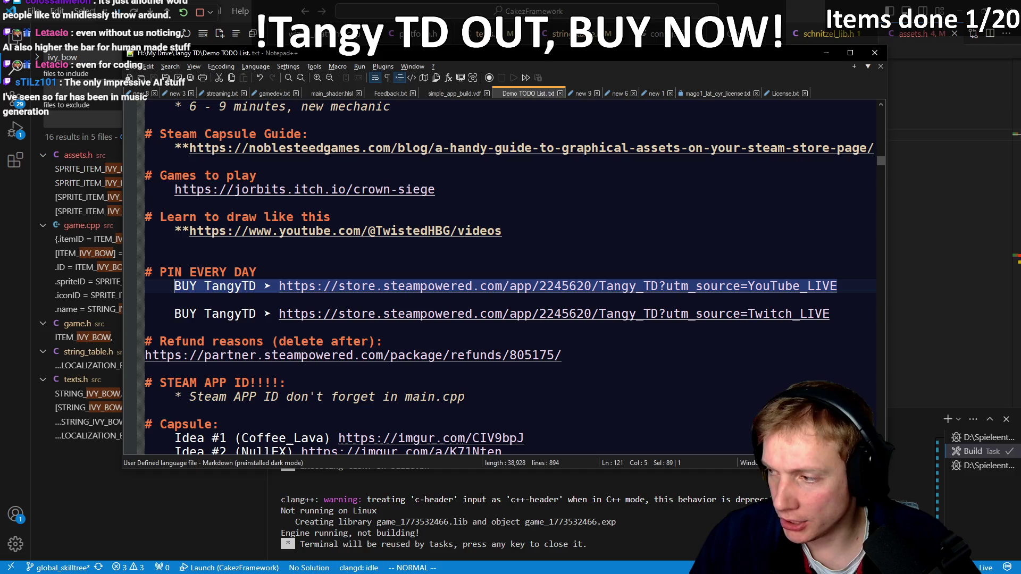
key("alt+Tab")
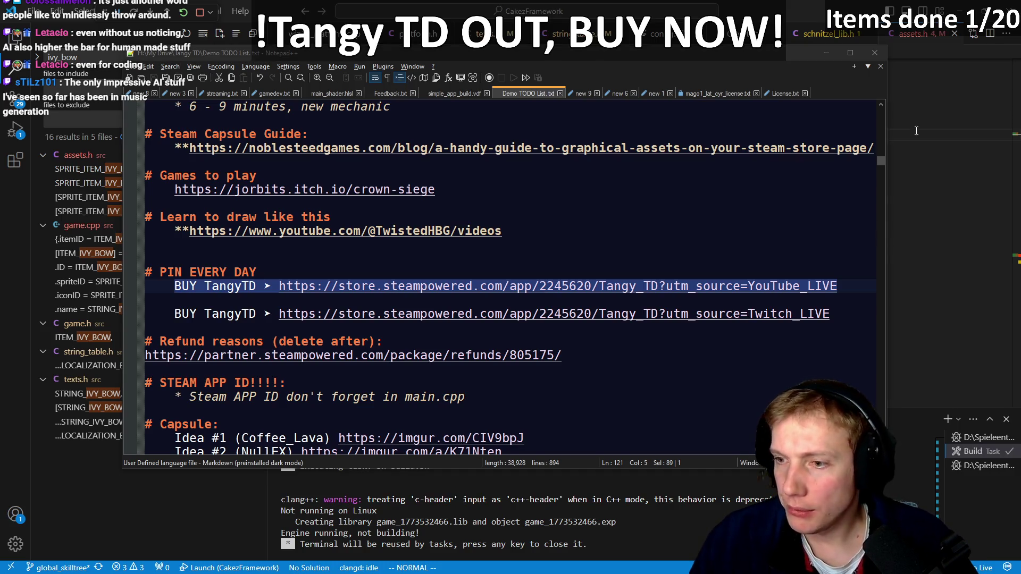
left_click_drag(833, 314, 177, 314)
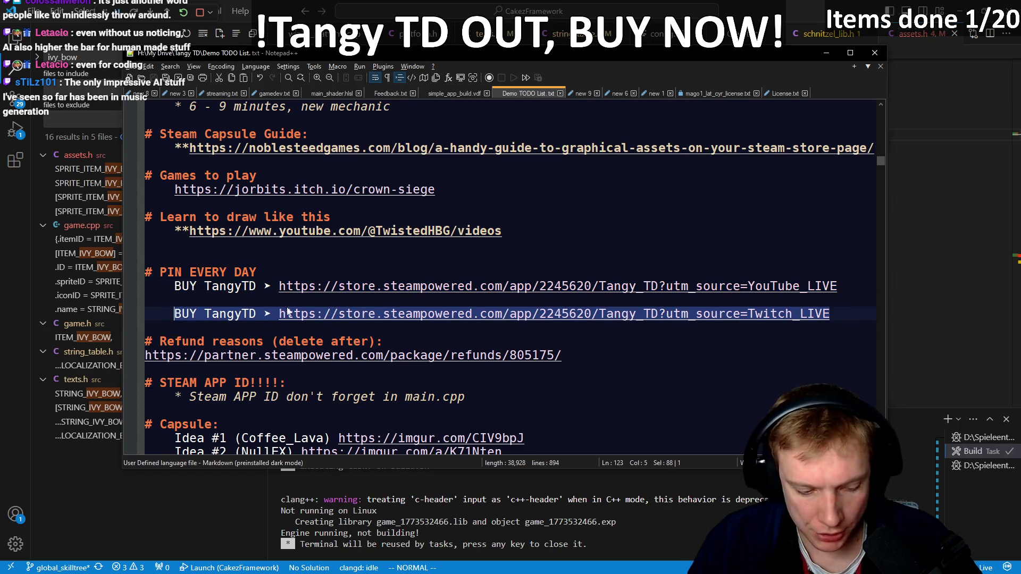
key("alt+Tab")
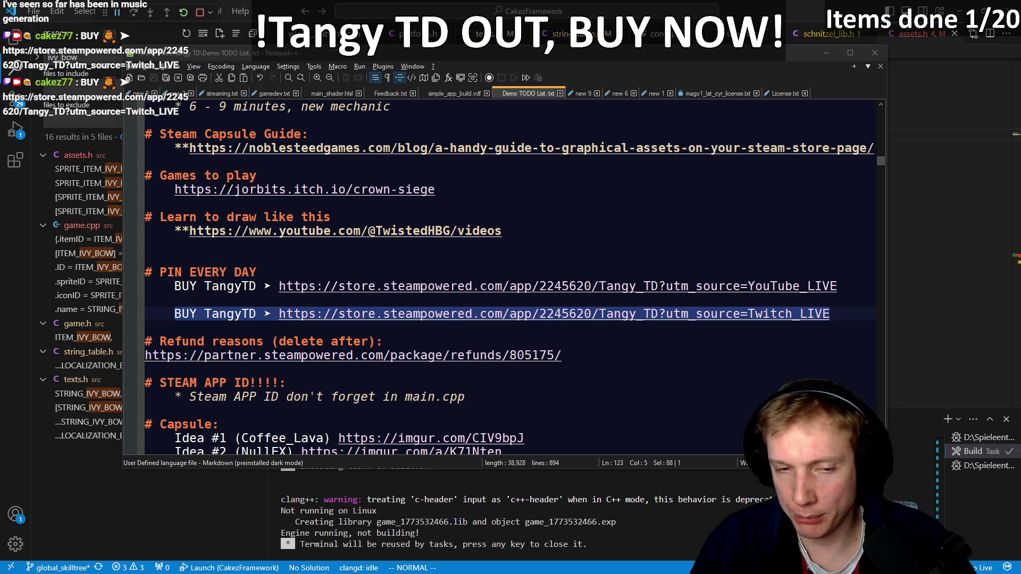
- Clear the selection and minimize the Notepad++ TODO notes
left_click(492, 319)
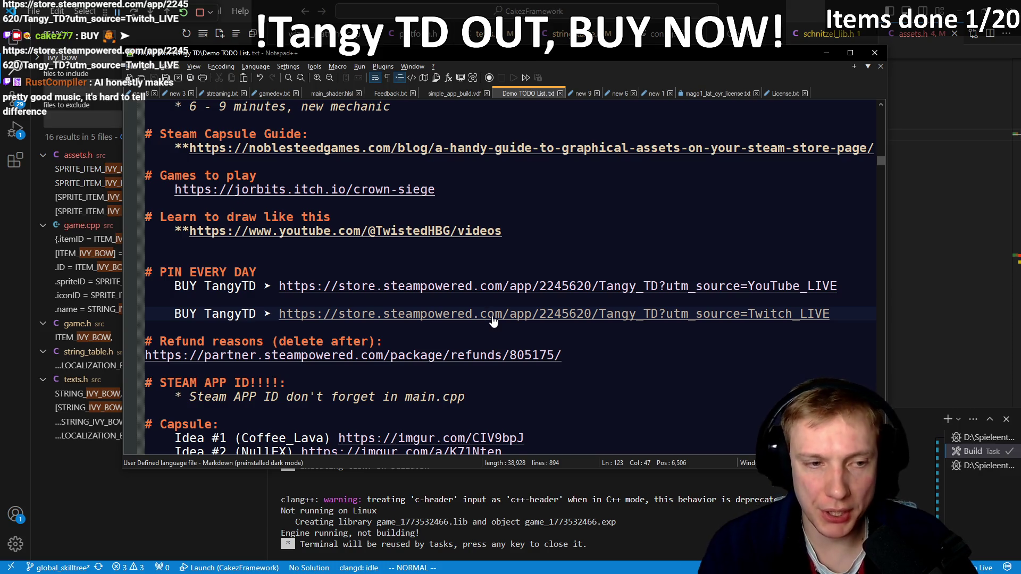
key("Up")
key("Up")
key("Down")
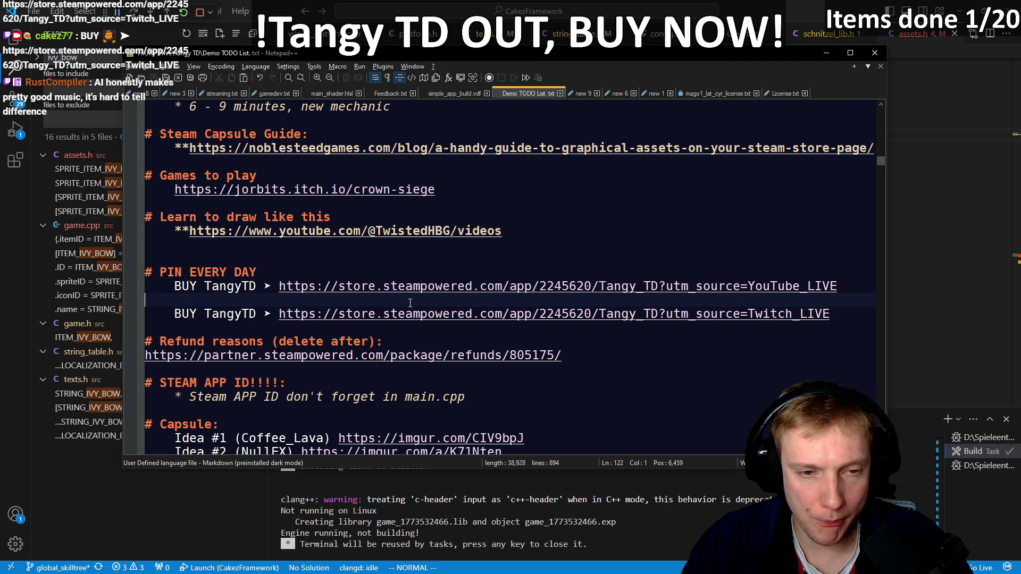
left_click(943, 265)
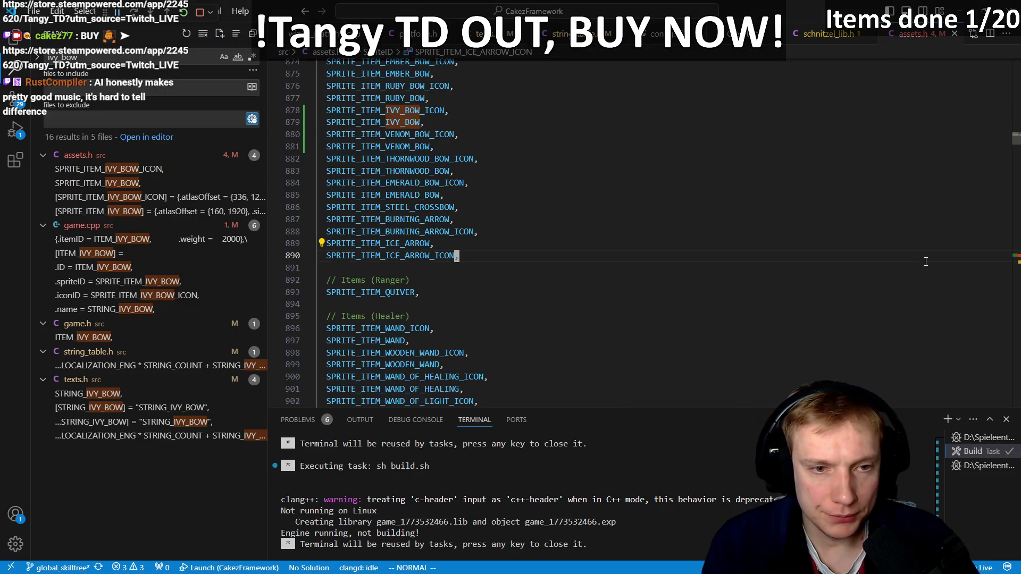
- In game.h, list ITEM_VENOM_BOW among the Tier 2 bows after ITEM_STEEL_CROSSBOW
key("ctrl+p")
key("Return")
key("j")
key("j")
key("k")
key("k")
type("oITEM_VENOM_BOW,")
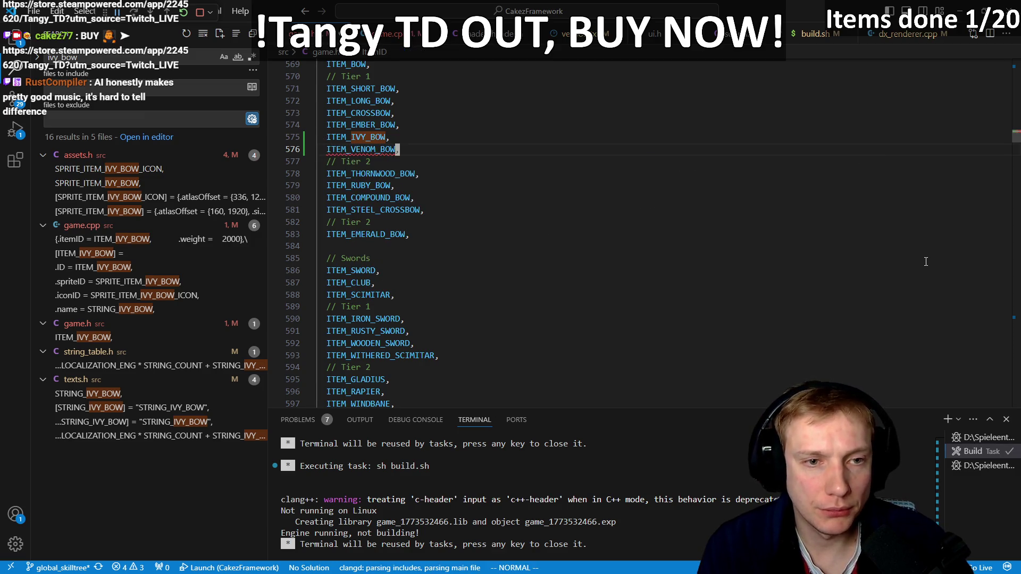
key("Escape")
key("d")
key("d")
key("j")
key("j")
key("j")
key("j")
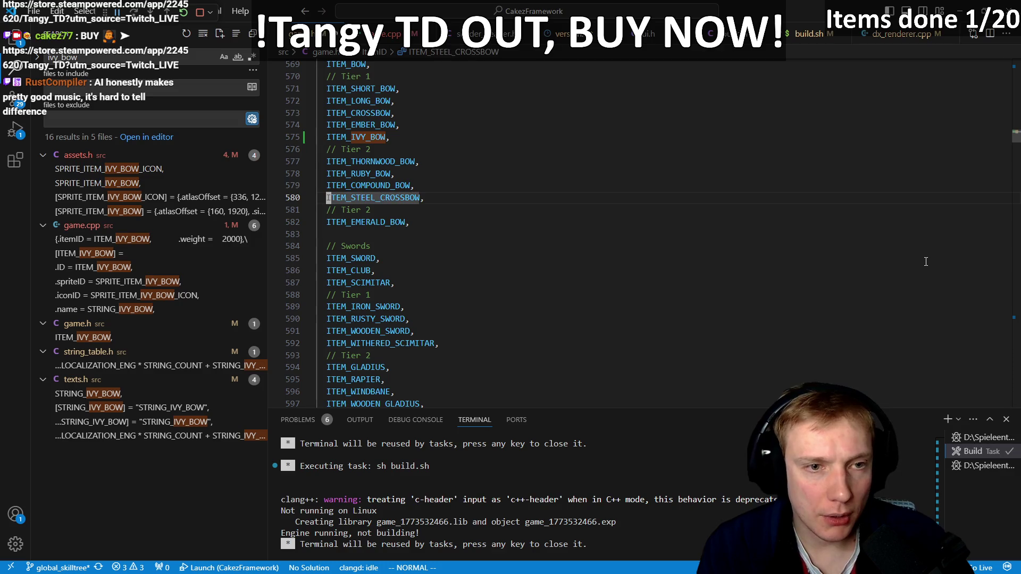
key("k")
key("j")
key("p")
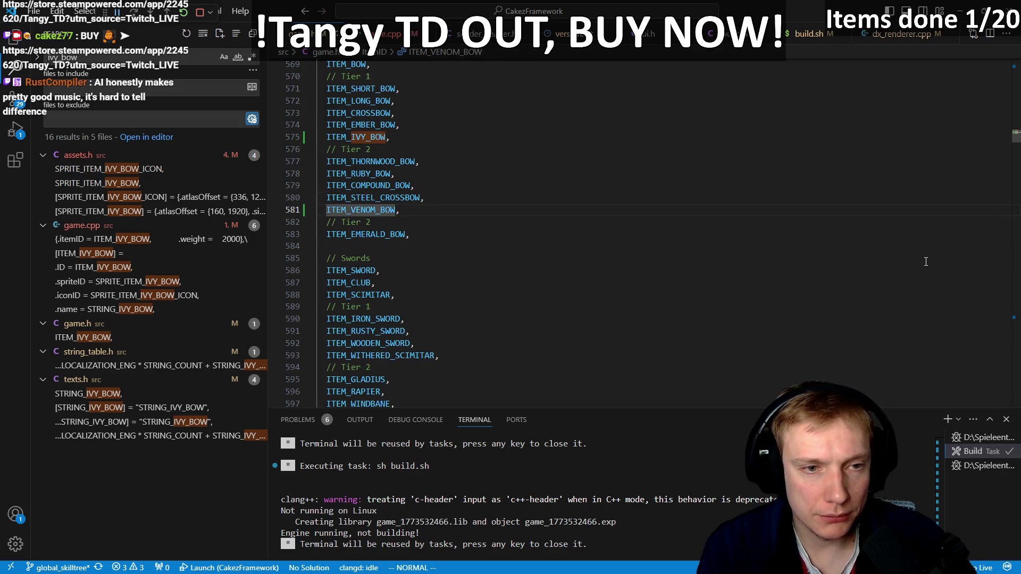
- In game.cpp, duplicate the ITEM_IVY_BOW definition block
key("ctrl+p")
key("Return")
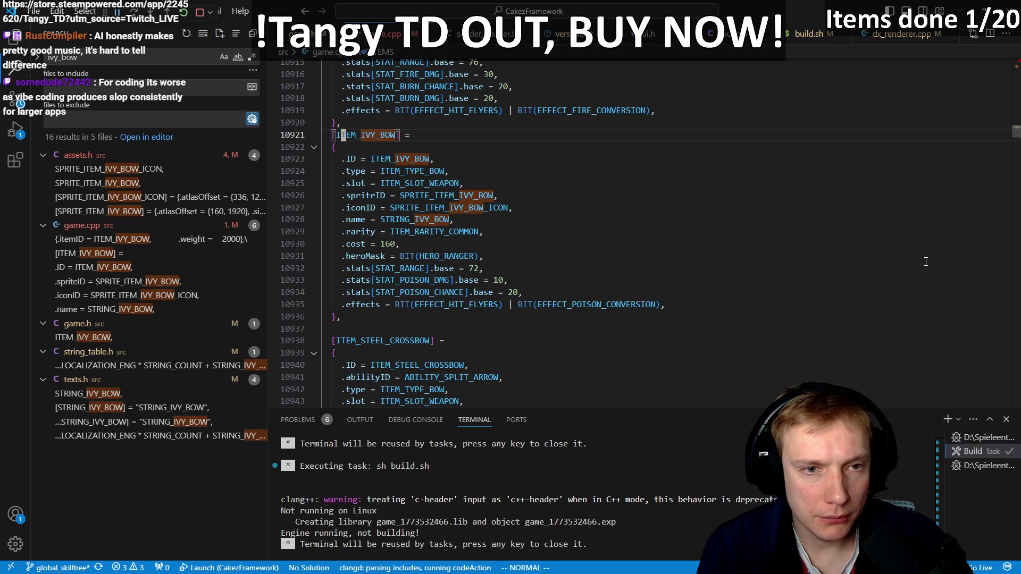
key("j")
key("percent")
key("p")
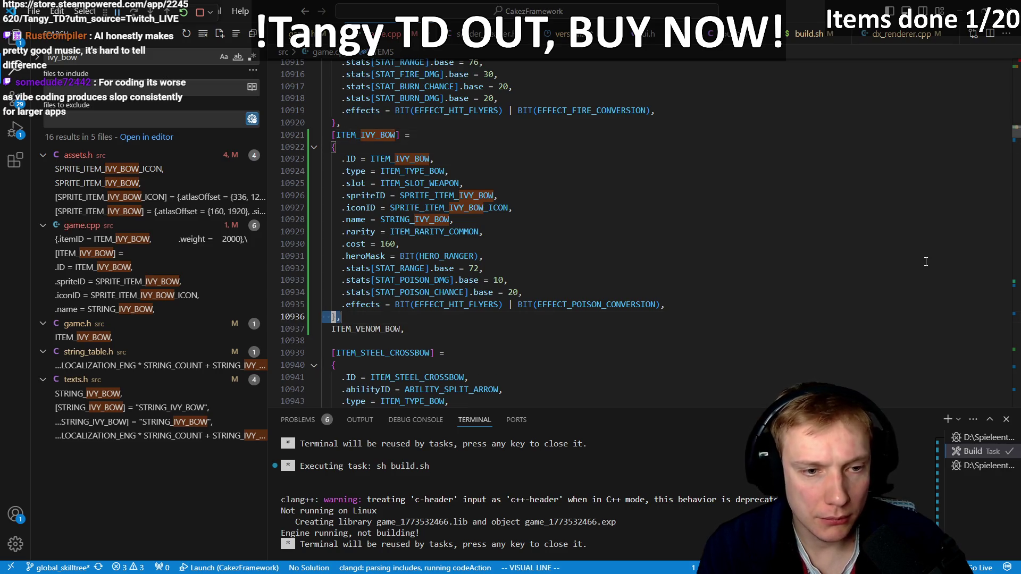
key("k")
key("shift+v")
key("percent")
key("k")
key("y")
key("j")
key("percent")
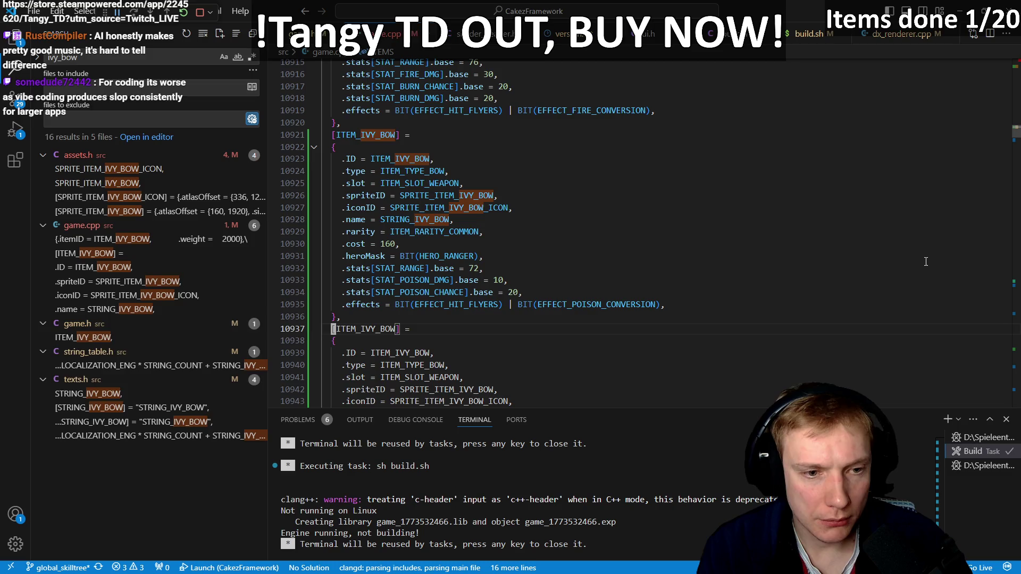
key("p")
key("percent")
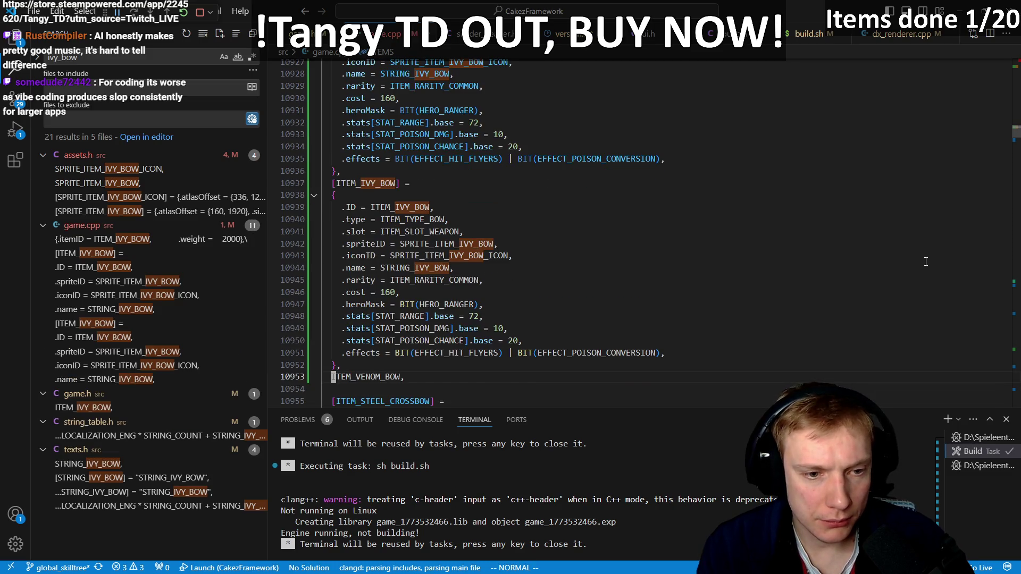
- Rename the copied block's key and .ID to ITEM_VENOM_BOW, removing a stray comma line
key("percent")
type("kVENOM")
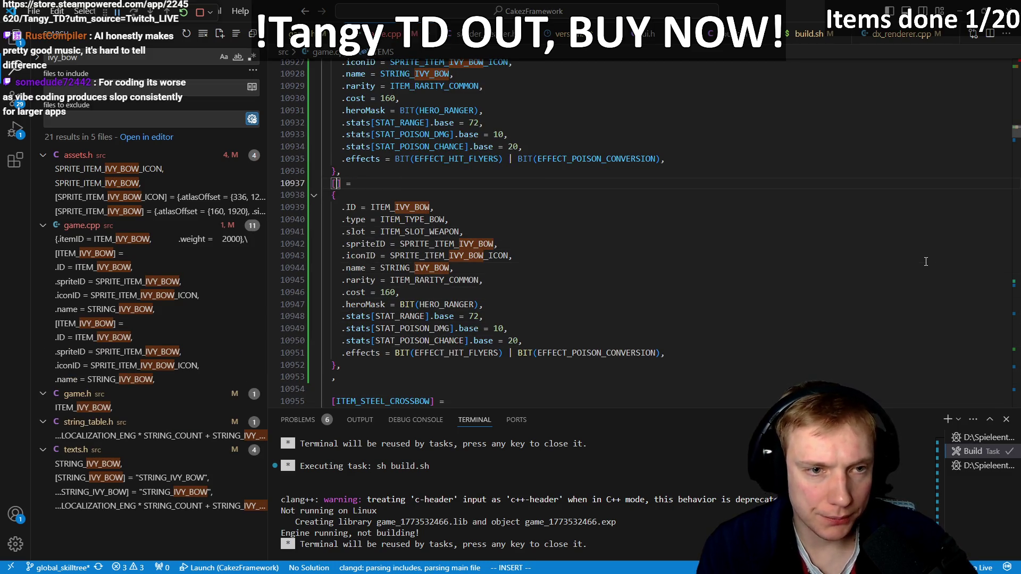
key("Escape")
key("j")
key("j")
key("f")
key("I")
key("period")
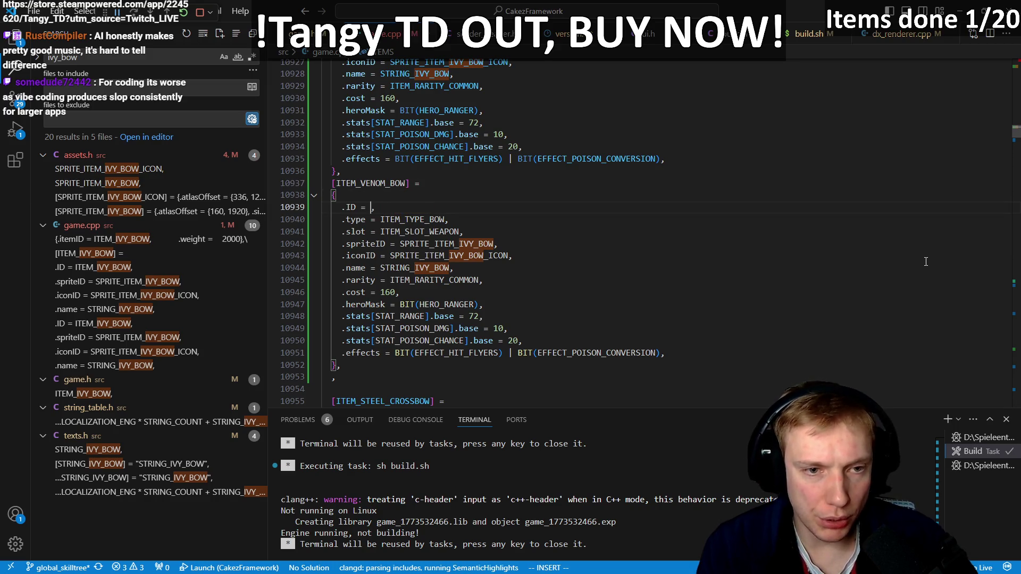
key("j")
key("j")
key("j")
key("j")
key("d")
key("d")
key("k")
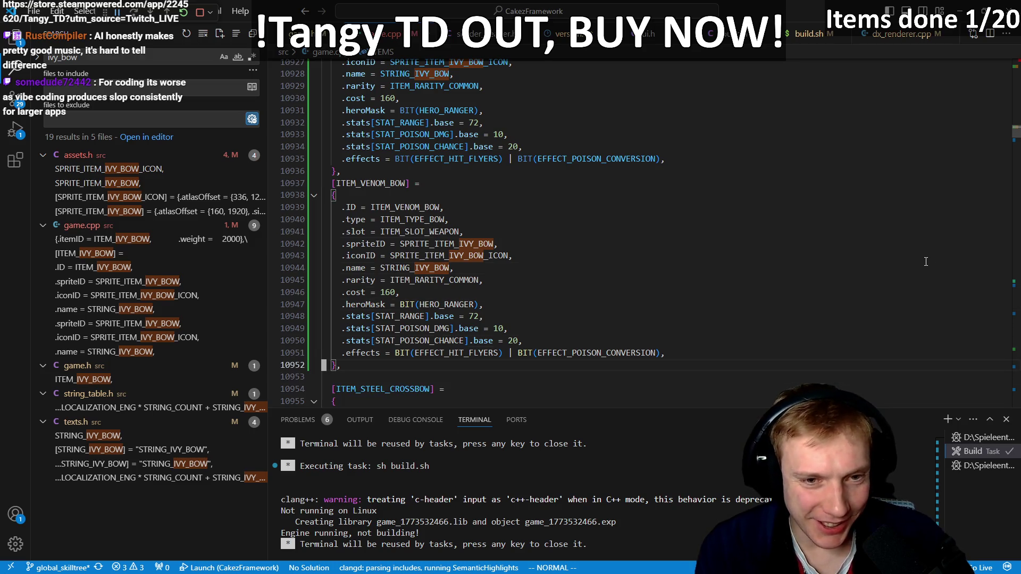
key("k")
key("k")
key("k")
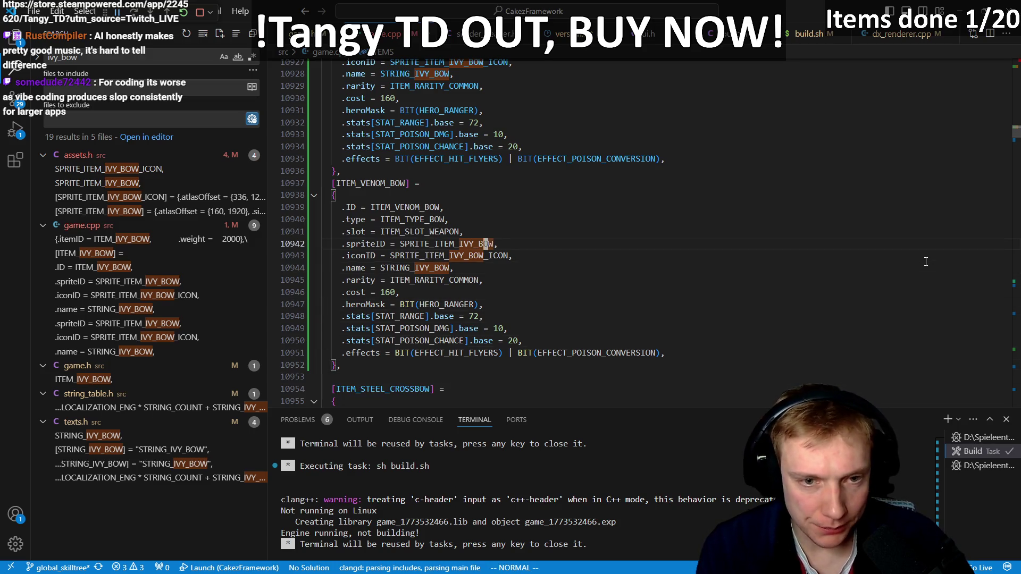
- Point the copy's spriteID and iconID at SPRITE_ITEM_VENOM_BOW and SPRITE_ITEM_VENOM_BOW_ICON
key("i")
key("BackSpace")
key("BackSpace")
key("BackSpace")
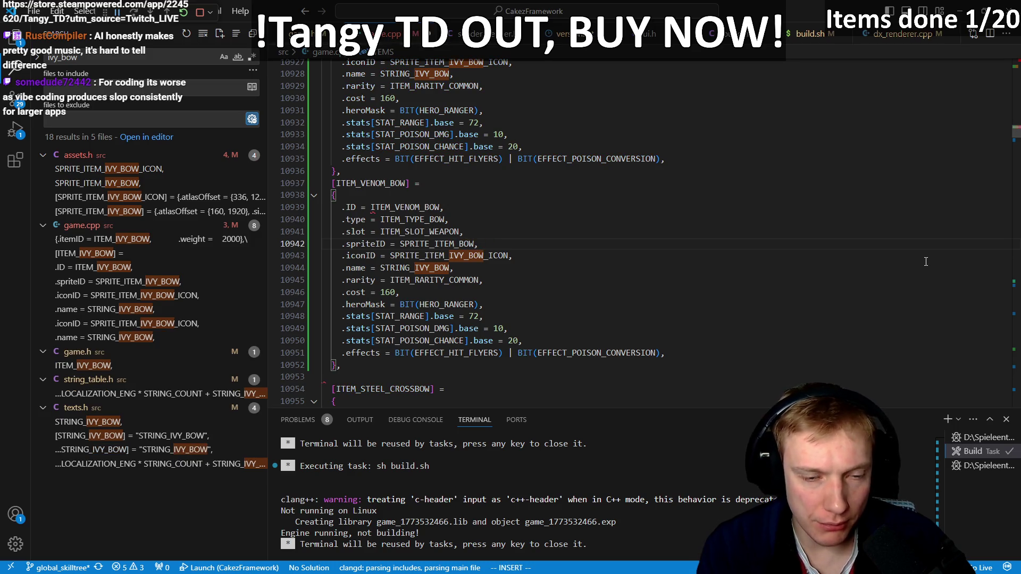
type("VENOM")
key("Escape")
key("j")
key("h")
key("h")
key("i")
key("BackSpace")
key("BackSpace")
key("BackSpace")
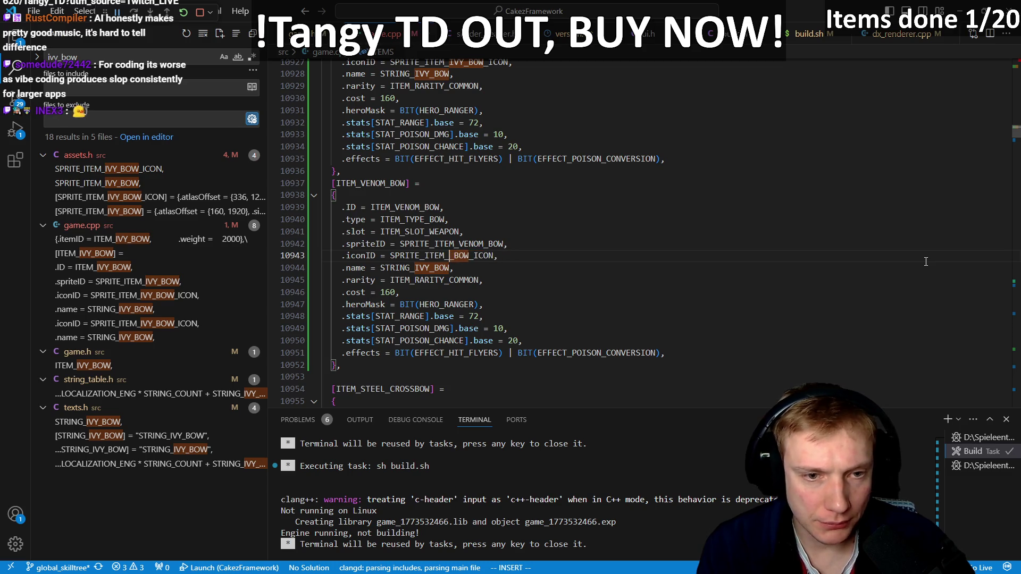
type("VENOM_")
key("Escape")
key("j")
key("h")
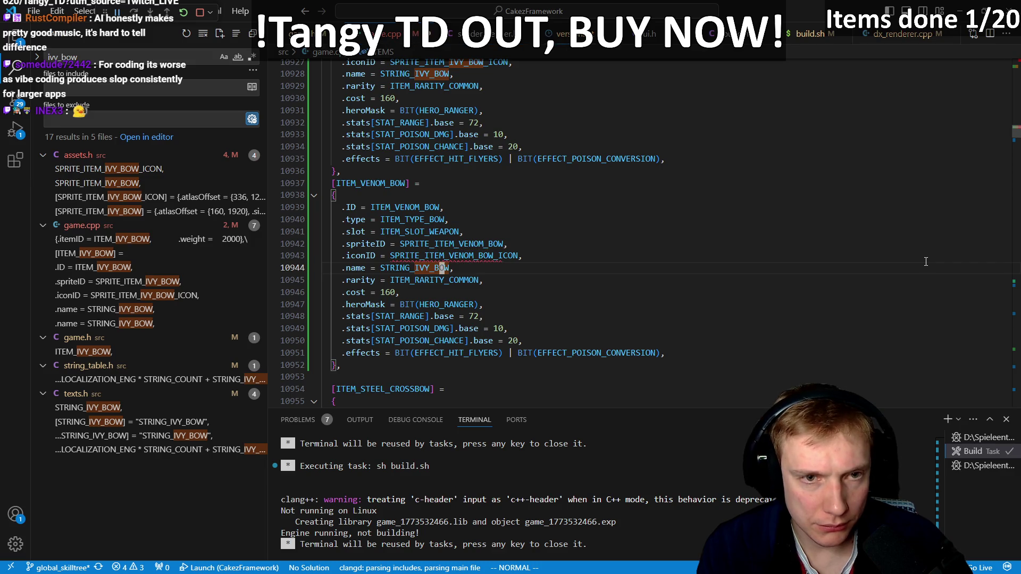
key("g")
key("d")
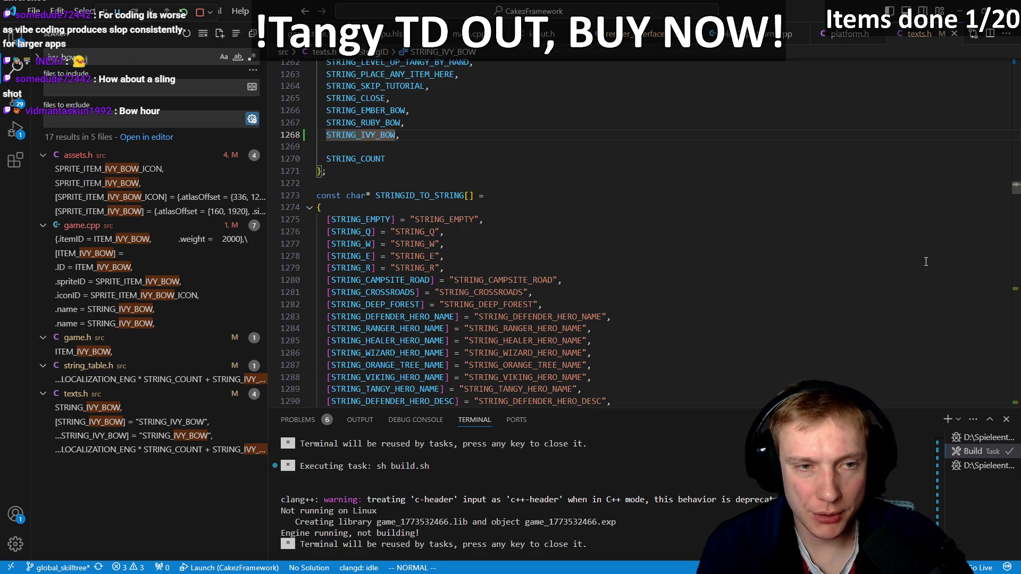
- In texts.h, duplicate the STRING_IVY_BOW id line and begin renaming it to Venom
key("shift+alt+Down")
key("BackSpace")
key("BackSpace")
key("BackSpace")
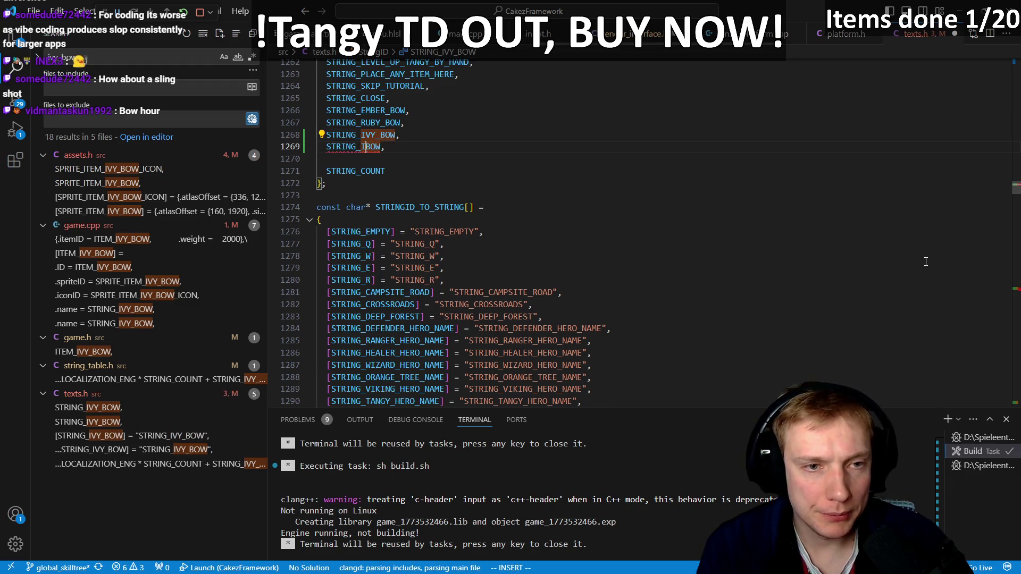
type("VENOM_")
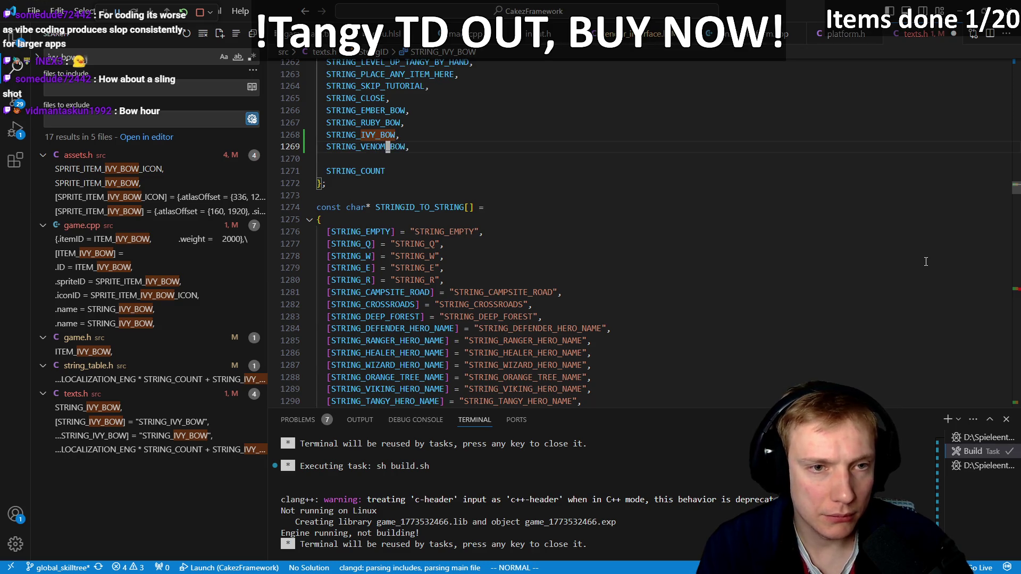
type("j}")
key("j")
key("j")
key("%")
key("j")
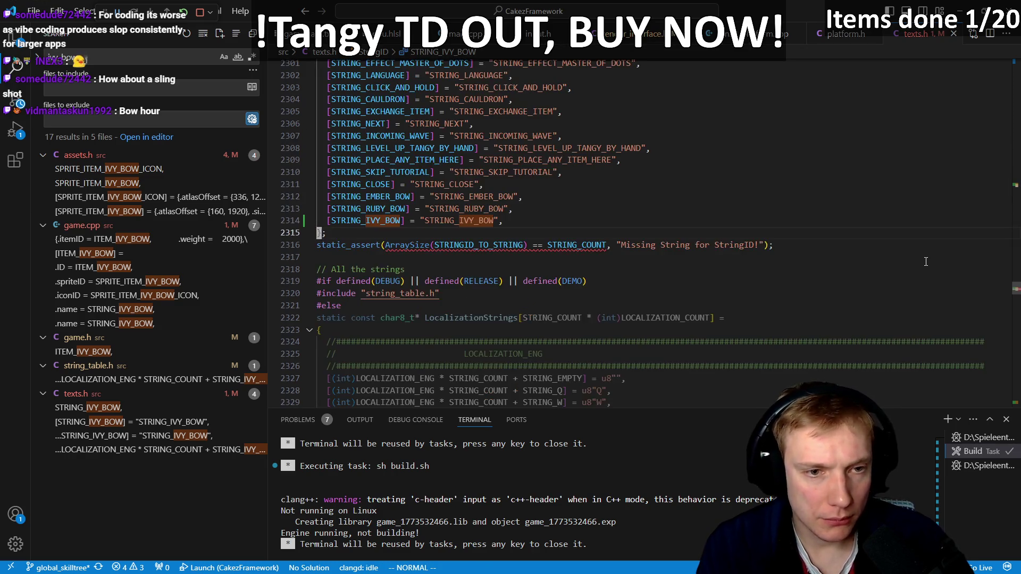
key("k")
key("k")
key("p")
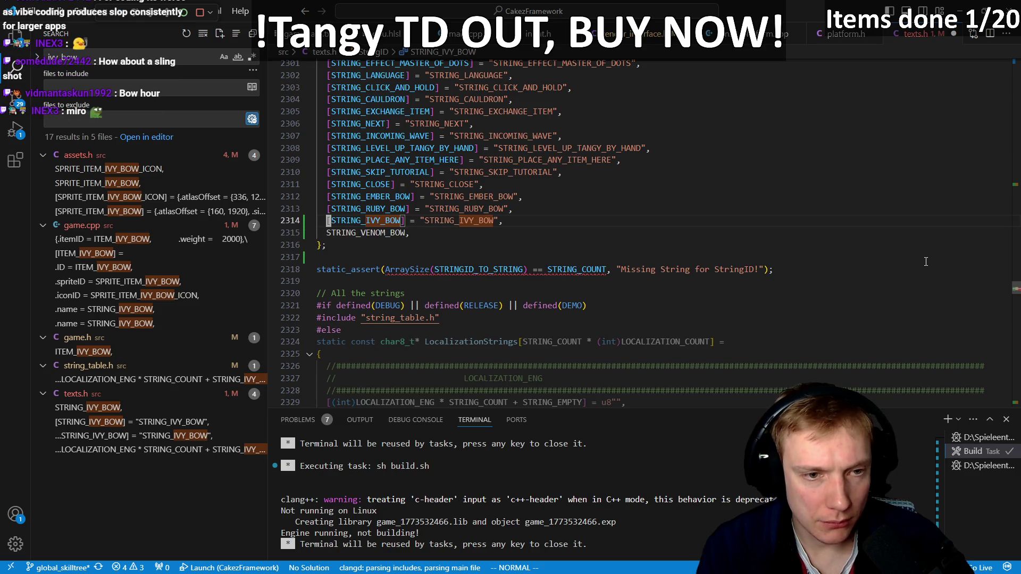
- Add a STRING_VENOM_BOW string-ID entry and remove the leftover duplicate line
key("shift+alt+Down")
key("d")
key("i")
key("w")
key("k")
key("v")
key("i")
key("[")
key("p")
key("f")
key("\"")
key(";")
key("i")
key("BackSpace")
key("BackSpace")
key("BackSpace")
type("VENOM_BOW")
key("Escape")
key("j")
key("d")
key("d")
key("k")
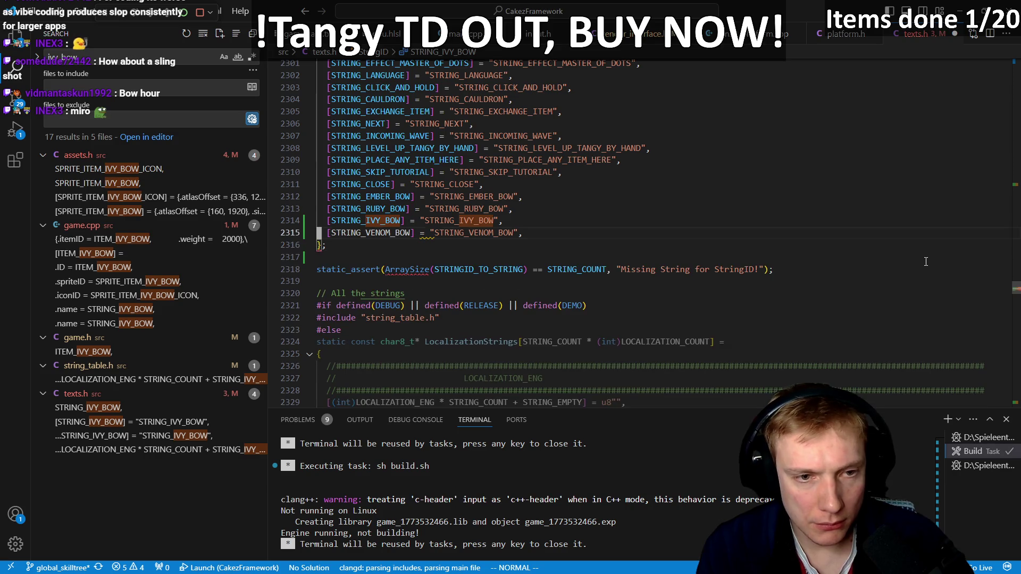
- Copy the Ivy Bow English text line and change it to STRING_VENOM_BOW with text "Venom Bow"
key("j")
key("j")
key("j")
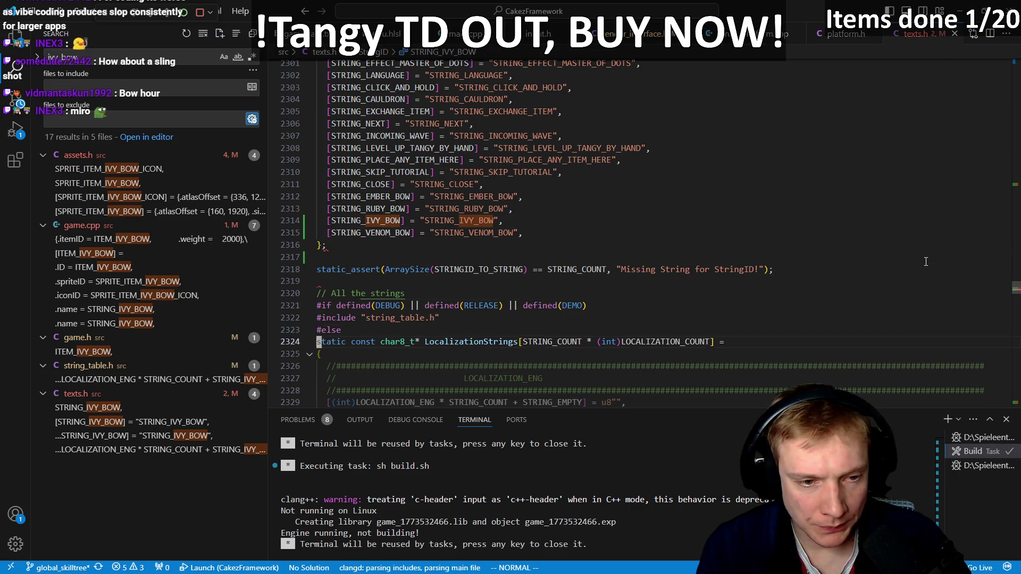
key("percent")
key("k")
key("y")
key("y")
key("p")
key("A")
key("Return")
key("Escape")
key("k")
key("e")
key("e")
key("e")
type("ciw\",")
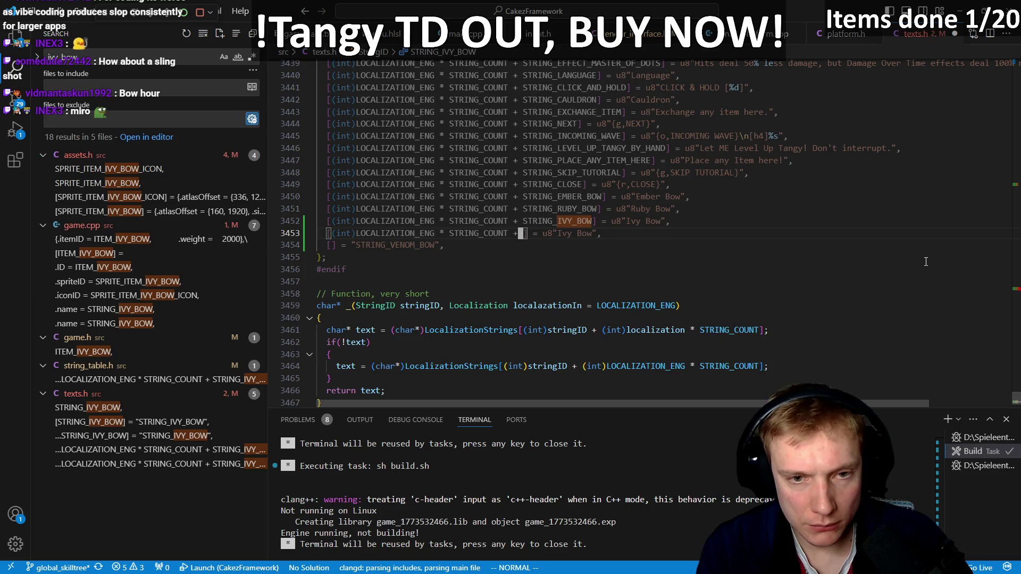
type("STRING_VENOM_BOW")
key("Escape")
key("j")
key("d")
key("d")
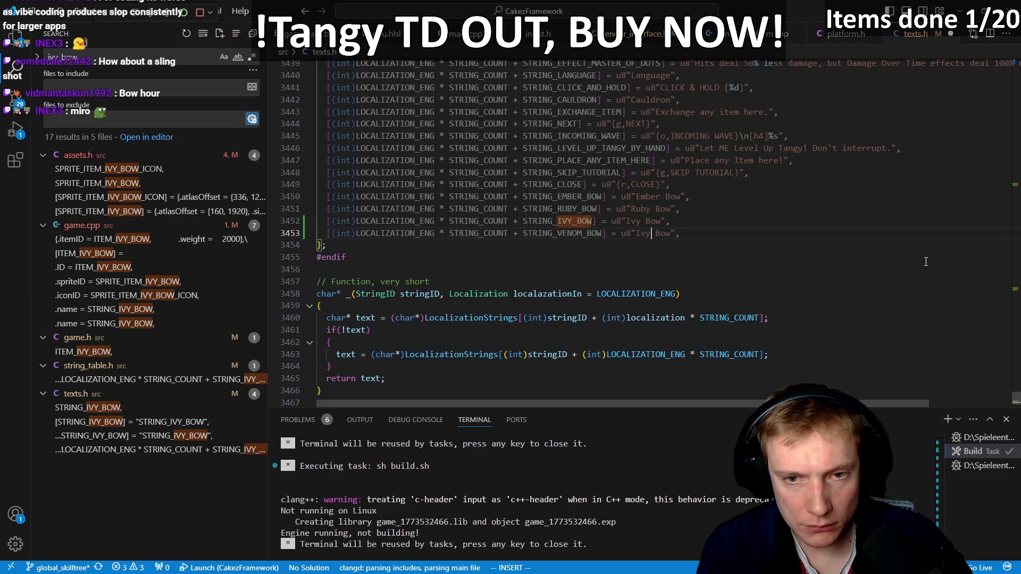
type("cbVBe")
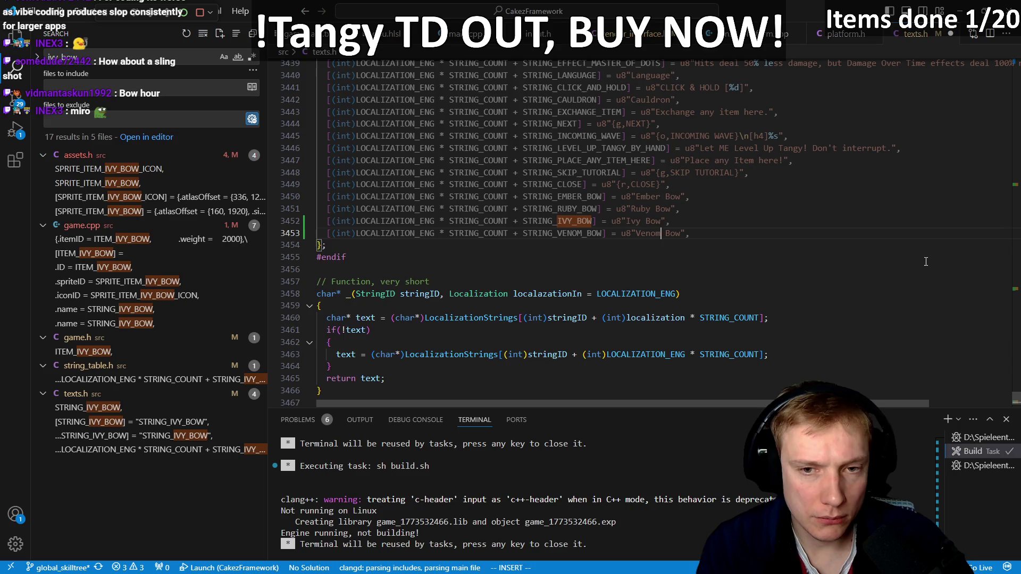
key("Escape")
- Check the Venom Bow text in string_table.h, then return to game.cpp's Venom bow item
key("ctrl+p")
key("Down")
key("Down")
key("Down")
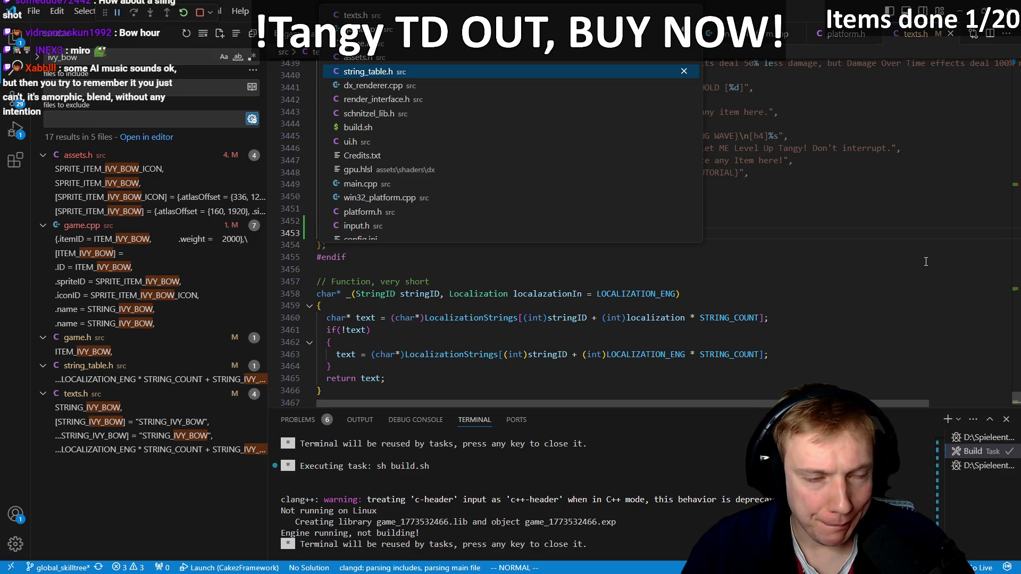
key("Return")
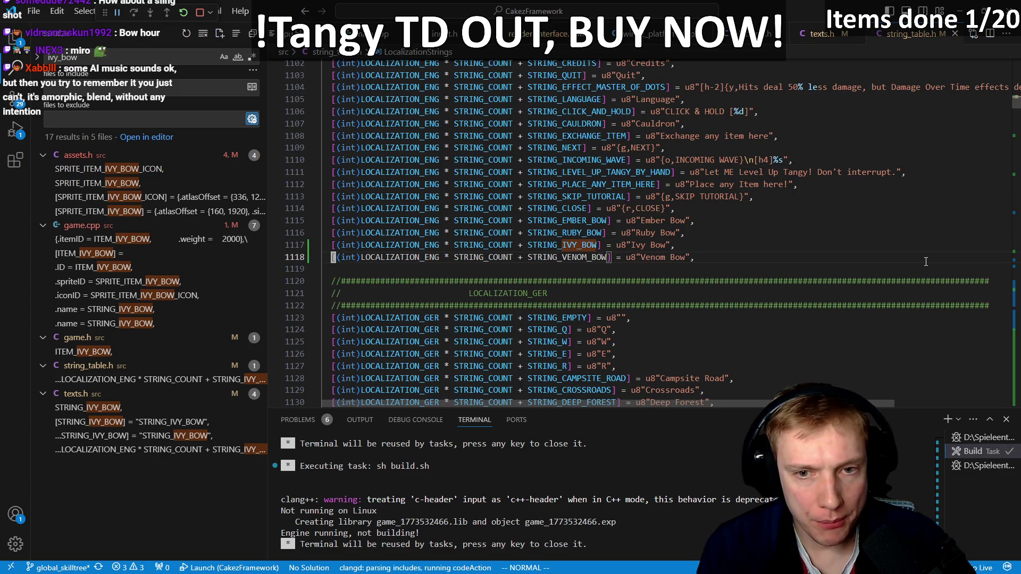
key("ctrl+p")
key("Return")
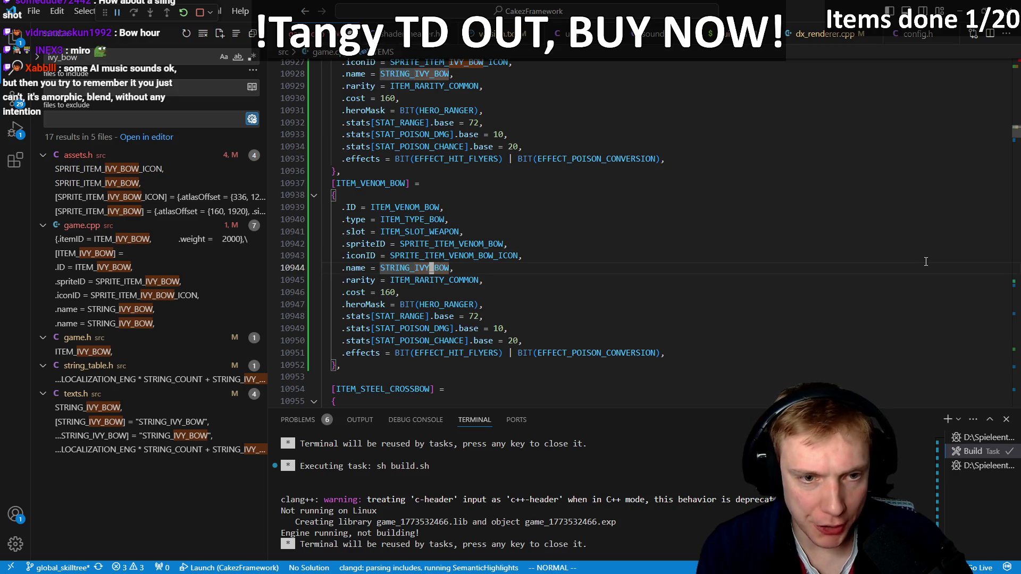
- Set the Venom Bow's .name to STRING_VENOM_BOW and its poison damage base to 30
type("FIct_")
type("VENO")
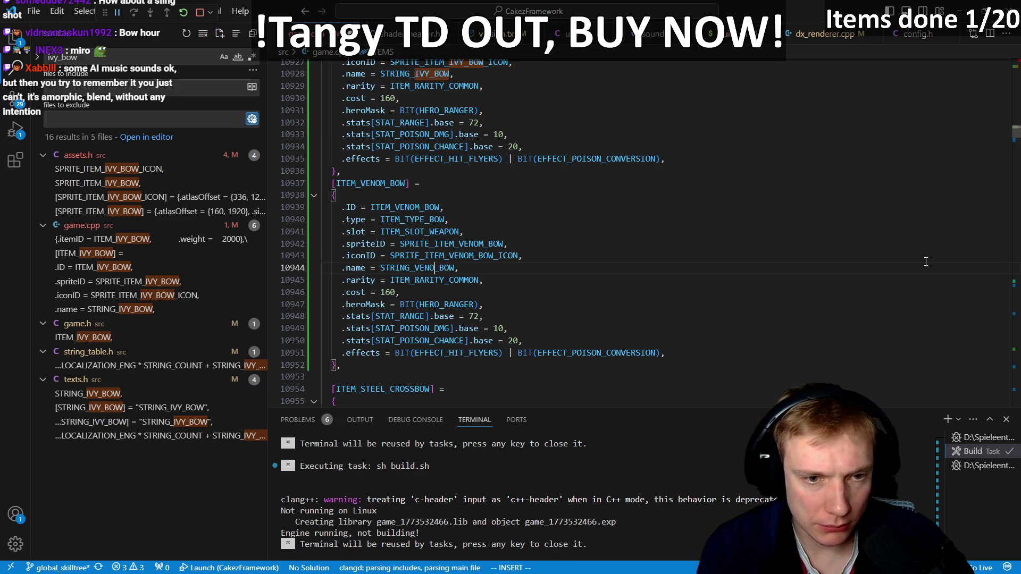
key("Down")
key("Down")
key("Down")
key("End")
key("Left")
- Add a stats[STAT_COOLDOWN].increased = -10 line based on the poison chance stat
key("Down")
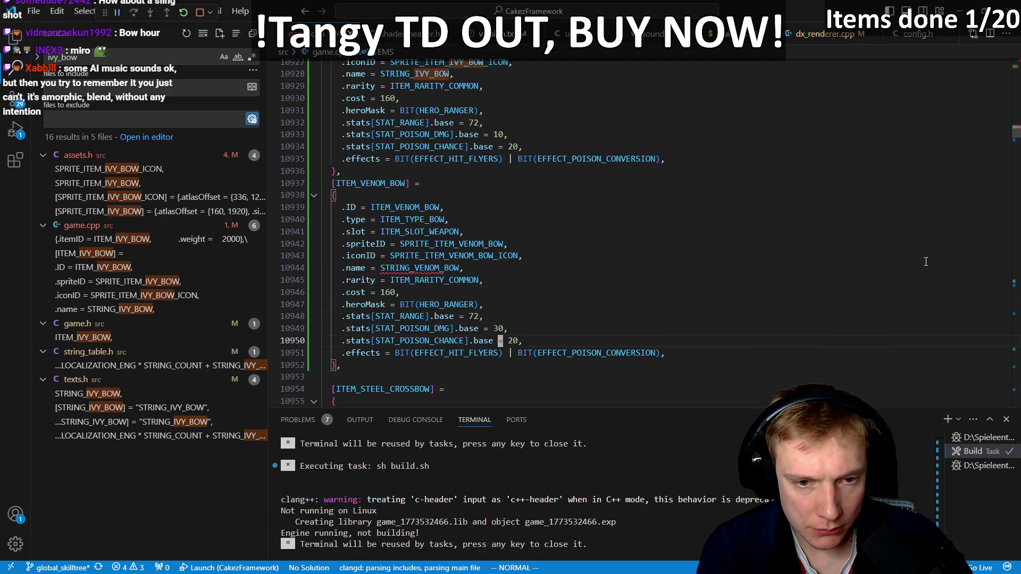
key("shift+alt+Down")
key("Home")
key("ctrl+Right")
key("ctrl+Right")
key("ctrl+BackSpace")
type("stat_att")
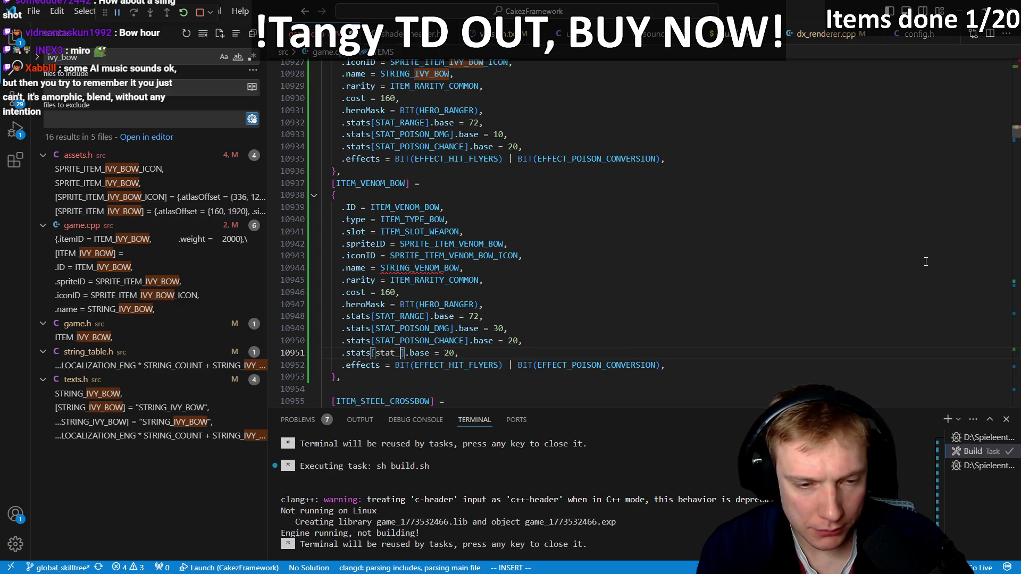
key("ctrl+BackSpace")
type("stat_co")
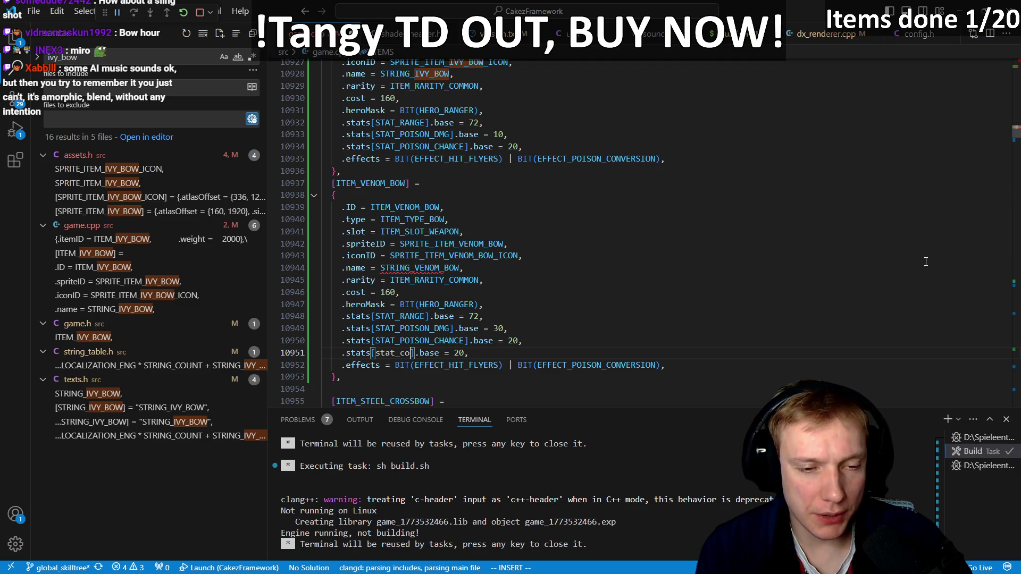
key("Down")
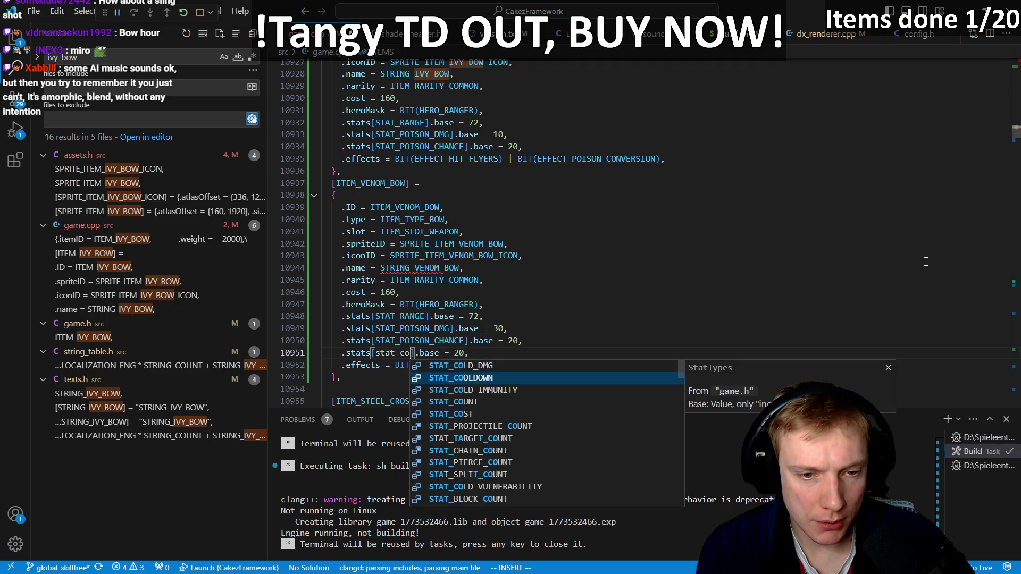
key("Tab")
key("Escape")
key("e")
key("e")
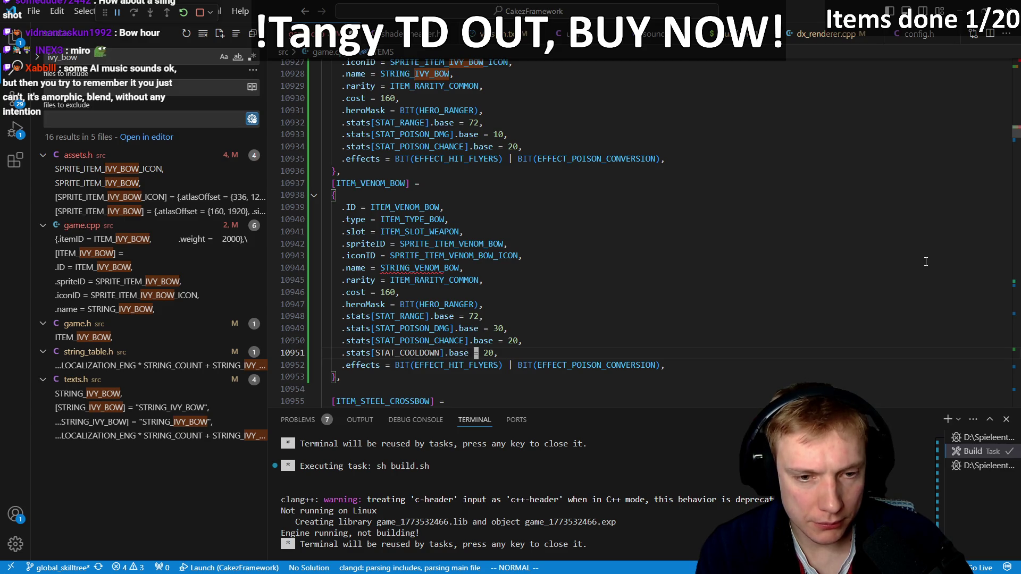
type("ciwinc")
key("Tab")
type("-10")
key("Escape")
- Change the Venom Bow's cost from 160 to 380
key("k")
key("k")
key("k")
key("k")
key("k")
key("j")
key("ctrl+Tab")
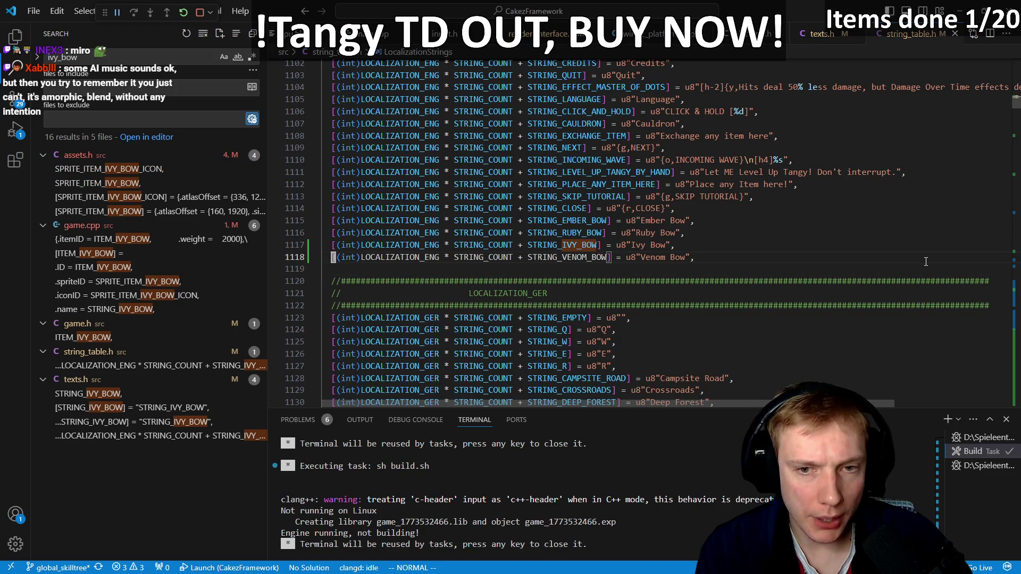
key("ctrl+Tab")
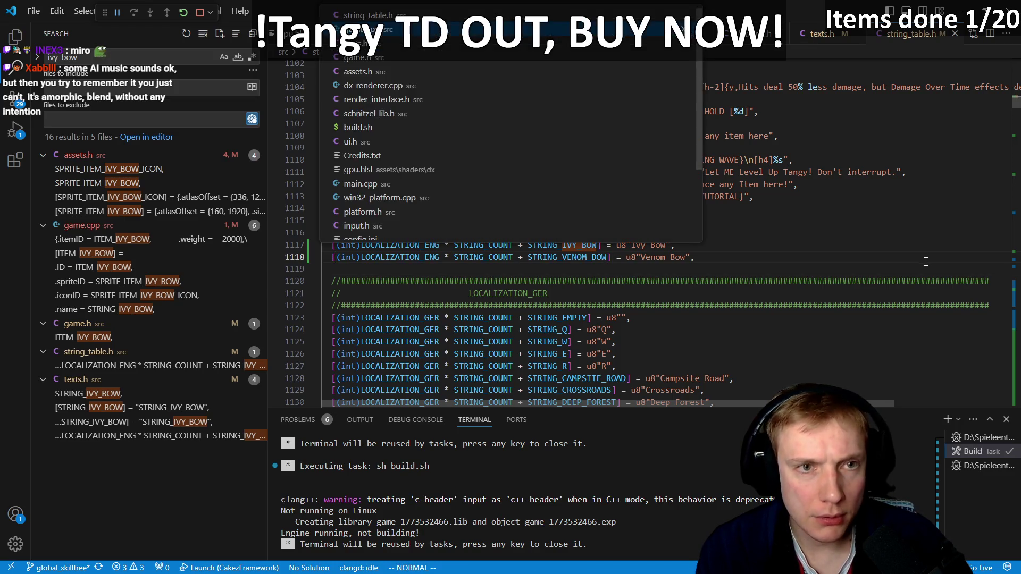
key("j")
key("h")
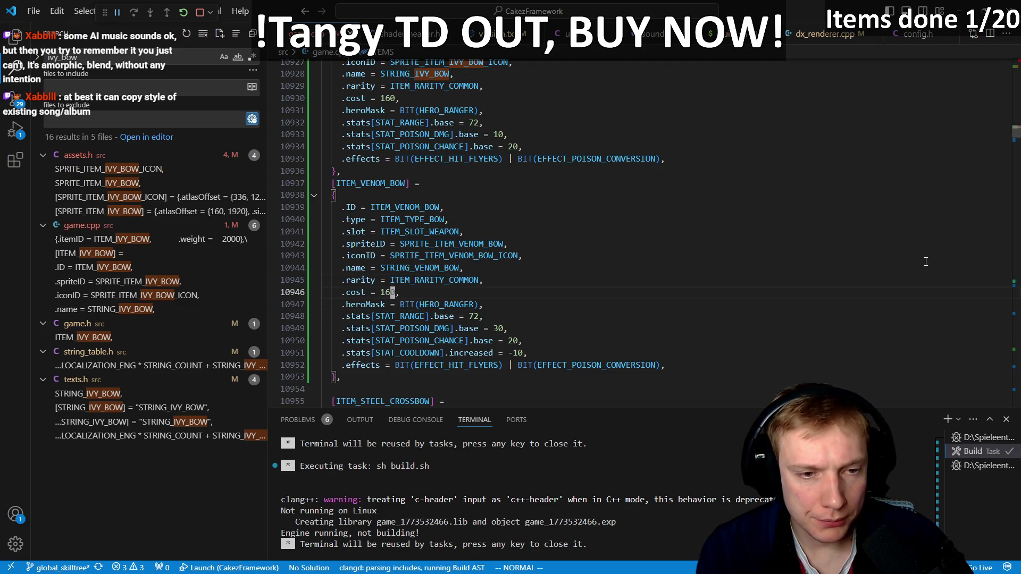
key("c")
key("i")
key("w")
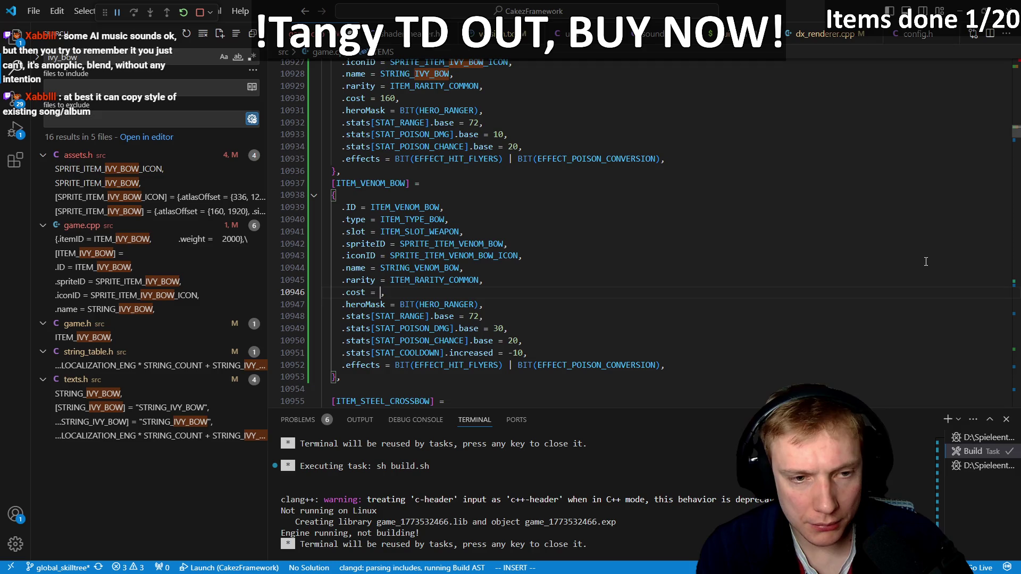
type("380")
key("Escape")
key("period")
key("period")
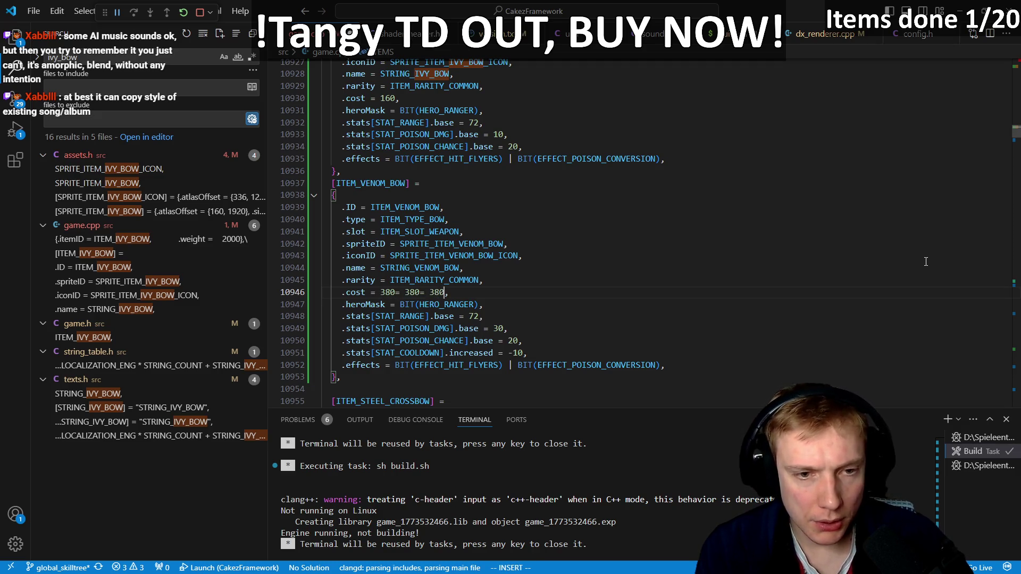
key("Escape")
- Search the file for 'emeral' to reach the Emerald Bow's stat lines
key("j")
key("j")
key("j")
key("k")
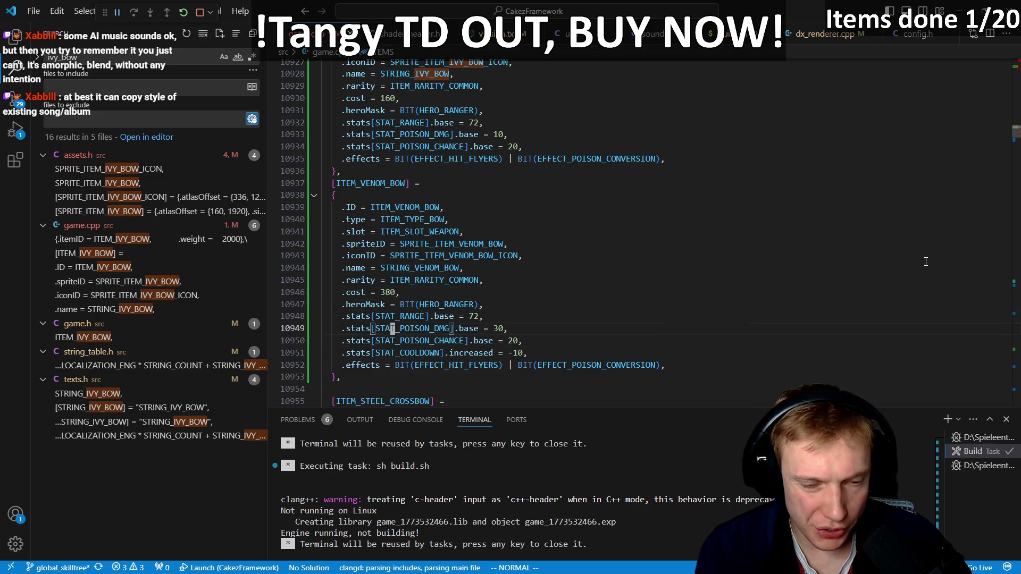
key("j")
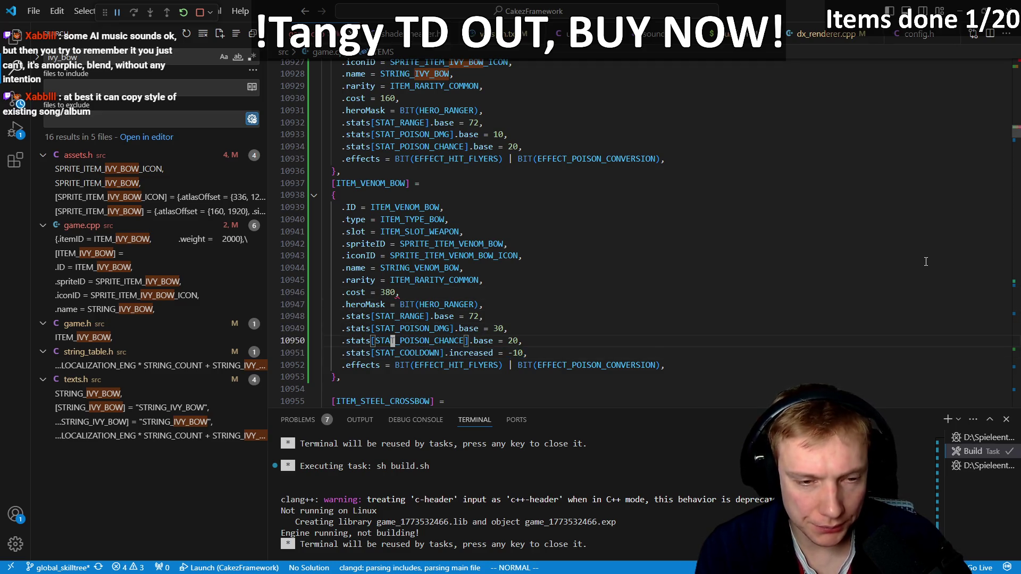
key("k")
key("k")
key("j")
key("j")
key("j")
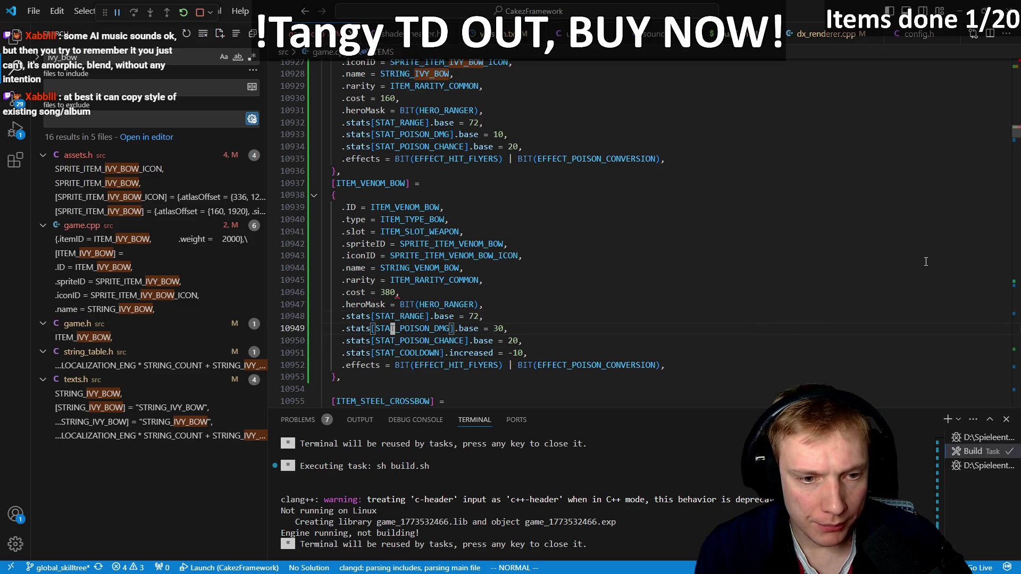
key("slash")
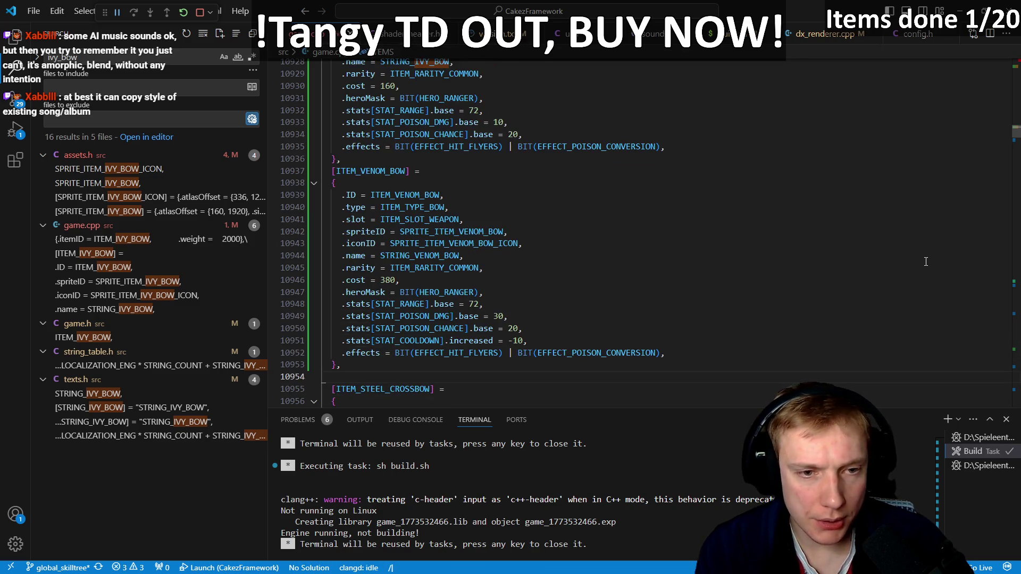
type("emeral")
key("Return")
key("j")
key("j")
key("j")
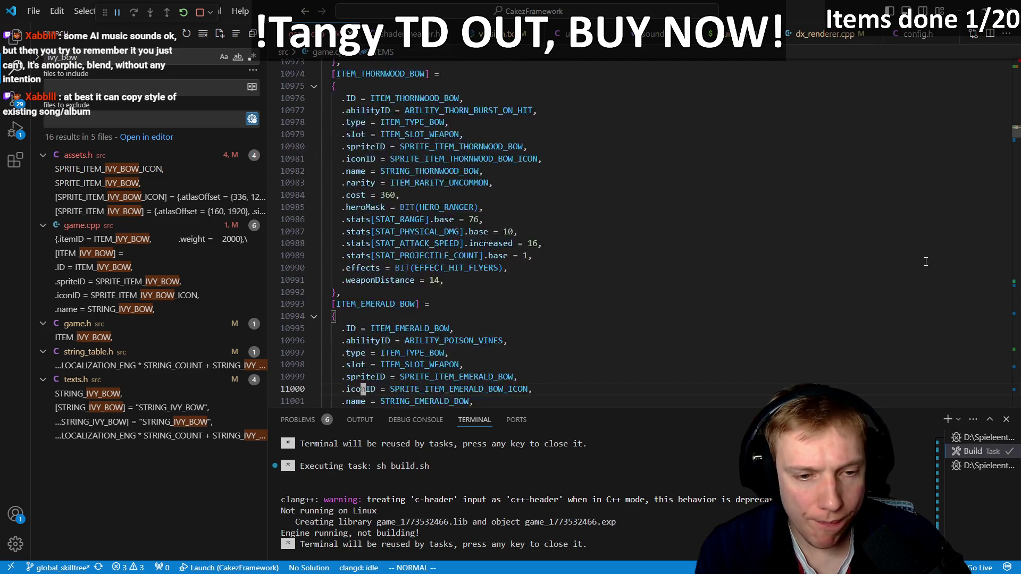
key("k")
key("k")
key("k")
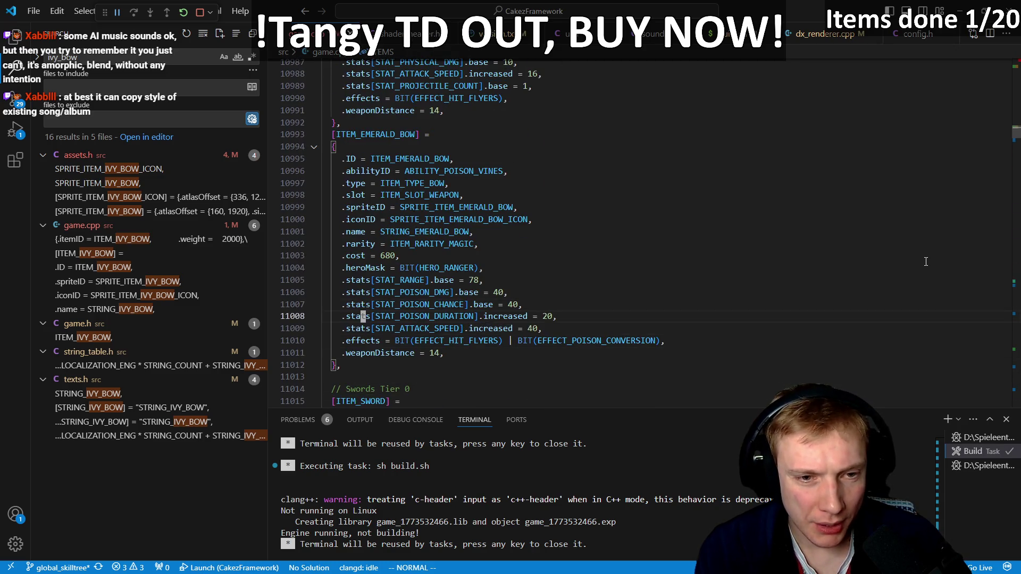
key("shift+v")
key("y")
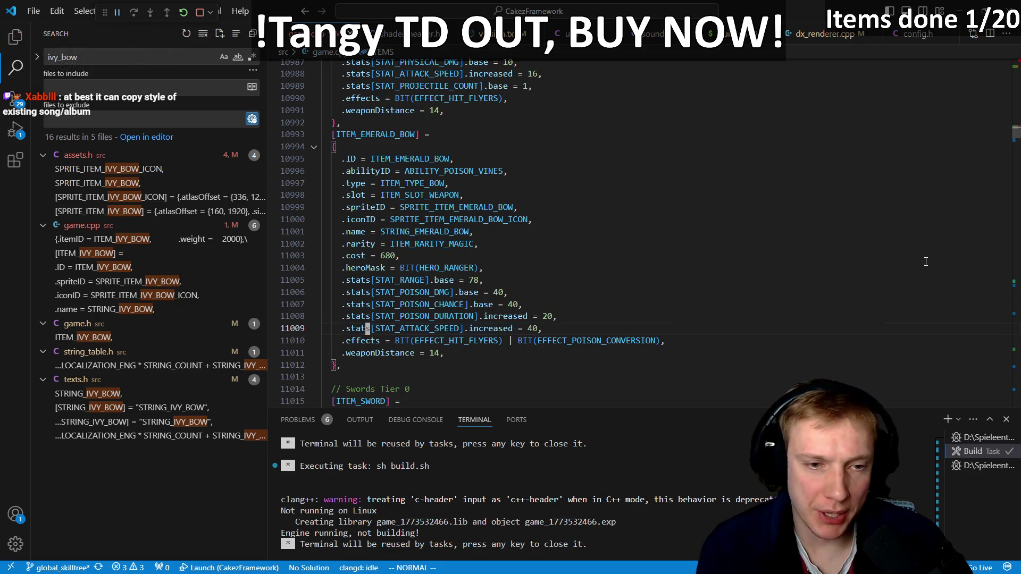
key("j")
key("k")
key("k")
key("k")
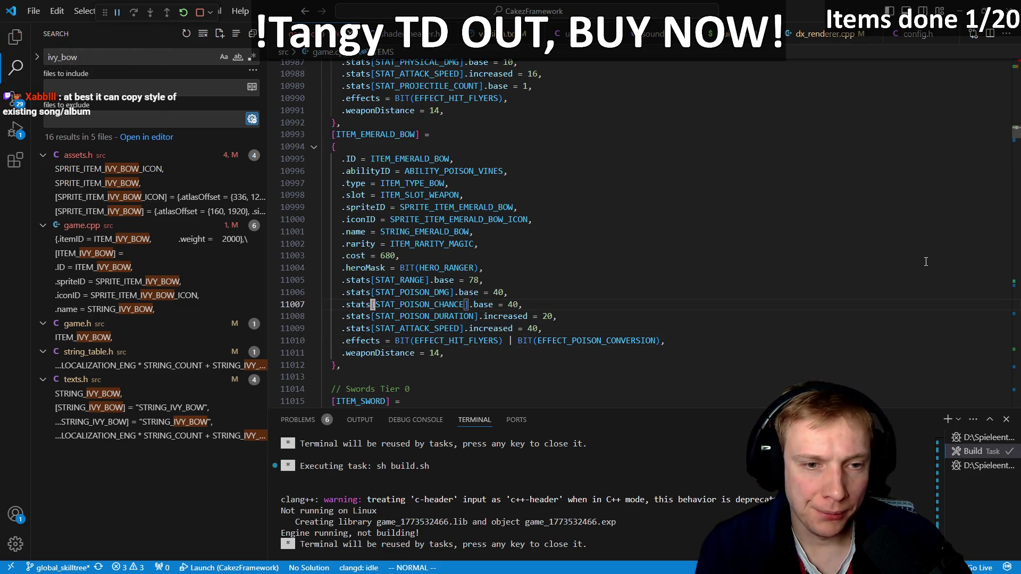
- Change the Emerald Bow's stat to STAT_COOLDOWN with an increase of -20
key("j")
key("j")
key("j")
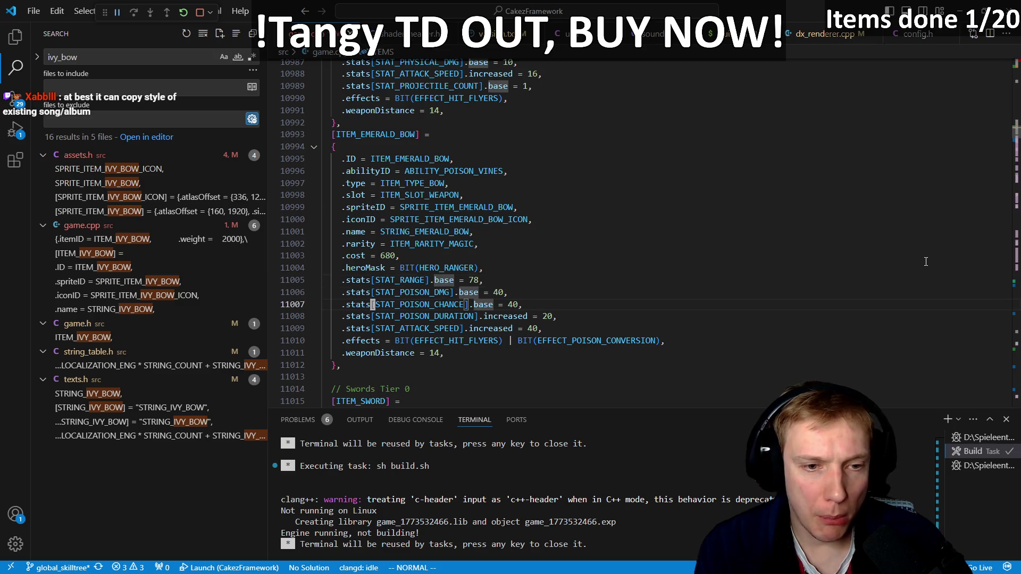
type("ci[stat_co")
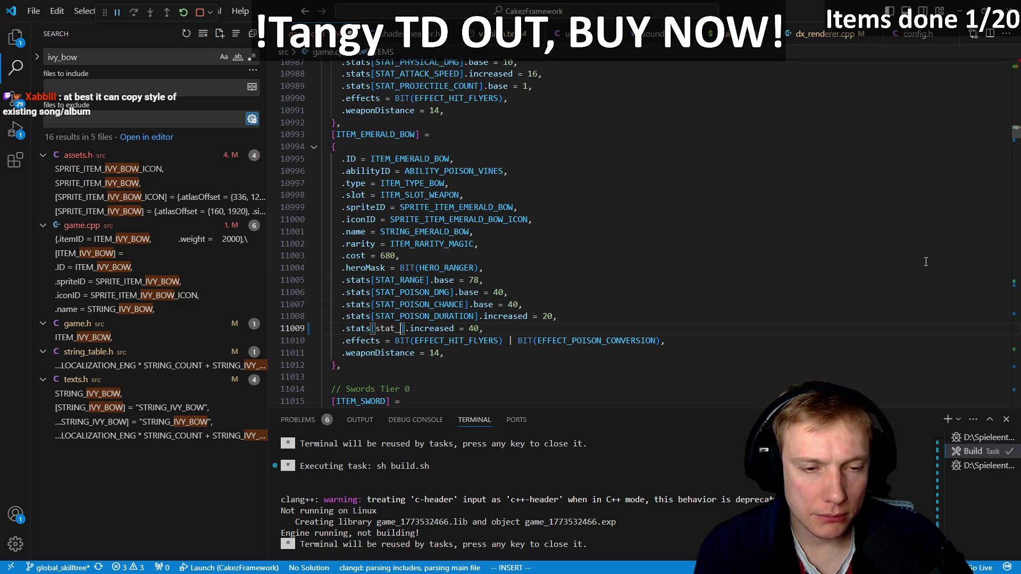
key("Down")
key("Return")
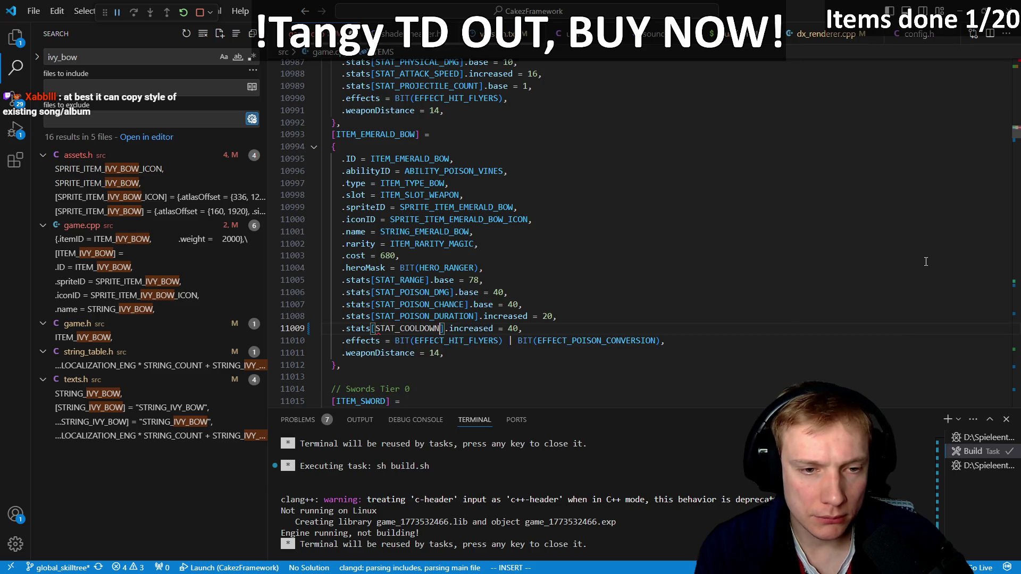
key("Escape")
key("E")
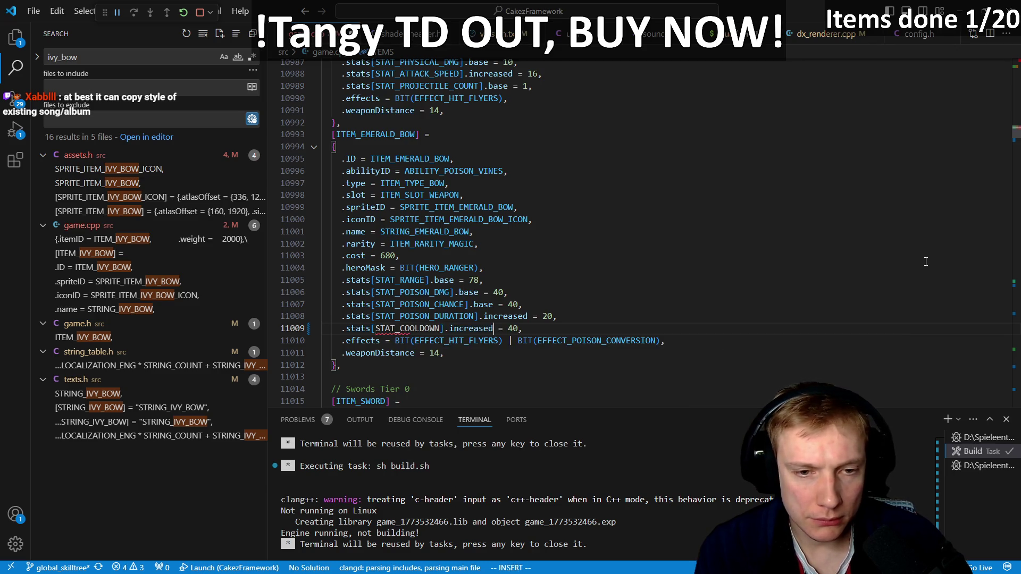
type("cb")
type("-20")
key("Escape")
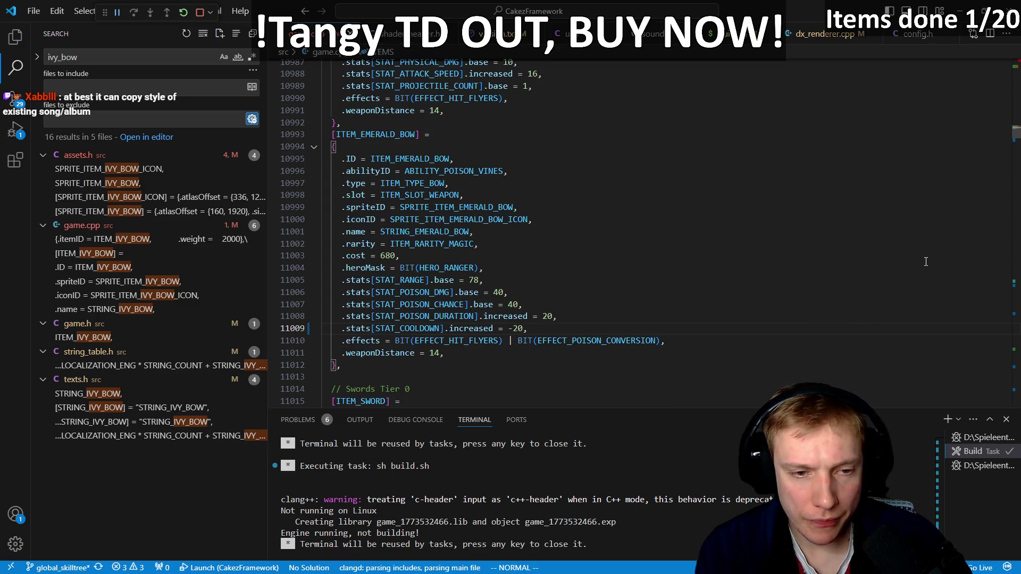
- Duplicate that line as STAT_ATTACK_SPEED with an increase of 10
key("y")
key("y")
type("Pf[ci[sat")
key("BackSpace")
key("BackSpace")
key("BackSpace")
type("stat_att")
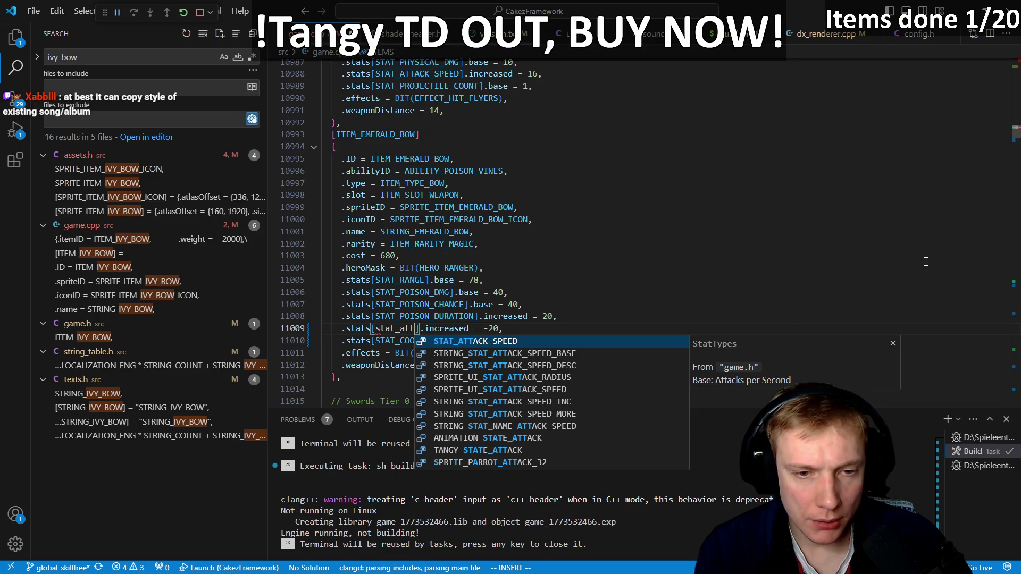
key("Tab")
key("Escape")
key("e")
key("e")
type("f0s")
type("0")
key("Escape")
key("b")
key("b")
key("b")
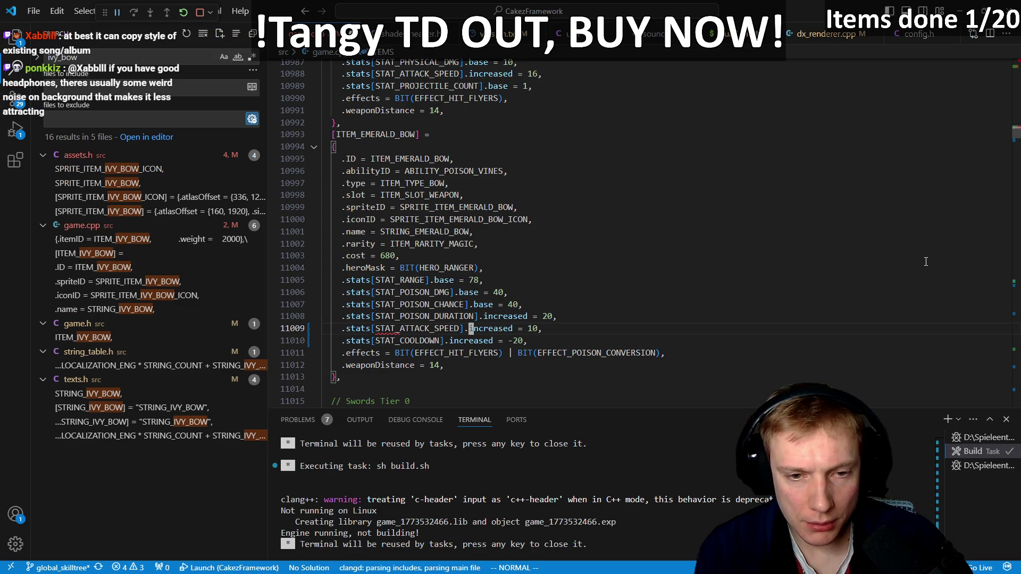
- Check the Emerald Bow's 680 cost, leave it unchanged, and return toward the Venom Bow definition
key("k")
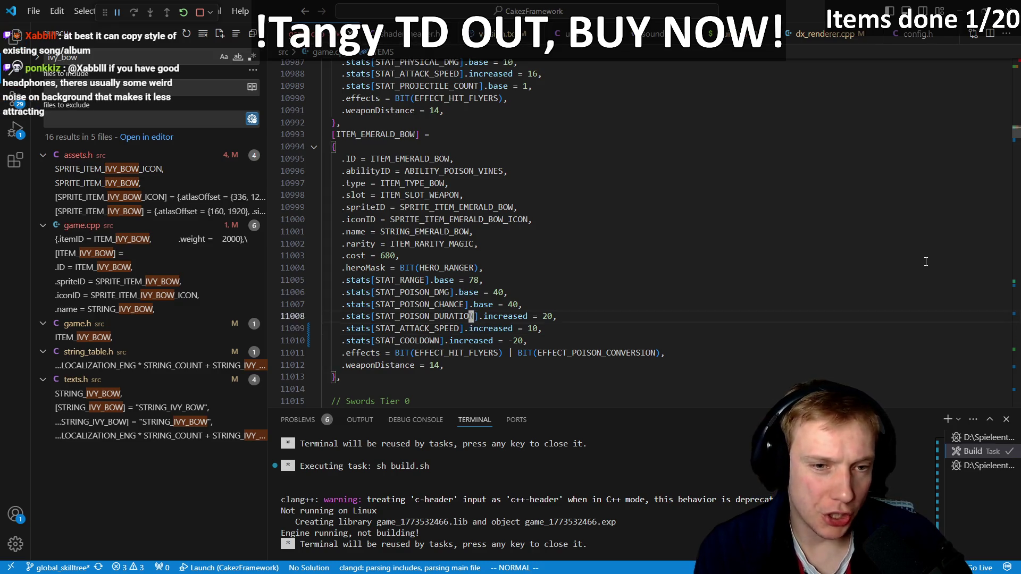
key("k")
key("k")
key("k")
key("j")
key("k")
key("i")
key("Escape")
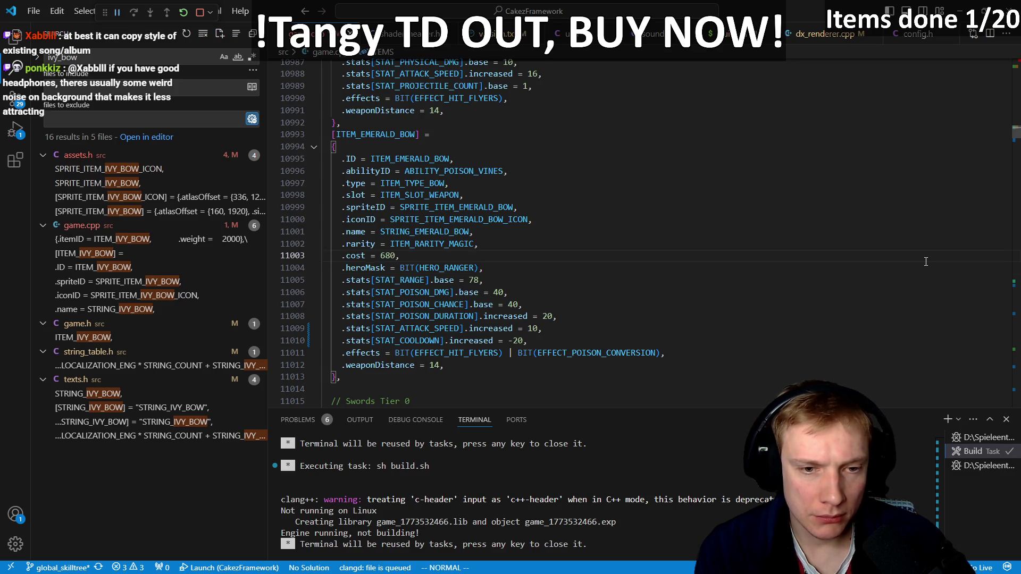
key("j")
key("j")
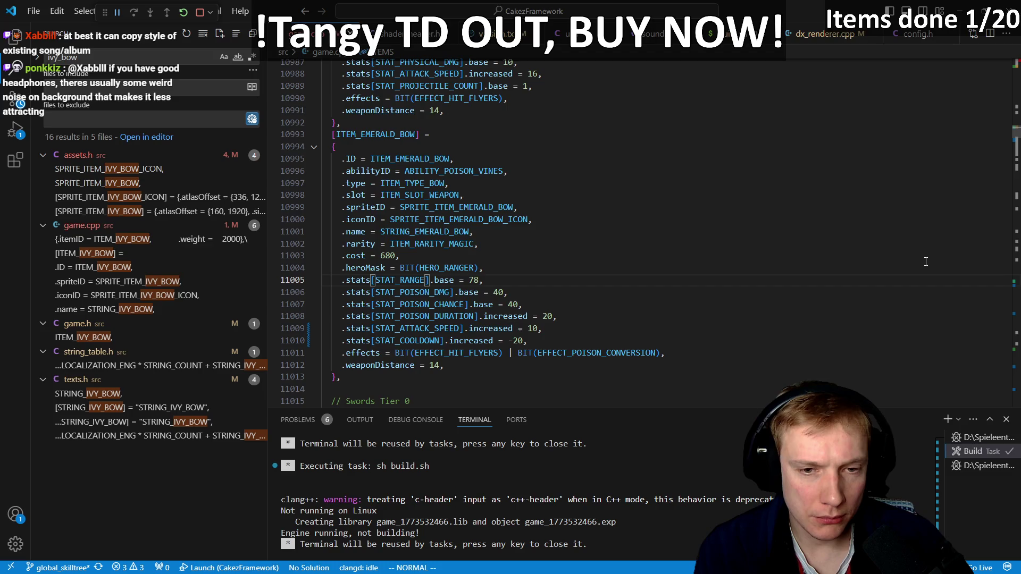
key("braceleft")
- Rename both poison bow sprites in assets.h from POISON to VENOM
key("k")
key("k")
key("k")
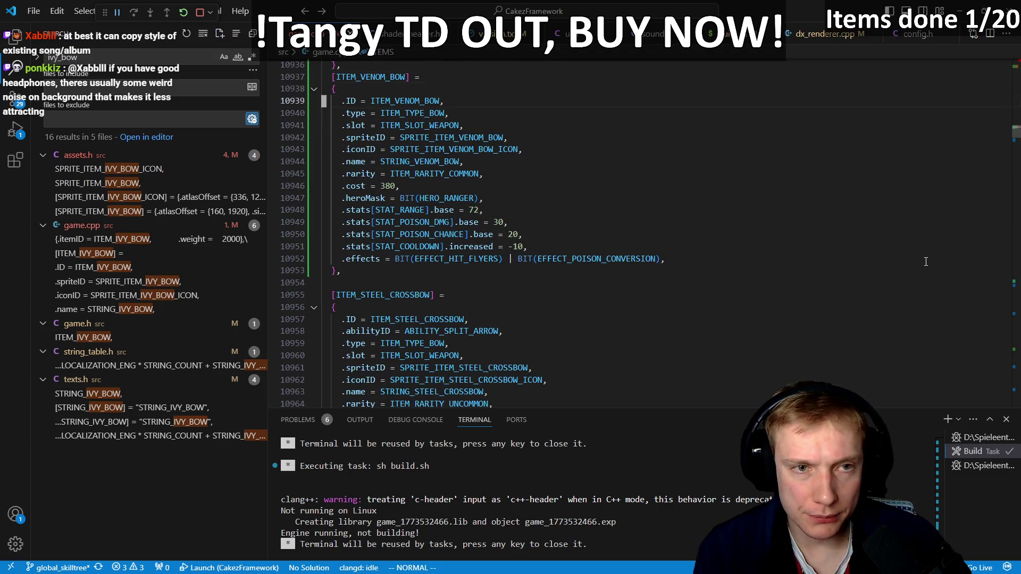
key("j")
key("j")
key("j")
key("k")
key("k")
key("k")
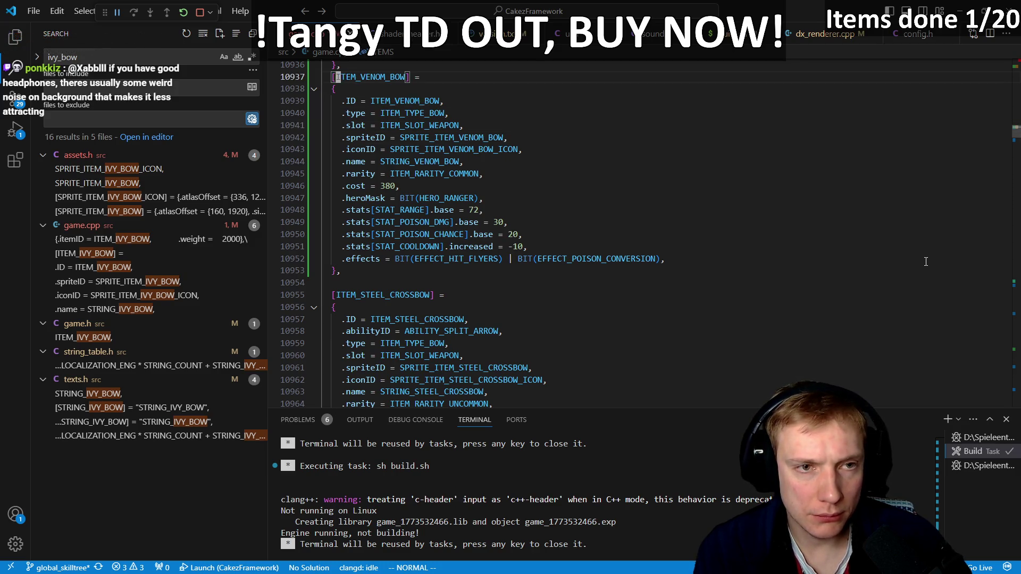
key("F8")
key("Escape")
key("h")
key("h")
key("h")
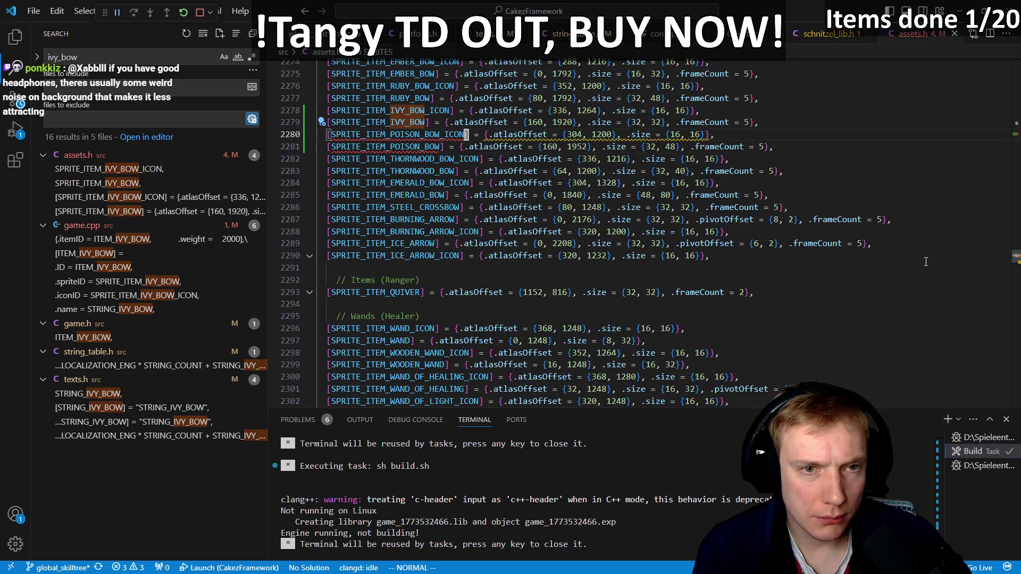
key("ctrl+alt+Down")
key("c")
key("T")
key("underscore")
type("VENOM")
key("Escape")
key("Escape")
- In TIER_2_ITEMS, copy the ruby bow entry in the ranger section as a template
key("ctrl+Tab")
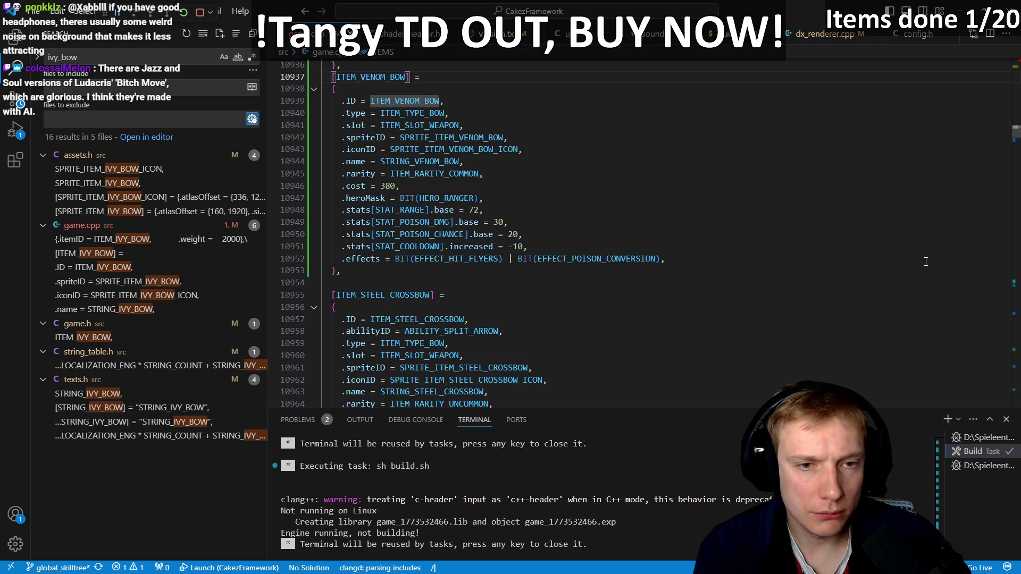
key("ctrl+o")
key("ctrl+o")
key("j")
key("j")
key("j")
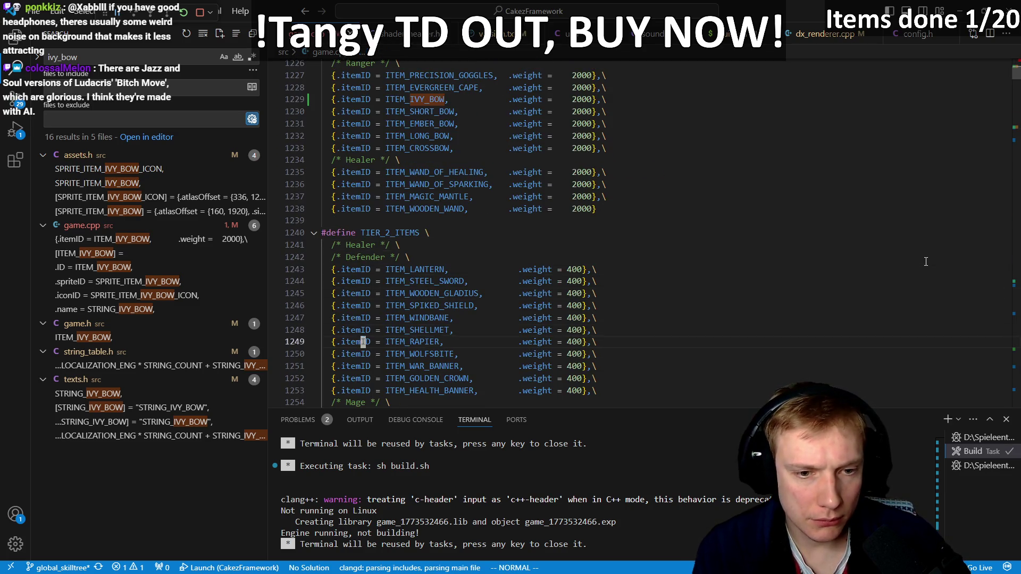
key("ctrl+d")
key("ctrl+d")
key("k")
key("k")
key("k")
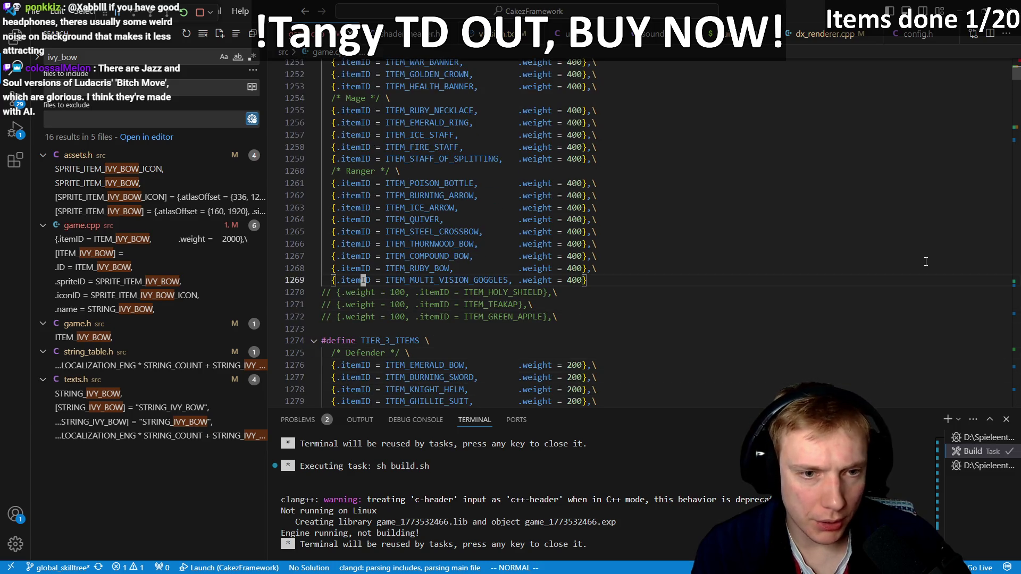
key("P")
key("k")
key("w")
key("w")
key("w")
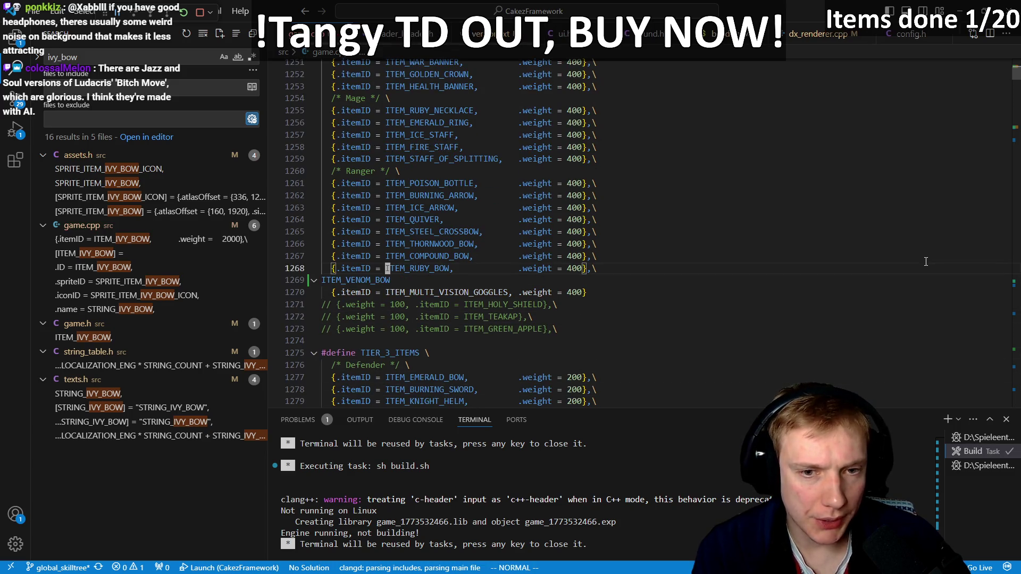
key("y")
key("y")
key("p")
key("w")
key("w")
- Replace ITEM_RUBY_BOW with ITEM_VENOM_BOW in the copy and remove the leftover blank line
key("b")
key("v")
key("i")
key("w")
key("p")
key("j")
key("d")
key("d")
- Align the Venom Bow entry's 400 weight column and run the build task
key("k")
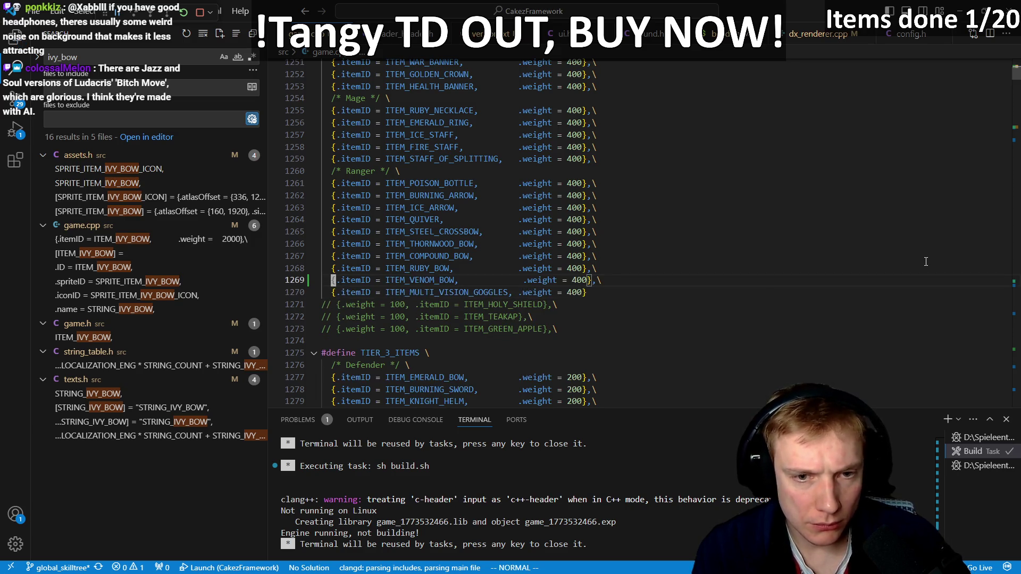
key("w")
key("w")
key("W")
key("W")
key("i")
key("BackSpace")
key("Escape")
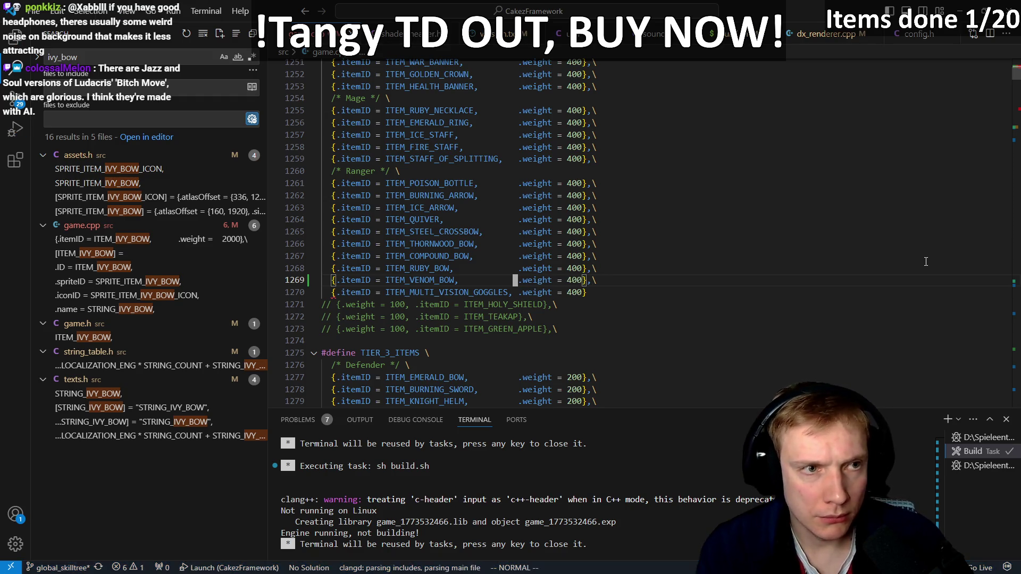
key("ctrl+shift+b")
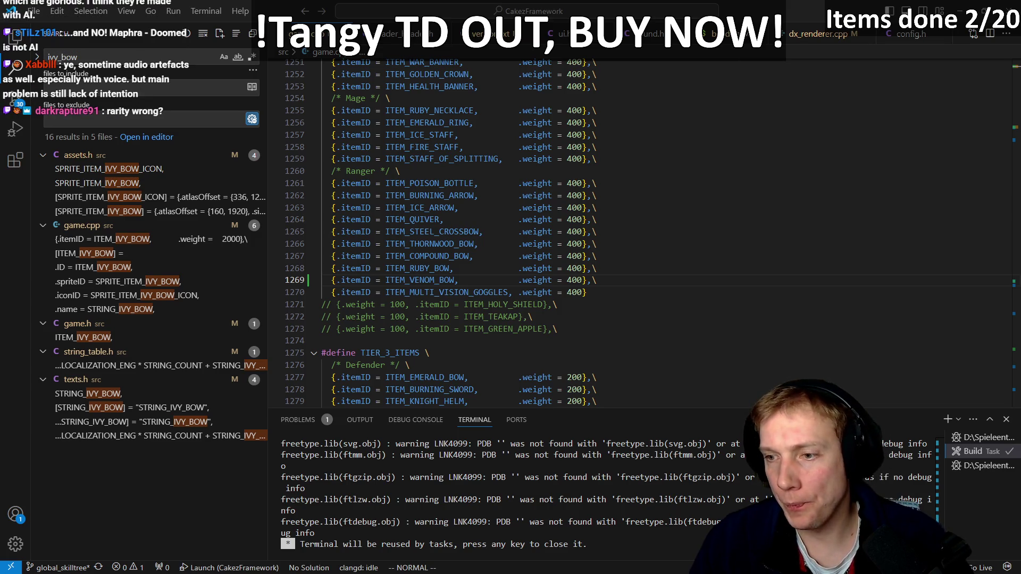
key("alt+Tab")
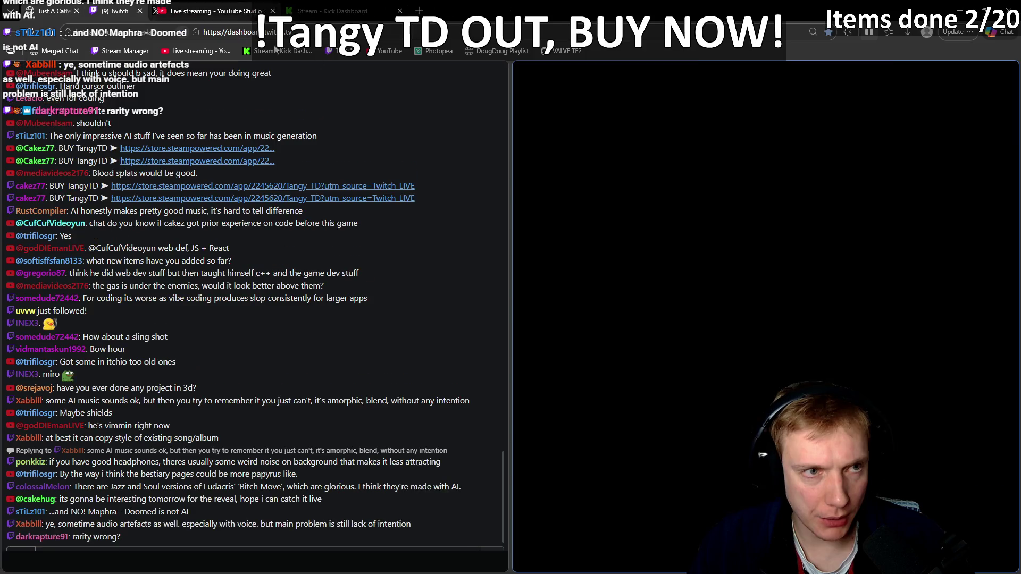
- Close the old X tab and load the copied X post link in another window
middle_click(207, 15)
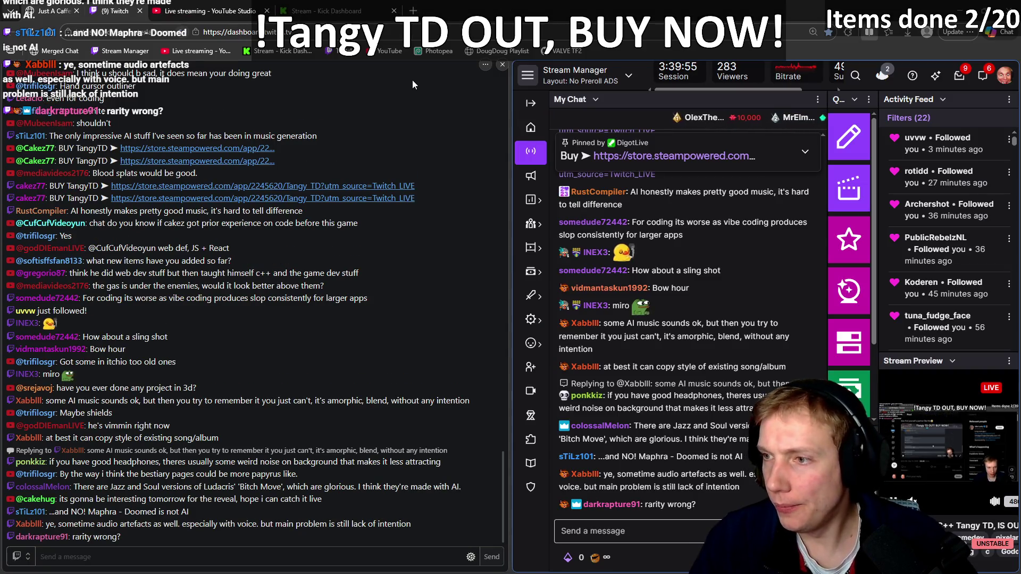
key("alt+Tab")
left_click(430, 34)
key("ctrl+v")
key("Return")
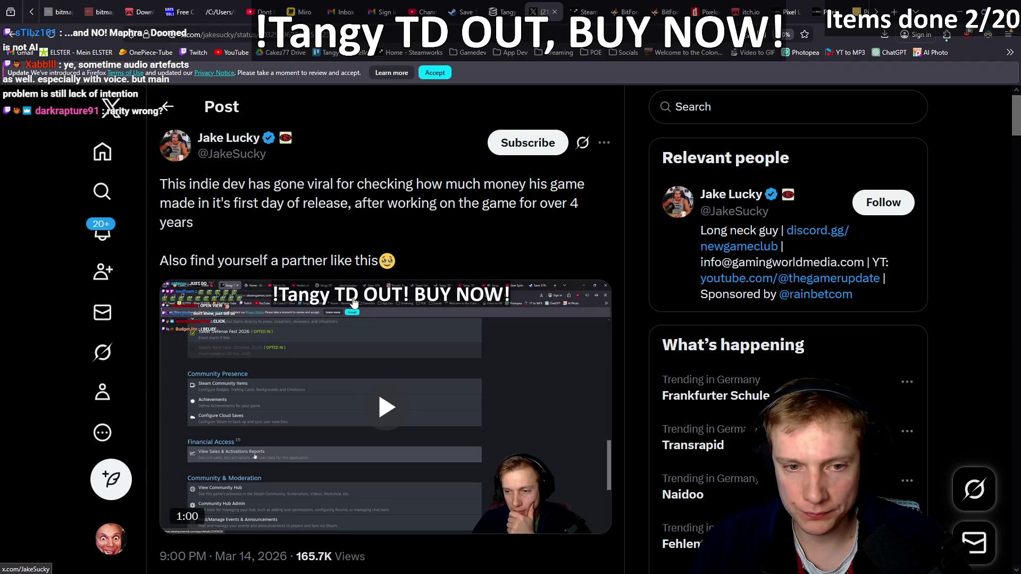
- Like the viral post about the game and start a reply to it
scroll(400, 306, "down", 5)
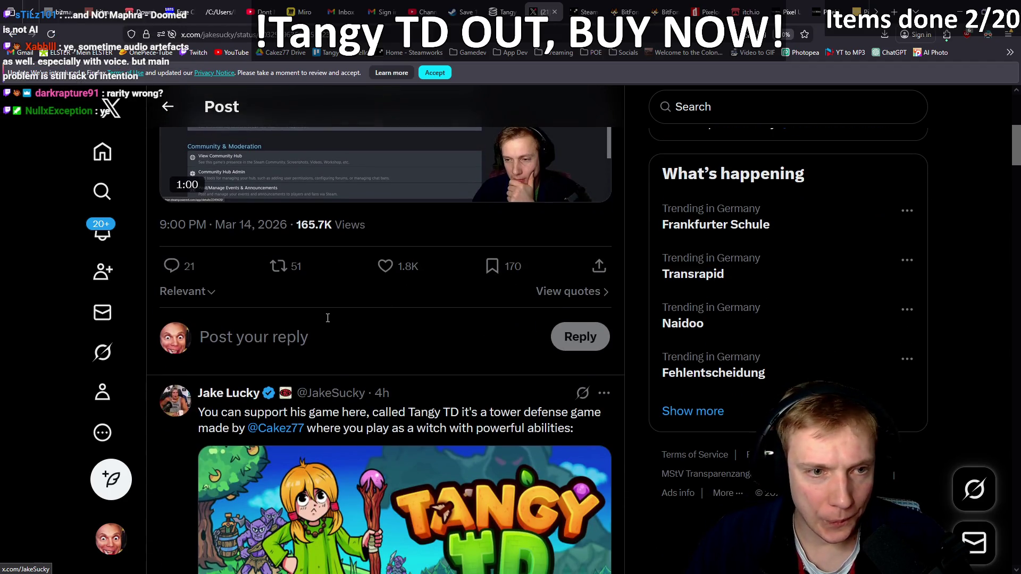
left_click(385, 266)
scroll(395, 268, "down", 4)
scroll(371, 309, "up", 3)
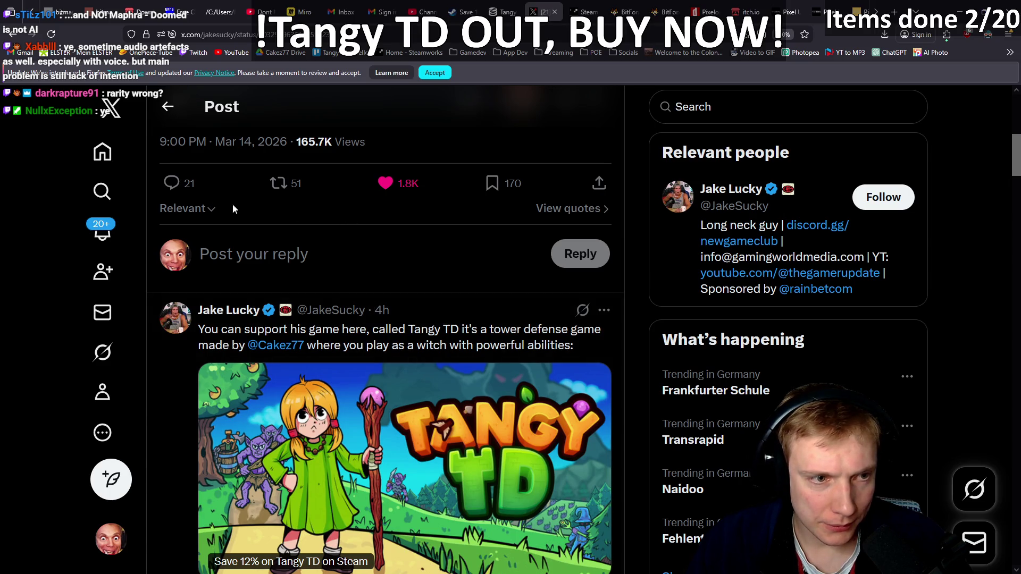
left_click(171, 183)
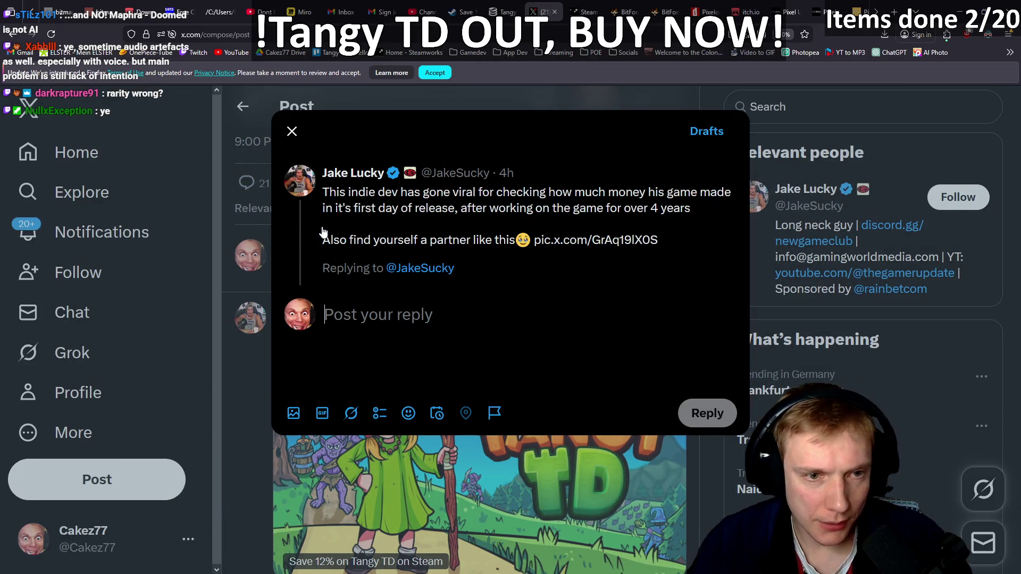
- Type a thank-you reply ending 'I really appreciate it' with a red heart emoji
type("Hey man,")
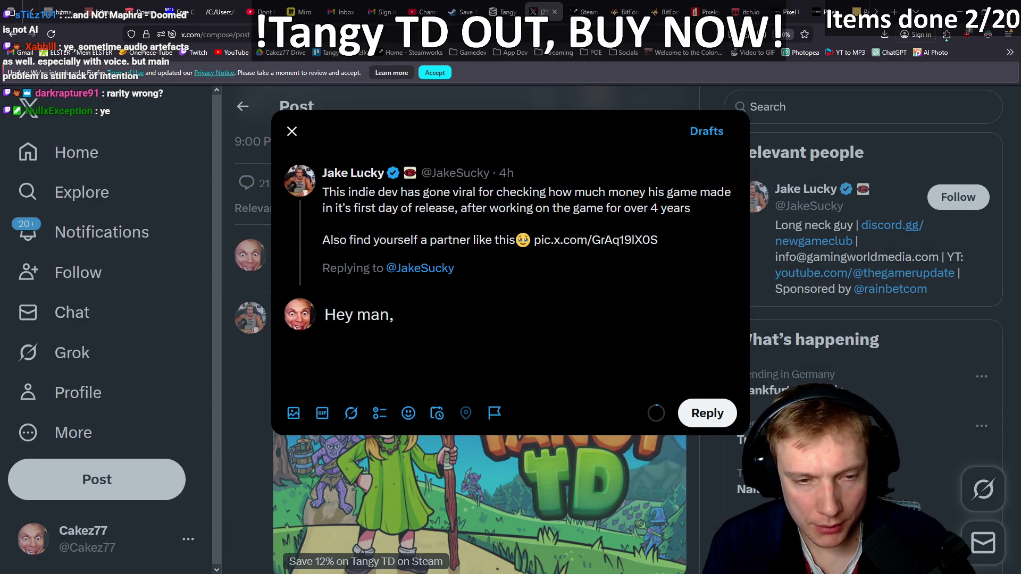
type(" thank you very ")
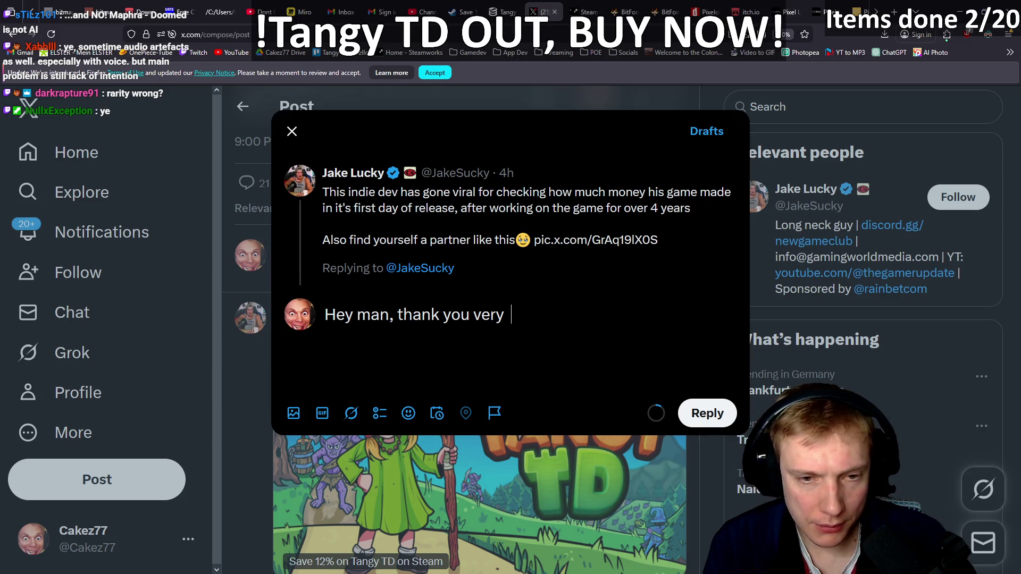
type("much for making a post about me.")
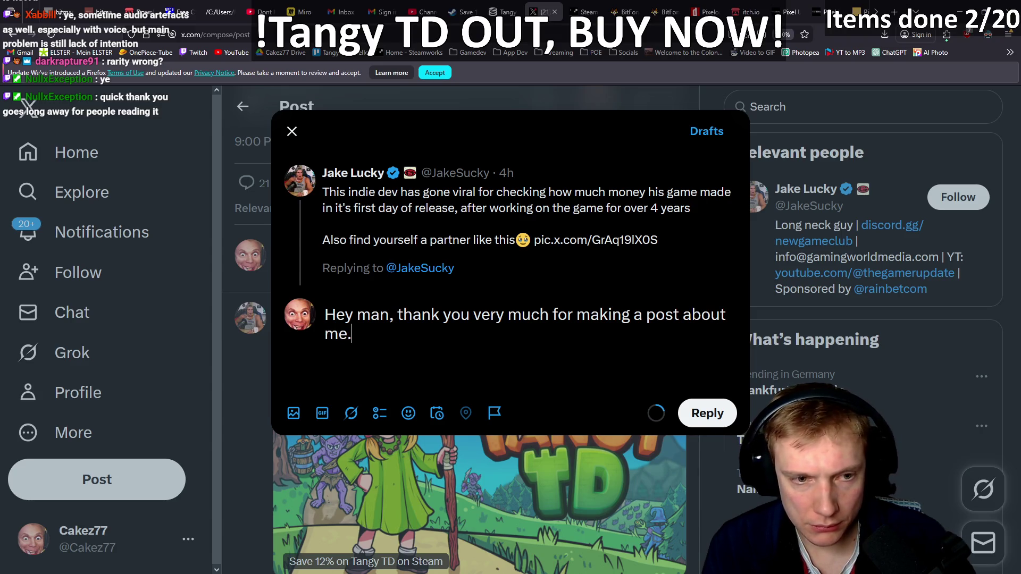
type("I really appreciate it")
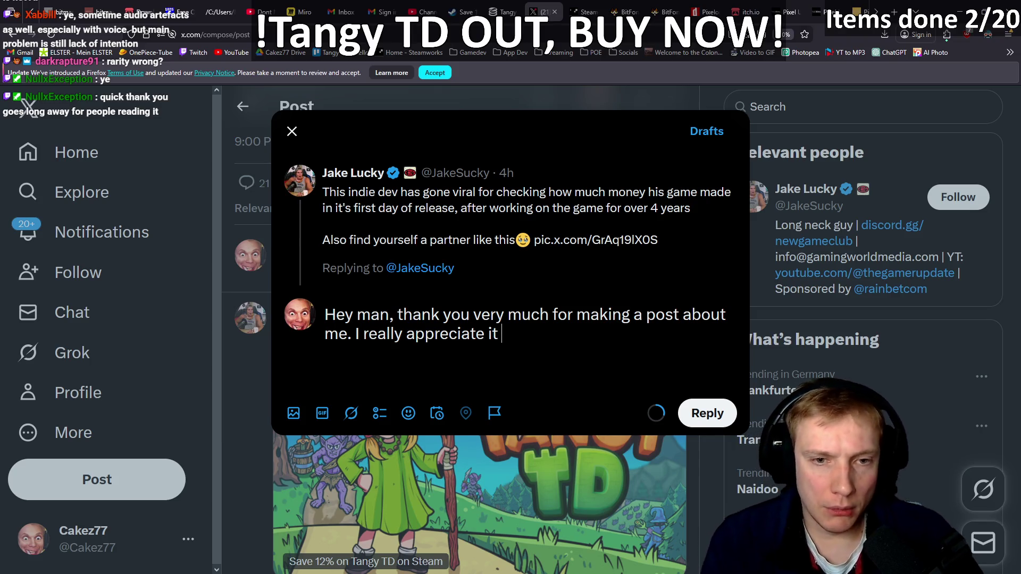
key("super+period")
key("Right")
key("Return")
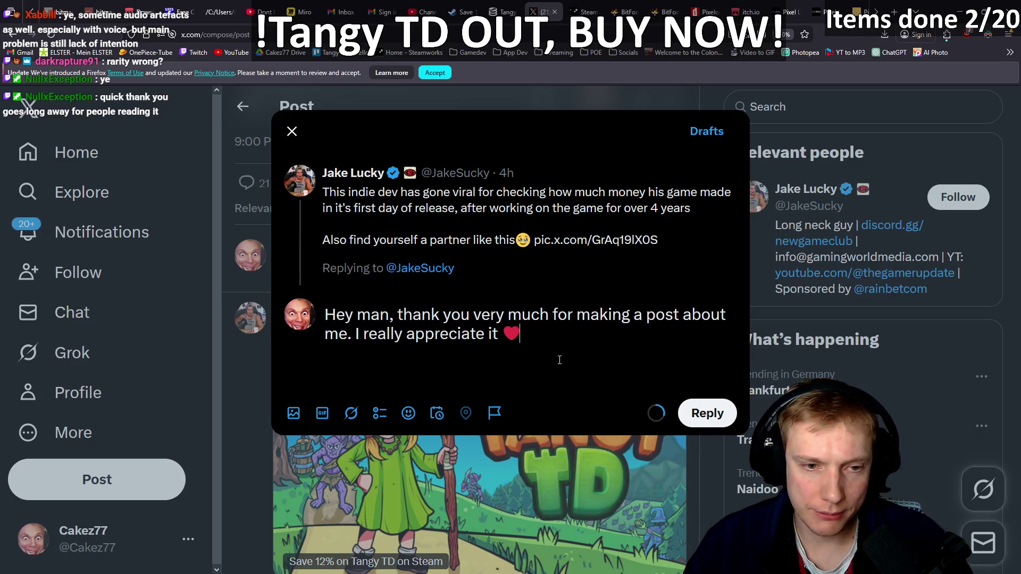
- Remove the extra trailing lines and post the reply
key("Return")
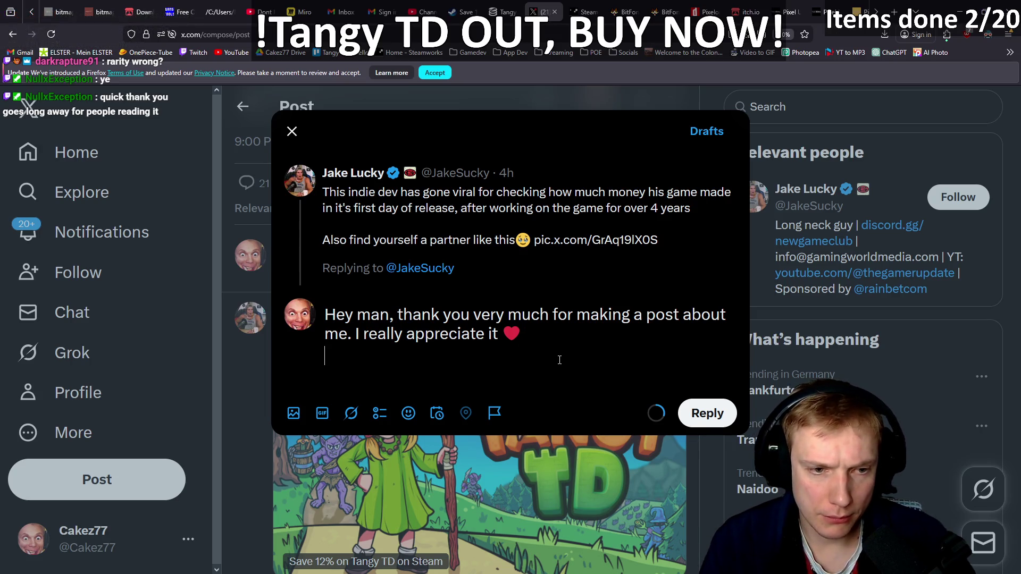
key("Return")
type("Thank you very m")
key("BackSpace")
key("BackSpace")
key("BackSpace")
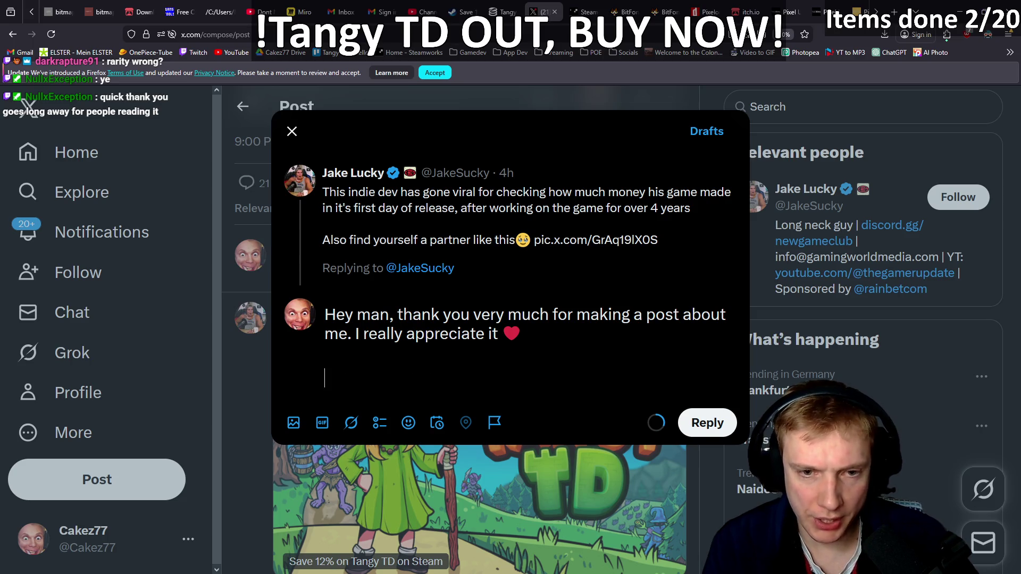
key("BackSpace")
key("BackSpace")
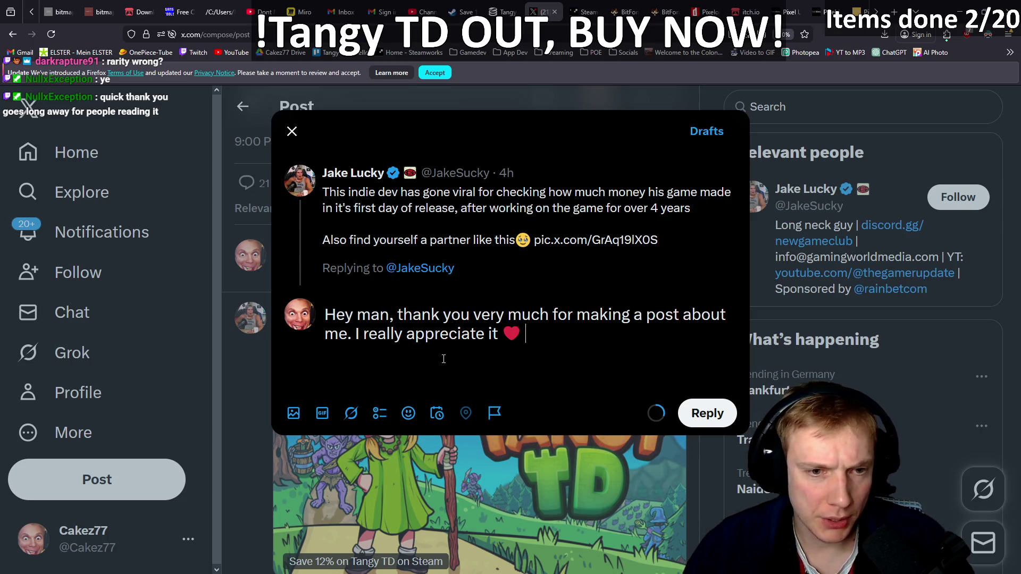
left_click(702, 413)
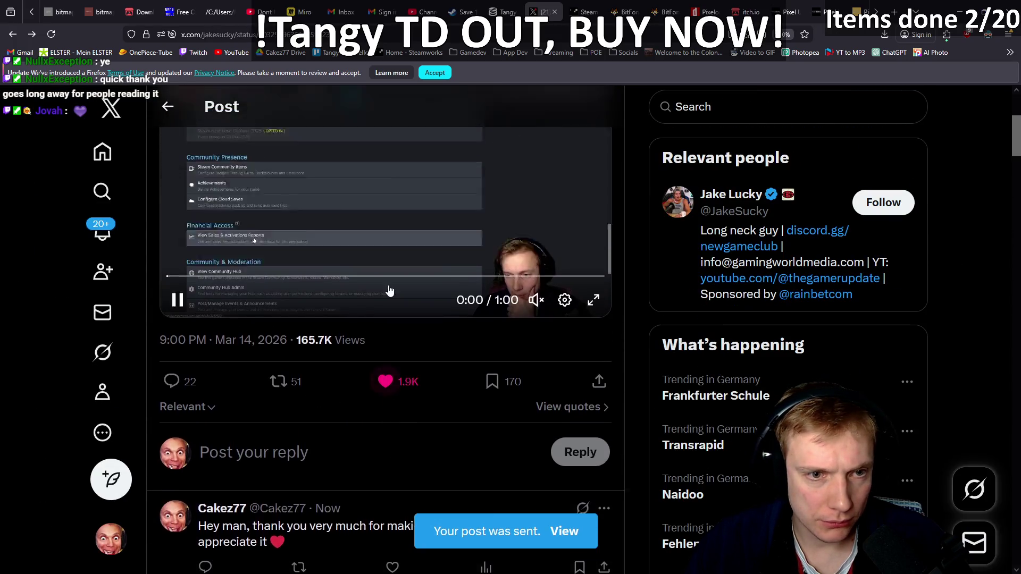
- Like the Tangy TD promotion post, open it, and start a reply
scroll(389, 290, "down", 5)
left_click(392, 459)
left_click(445, 168)
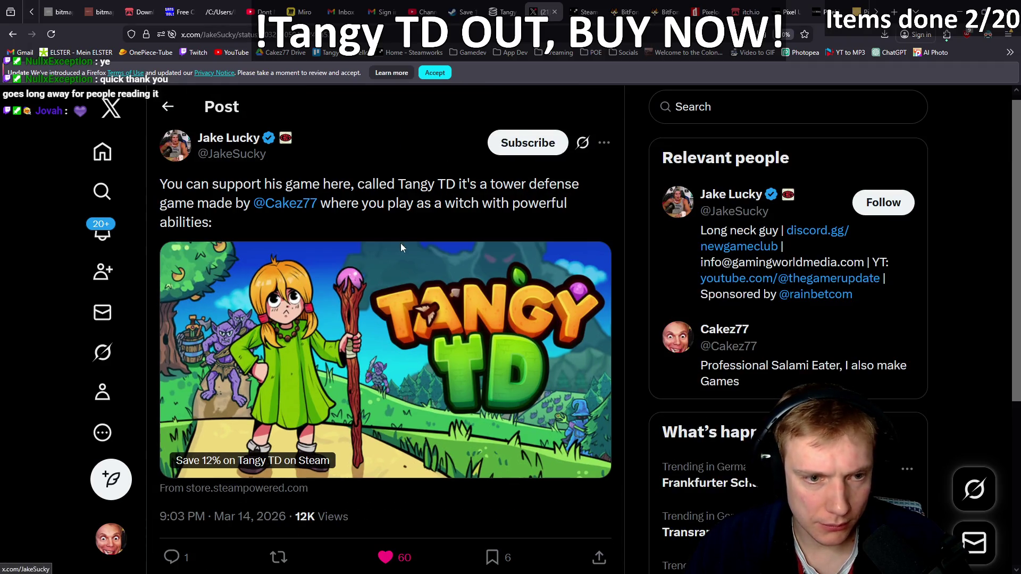
scroll(402, 241, "down", 5)
left_click(258, 367)
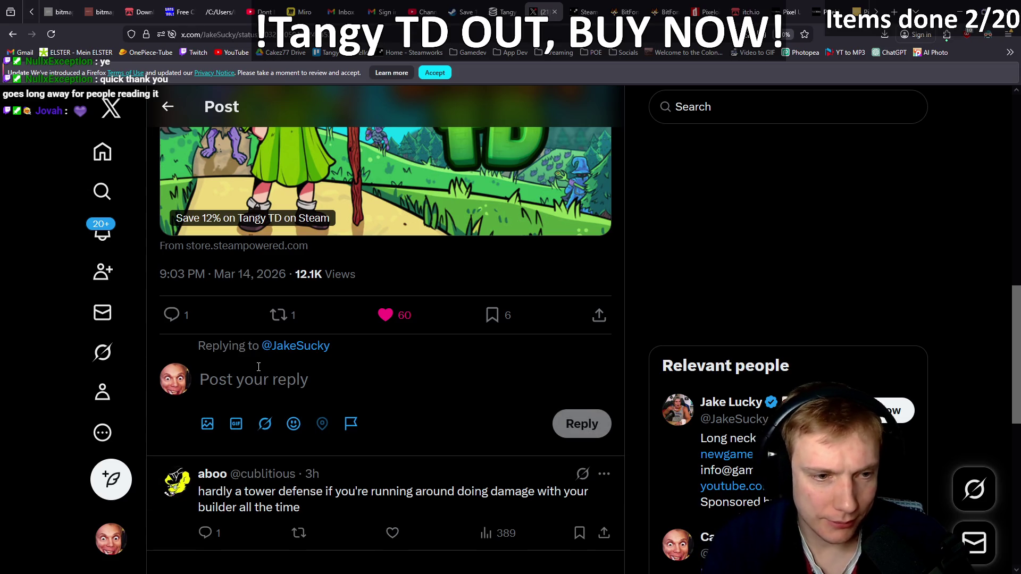
- Draft 'Thank you for posting about my game again', then select and delete it
type("Tahn k")
key("BackSpace")
key("BackSpace")
key("BackSpace")
type("Ta")
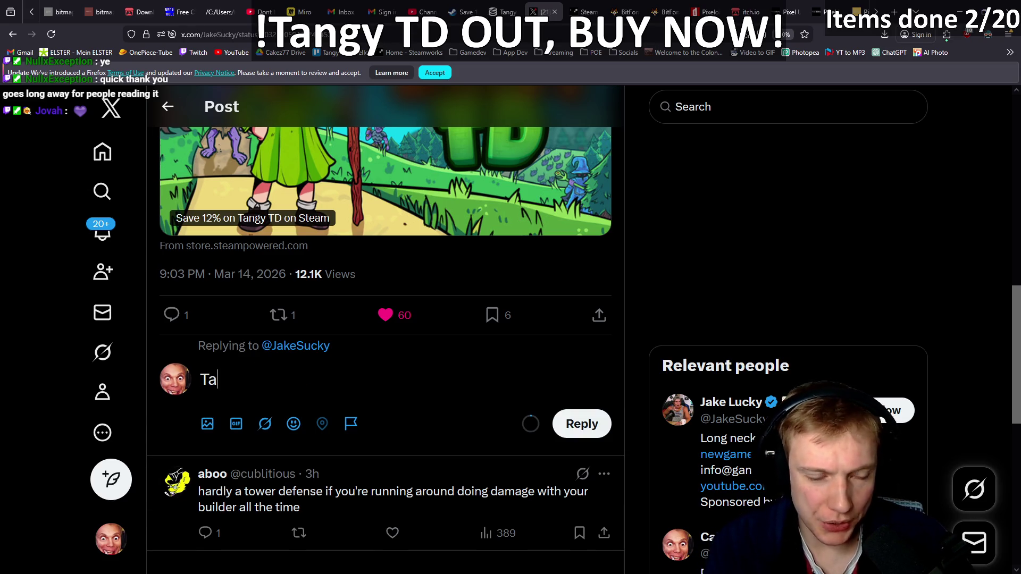
key("BackSpace")
type("hank you")
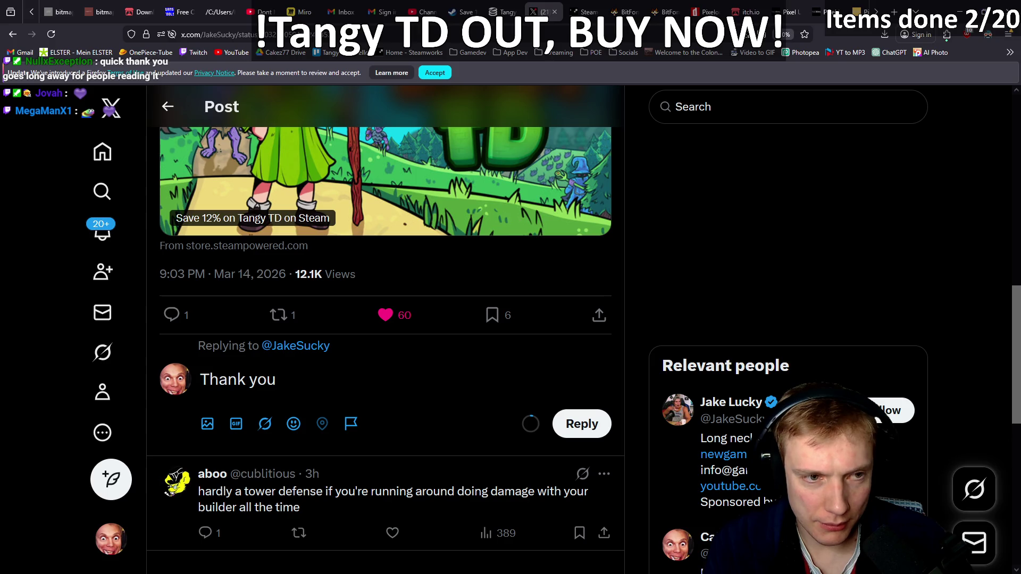
type(" for postin")
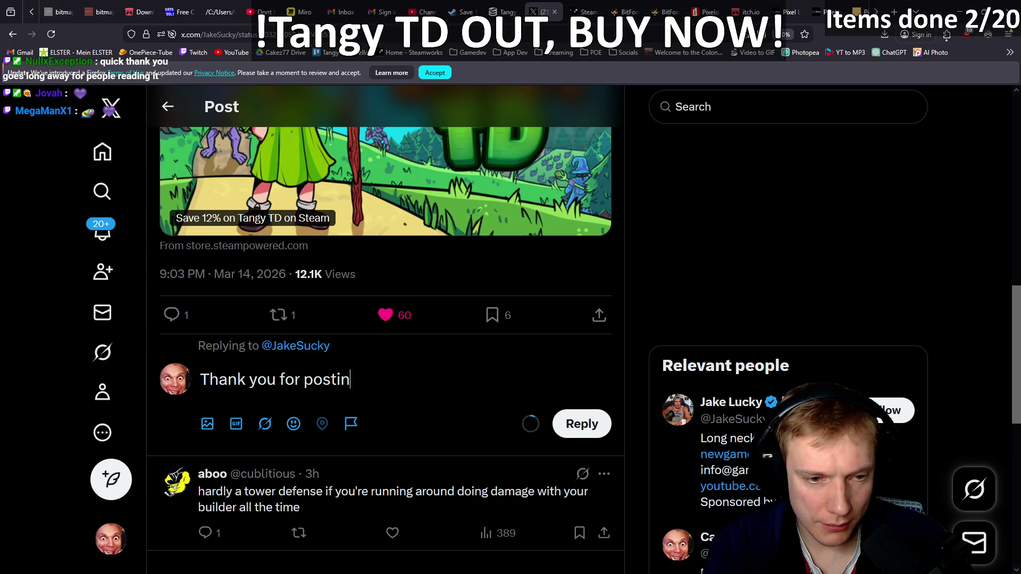
type("g aobut")
key("BackSpace")
key("BackSpace")
key("BackSpace")
type("bout my game again")
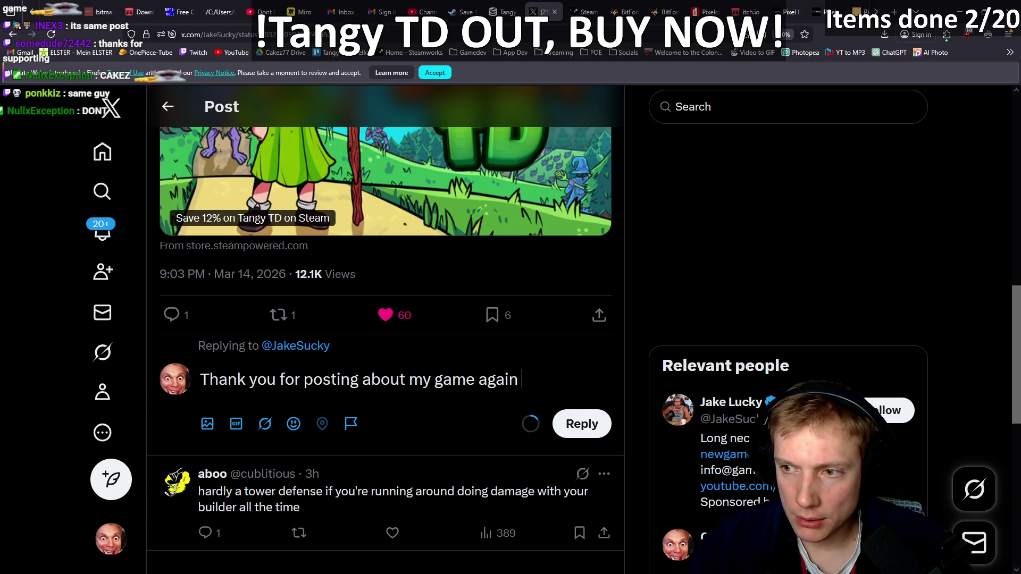
left_click_drag(522, 379, 87, 381)
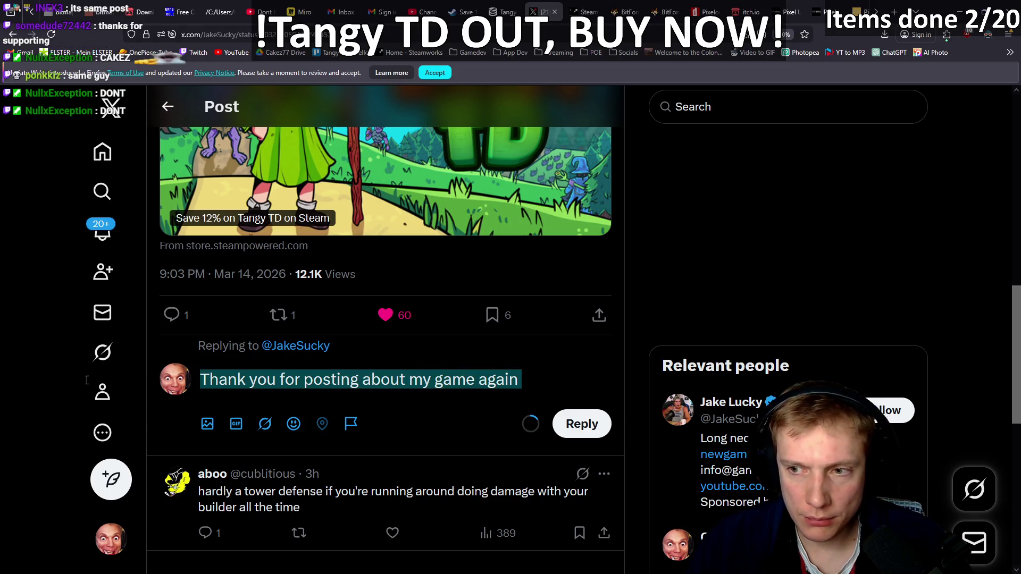
key("BackSpace")
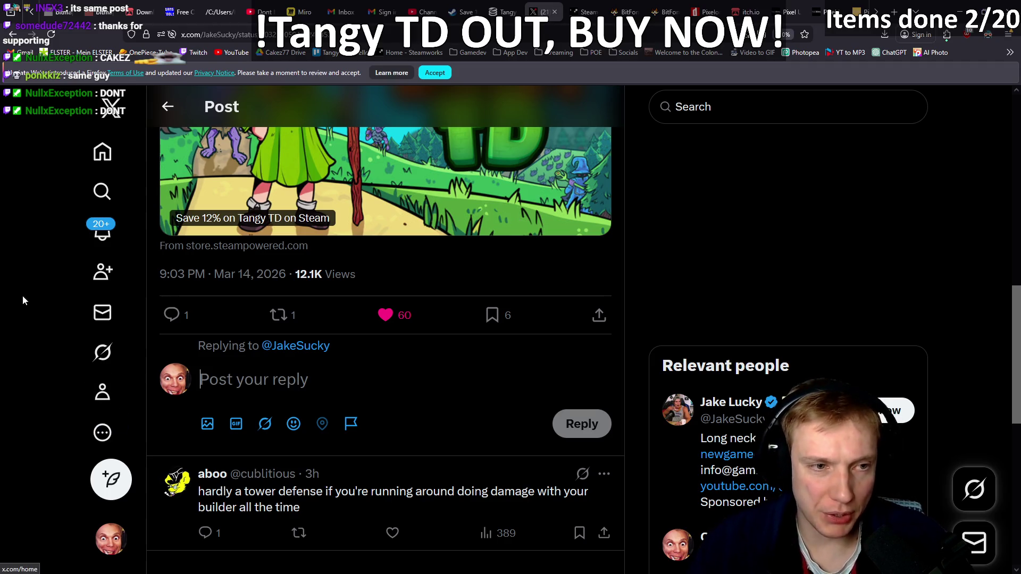
scroll(53, 279, "up", 15)
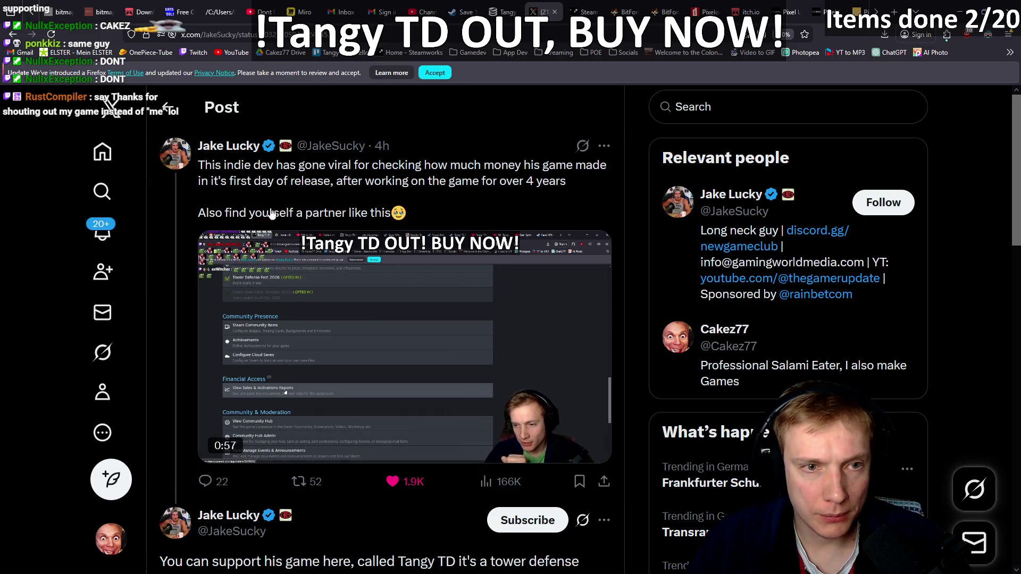
- Browse the thread, dismiss a post's options menu, and open the viral first-day earnings post
scroll(395, 158, "down", 5)
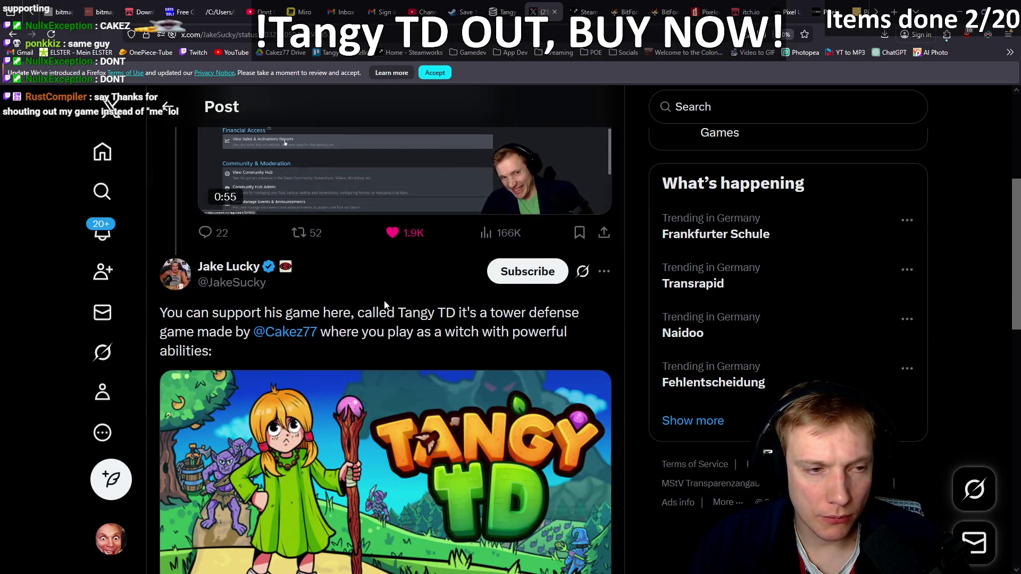
scroll(387, 308, "up", 5)
scroll(361, 281, "down", 10)
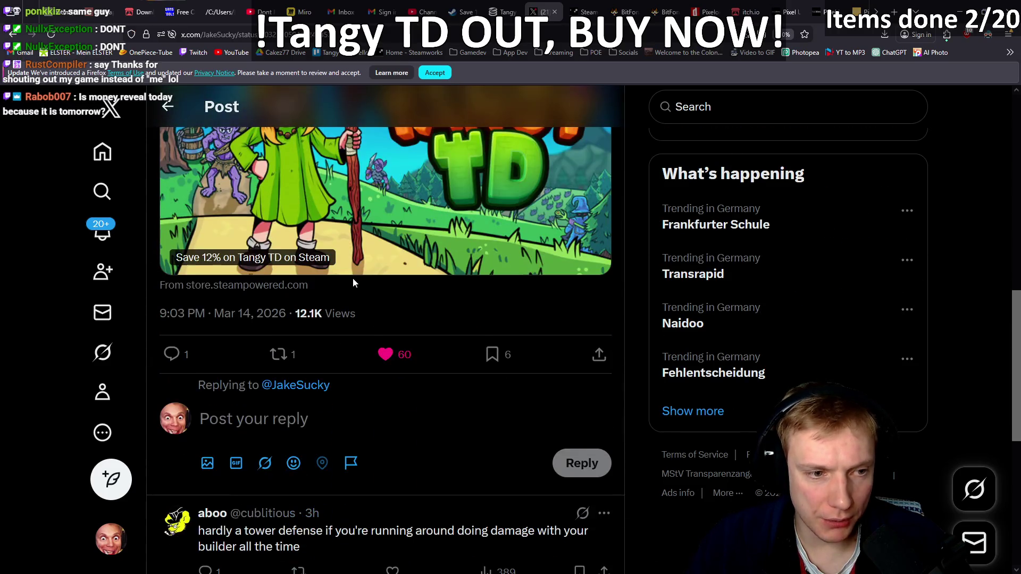
scroll(362, 282, "up", 10)
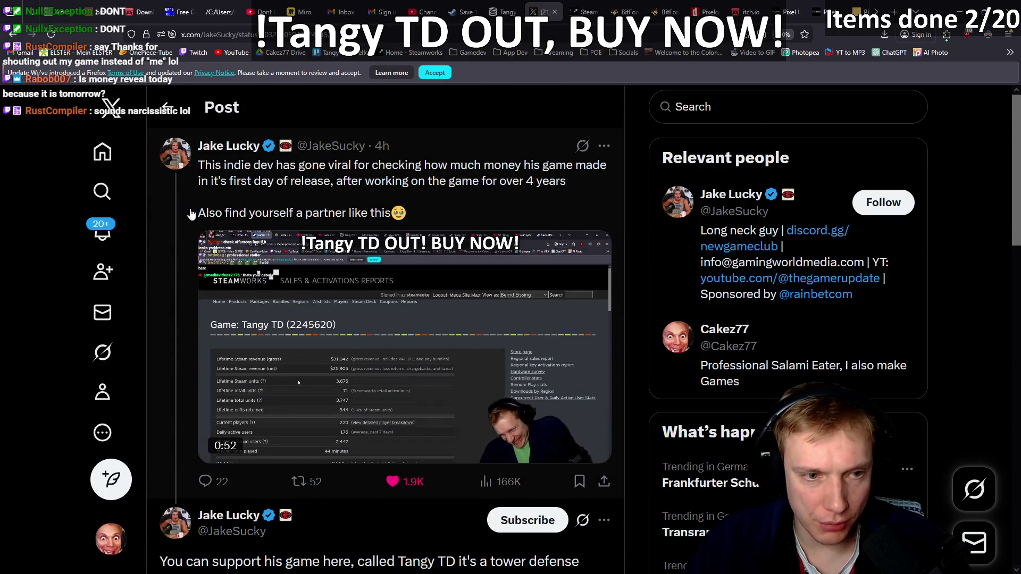
scroll(302, 306, "down", 4)
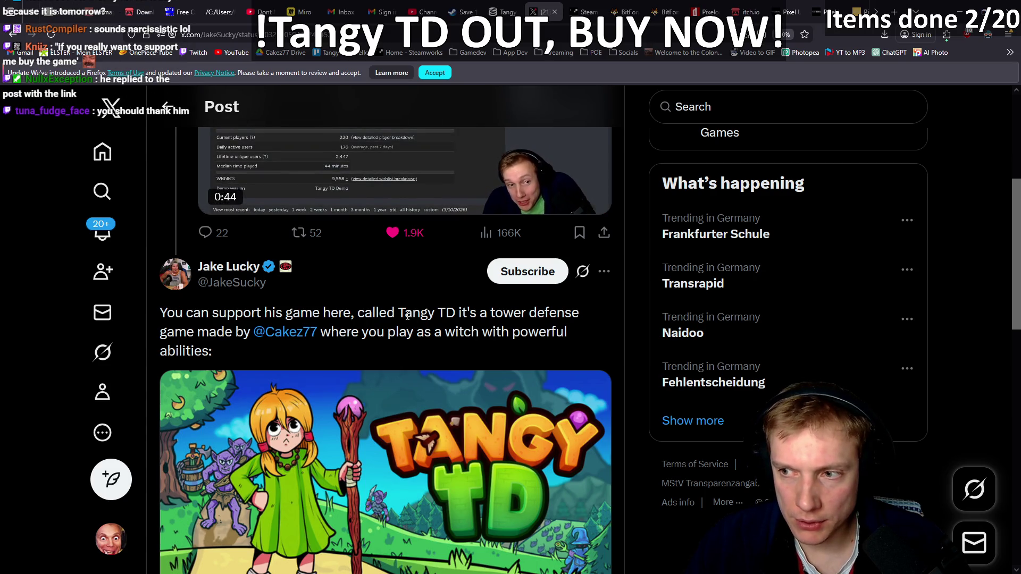
scroll(372, 289, "up", 3)
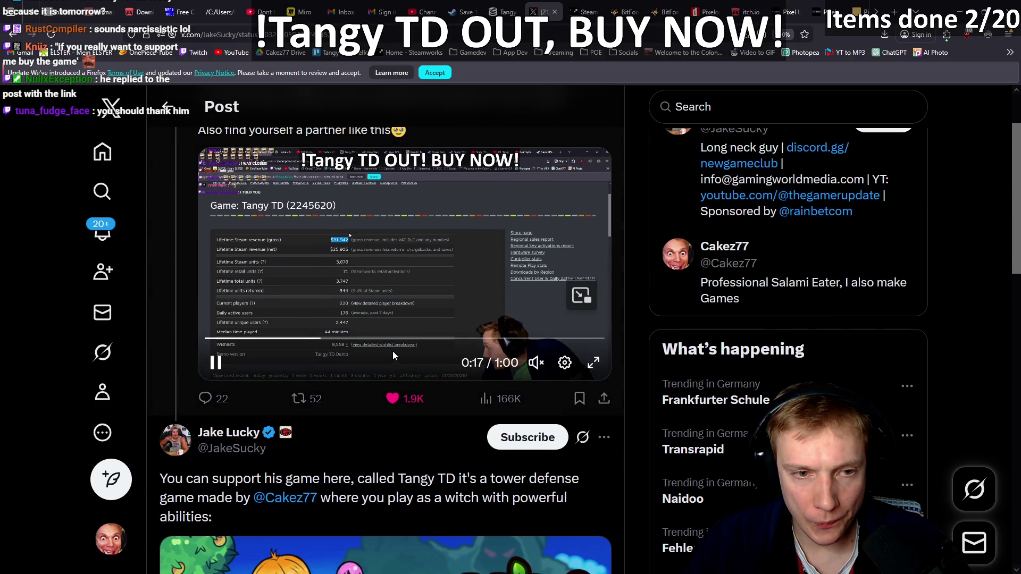
scroll(426, 403, "up", 1)
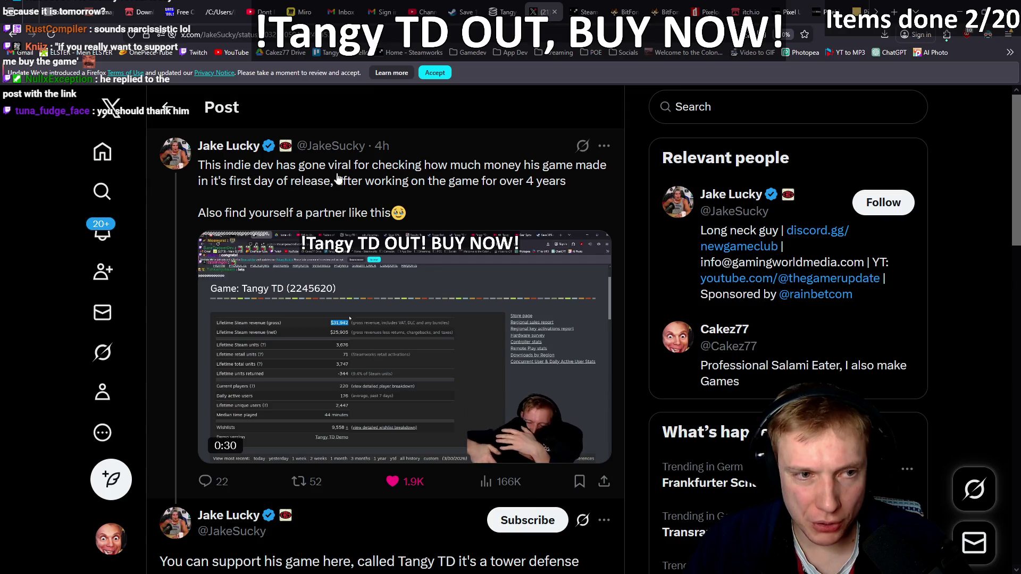
scroll(509, 237, "down", 1)
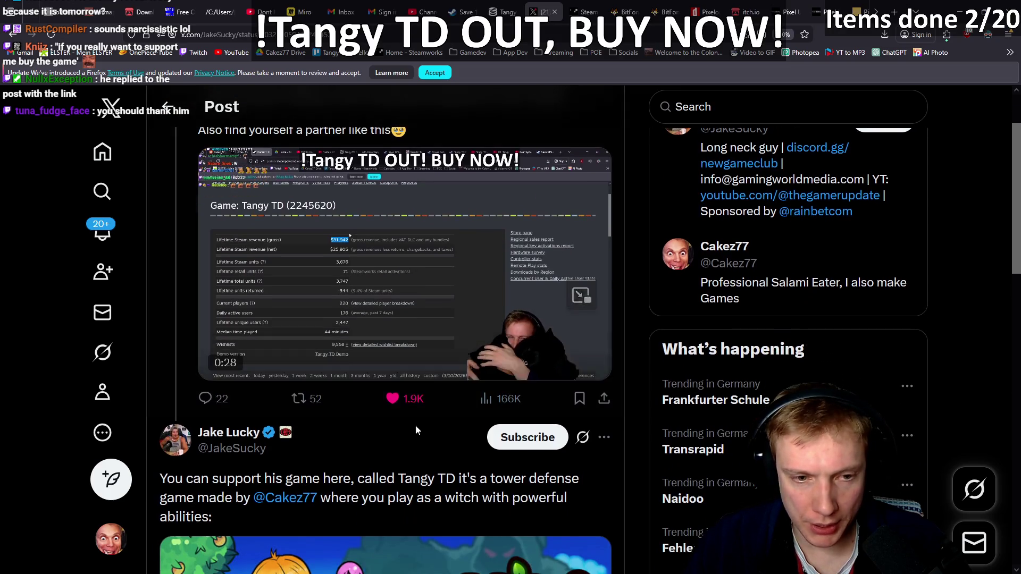
scroll(475, 350, "up", 1)
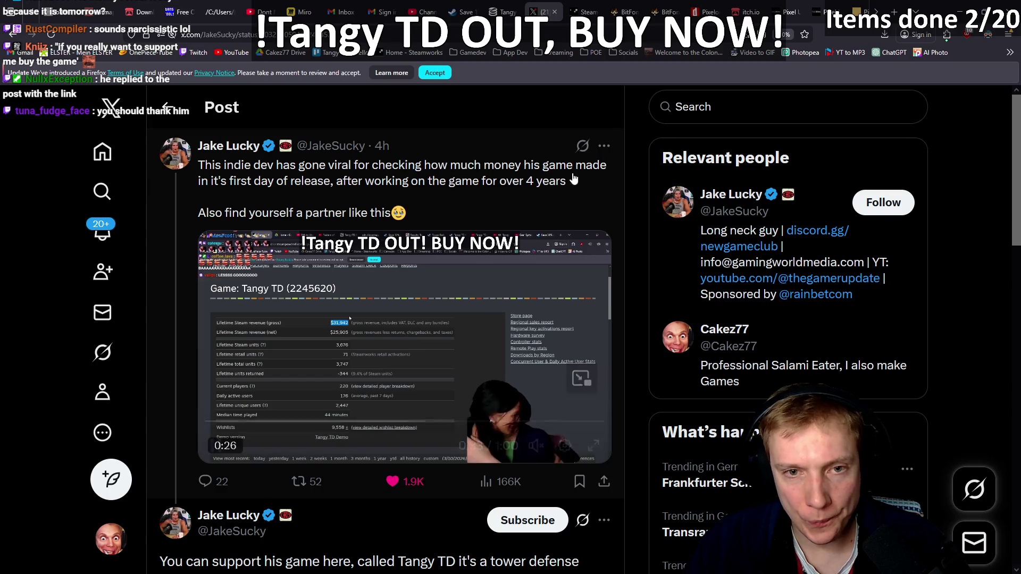
left_click(604, 145)
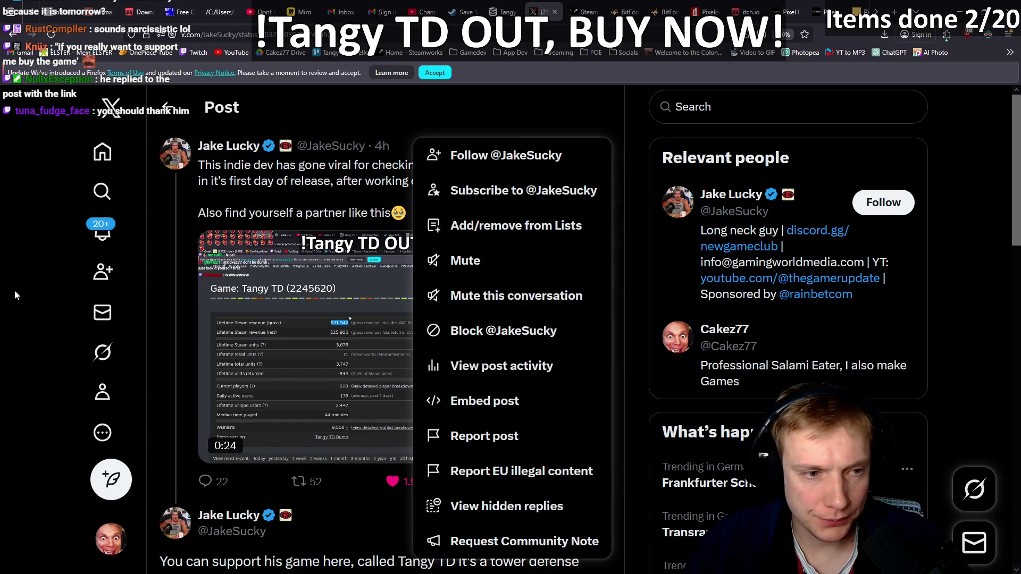
left_click(16, 292)
left_click(448, 490)
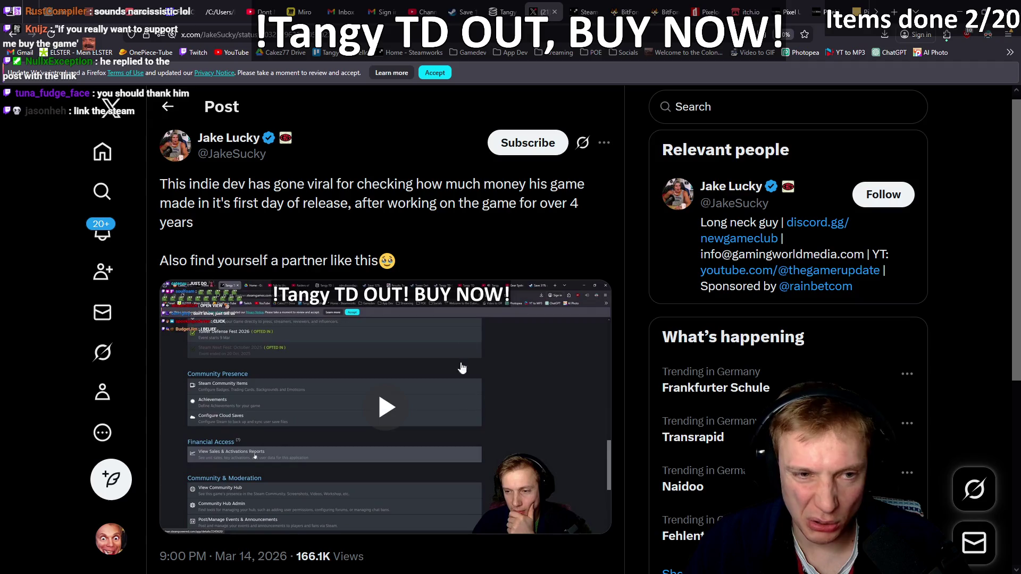
- Check the posted thank-you reply's options menu without changes, then close the X tab
scroll(474, 321, "down", 5)
scroll(323, 350, "down", 10)
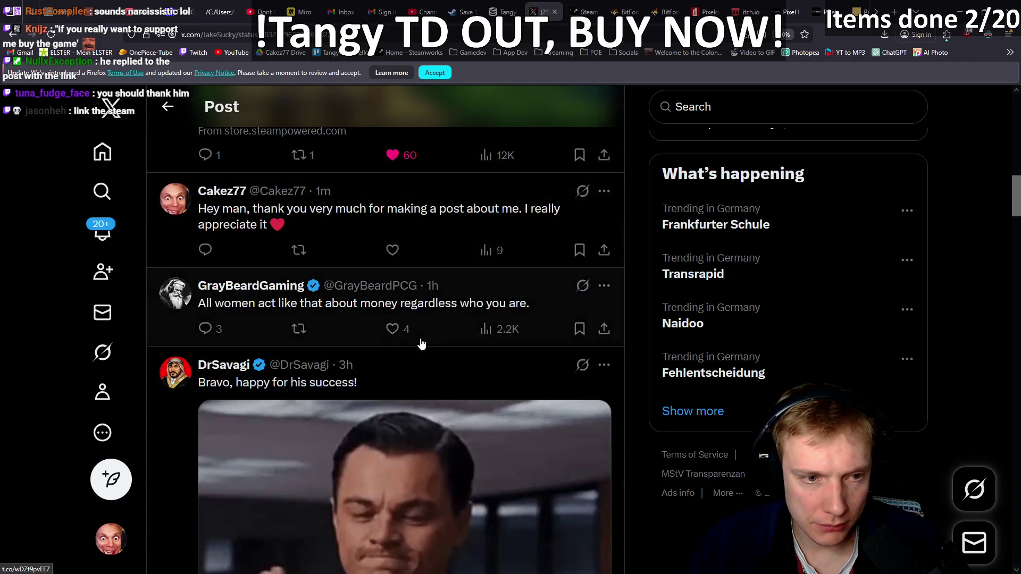
left_click(604, 192)
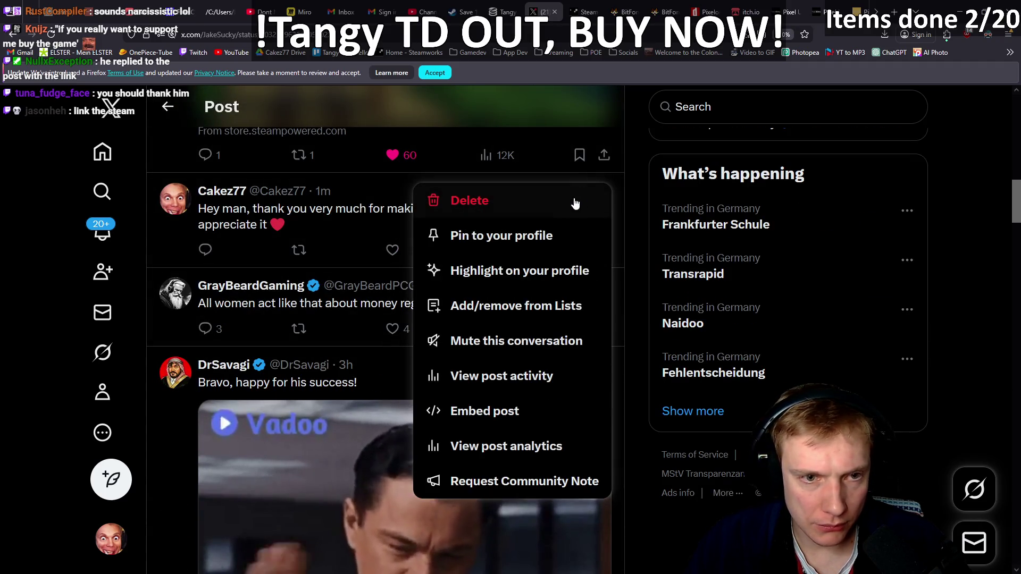
left_click(349, 229)
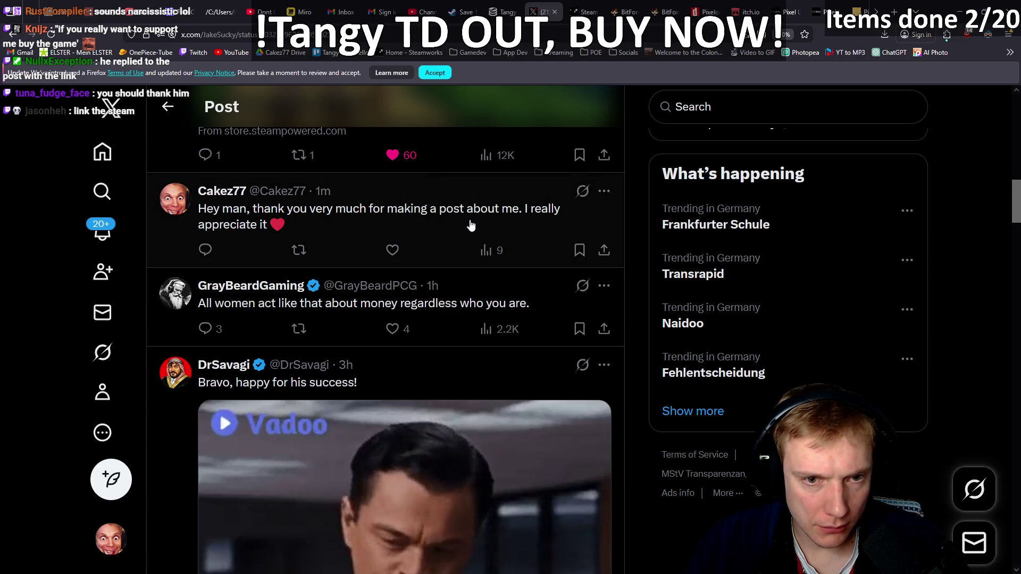
left_click(604, 193)
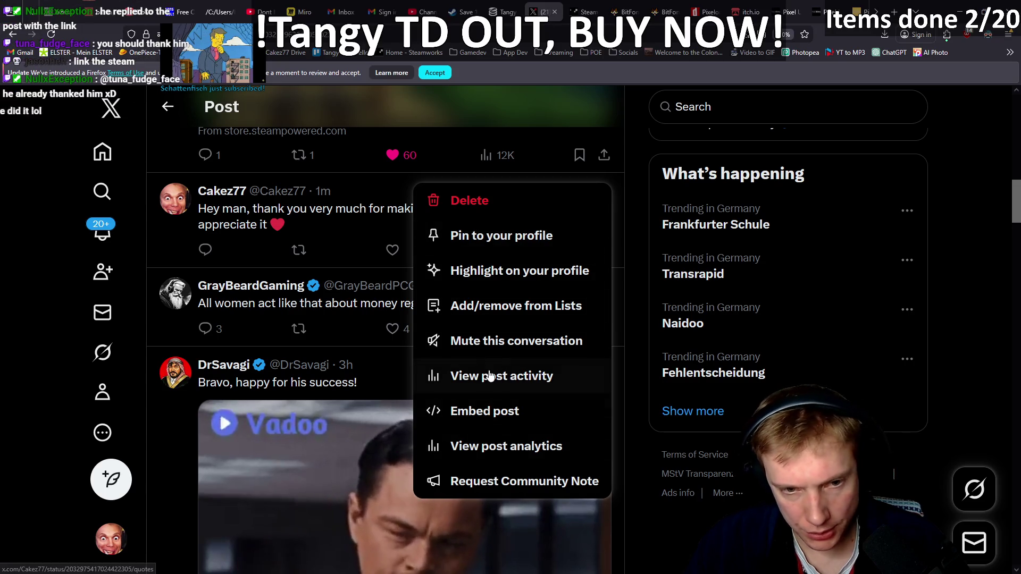
left_click(357, 230)
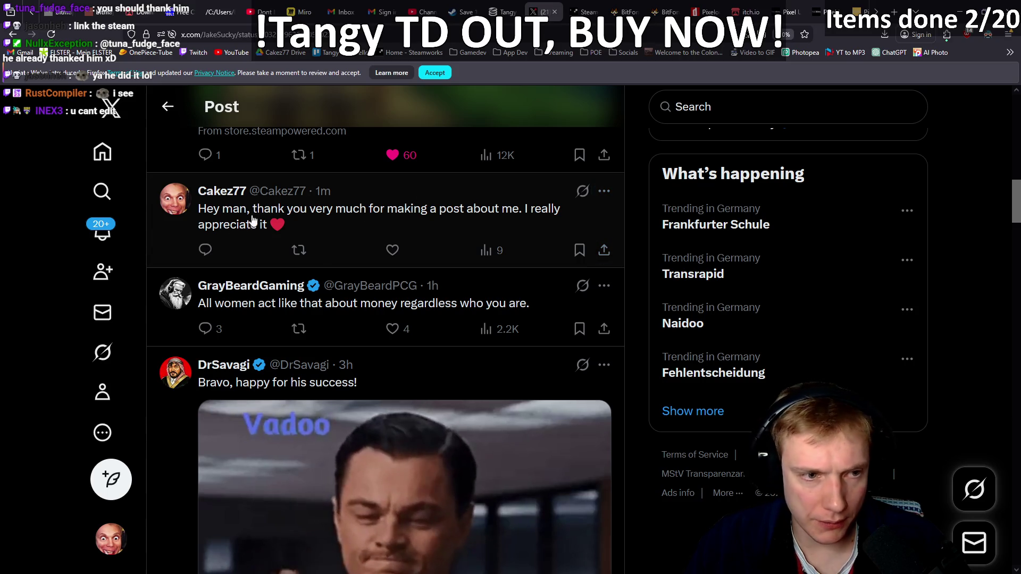
left_click(604, 191)
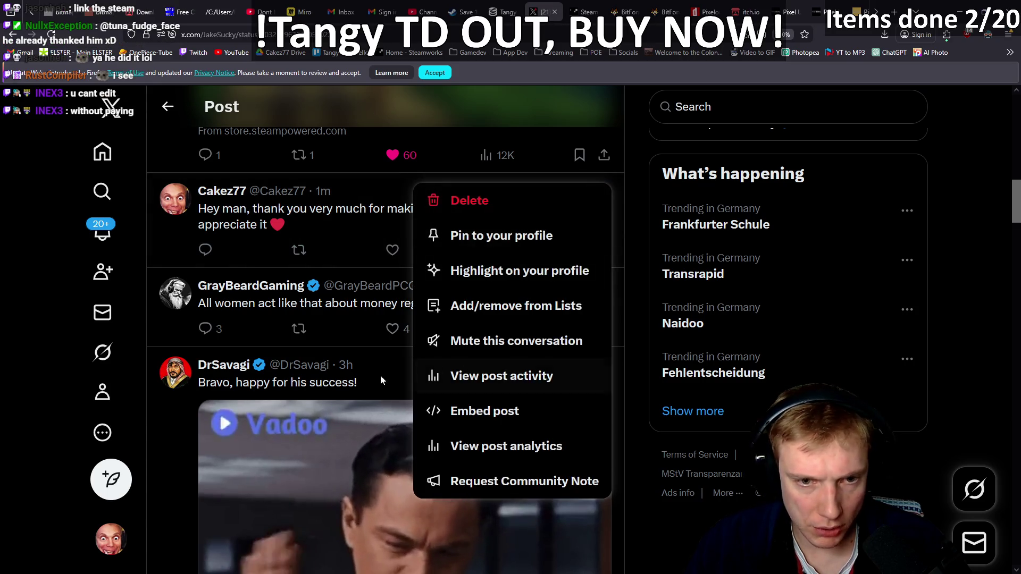
left_click(59, 269)
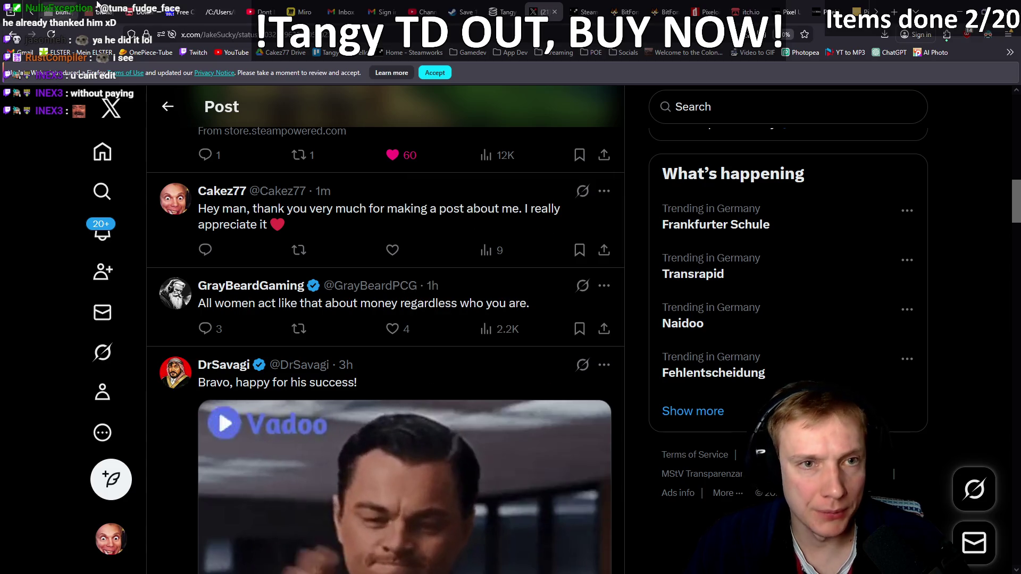
left_click(553, 11)
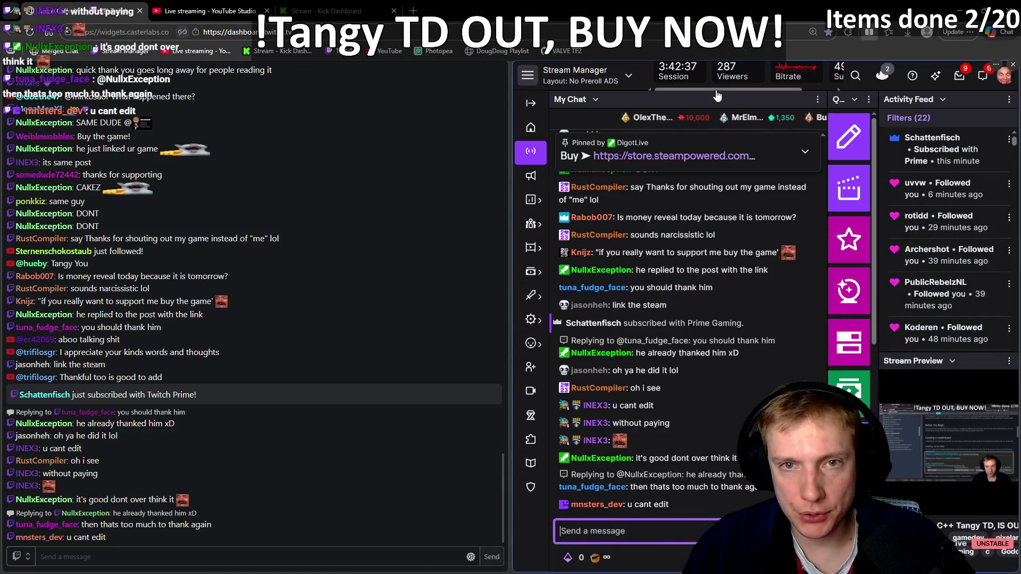
- Back in VS Code, rebuild and launch Tangy TD with F5 to its title screen
key("alt+Tab")
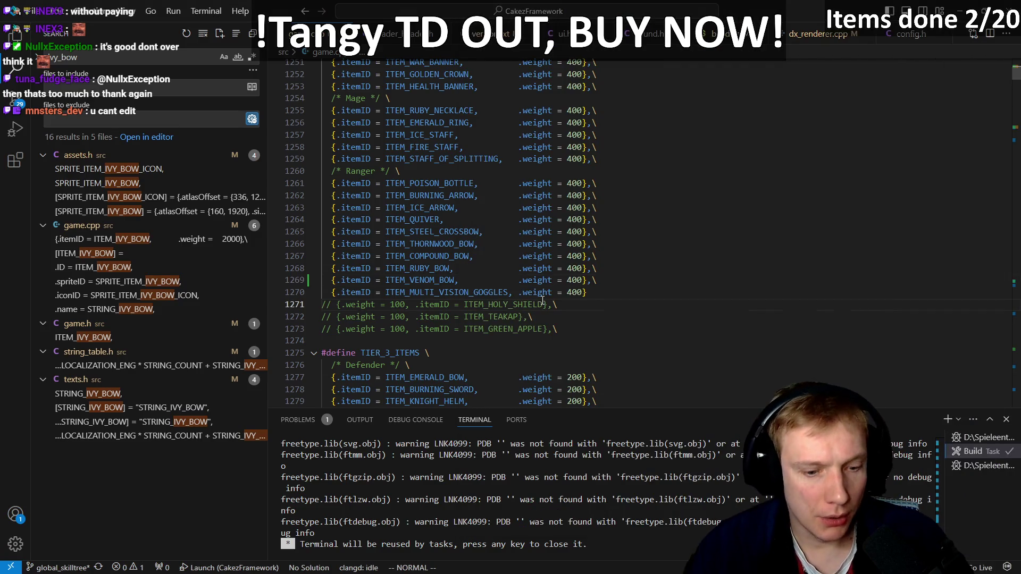
key("F5")
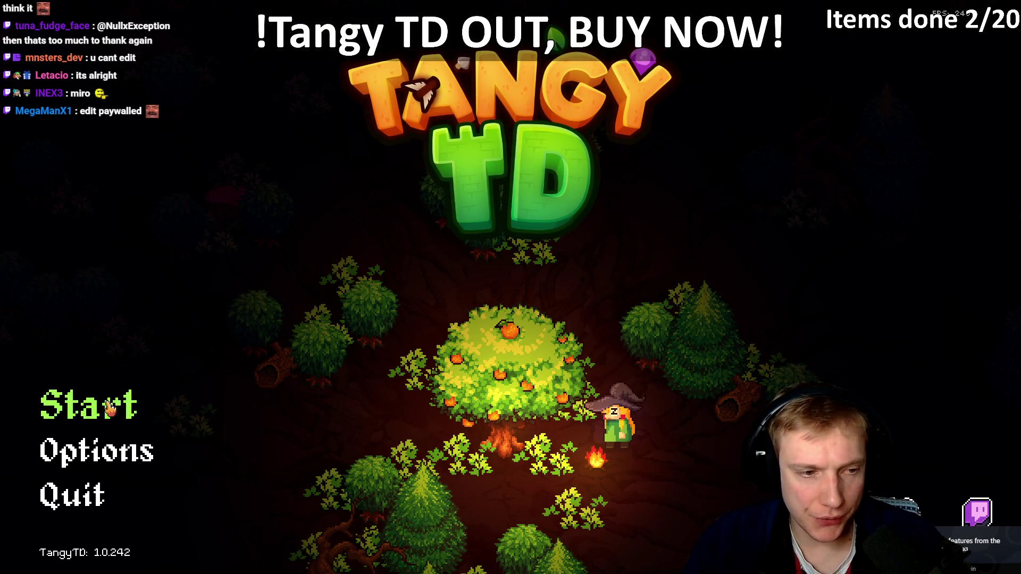
- Start a new Tangy TD run on the Crossroads map
left_click(79, 405)
left_click(521, 537)
left_click(456, 236)
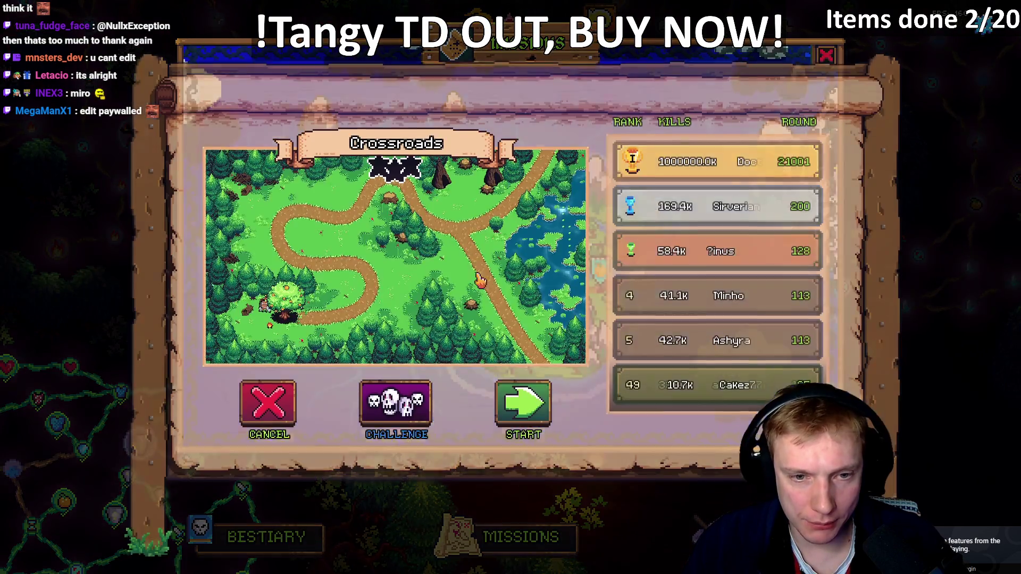
left_click(522, 407)
- Swap the starting item for a replacement from the item exchange offer
mouse_move(228, 362)
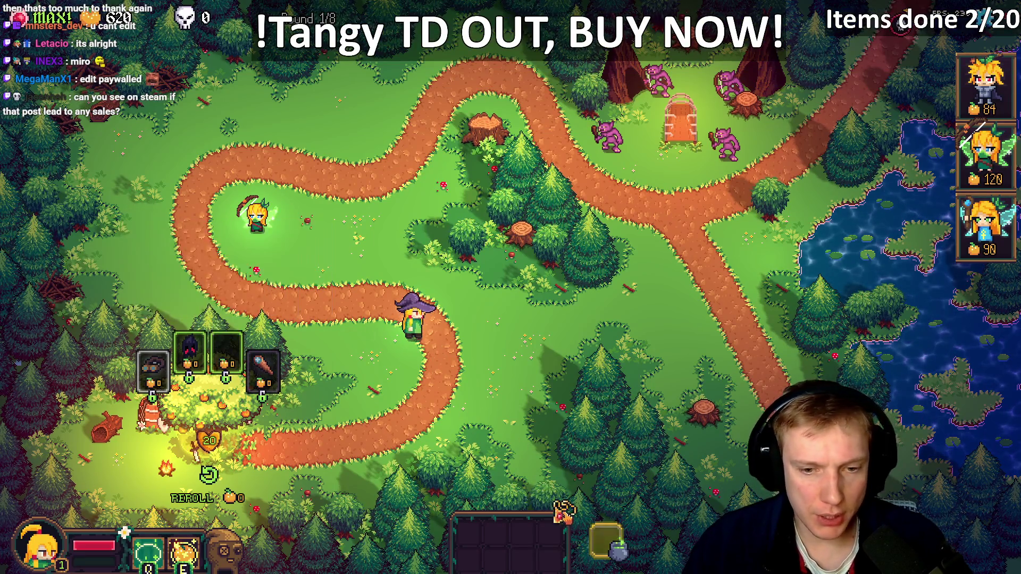
left_click(606, 542)
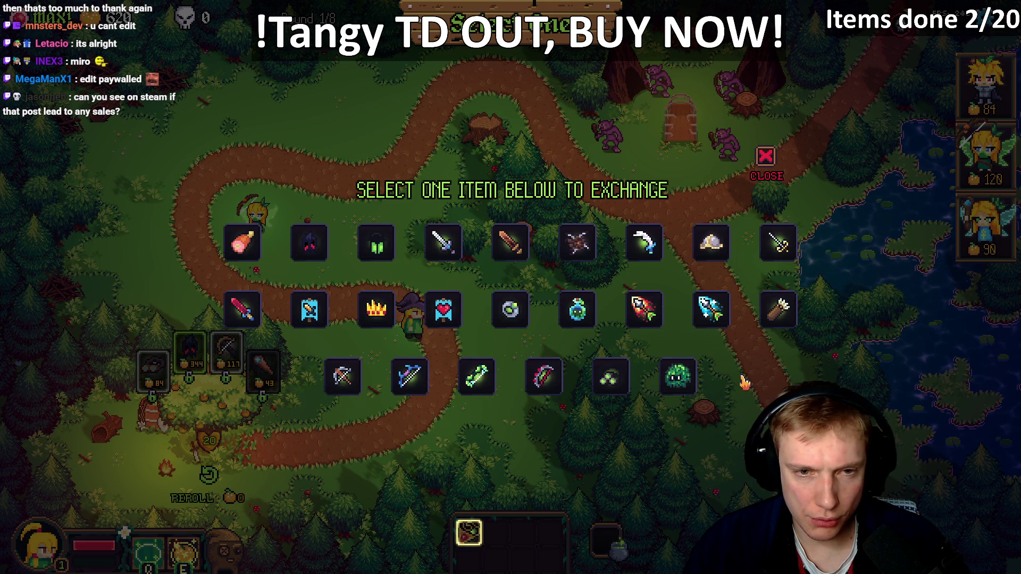
left_click(629, 392)
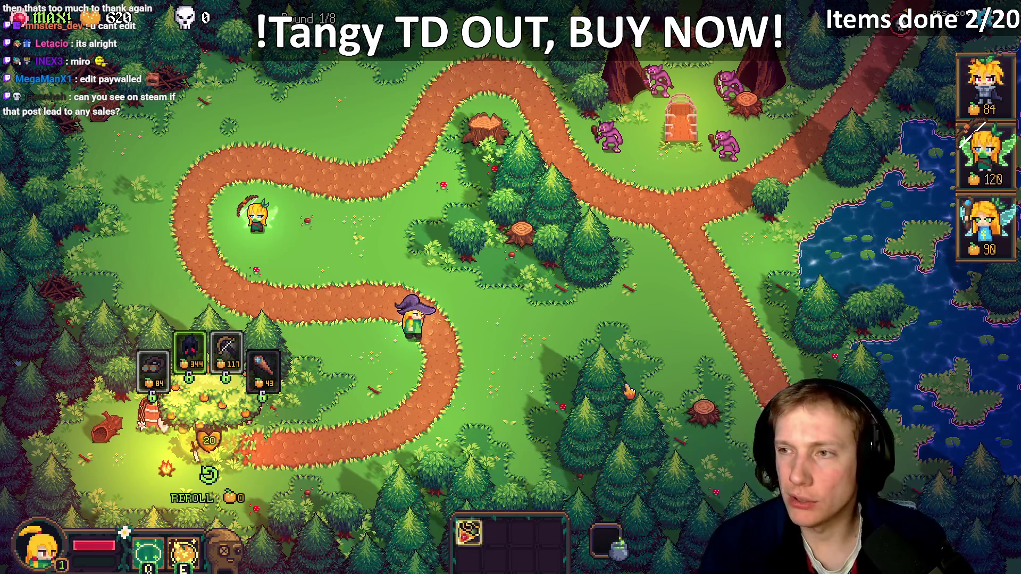
key("alt+Tab")
- Change ITEM_VENOM_BOW's .rarity to ITEM_RARITY_UNCOMMON in game.cpp and run the build task
key("ctrl+o")
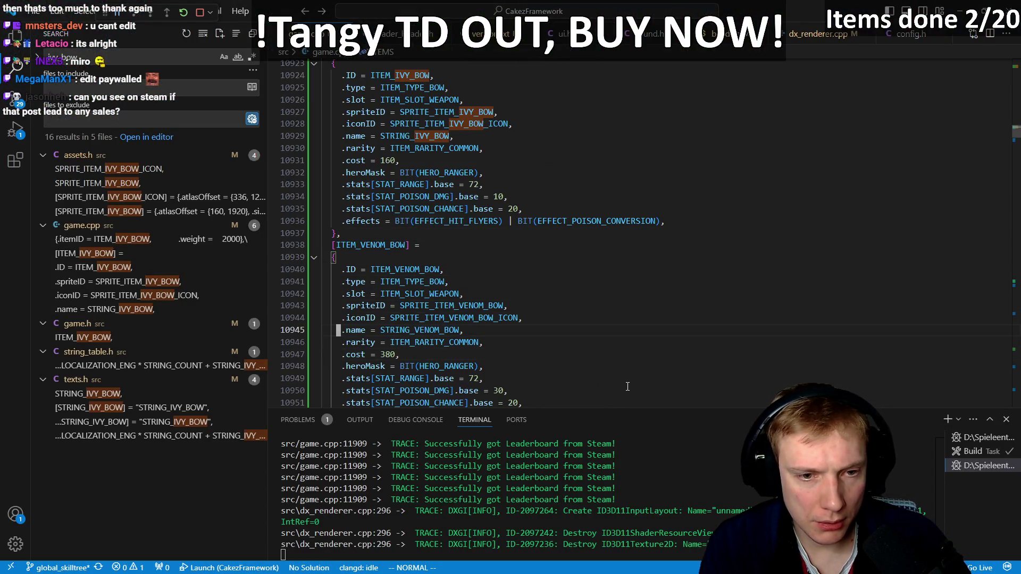
key("h")
key("h")
key("h")
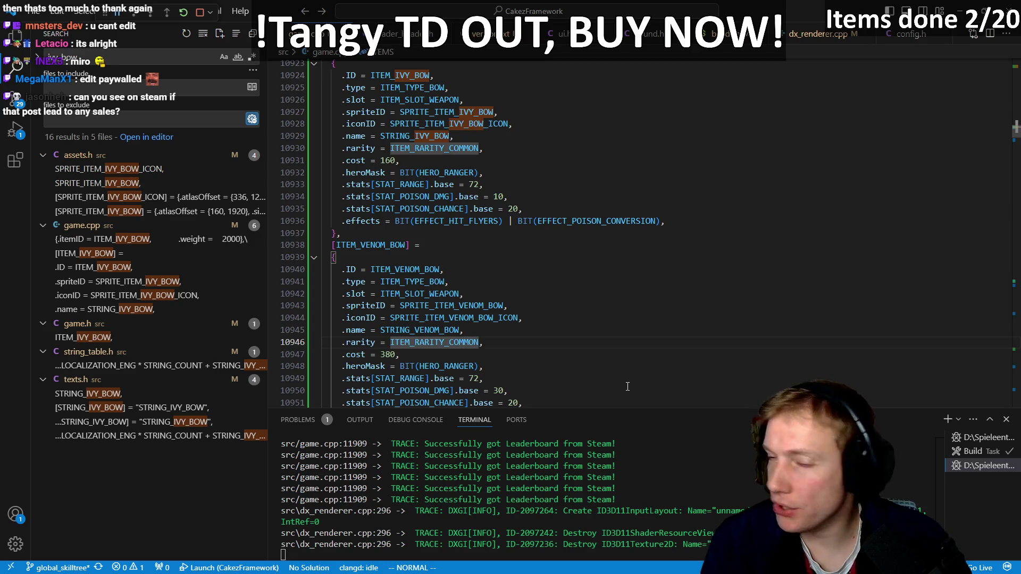
type("UN")
key("Escape")
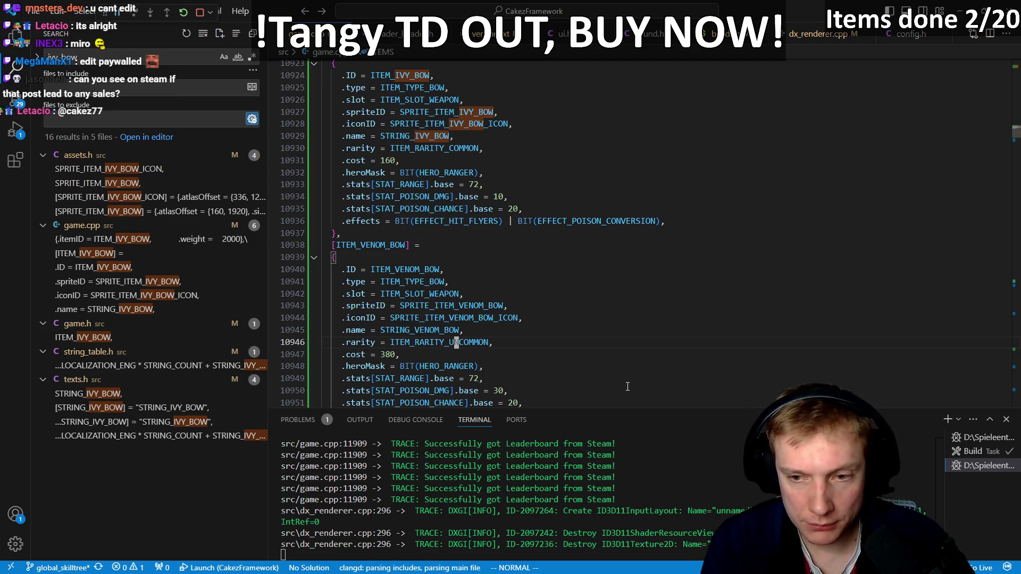
key("ctrl+shift+b")
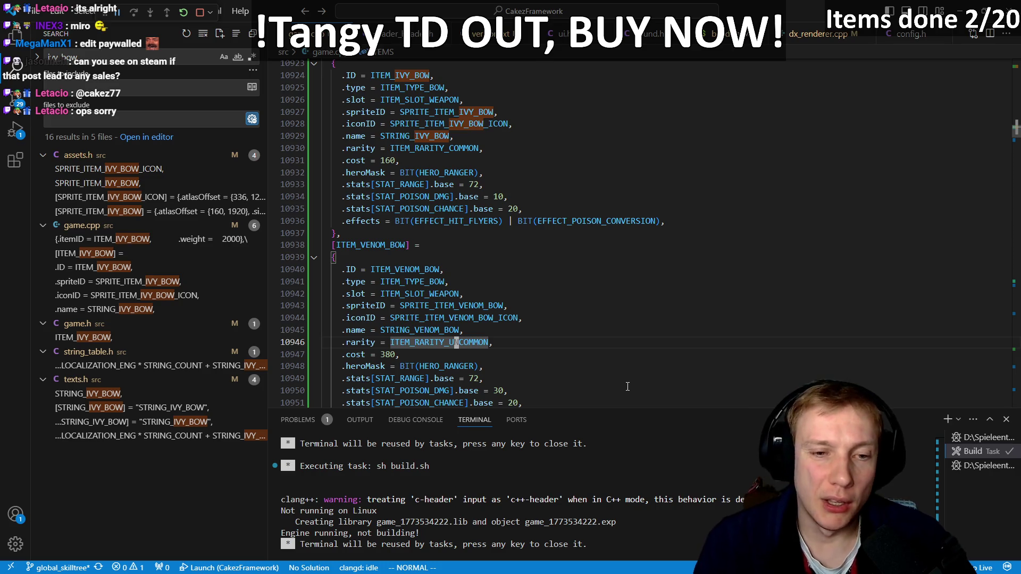
key("alt+Tab")
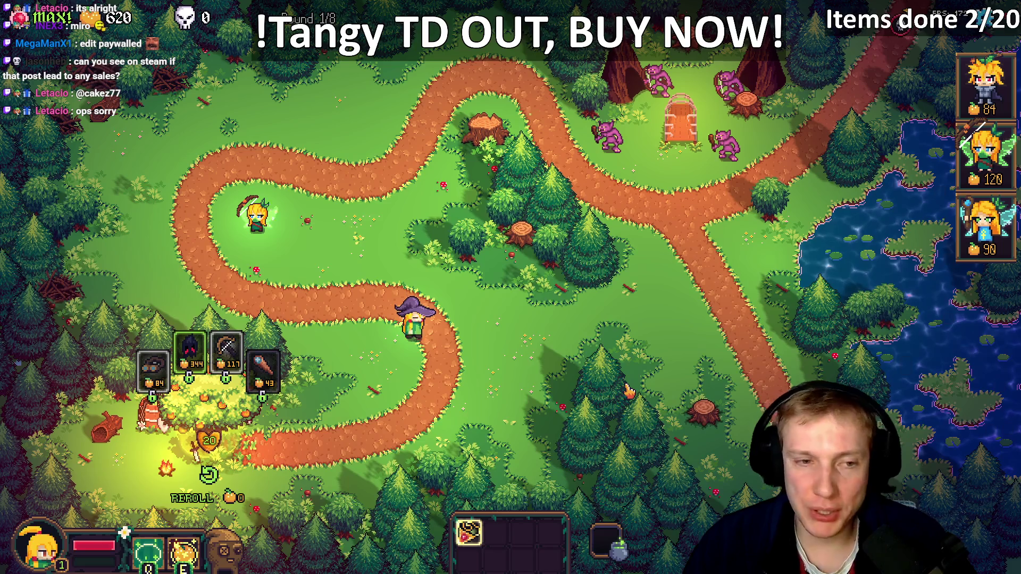
- Walk the witch up and left past the path bend toward the shop
key("w")
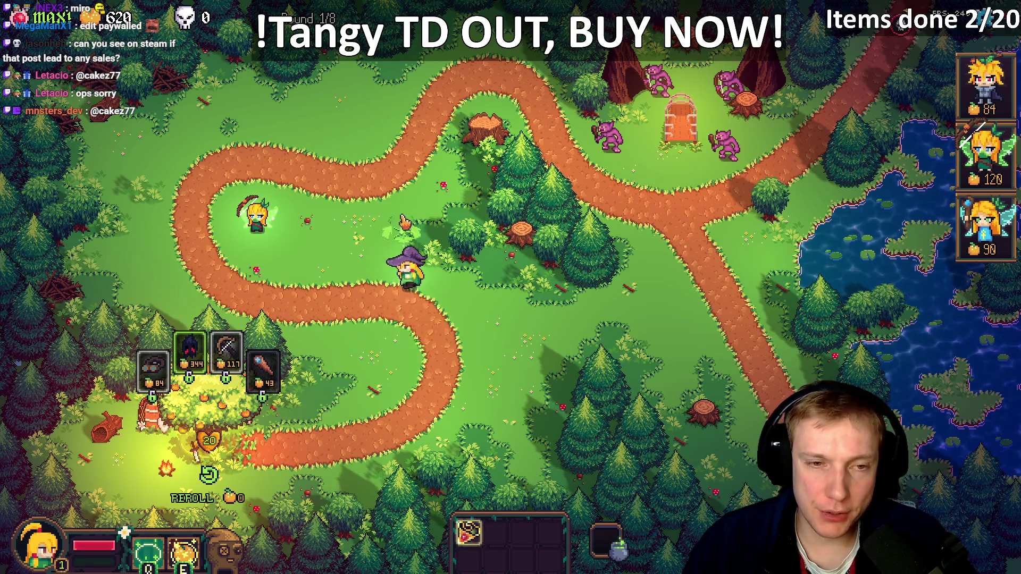
key("w")
key("a")
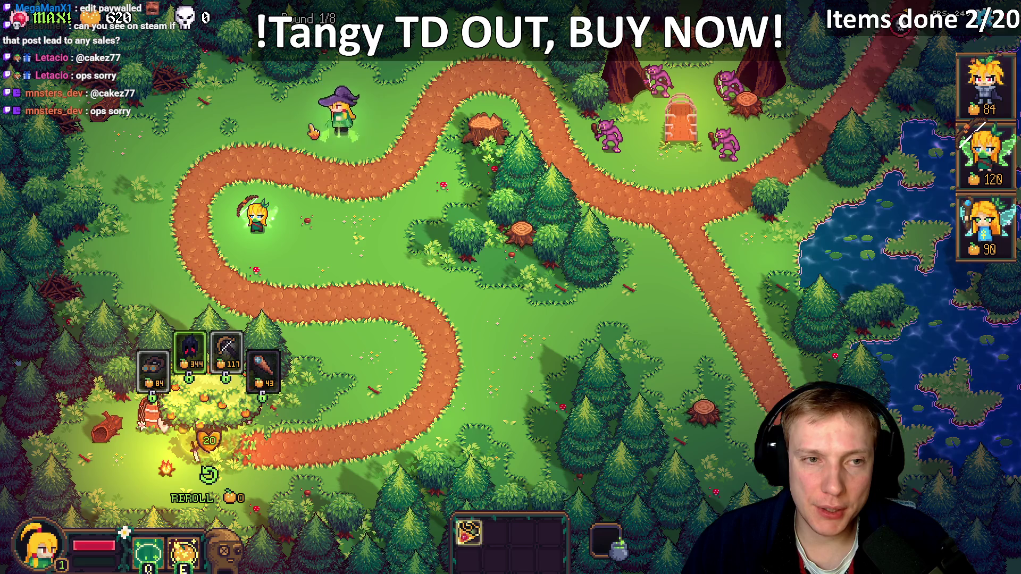
key("d")
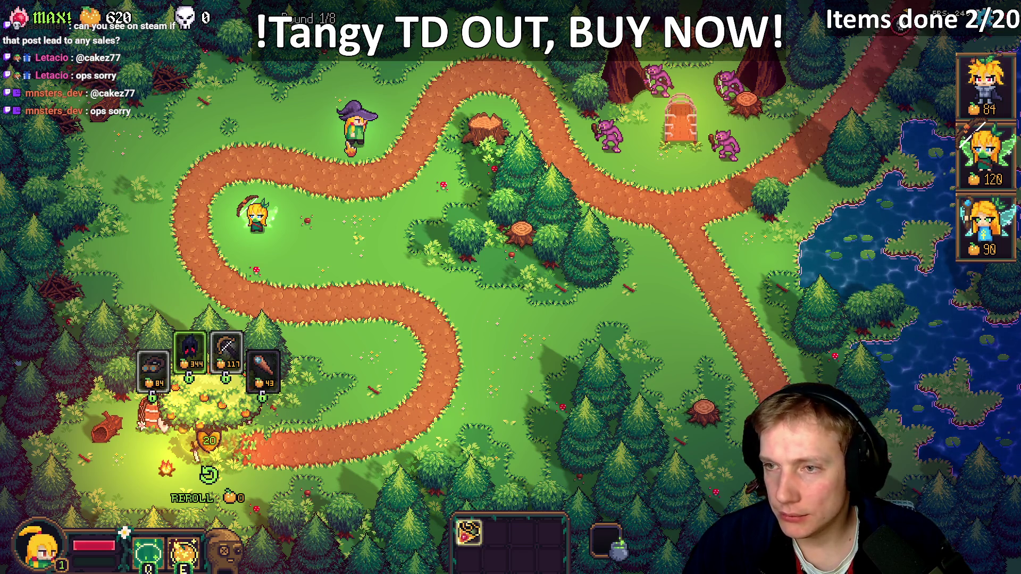
- Buy the 344-gold shop item so the exchange offer lists the Venom Bow
mouse_move(165, 384)
left_click(190, 354)
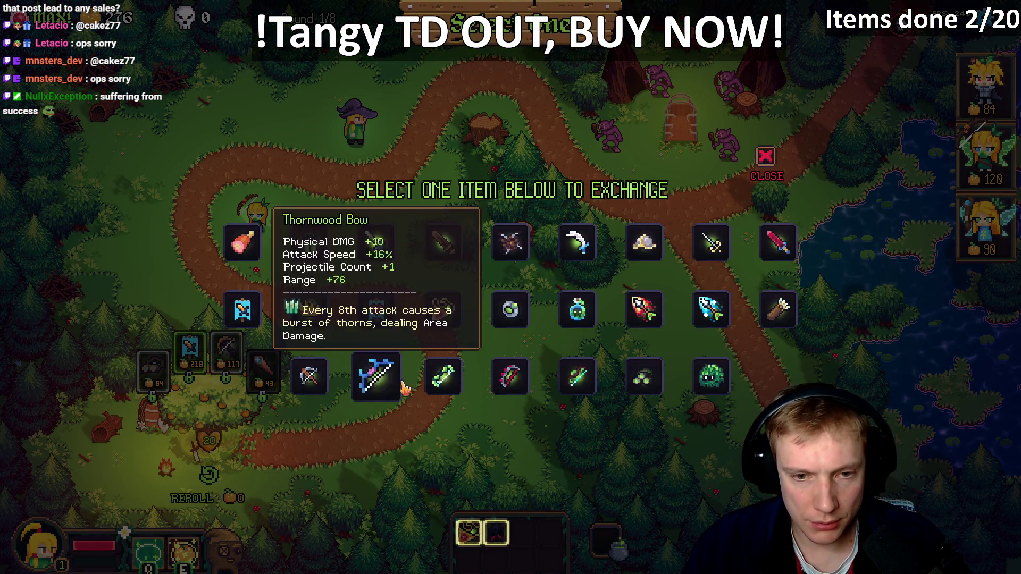
mouse_move(585, 390)
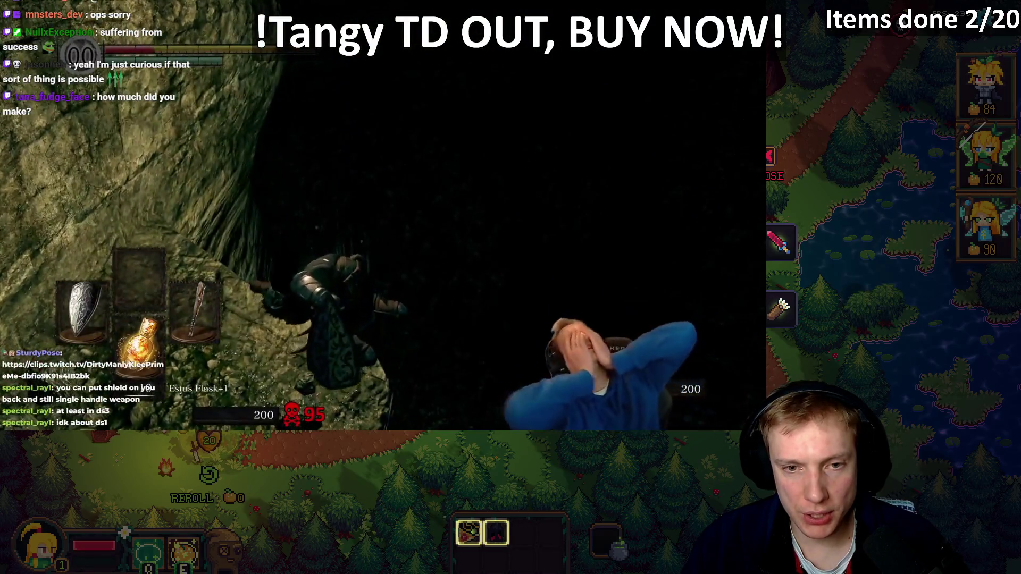
- Take the Venom Bow from the exchange and equip it on the archer tower
left_click(519, 518)
left_click(496, 532)
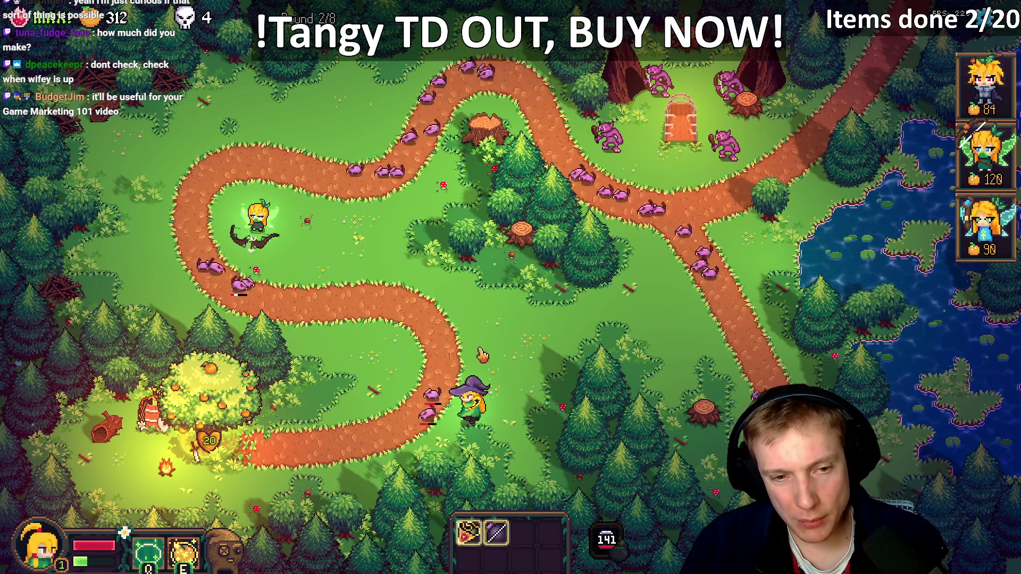
- Bring up the developer console's debug list of all items
mouse_move(213, 202)
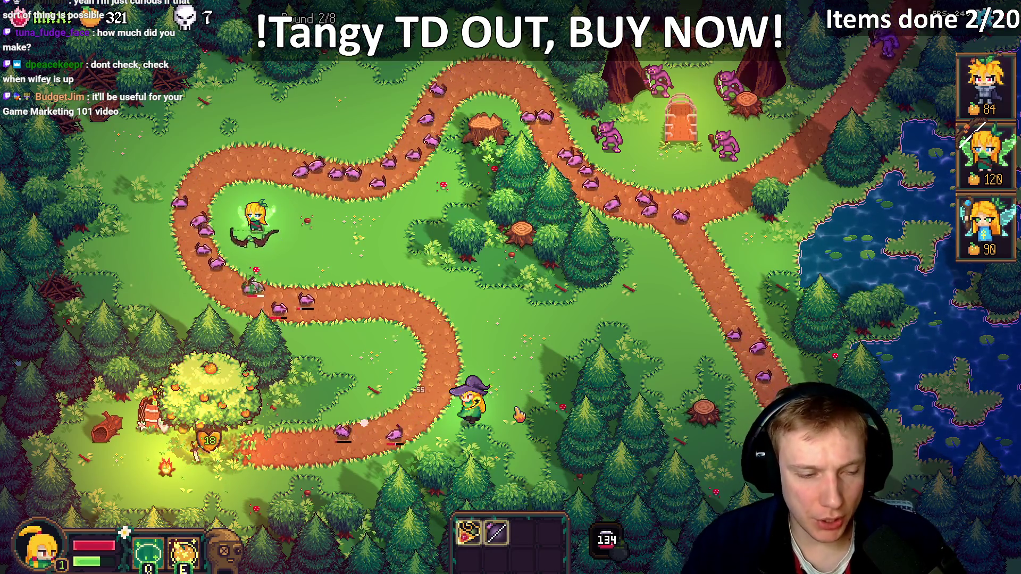
key("grave")
type("toggle_item_list")
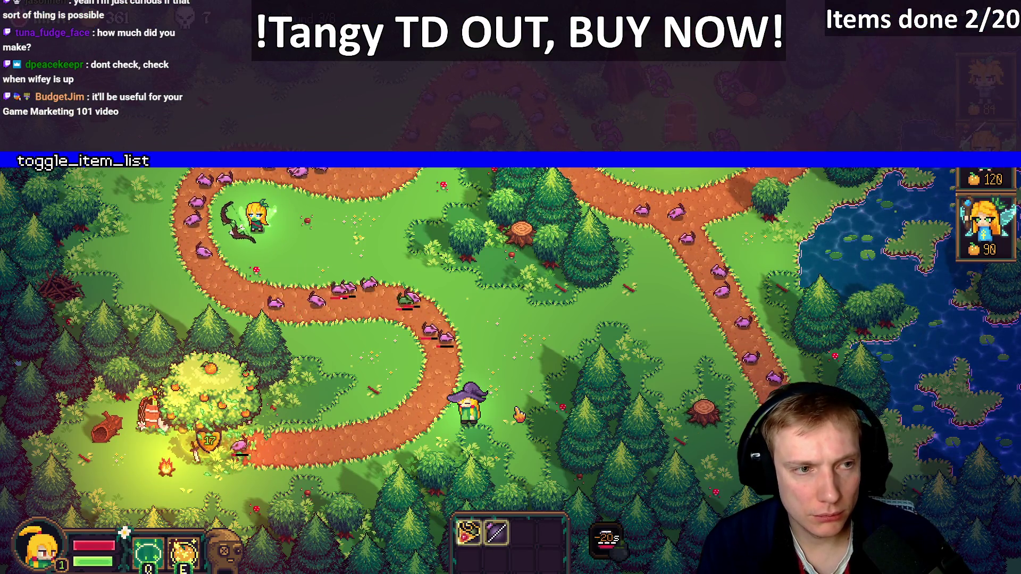
key("Return")
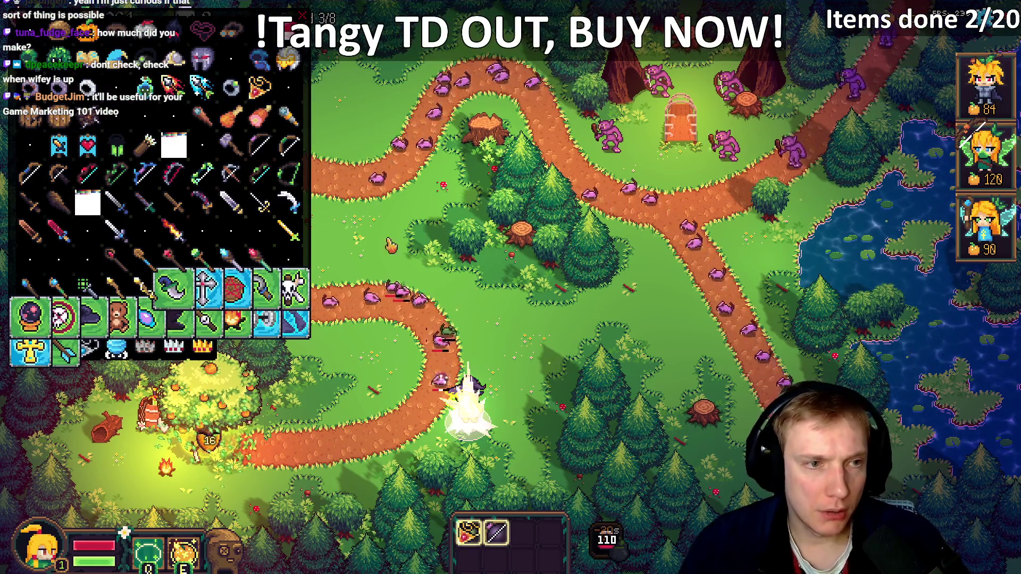
- Spawn an Emerald Bow into the inventory and select the Venom Bow tower to view its stats
left_click(287, 183)
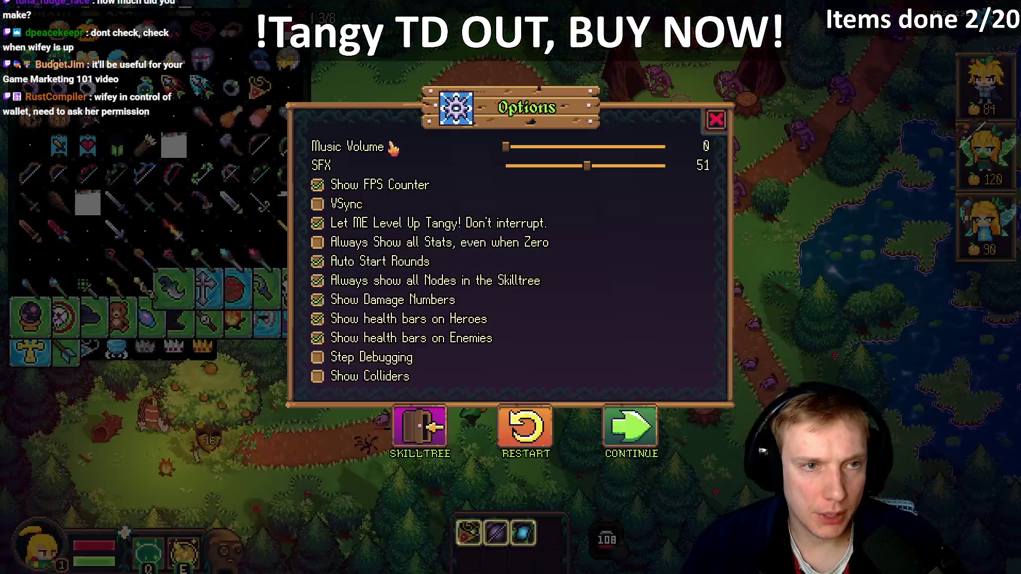
key("Escape")
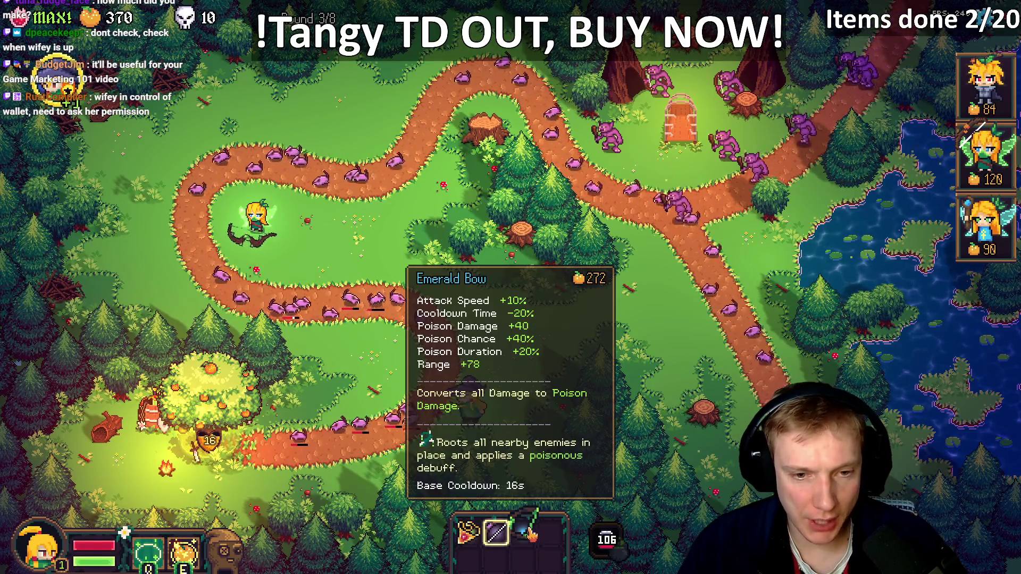
left_click(258, 218)
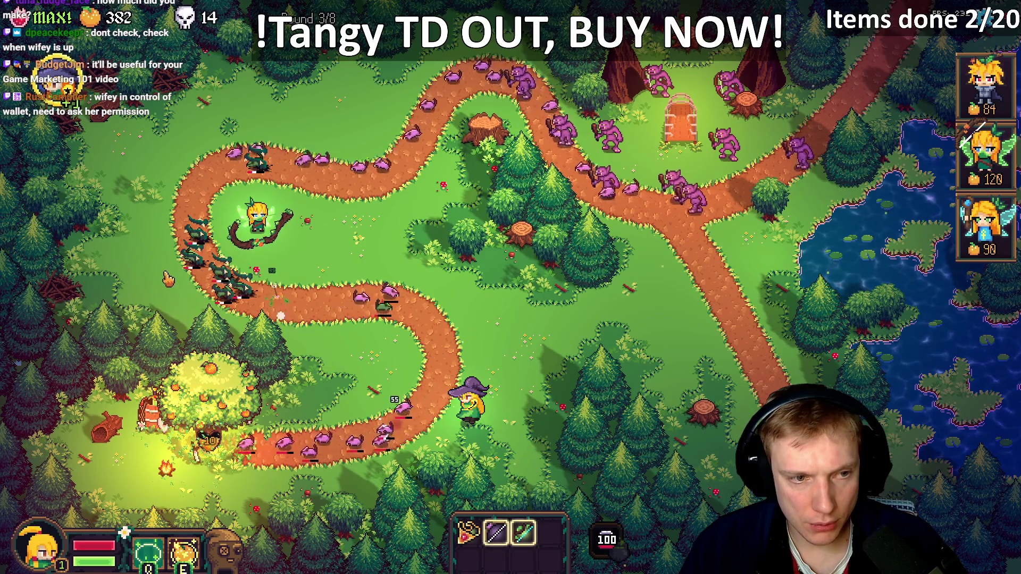
left_click(262, 210)
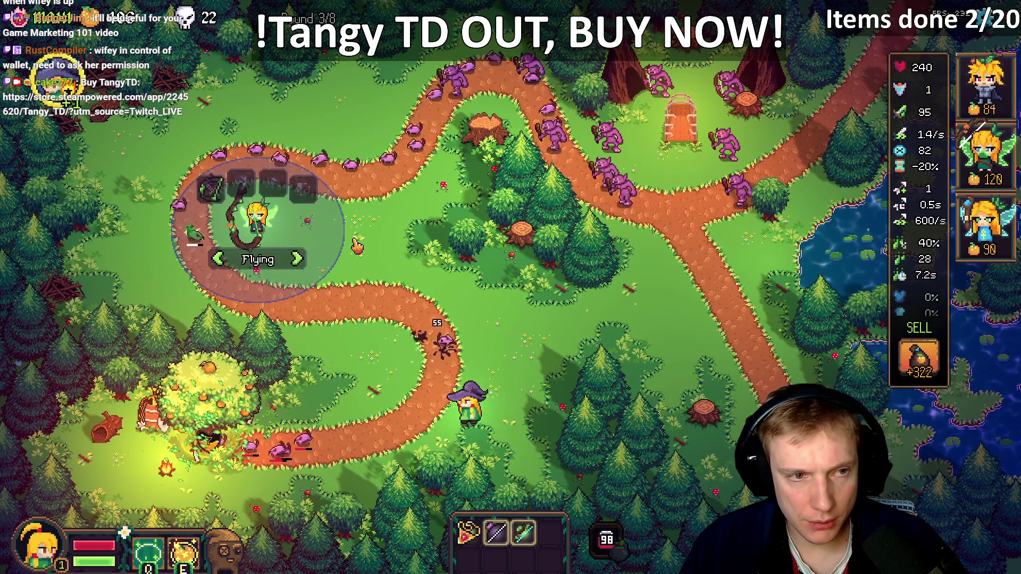
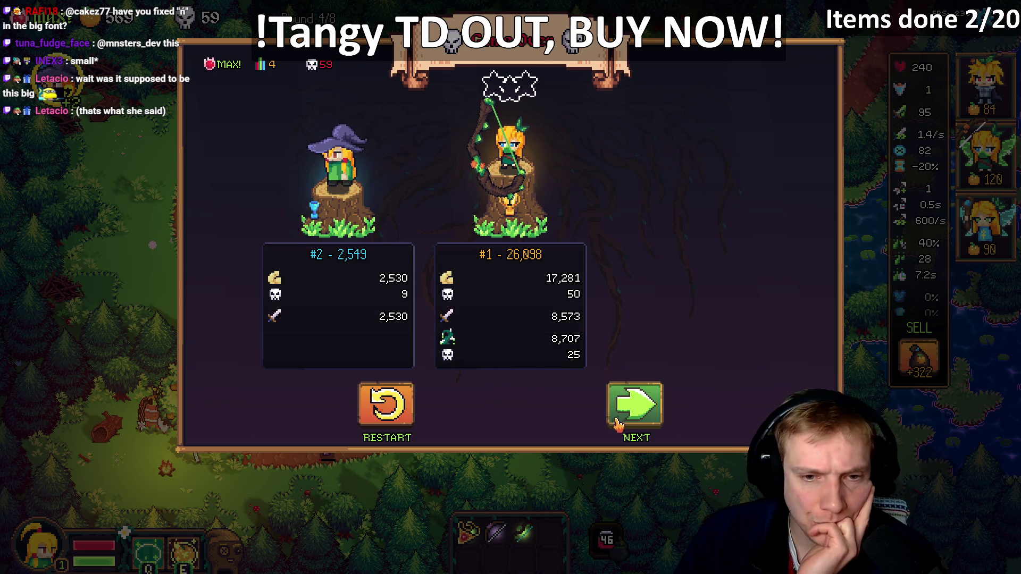
- Continue past the Tangy TD results screen and return to the Texture Atlas in Aseprite
left_click(405, 414)
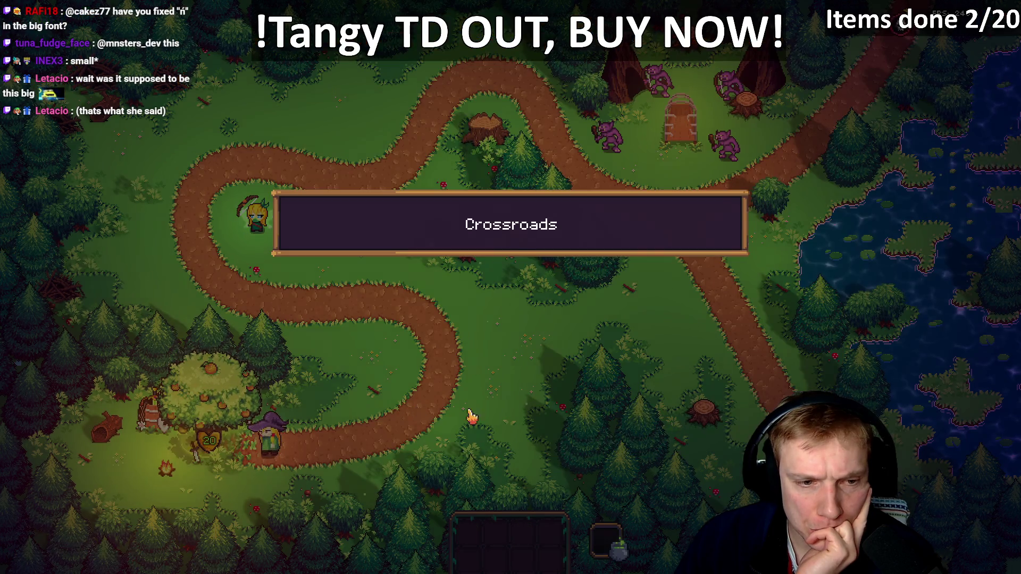
mouse_move(265, 368)
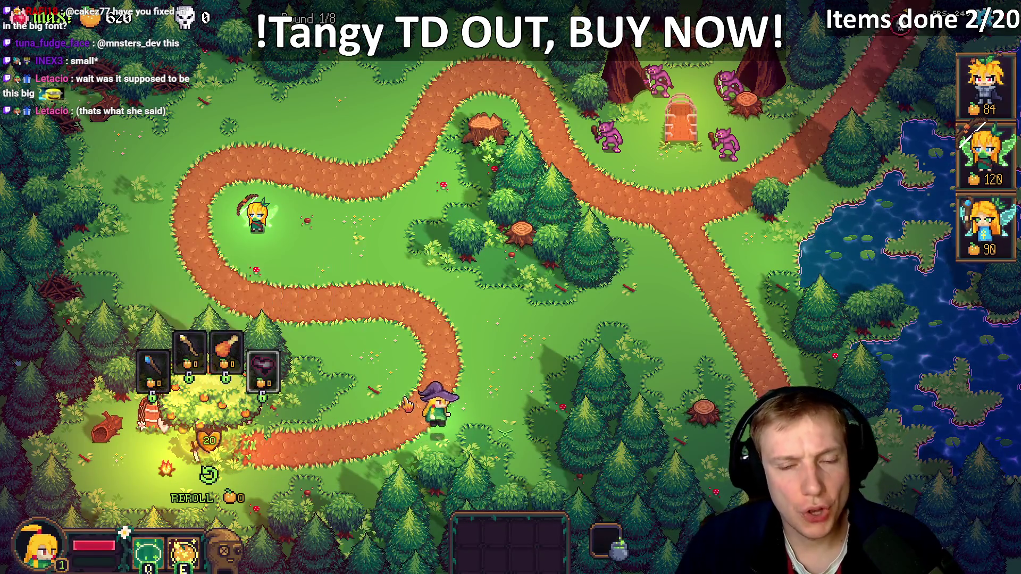
key("alt+Tab")
scroll(404, 398, "down", 8)
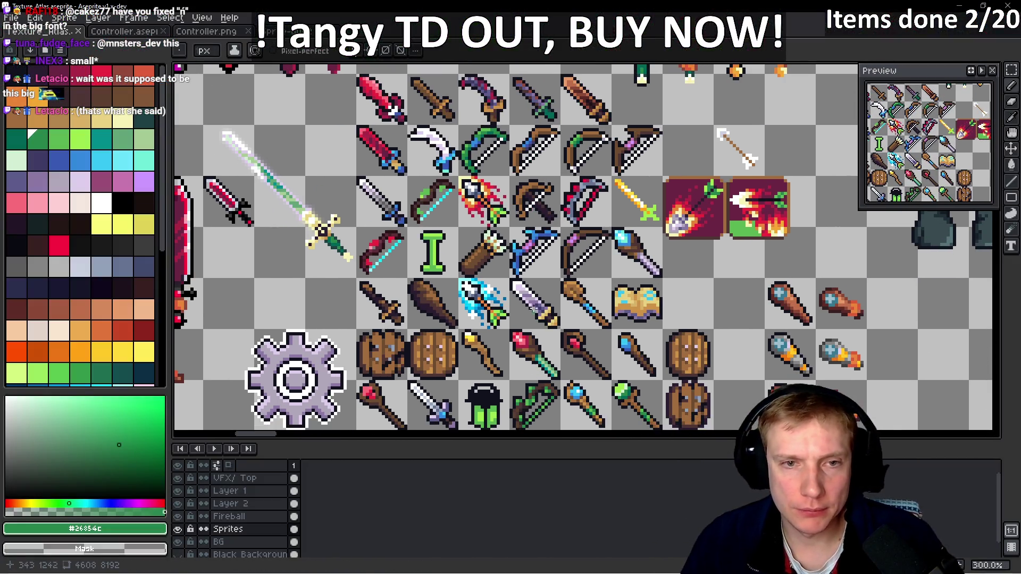
scroll(534, 313, "down", 3)
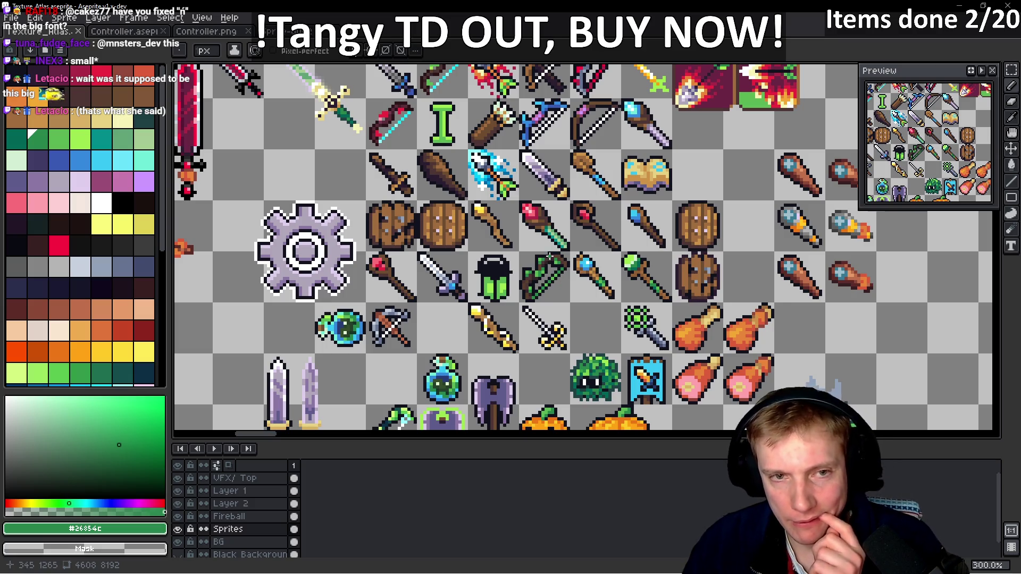
mouse_move(550, 254)
left_mouse_down()
mouse_move(534, 318)
mouse_move(545, 425)
mouse_move(541, 301)
left_mouse_up()
scroll(475, 213, "up", 6)
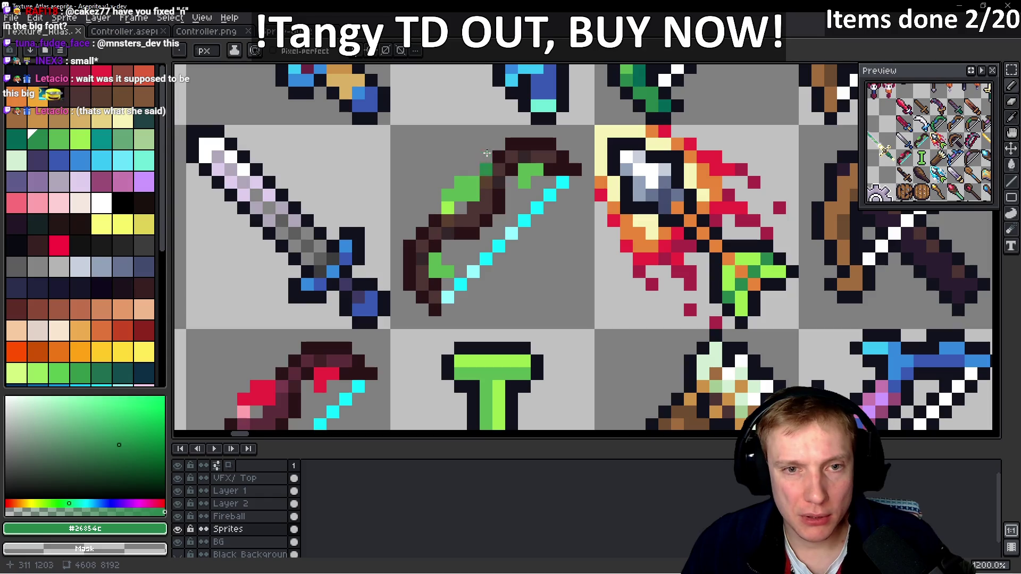
scroll(493, 174, "down", 8)
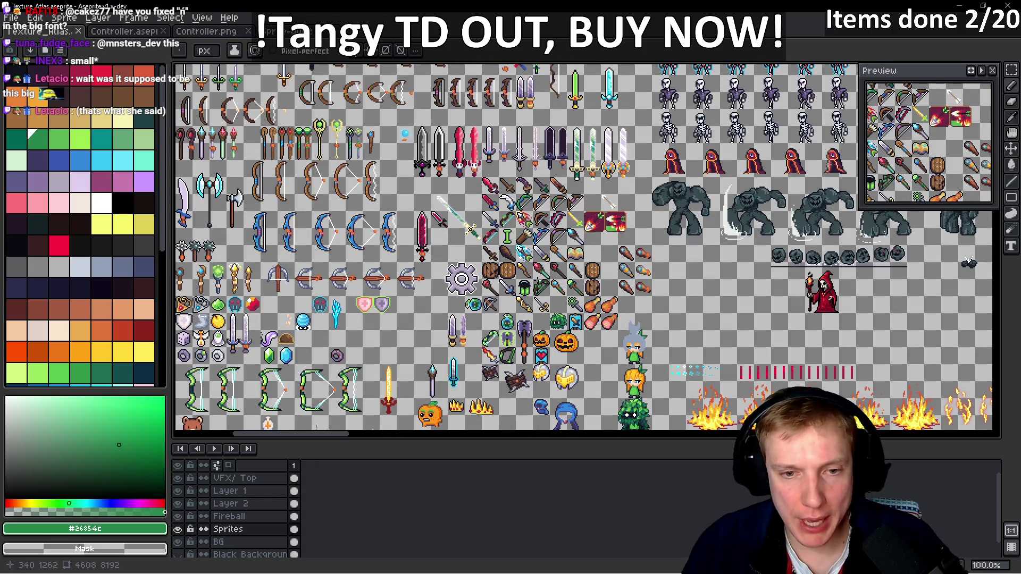
scroll(538, 280, "up", 2)
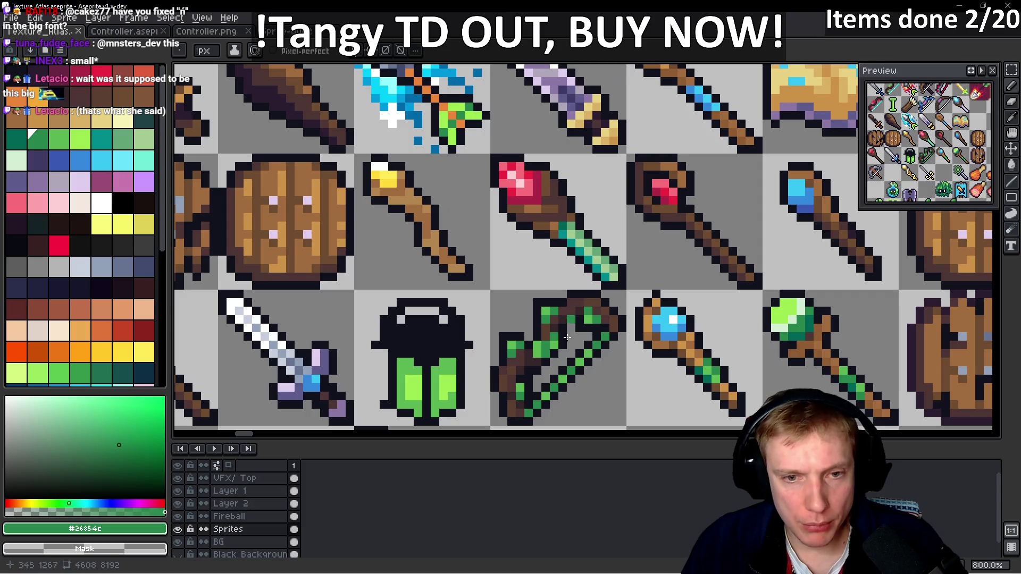
scroll(531, 267, "up", 3)
scroll(449, 196, "up", 3)
mouse_move(449, 197)
left_mouse_down()
mouse_move(557, 382)
mouse_move(535, 478)
left_mouse_up()
- Paint #10121c outline pixels above and beside the bow's green handle and upper limb
scroll(427, 251, "up", 3)
left_click_drag(426, 251, 472, 232)
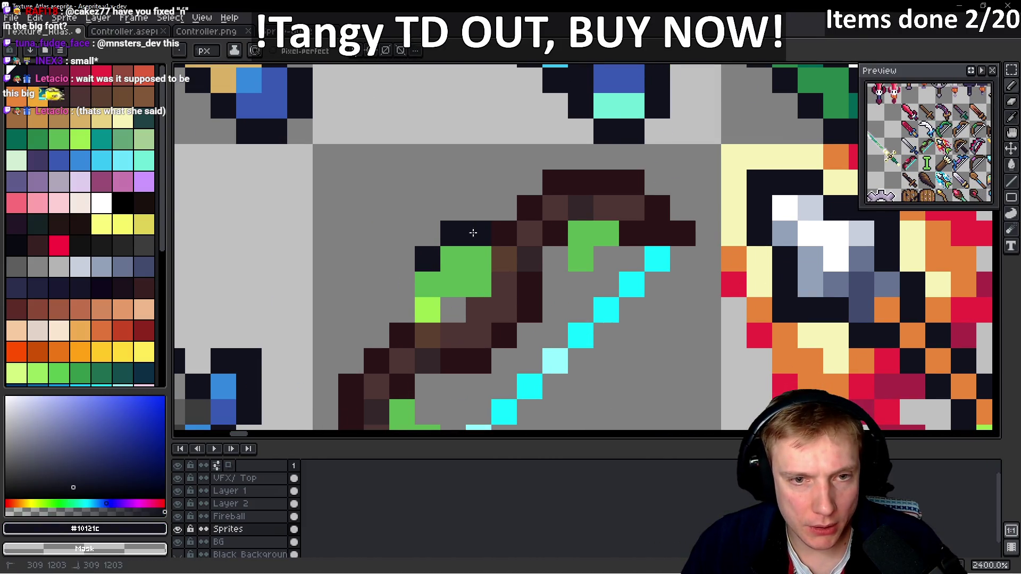
left_click_drag(592, 166, 649, 178)
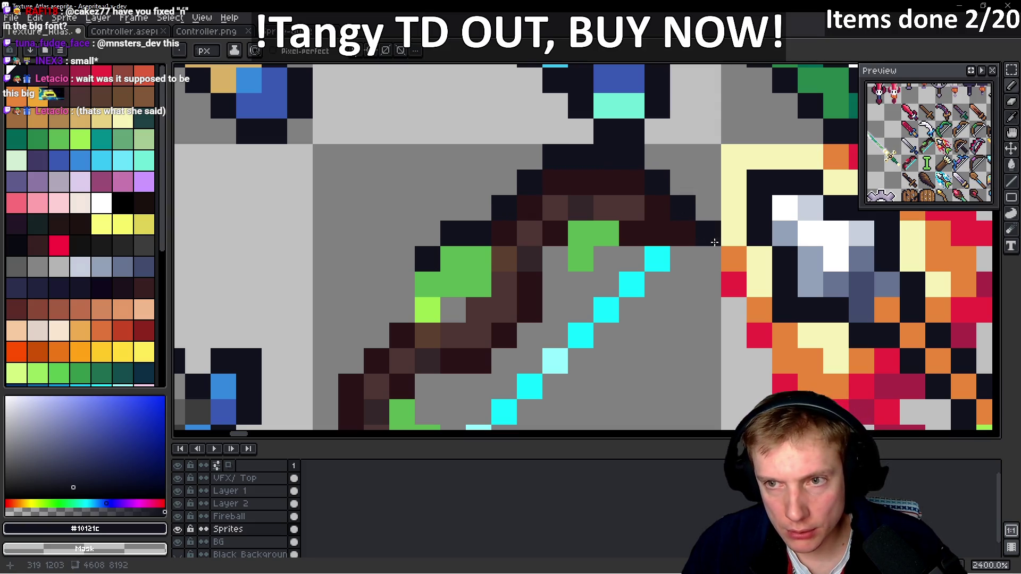
left_click_drag(715, 232, 679, 232)
left_click(672, 259)
left_click(646, 259)
left_click(596, 259)
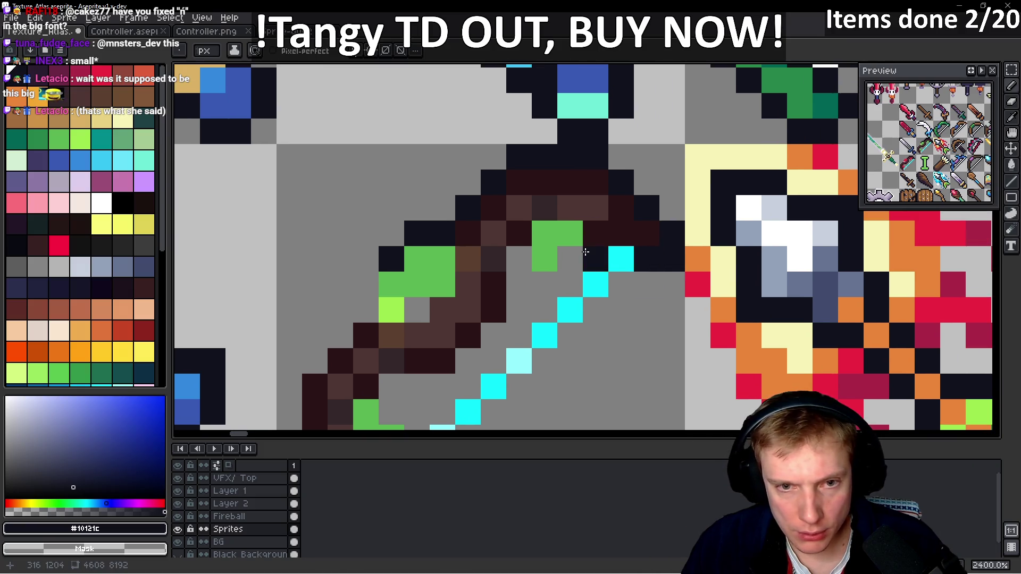
left_click(570, 259)
- Undo a stray pixel and darken the grey pixels around the handle to outline it
key("ctrl+z")
left_click(542, 267)
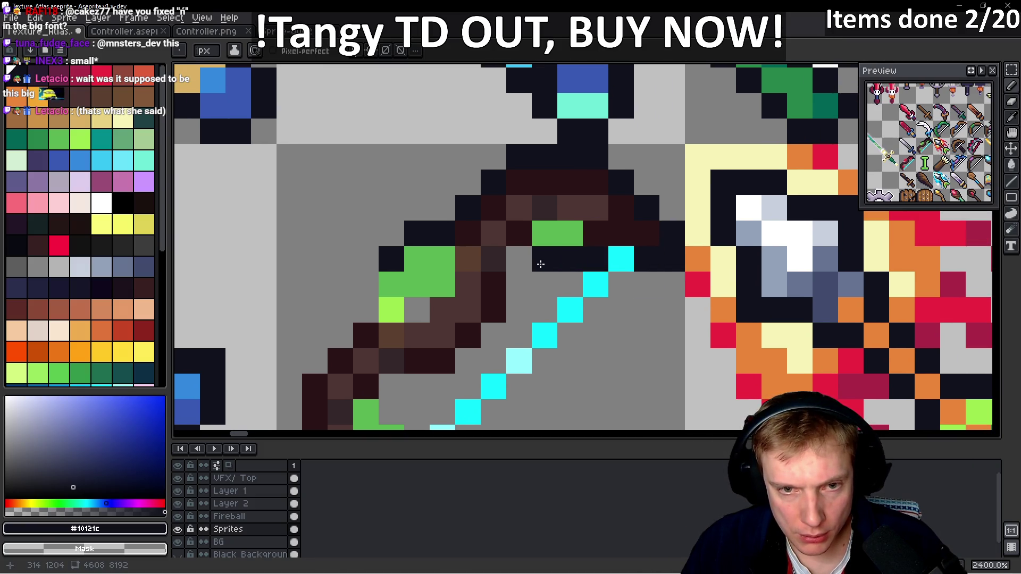
left_click(519, 310)
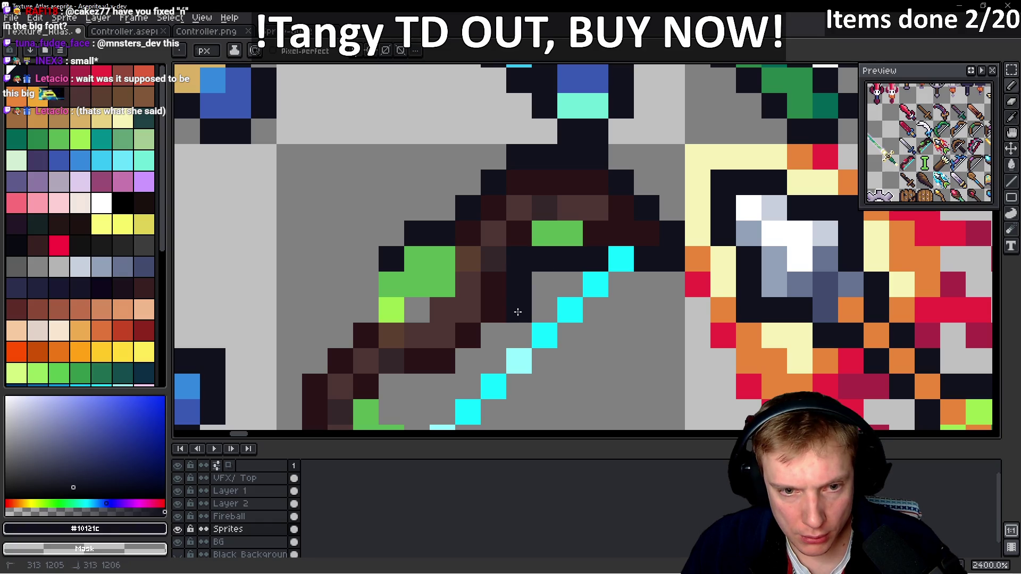
left_click(493, 335)
left_click(416, 310)
left_click(356, 289)
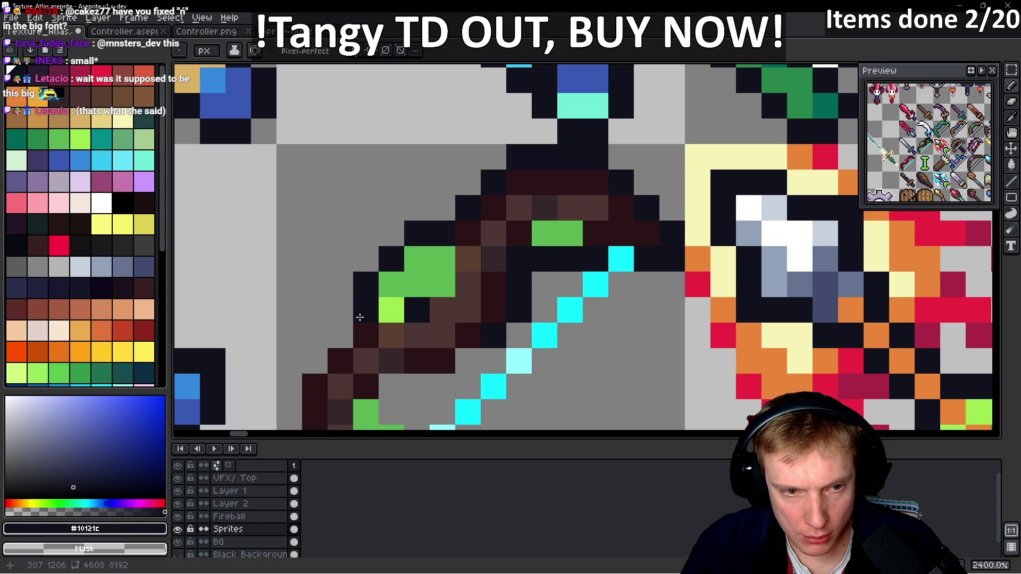
- Draw a dark outline down the bow's lower grip and along its bottom end
left_click_drag(301, 314, 363, 203)
left_click(374, 251)
mouse_move(355, 290)
left_mouse_down()
mouse_move(354, 353)
mouse_move(402, 408)
left_mouse_up()
scroll(487, 358, "down", 1)
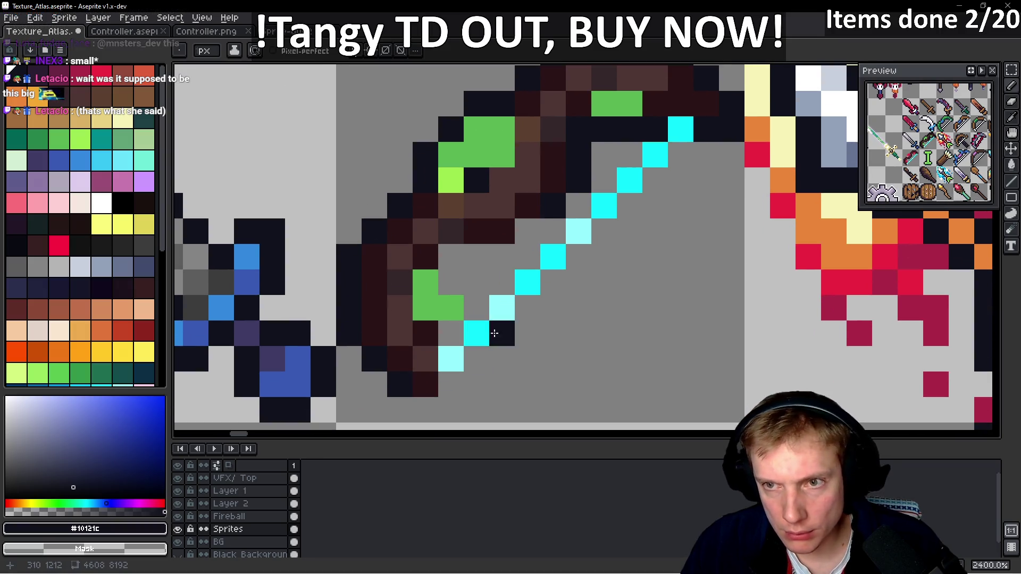
left_click(451, 384)
scroll(601, 334, "up", 1)
left_click(456, 363)
mouse_move(459, 336)
left_mouse_down()
mouse_move(455, 287)
mouse_move(505, 287)
mouse_move(532, 260)
mouse_move(521, 287)
left_mouse_up()
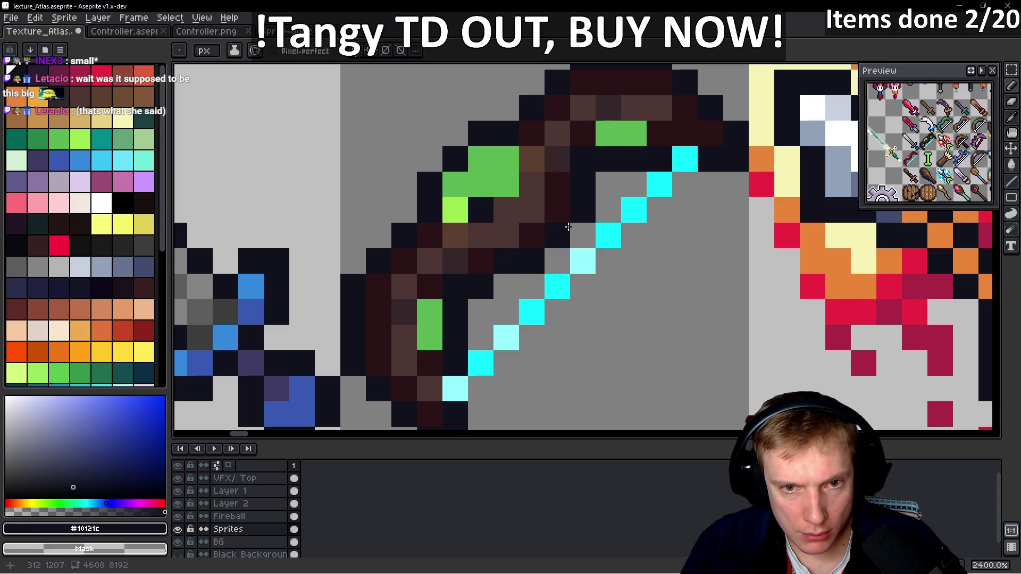
scroll(587, 219, "down", 8)
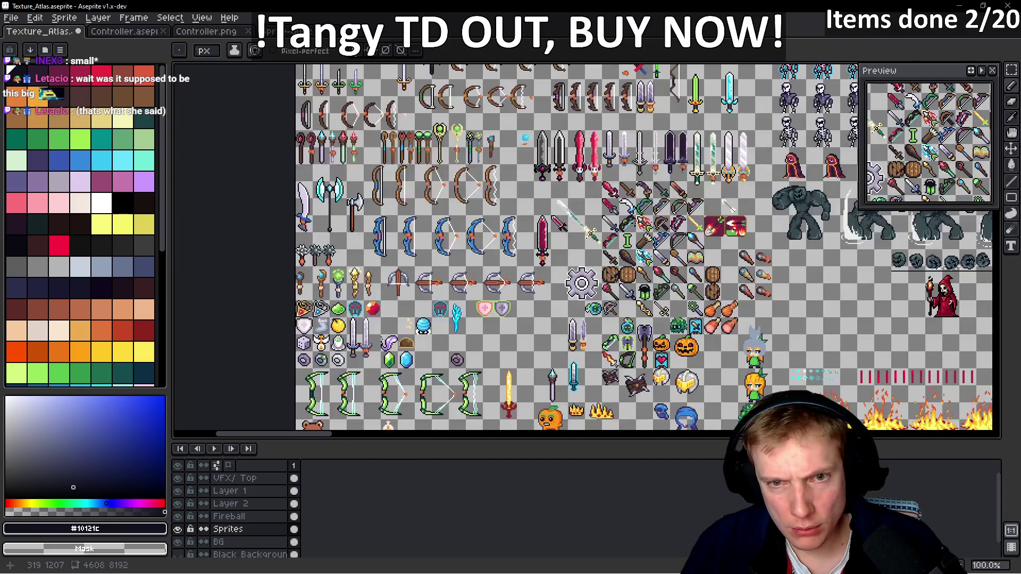
- Sample the bow's dark brown and dark navy outline colours with the eyedropper
scroll(634, 226, "up", 3)
scroll(634, 214, "up", 6)
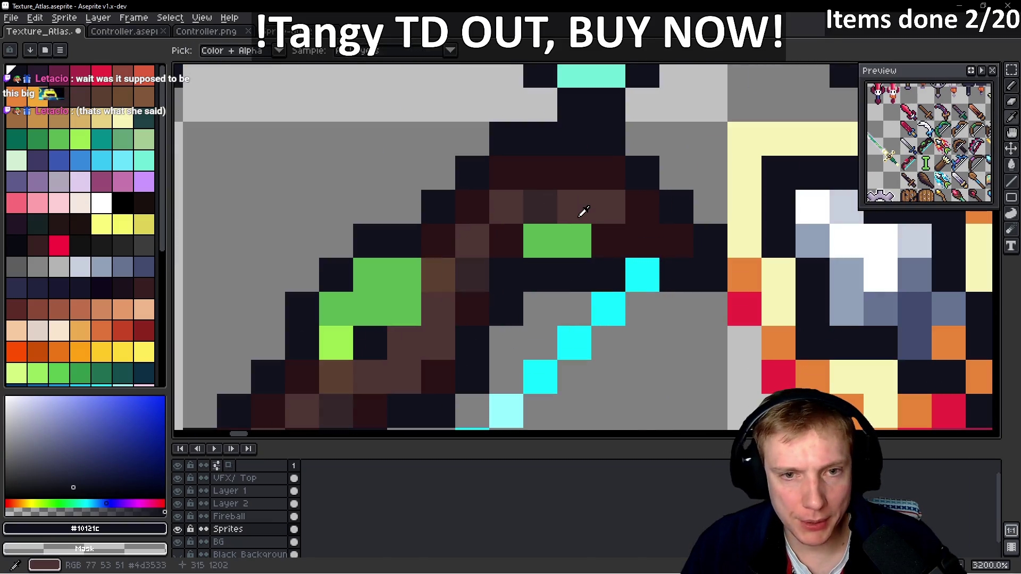
left_click(586, 201, "alt")
scroll(586, 201, "down", 3)
scroll(572, 194, "up", 4)
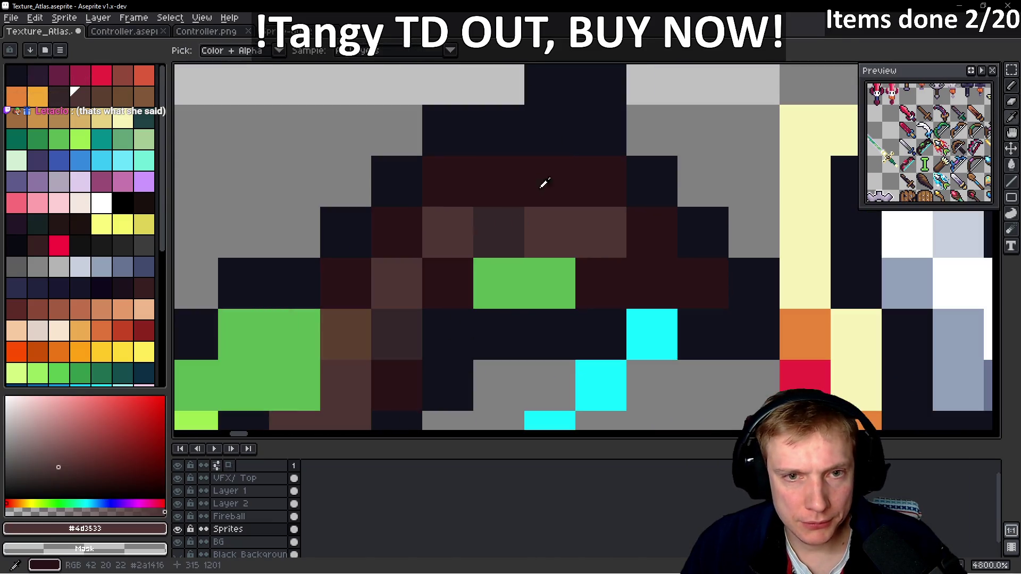
left_click(455, 139, "alt")
scroll(455, 129, "down", 7)
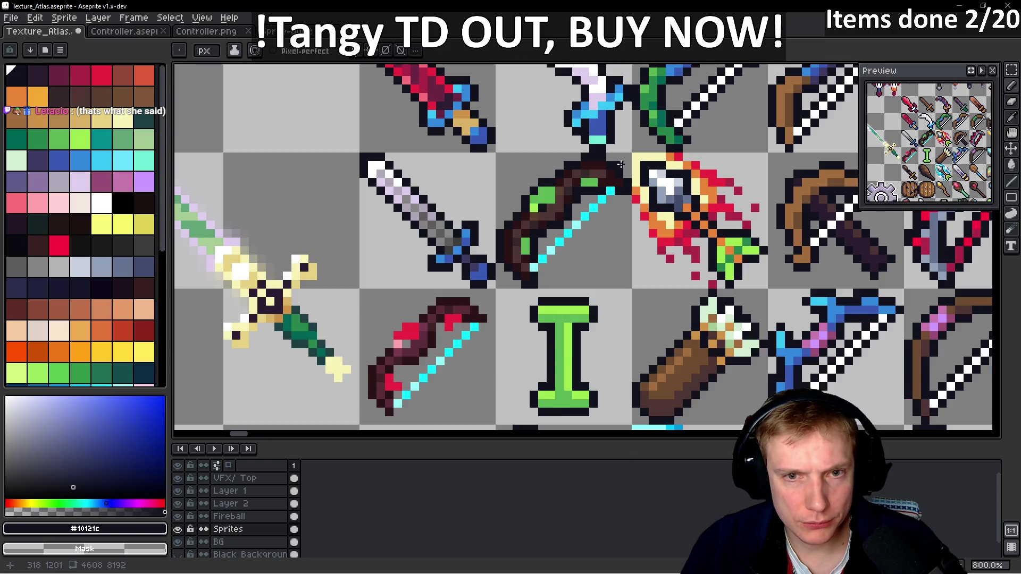
scroll(588, 226, "up", 1)
scroll(588, 228, "up", 6)
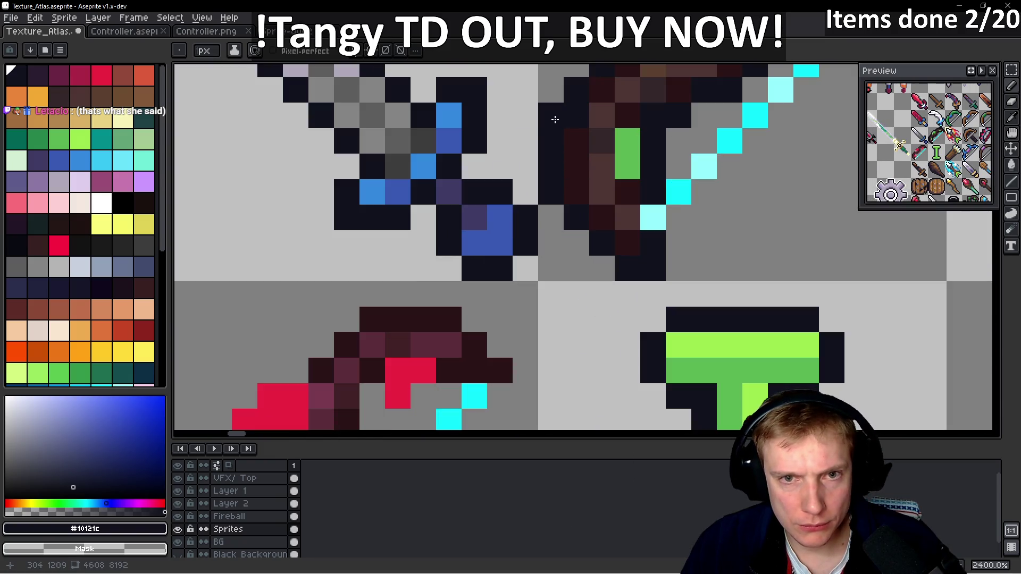
scroll(554, 119, "down", 5)
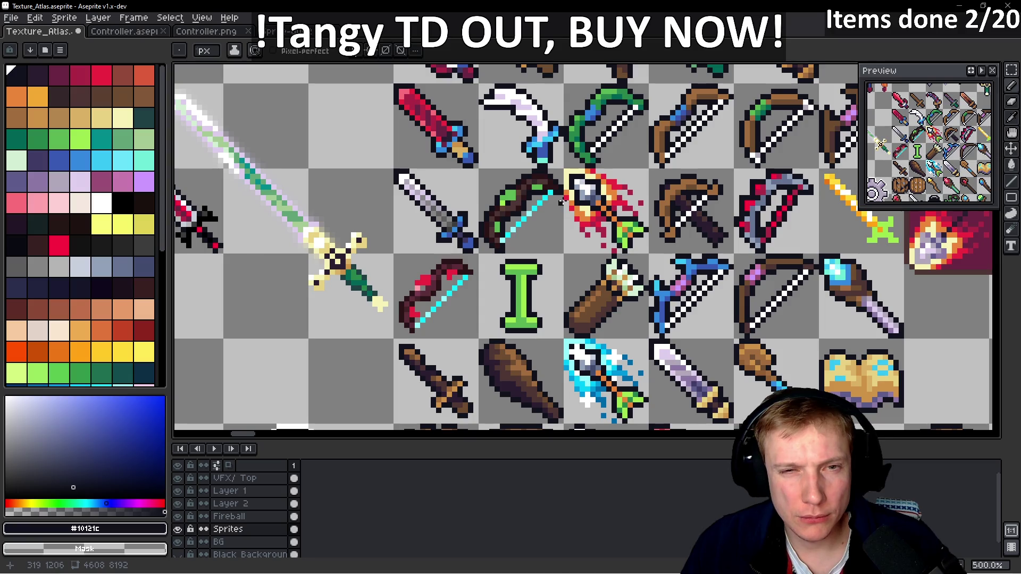
scroll(555, 207, "down", 2)
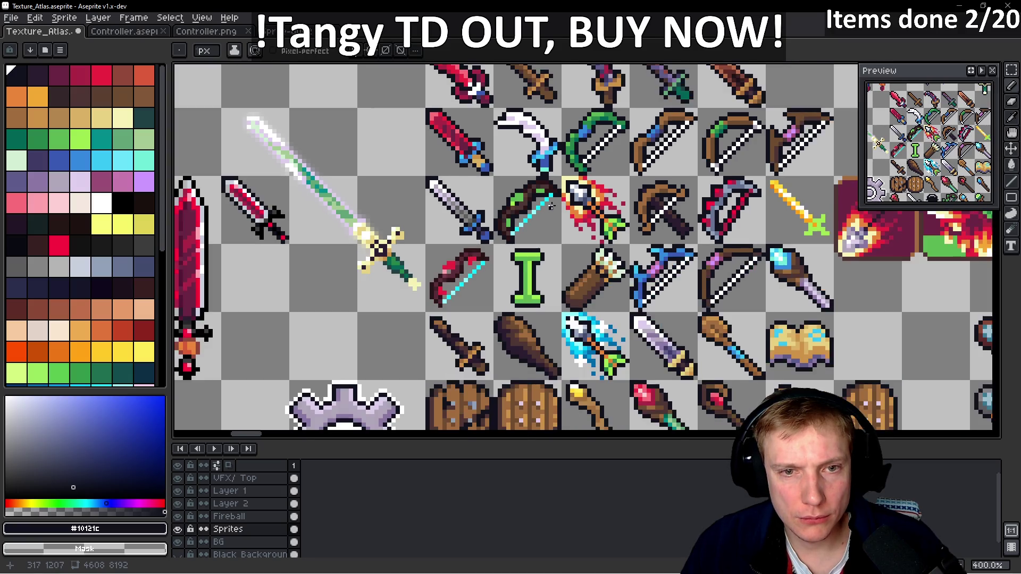
scroll(458, 231, "up", 7)
scroll(425, 218, "up", 2)
key("i")
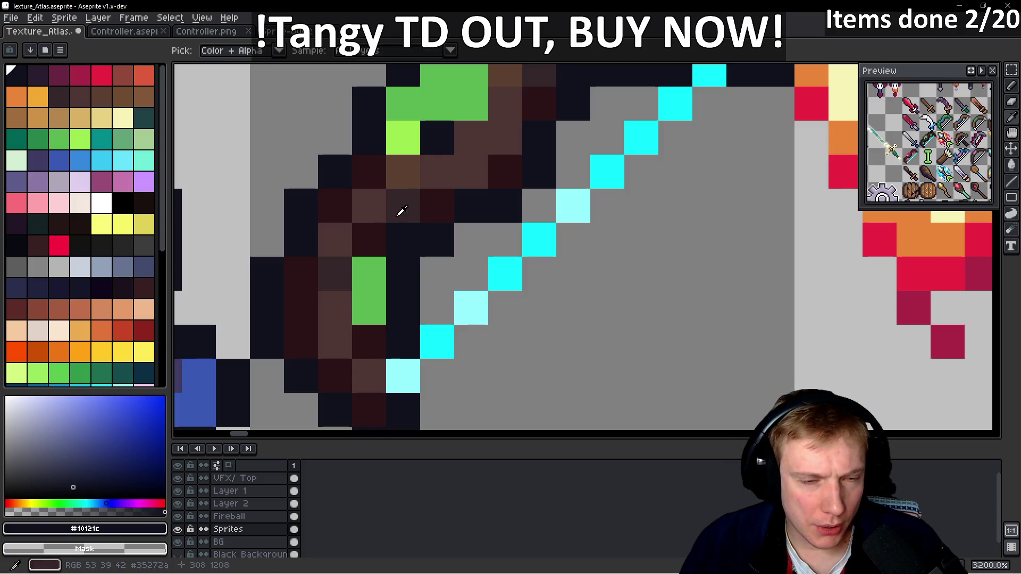
scroll(404, 210, "down", 5)
scroll(417, 202, "up", 4)
scroll(436, 178, "down", 5)
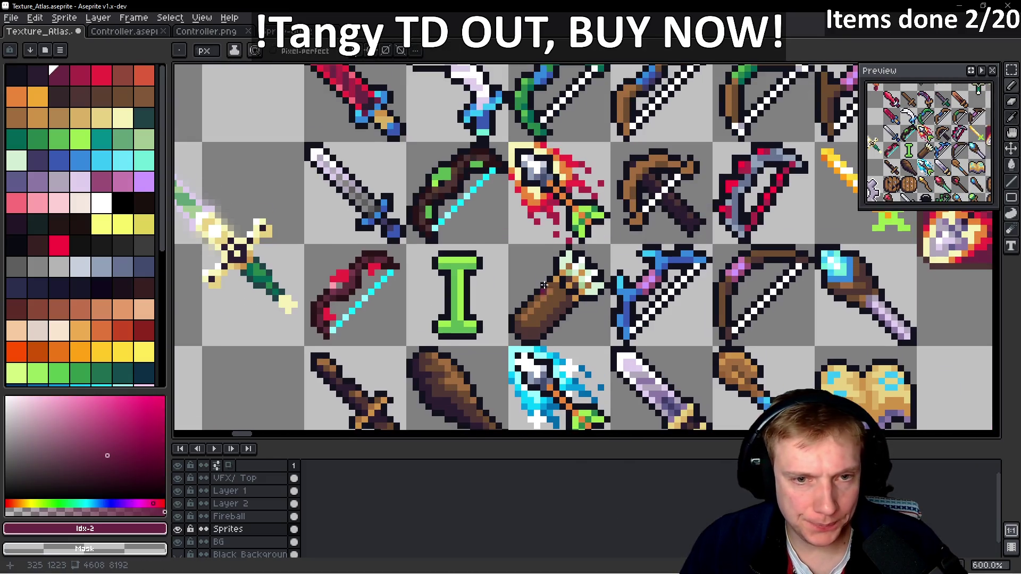
scroll(496, 222, "down", 5)
scroll(563, 299, "up", 6)
- With the Pencil set to #4d3533, repaint the bow's upper limb pixels dark brown
key("b")
scroll(562, 300, "down", 2)
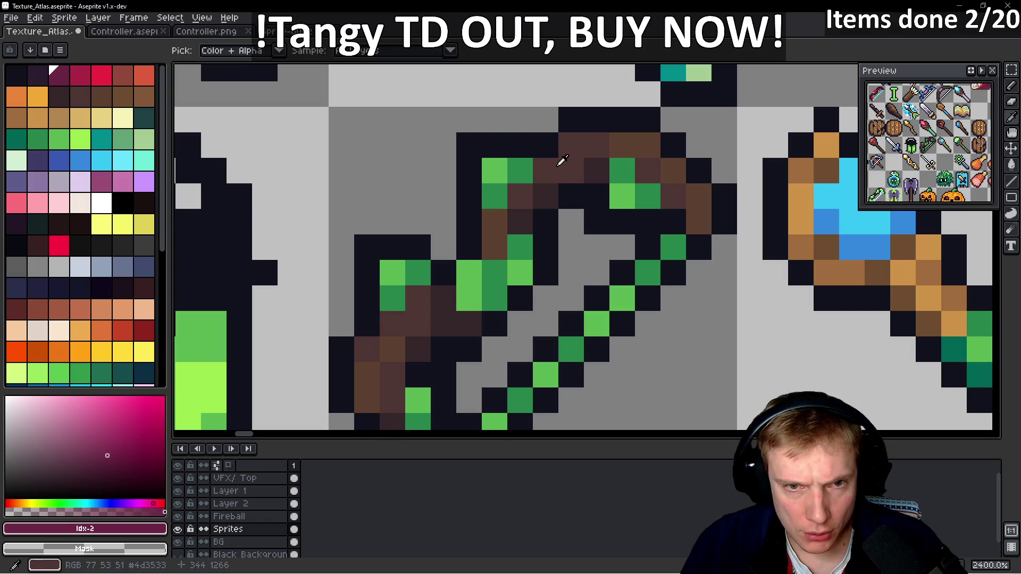
left_click(558, 159, "alt")
scroll(558, 160, "down", 4)
scroll(441, 136, "up", 3)
scroll(441, 136, "up", 7)
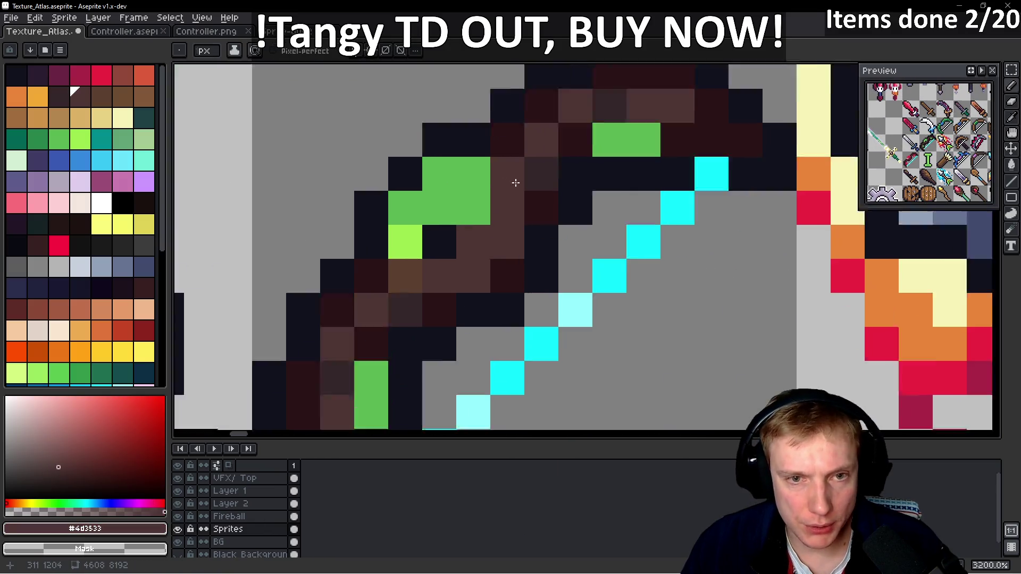
left_click(495, 248)
mouse_move(523, 248)
left_mouse_down()
mouse_move(601, 159)
mouse_move(661, 160)
mouse_move(713, 210)
left_mouse_up()
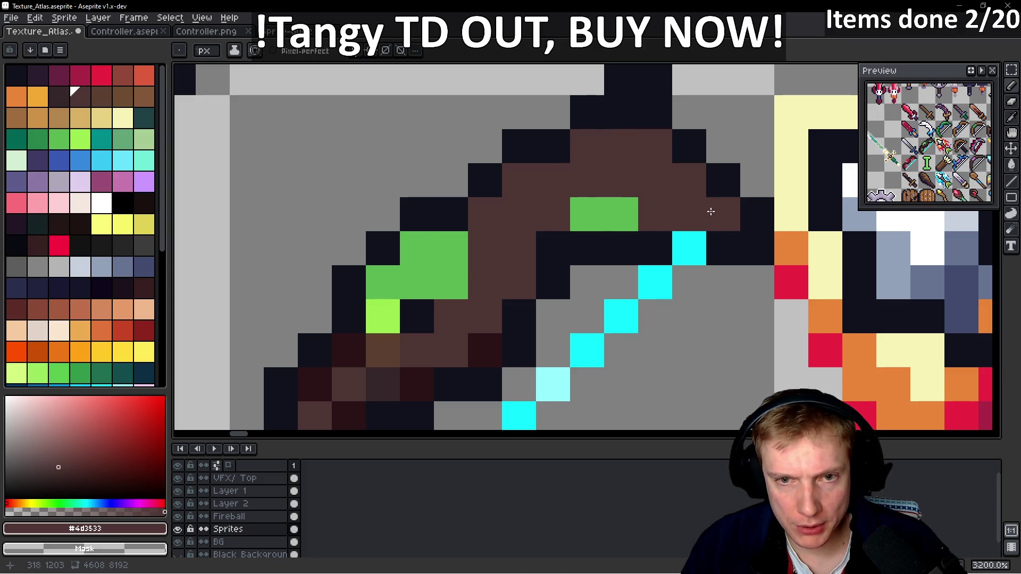
- Repaint the remaining dark lower-limb pixels of the bow in #4d3533 brown
scroll(713, 209, "down", 2)
mouse_move(537, 266)
left_mouse_down()
mouse_move(461, 295)
mouse_move(410, 296)
mouse_move(392, 319)
mouse_move(397, 344)
left_mouse_up()
scroll(410, 293, "down", 2)
mouse_move(410, 294)
left_mouse_down()
mouse_move(381, 285)
mouse_move(369, 337)
left_mouse_up()
scroll(371, 310, "down", 2)
left_click(414, 296)
left_click_drag(414, 297, 429, 342)
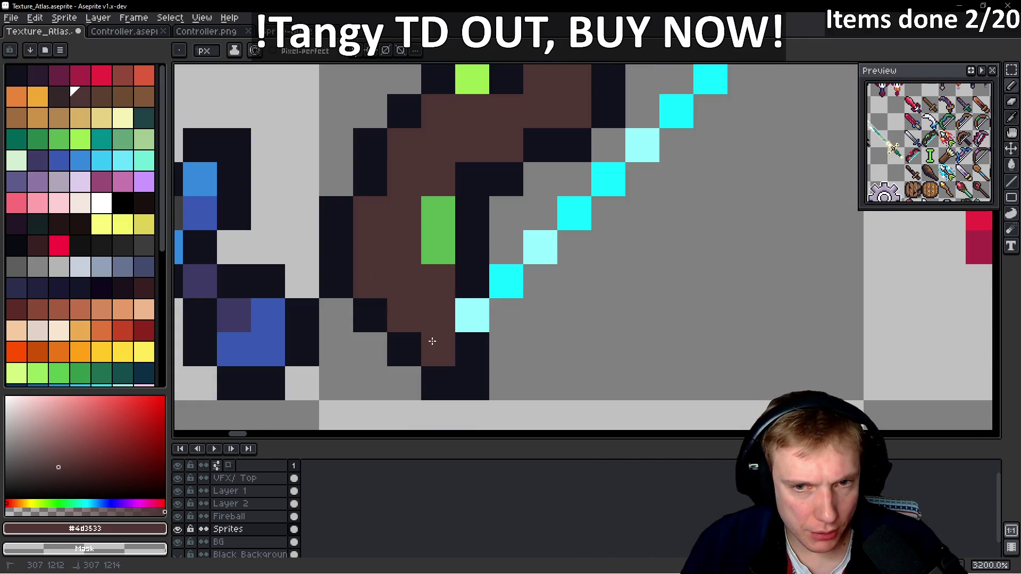
- Switch the drawing colour back to dark navy #10121c
scroll(565, 198, "down", 3)
scroll(566, 197, "down", 1)
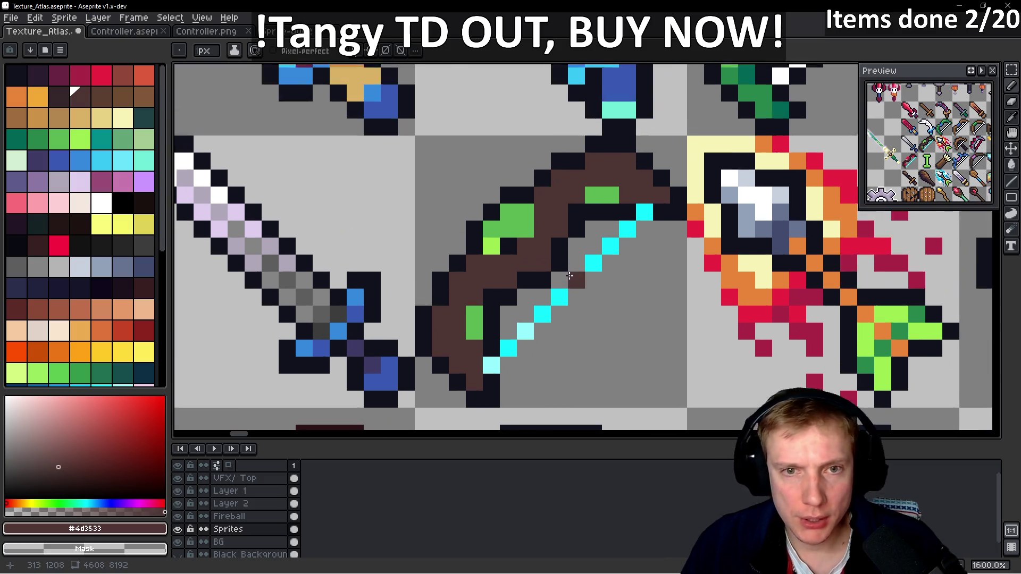
left_click(582, 198, "alt")
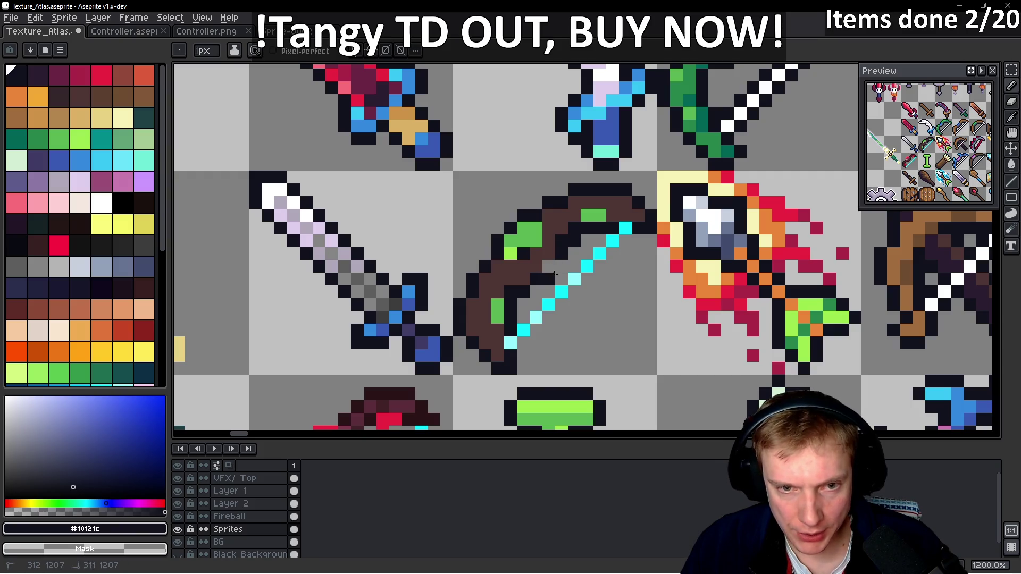
- Zoom in on the ivy bow and undo a stray dark pixel painted inside it
scroll(529, 290, "down", 5)
scroll(529, 290, "up", 5)
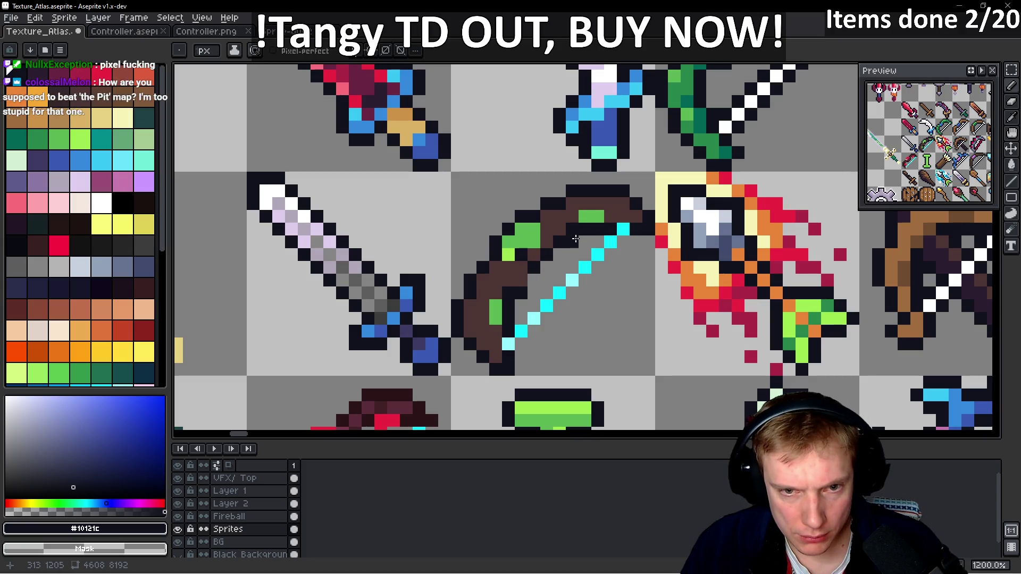
scroll(584, 257, "up", 3)
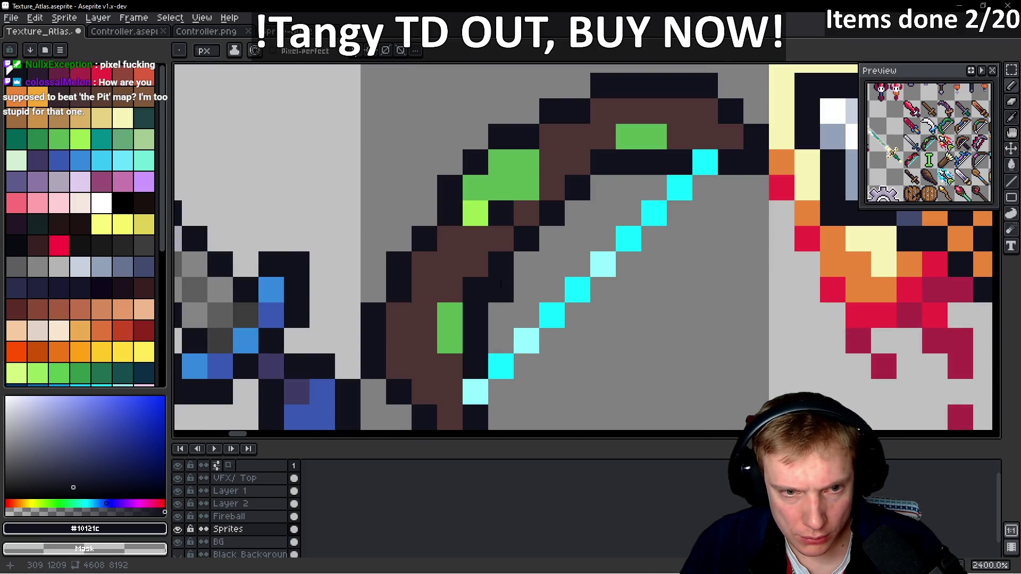
scroll(385, 279, "down", 2)
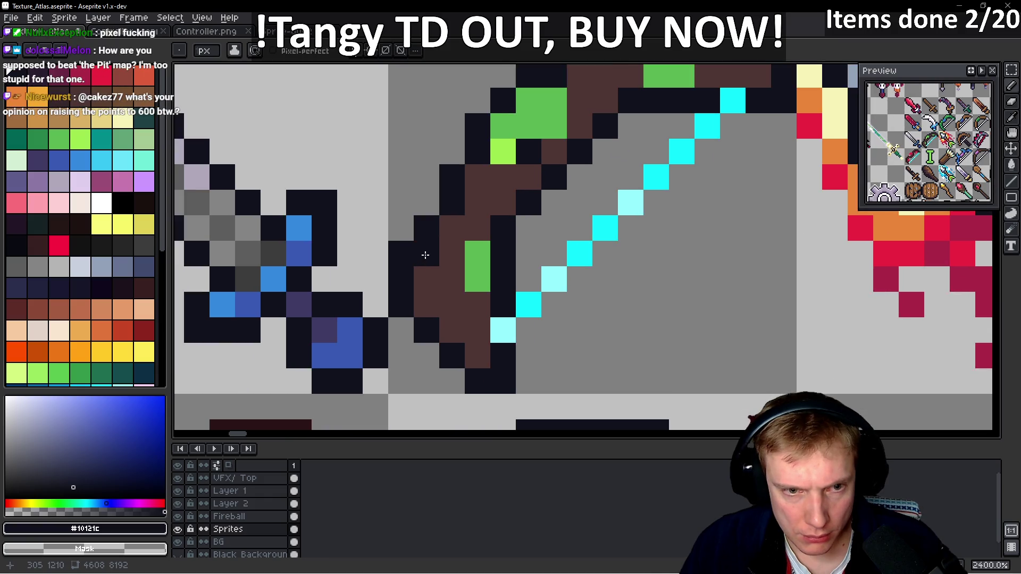
scroll(425, 267, "down", 8)
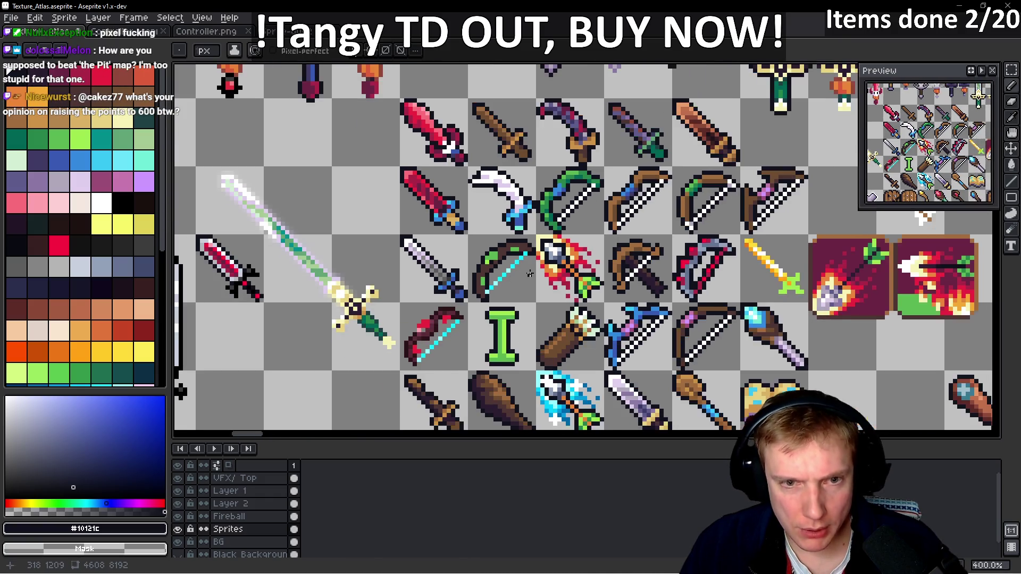
scroll(531, 270, "up", 4)
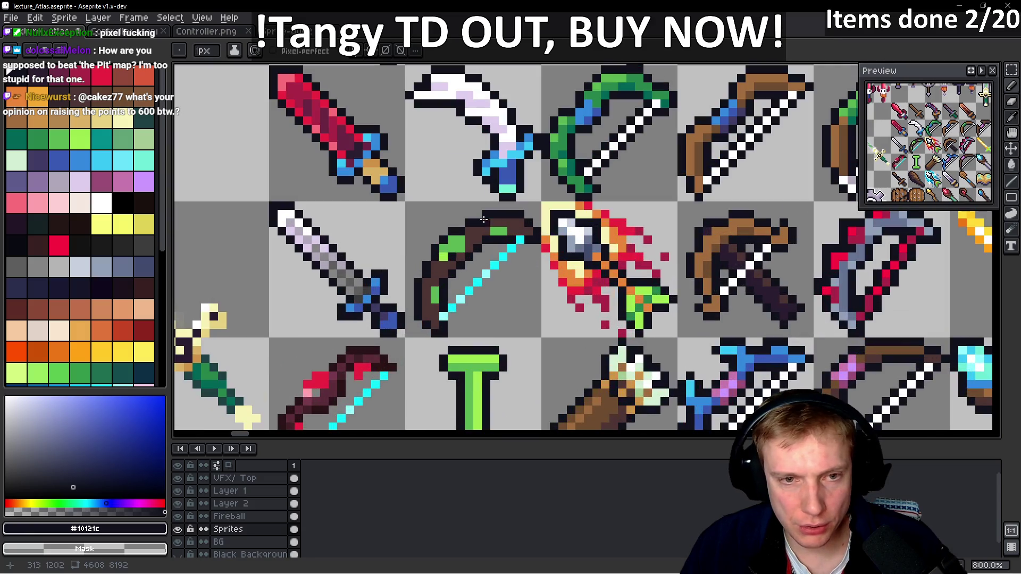
scroll(498, 248, "up", 5)
left_click(433, 259)
scroll(433, 259, "down", 6)
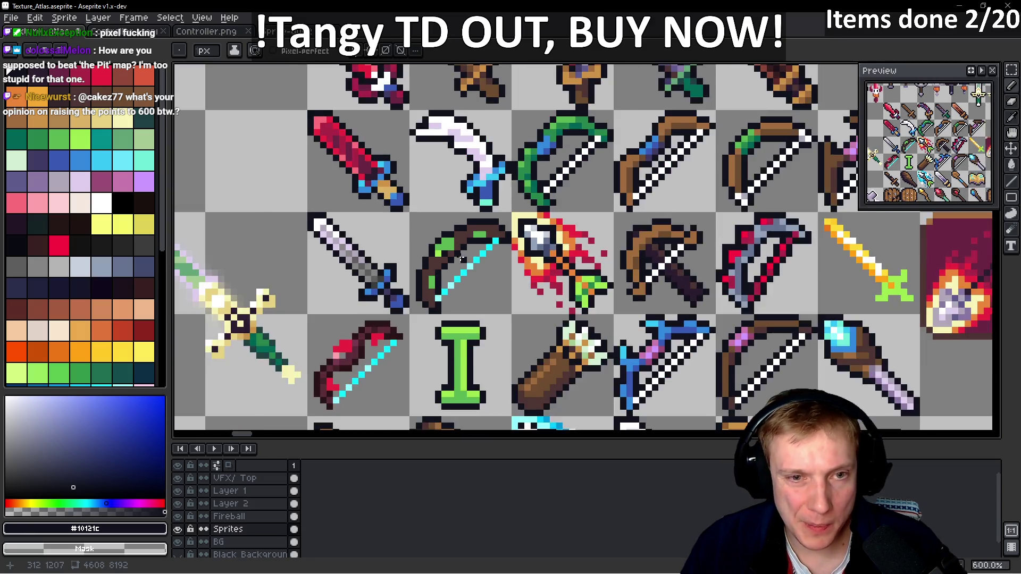
scroll(464, 257, "up", 4)
key("ctrl+z")
- Recolour bow leaf pixels light and darker green and two wood pixels dark brown
left_click(399, 248, "alt")
left_click(399, 233)
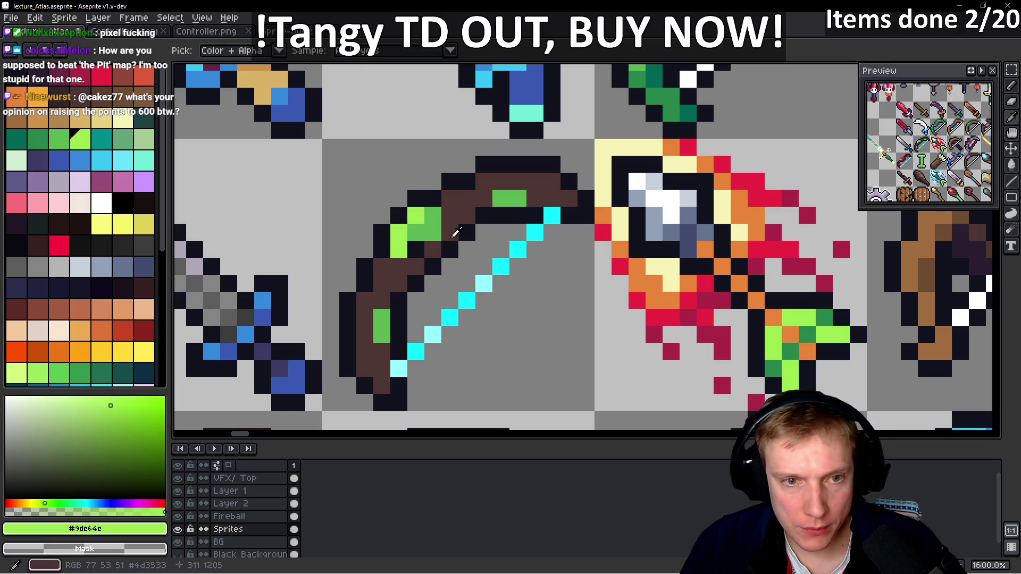
left_click(433, 232, "alt")
left_click(505, 201)
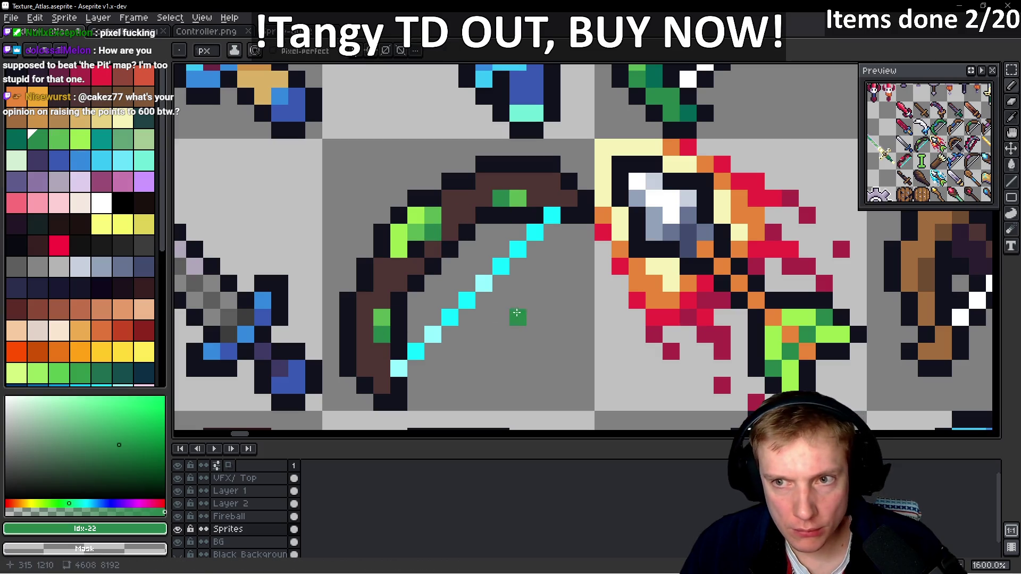
left_click(450, 201, "alt")
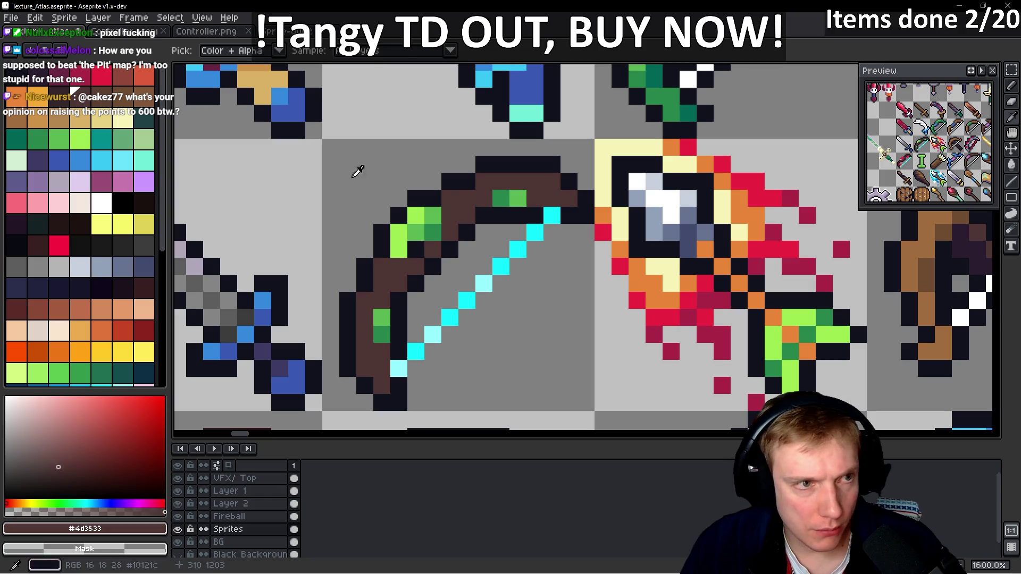
left_click(467, 199)
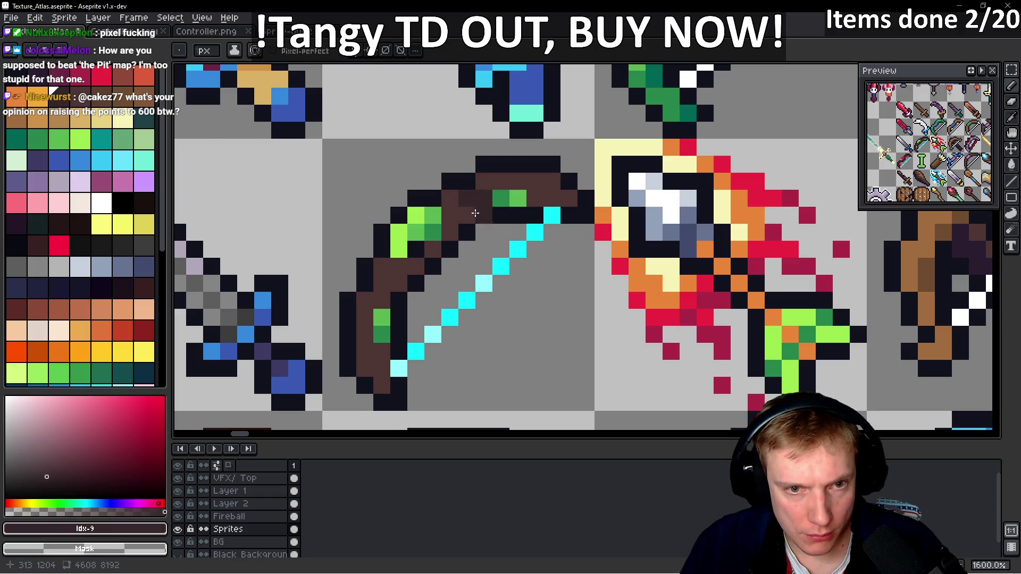
left_click(535, 200)
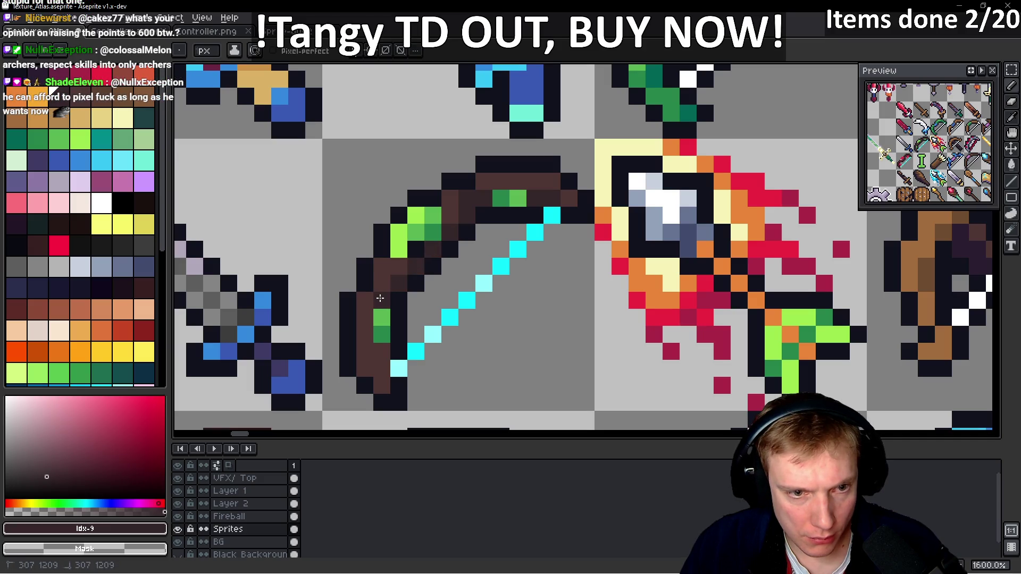
- Sample the lighter brown from the other green bow and paint the top bow pixel with it
left_click_drag(470, 274, 487, 243)
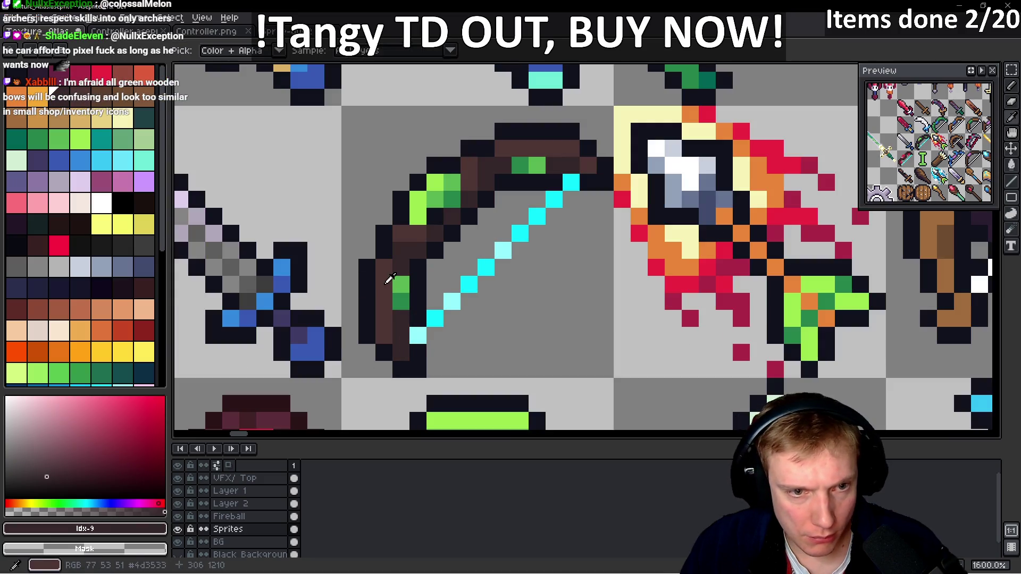
scroll(504, 276, "down", 4)
scroll(504, 276, "down", 5)
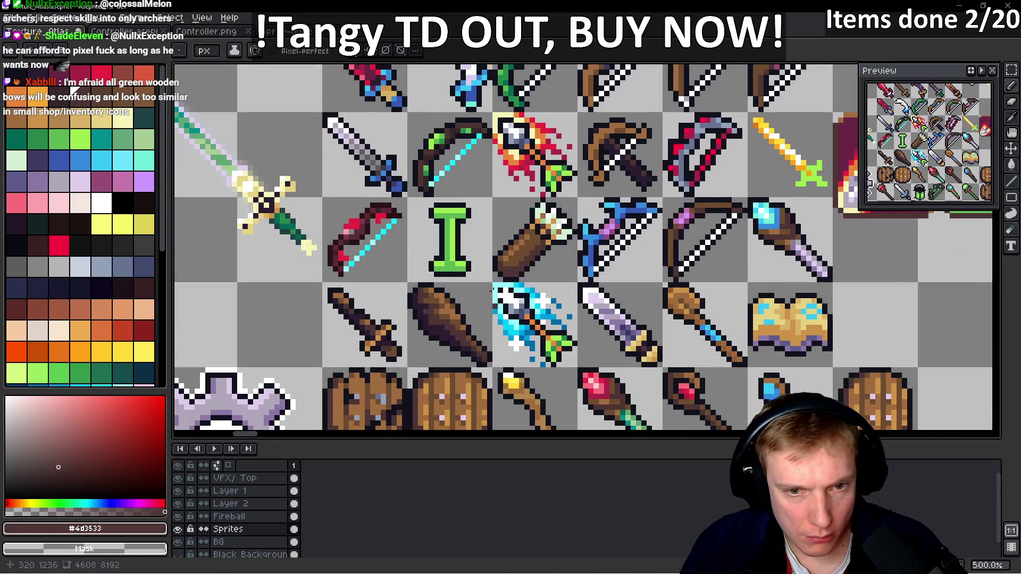
scroll(532, 208, "up", 4)
left_click(547, 209, "alt")
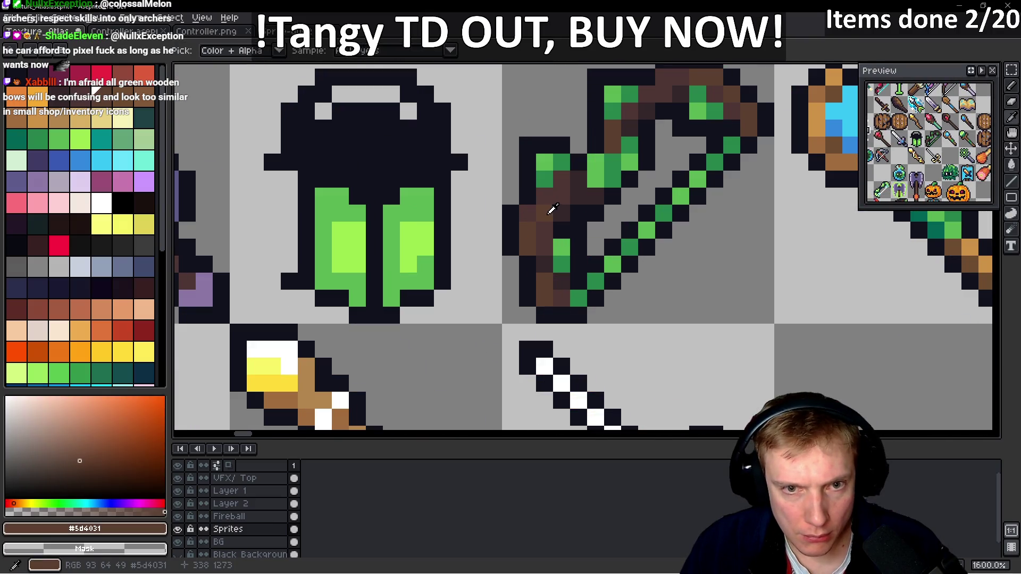
scroll(547, 210, "up", 5)
scroll(439, 259, "down", 2)
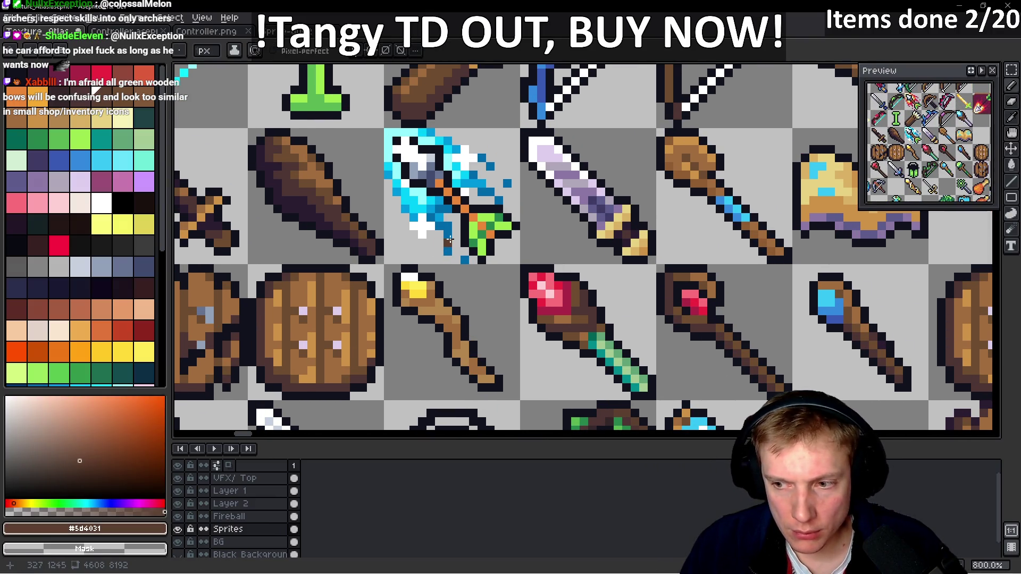
scroll(479, 240, "up", 2)
scroll(480, 223, "down", 3)
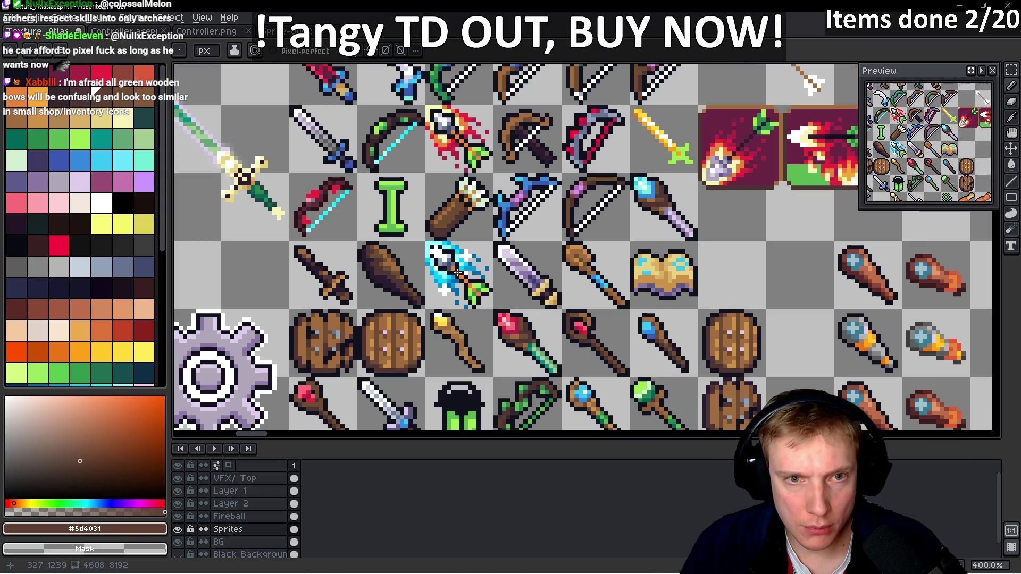
scroll(482, 201, "up", 2)
scroll(482, 201, "up", 5)
left_click(442, 210)
- Repaint the bow's lower-left column and a black pixel in lighter brown #5d4031, then reselect #4d3533
mouse_move(420, 273)
left_mouse_down()
mouse_move(452, 171)
mouse_move(486, 227)
left_mouse_up()
left_click(492, 158, "alt")
left_click(484, 132, "alt")
scroll(546, 205, "down", 8)
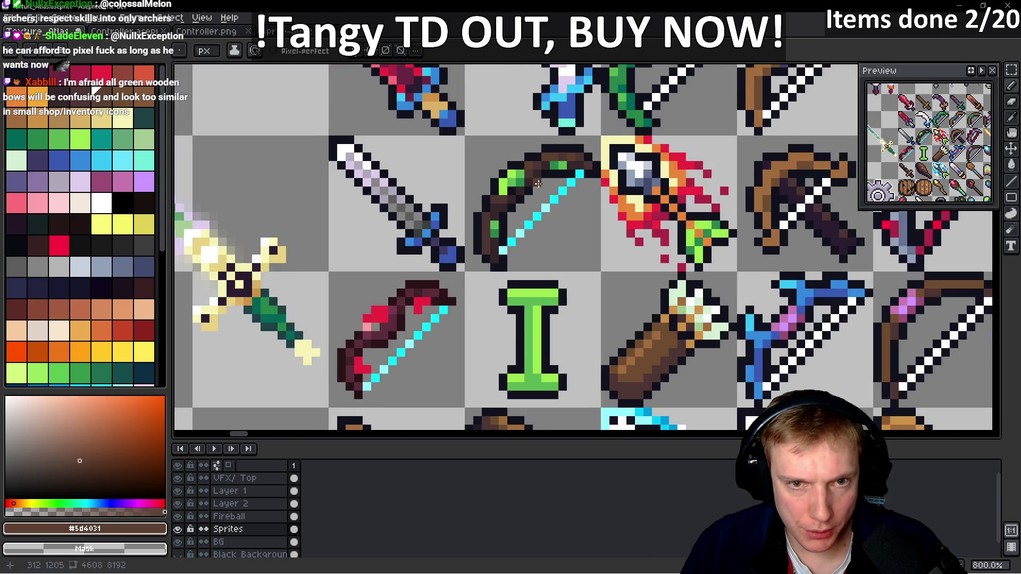
scroll(546, 206, "up", 4)
scroll(457, 195, "up", 1)
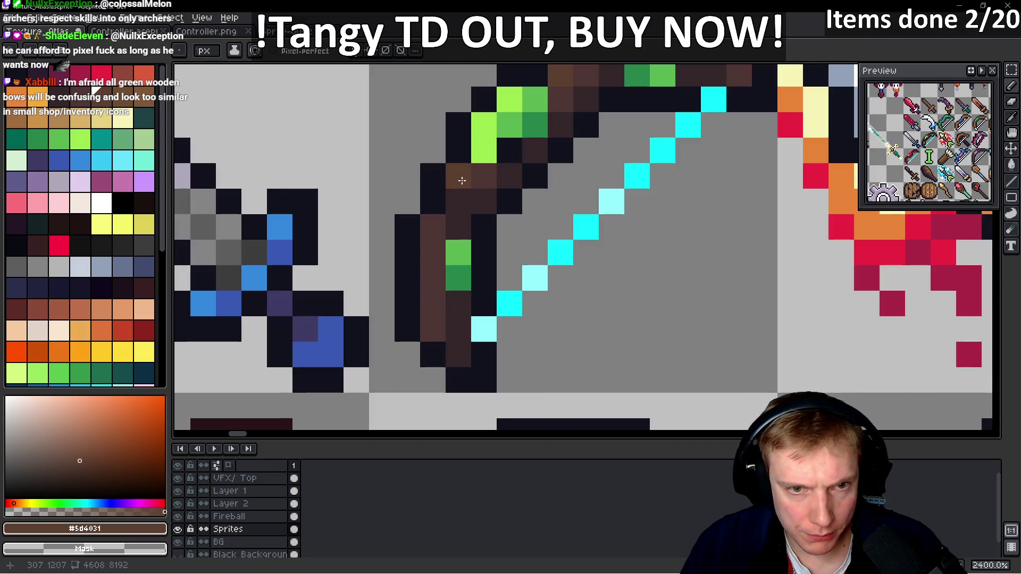
left_click_drag(432, 228, 431, 272)
left_click(484, 228)
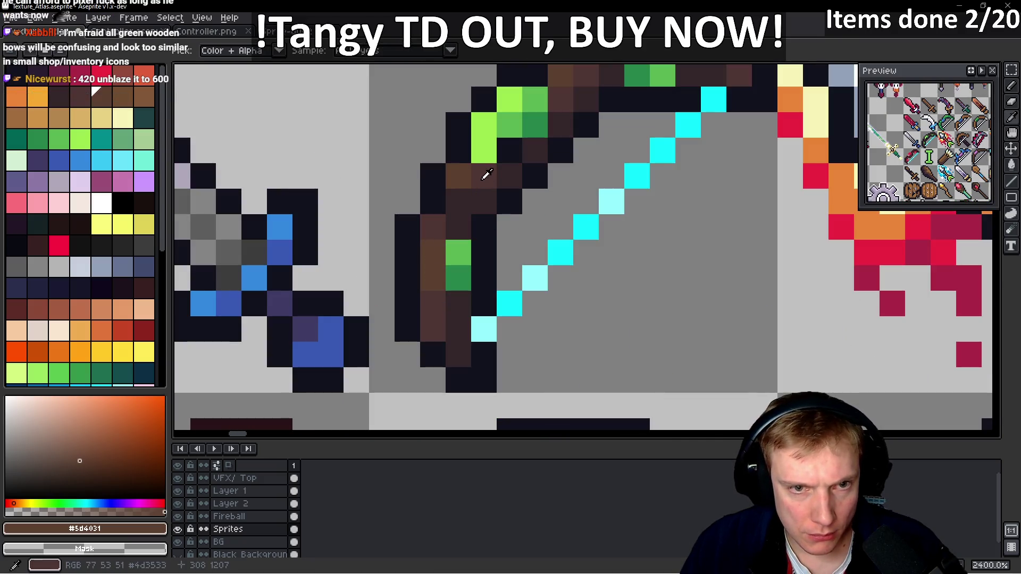
left_click(483, 175, "alt")
scroll(478, 192, "down", 10)
scroll(584, 205, "up", 4)
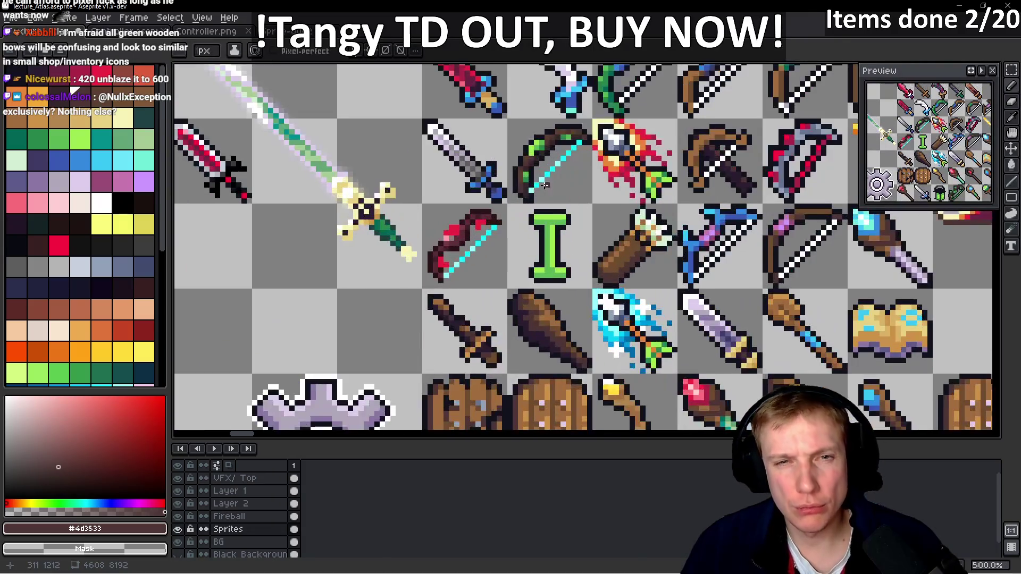
key("alt+Tab")
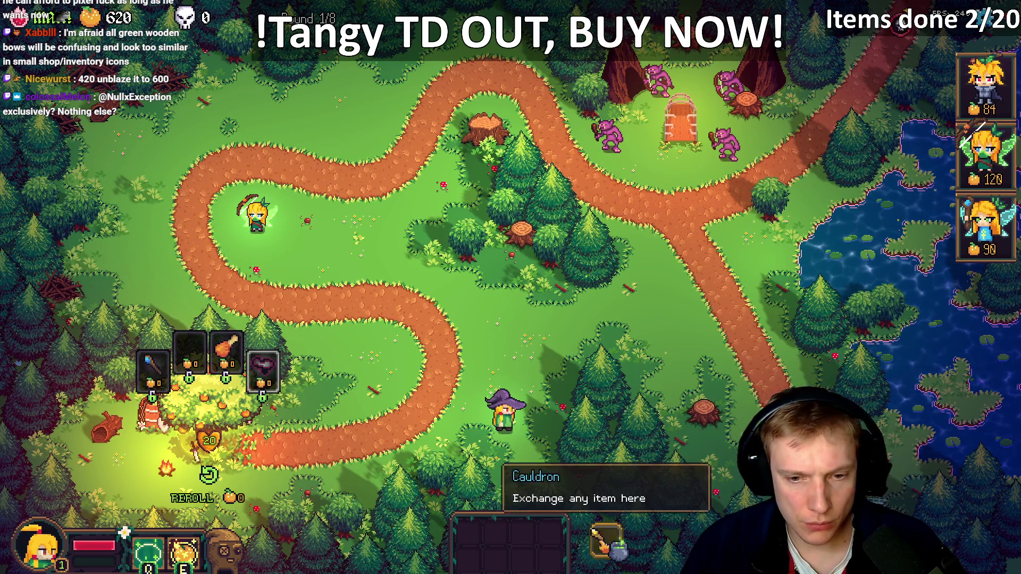
- Open, close and reopen the Cauldron item exchange in Tangy TD
left_click(606, 545)
left_click(766, 156)
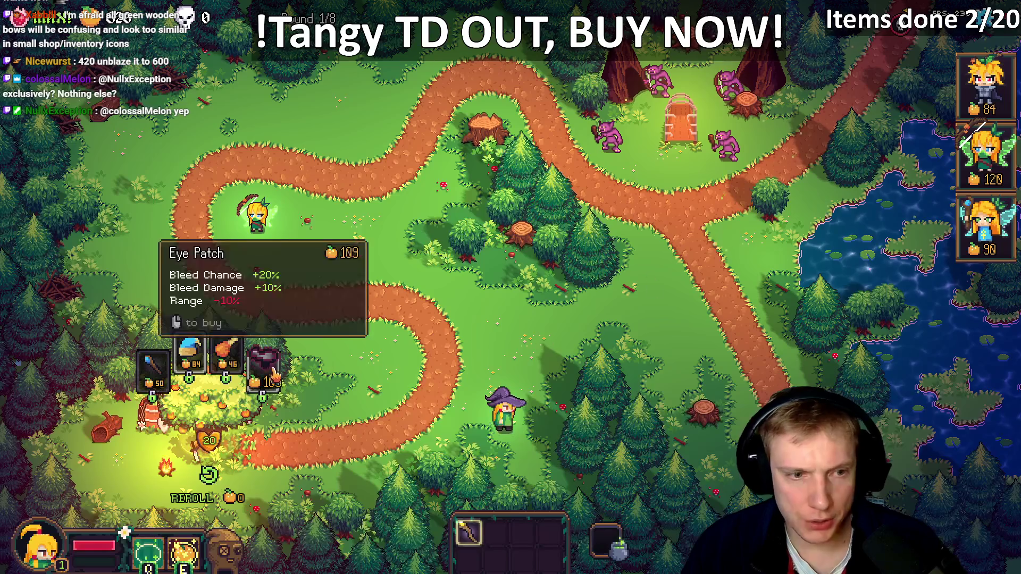
left_click(607, 545)
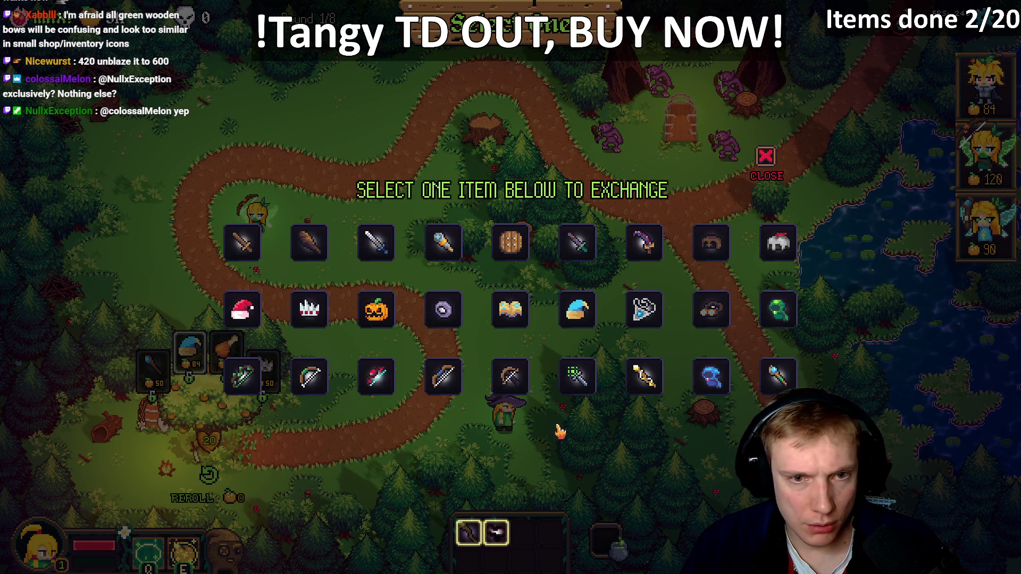
- Run toggle_item_list in the console and add a Venom Bow to the third inventory slot
mouse_move(250, 396)
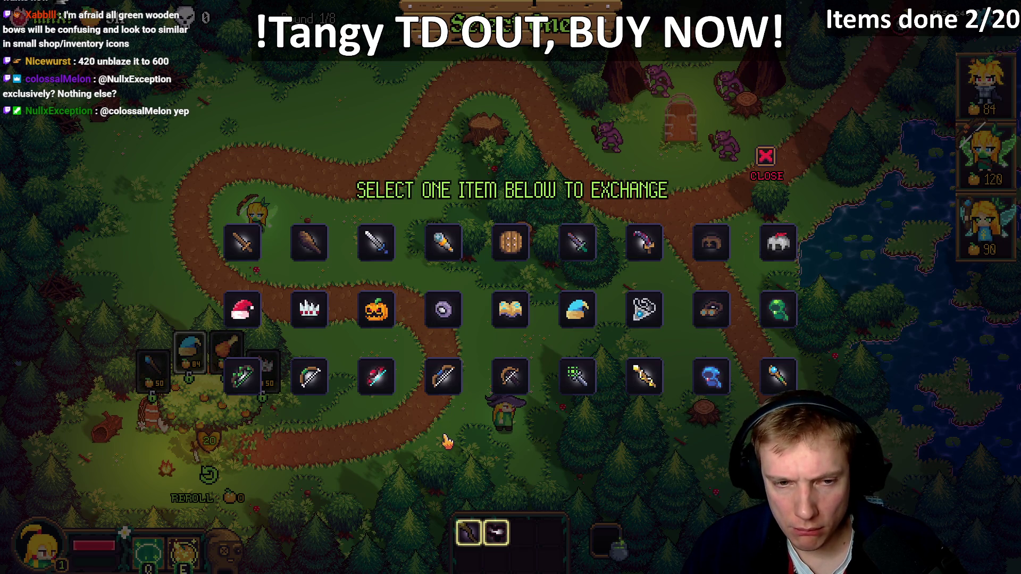
key("Escape")
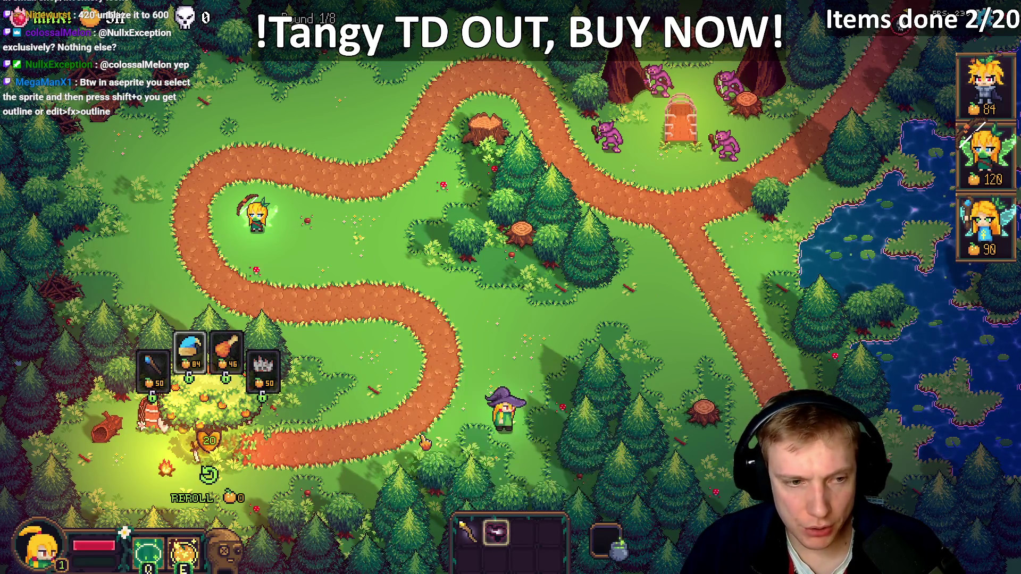
key("Return")
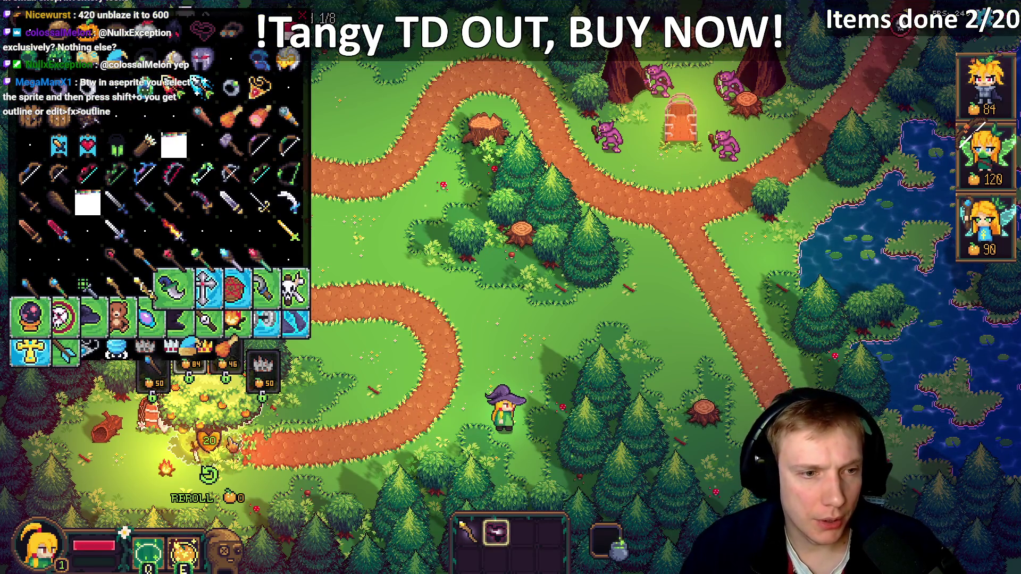
mouse_move(261, 175)
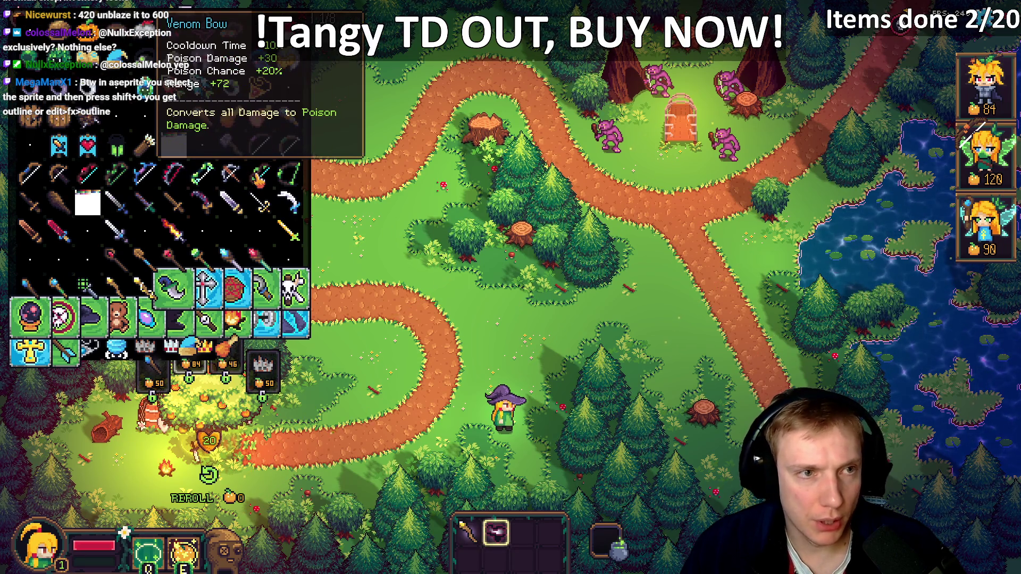
left_click(260, 181)
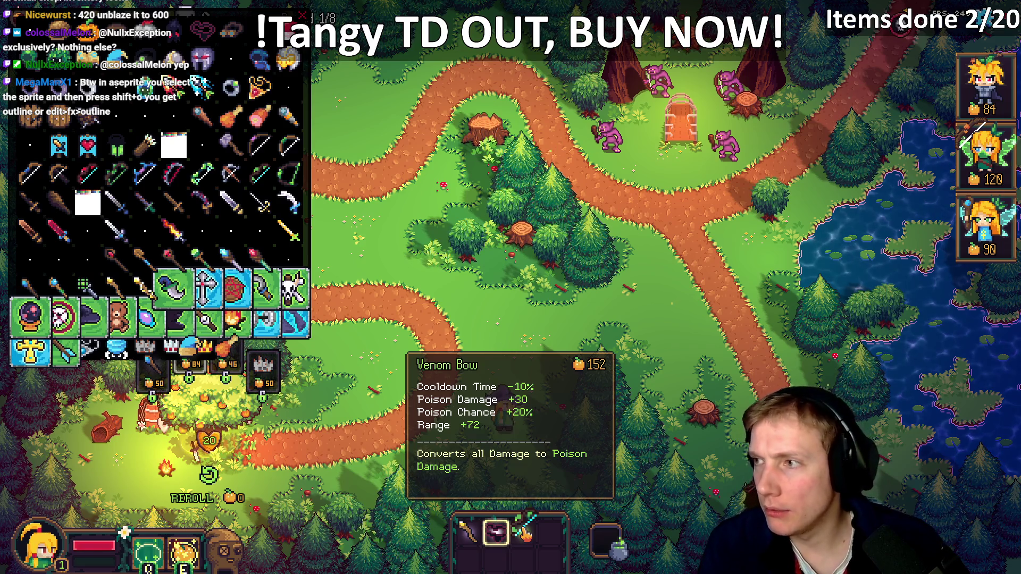
key("alt+Tab")
- Open assets.h at the Venom Bow sprite and compare it with the texture atlas
key("k")
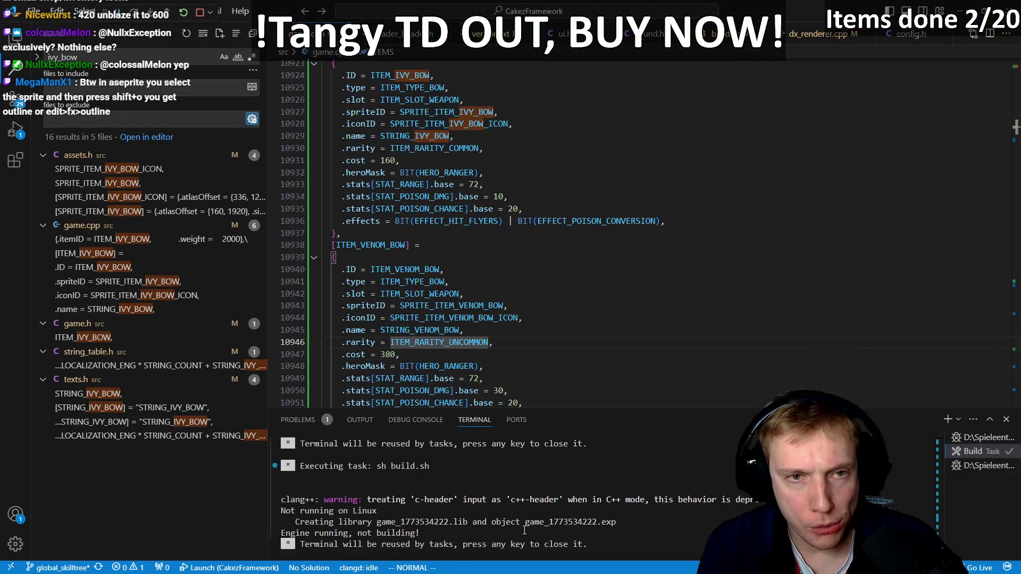
key("ctrl+p")
key("Return")
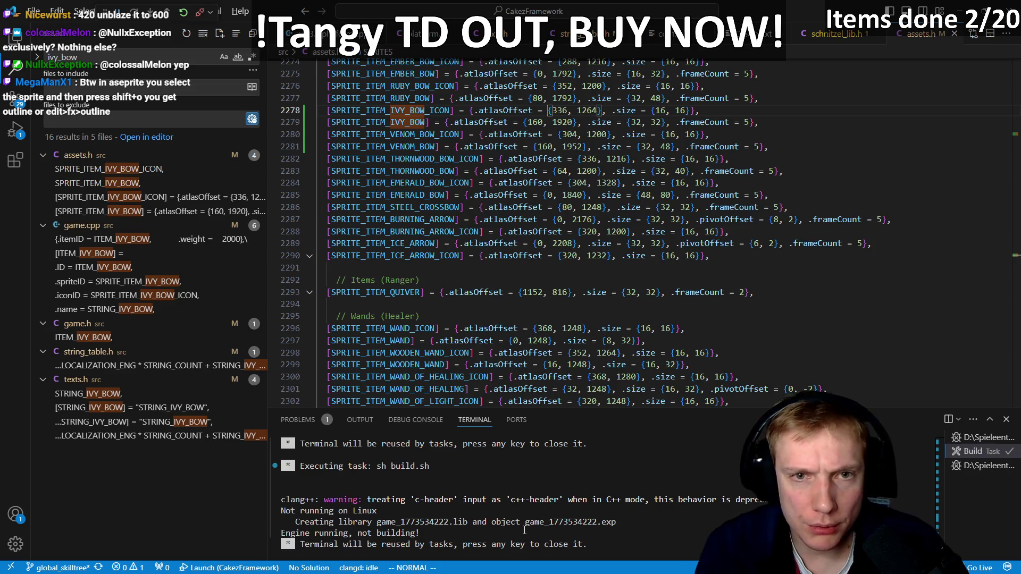
key("alt+Tab")
key("alt+Tab")
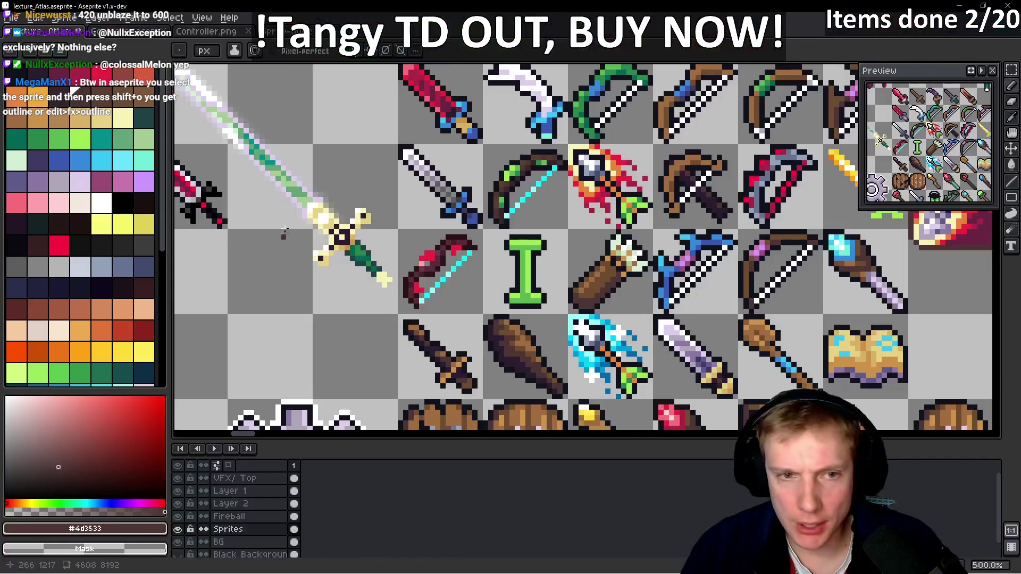
scroll(496, 145, "up", 2)
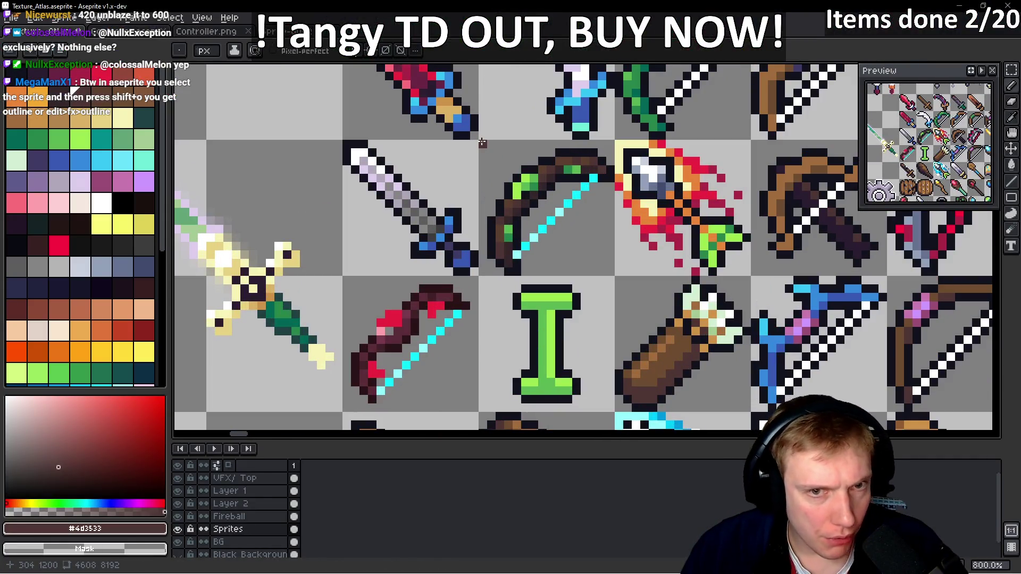
key("alt")
key("alt+Tab")
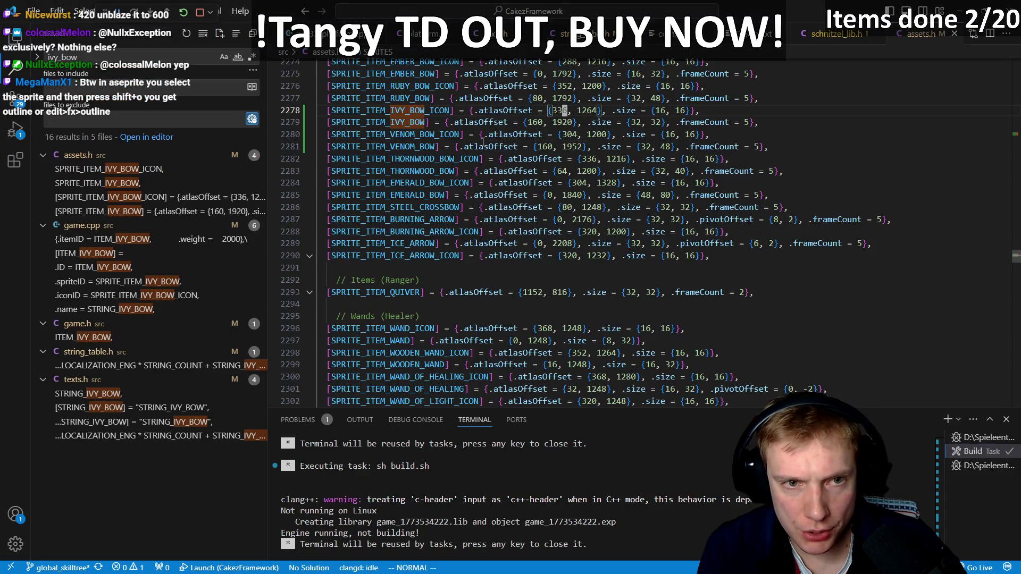
- Replace IVY with VENOM in the first bow icon line
key("0")
key("w")
key("c")
key("t")
key("underscore")
type("VENOM")
key("Escape")
- Replace VENOM with IVY in the second bow icon line
key("j")
key("j")
key("T")
key("underscore")
key("c")
key("t")
key("underscore")
type("IVY")
key("Escape")
- Save assets.h and rebuild so Ivy Bow uses {304, 1200} and Venom Bow {336, 1264}
key("alt+Up")
key("k")
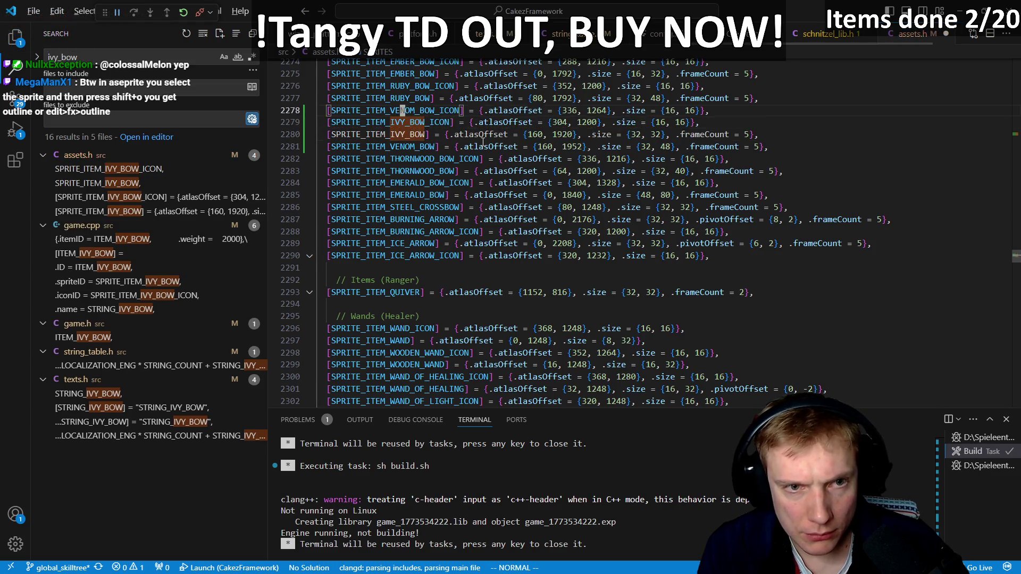
key("alt+Down")
key("alt+Down")
key("ctrl+s")
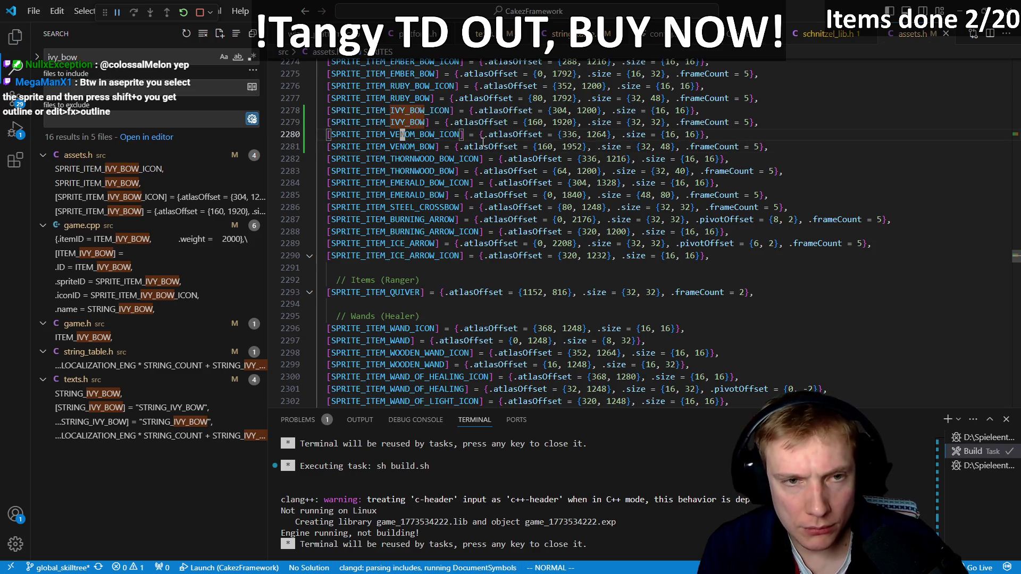
key("ctrl+shift+b")
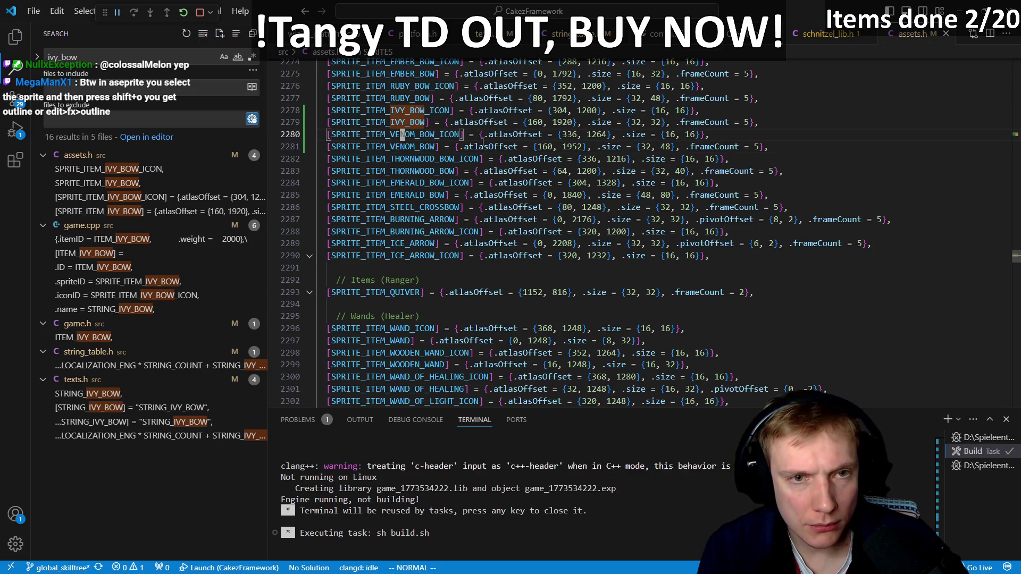
key("alt+Tab")
scroll(519, 125, "down", 1)
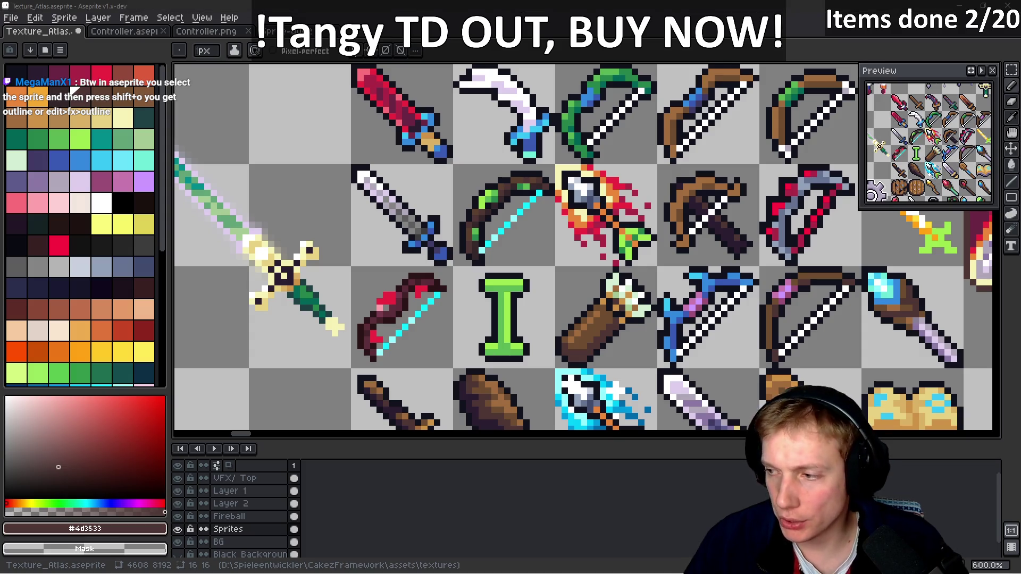
- Save Texture_Atlas.aseprite and re-export it with Export Sprite Sheet
scroll(549, 244, "right", 2)
key("ctrl+s")
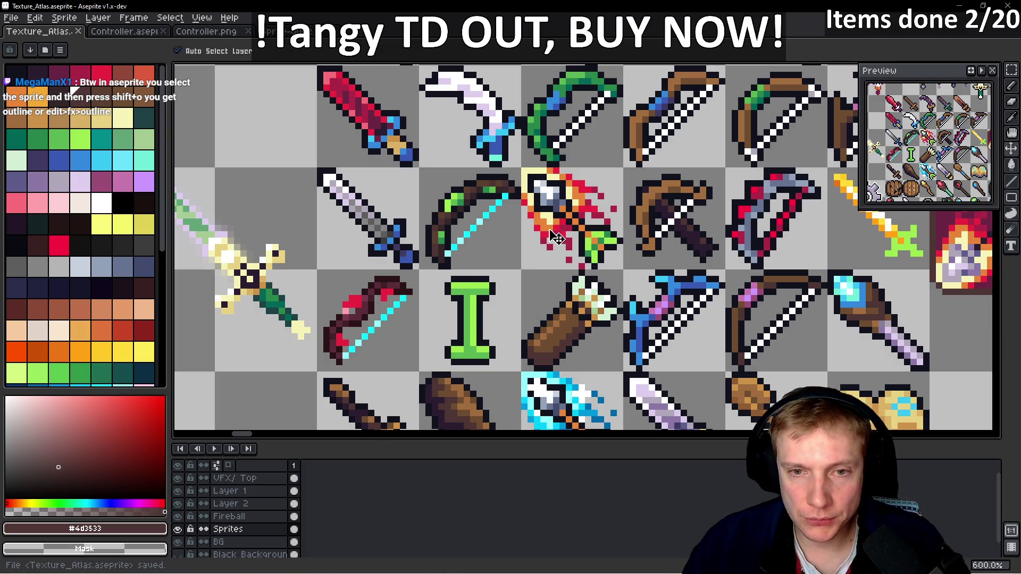
key("ctrl+e")
left_click(590, 411)
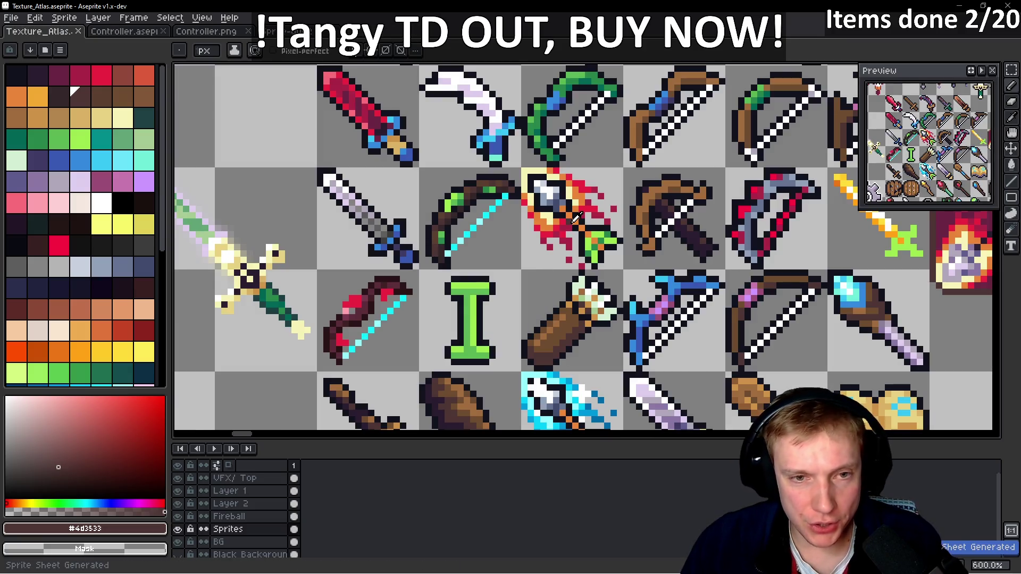
key("alt")
key("alt+Tab")
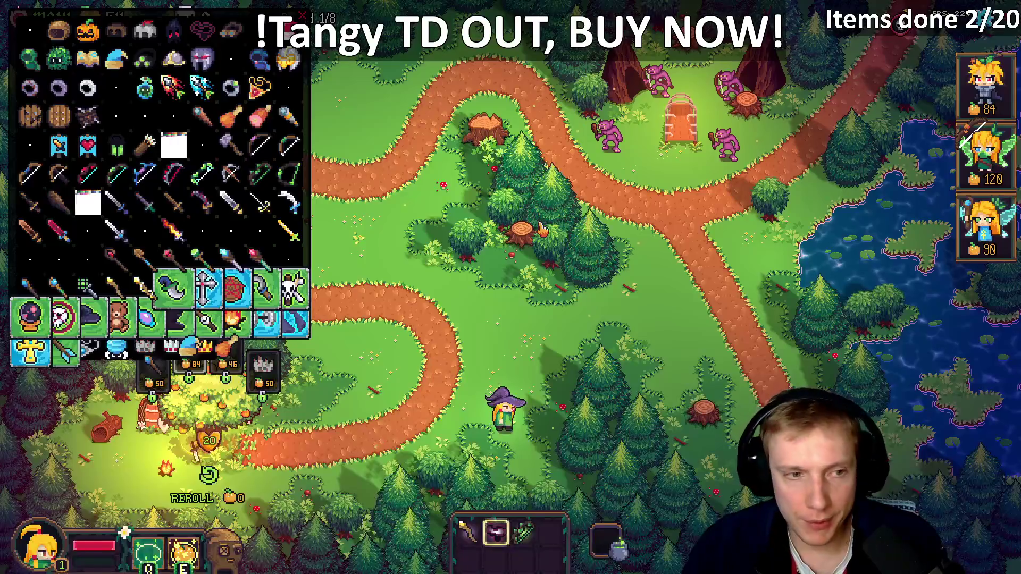
mouse_move(117, 173)
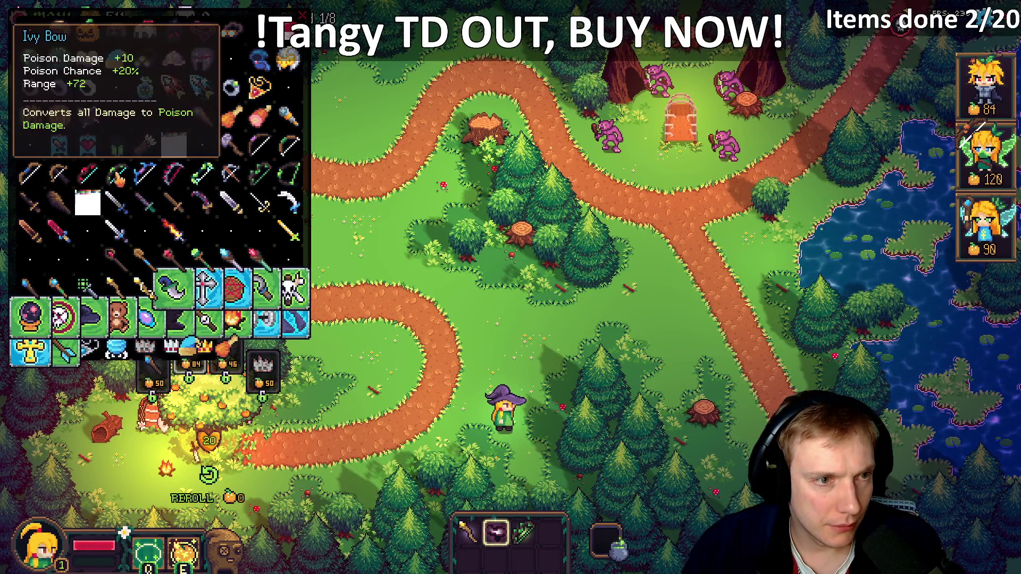
mouse_move(526, 529)
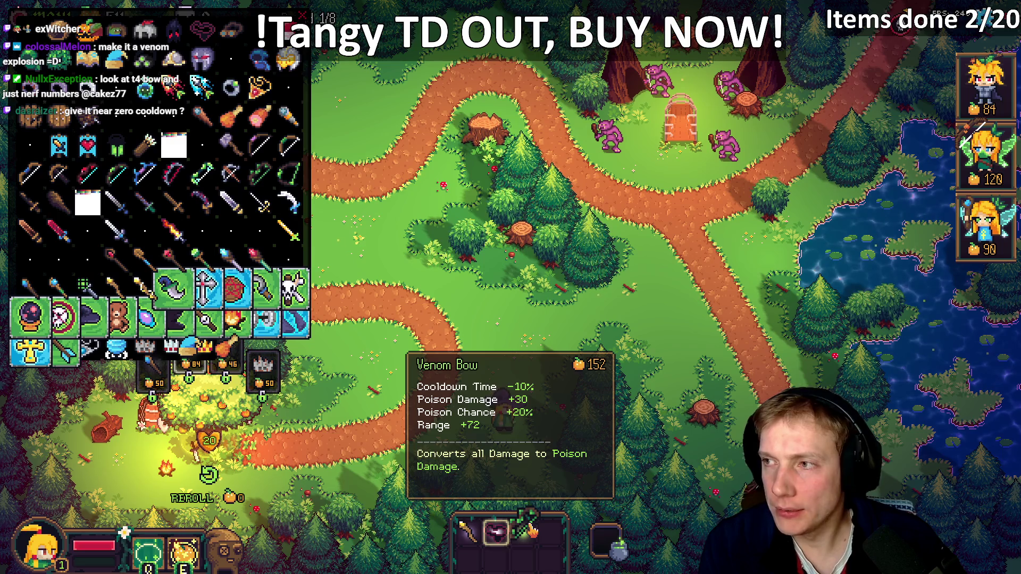
key("alt+Tab")
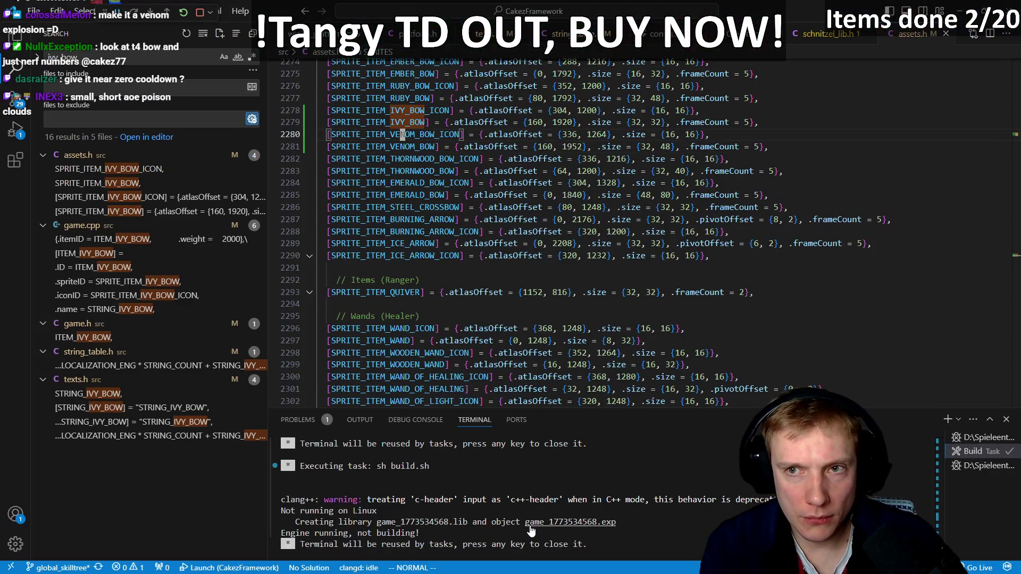
- Add .abilityID = ABILITY_POISON_VINES under ITEM_VENOM_BOW in game.cpp
key("ctrl+Tab")
key("j")
key("j")
key("j")
key("k")
key("k")
key("k")
key("k")
key("k")
key("k")
type("o.ab")
key("Tab")
key("Escape")
- Compare against the Thornwood and Emerald Bow ability lines and the Venom Bow icon entry
key("j")
key("j")
key("j")
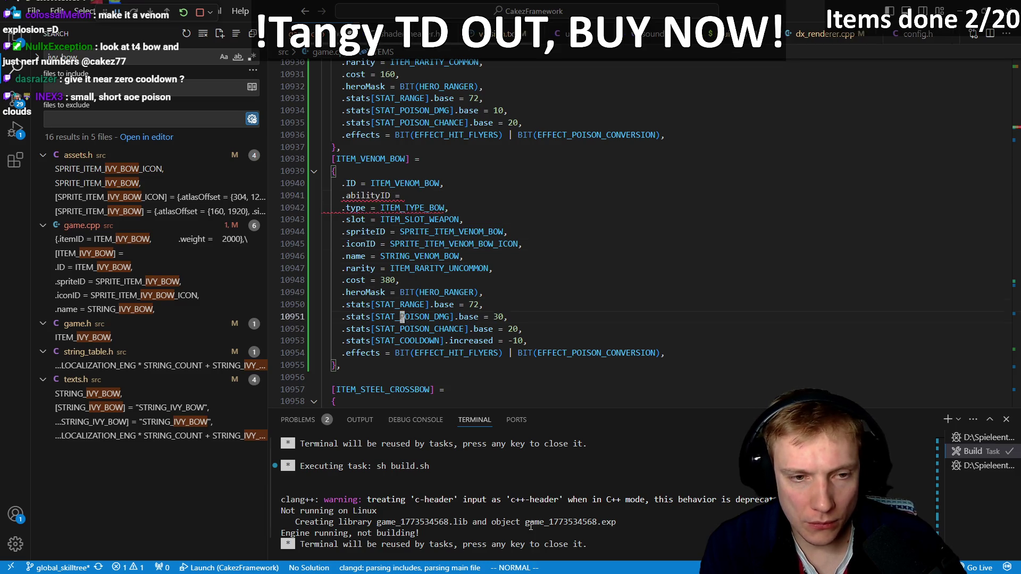
type("/")
type("thorn")
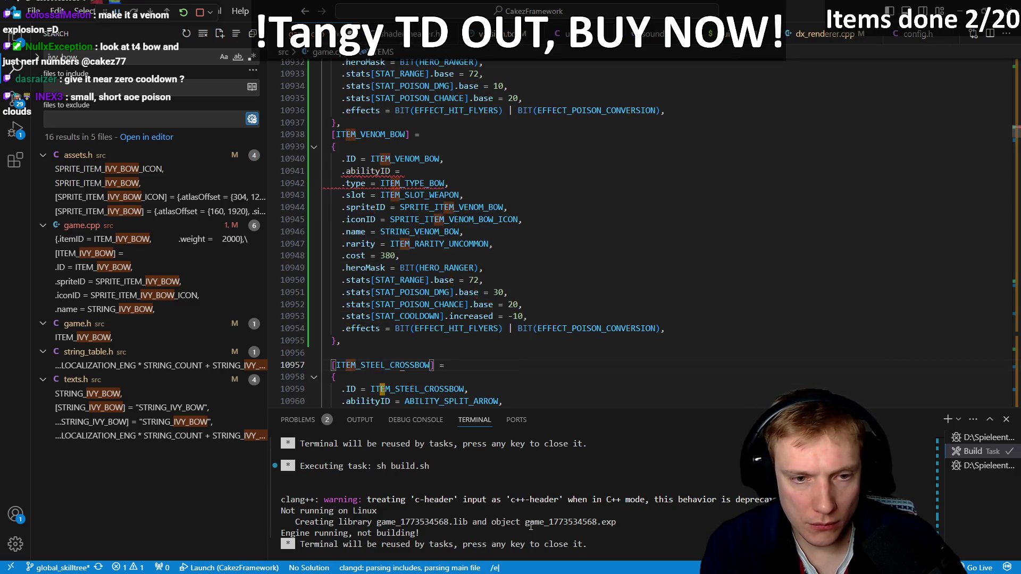
key("Return")
key("j")
key("j")
key("j")
key("k")
key("k")
key("k")
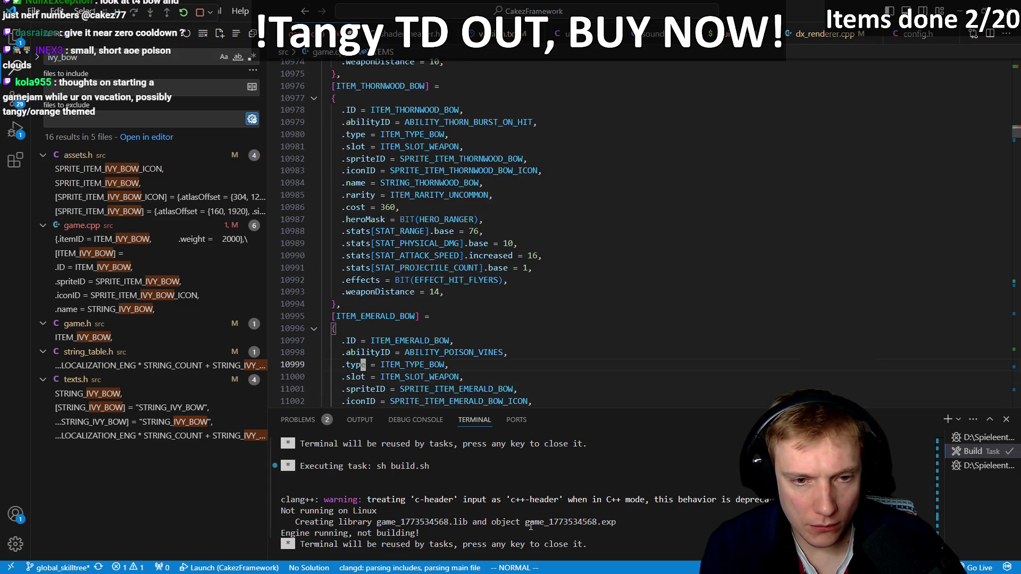
key("ctrl+o")
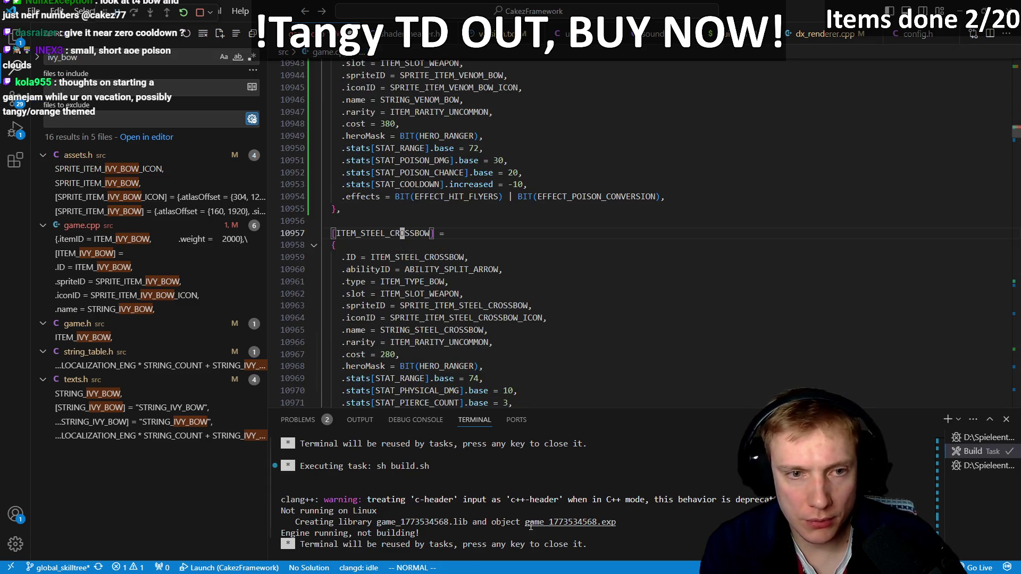
key("ctrl+o")
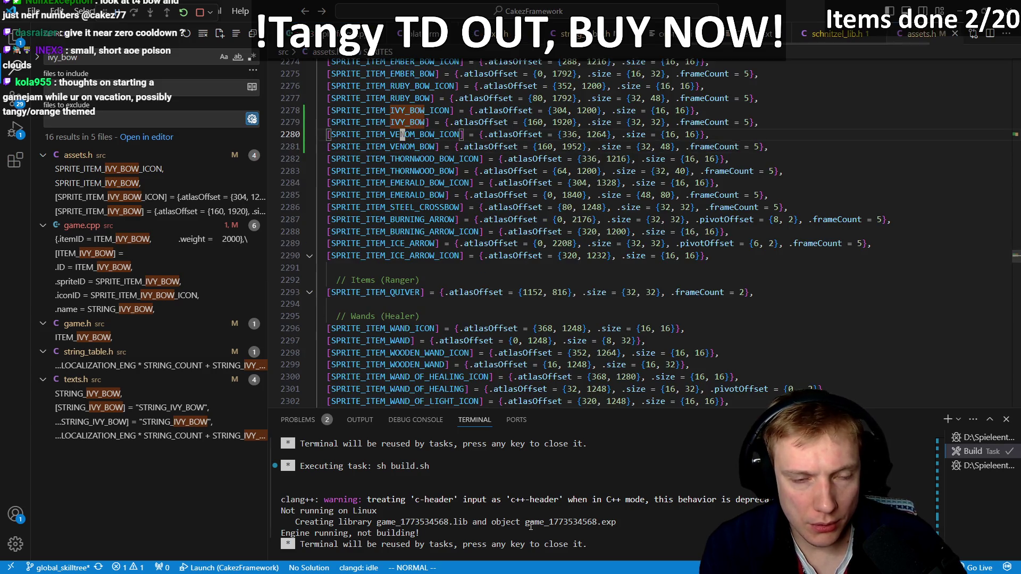
key("ctrl+o")
key("k")
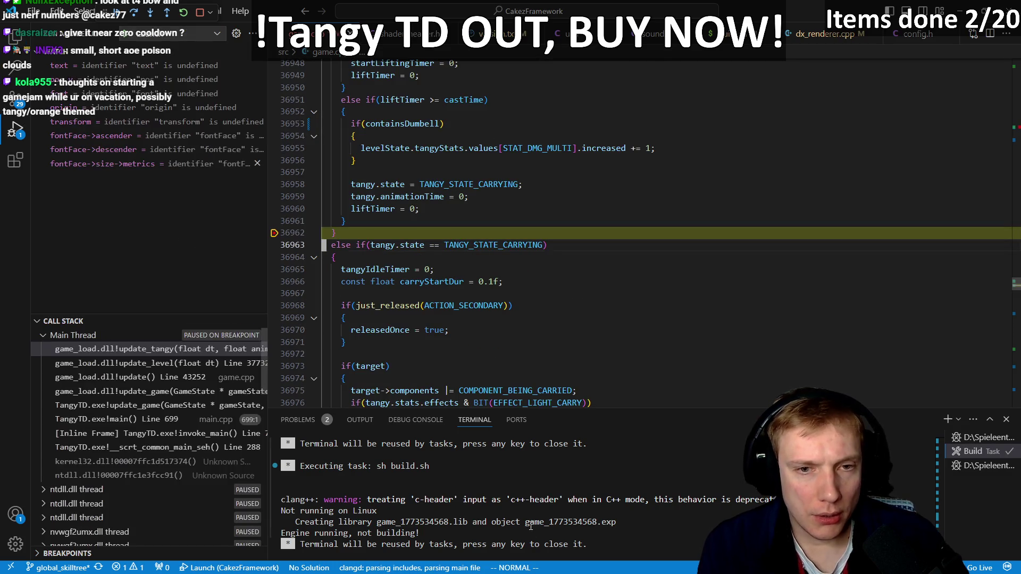
key("ctrl+o")
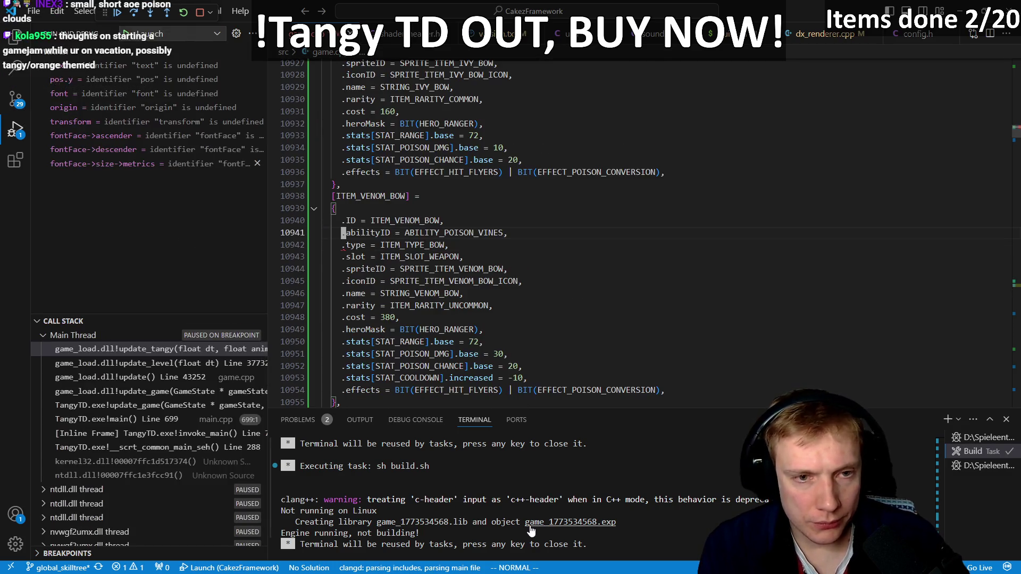
- Rebuild the game with the new ability and resume the paused debugger
key("ctrl+shift+b")
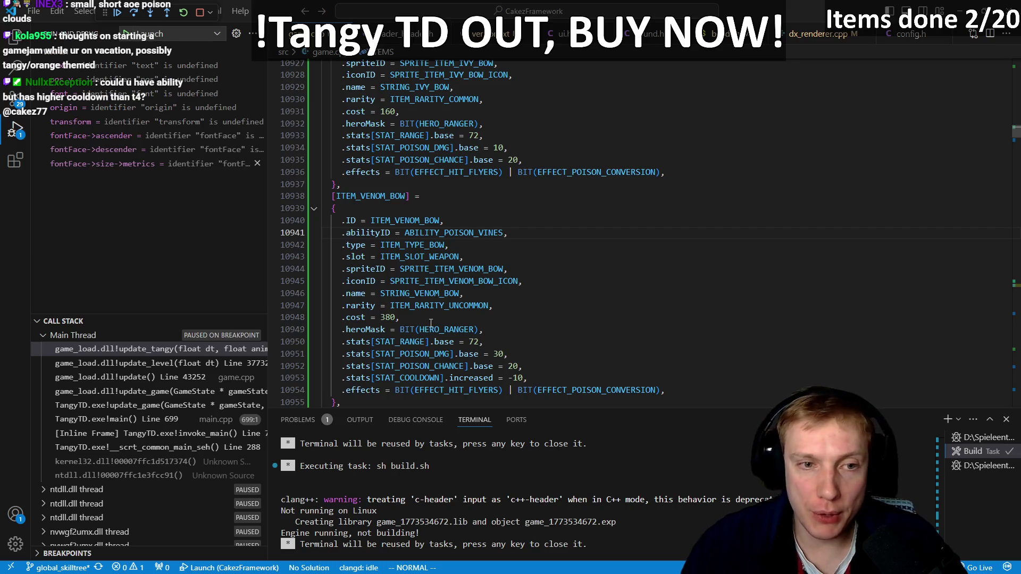
left_click_drag(356, 196, 408, 197)
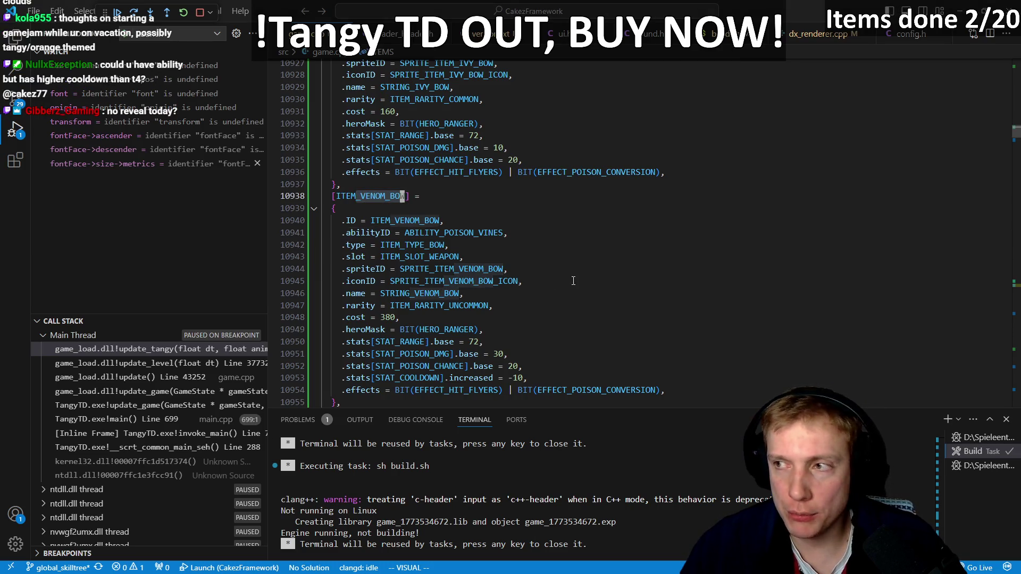
left_click(539, 271)
key("F5")
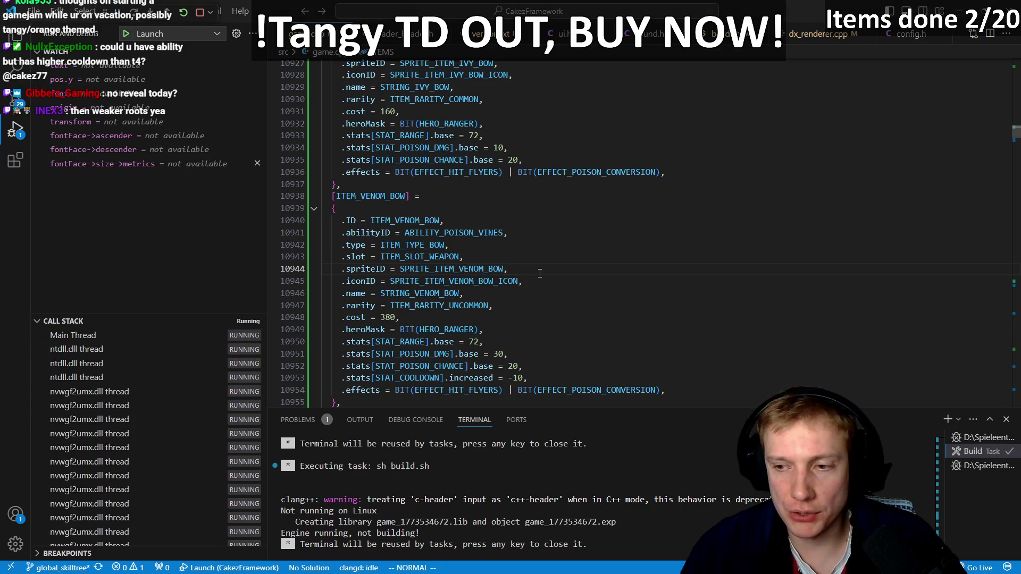
key("alt+Tab")
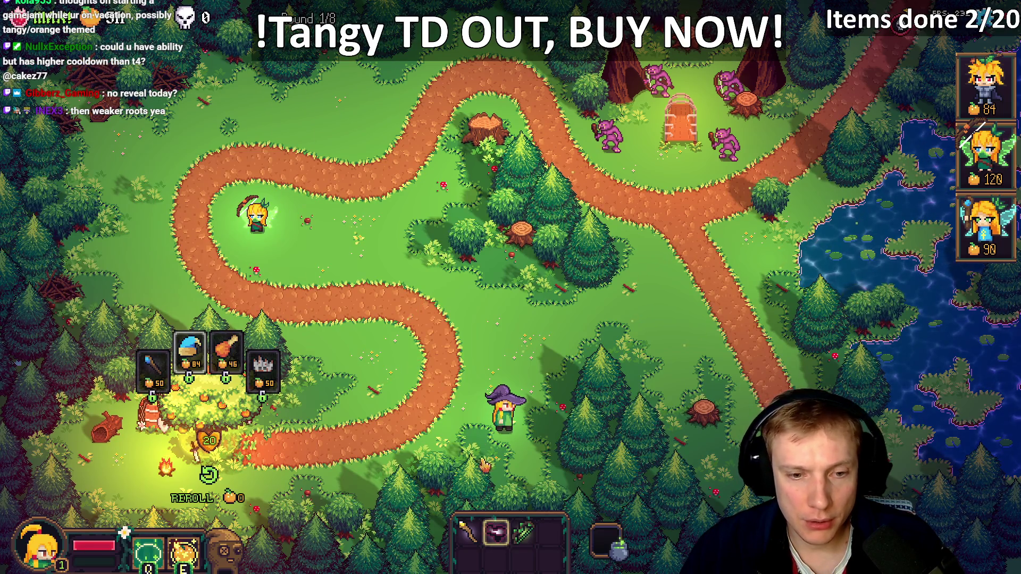
mouse_move(527, 534)
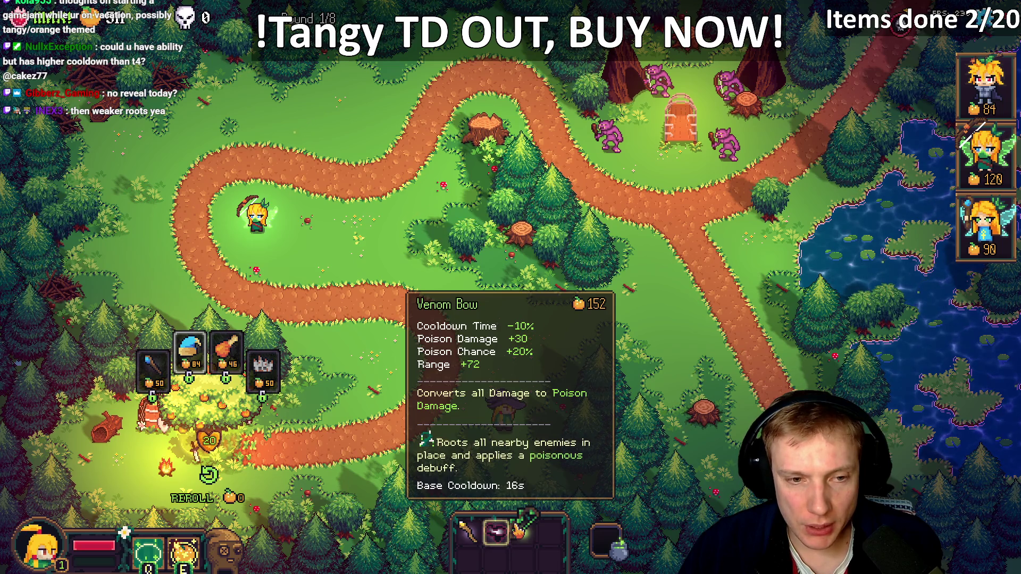
key("alt+Tab")
key("j")
key("j")
key("j")
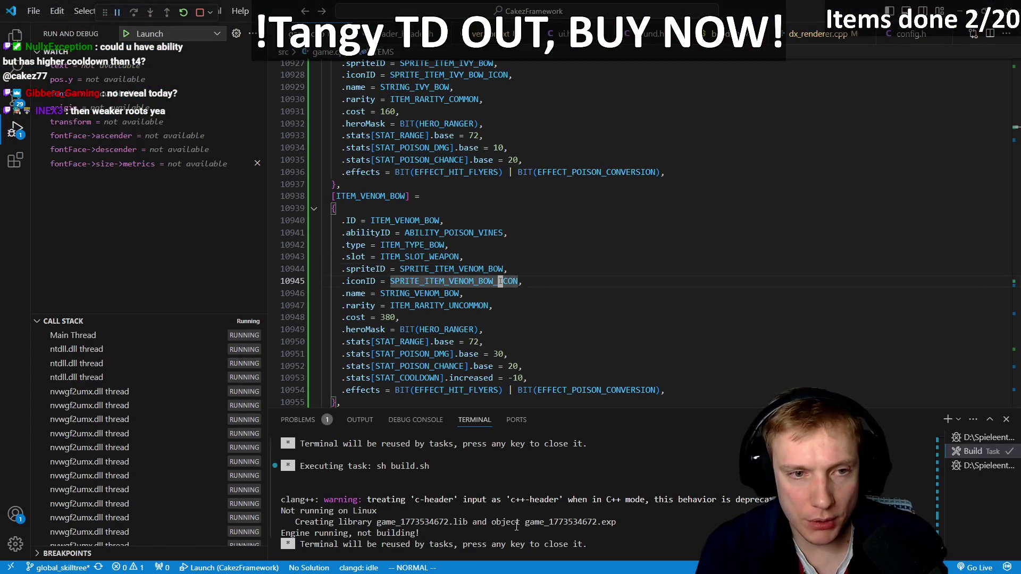
- Review the Venom Bow and Emerald Bow stat lines, including cooldown and poison chance
key("k")
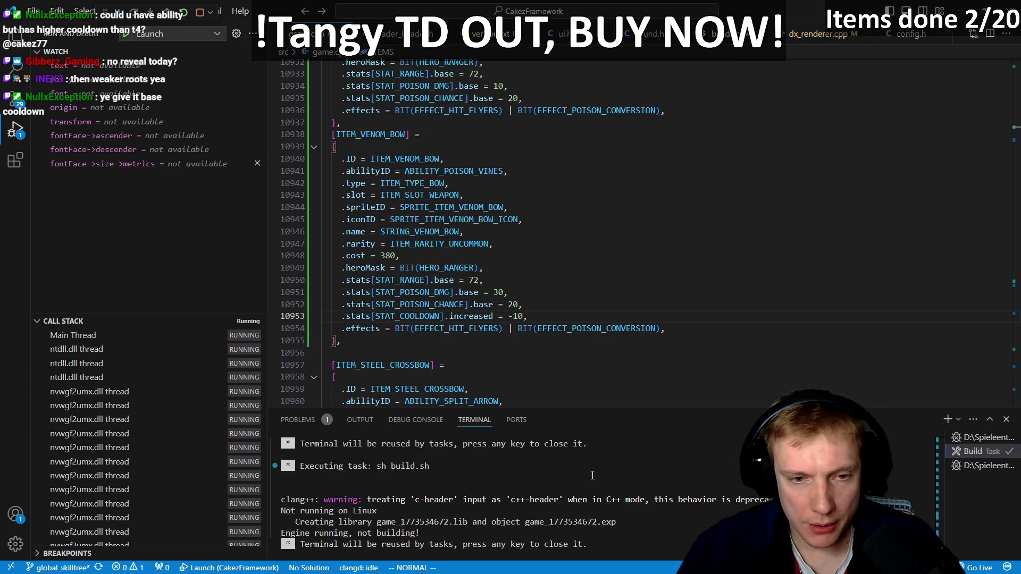
scroll(573, 336, "down", 2)
key("k")
key("k")
key("k")
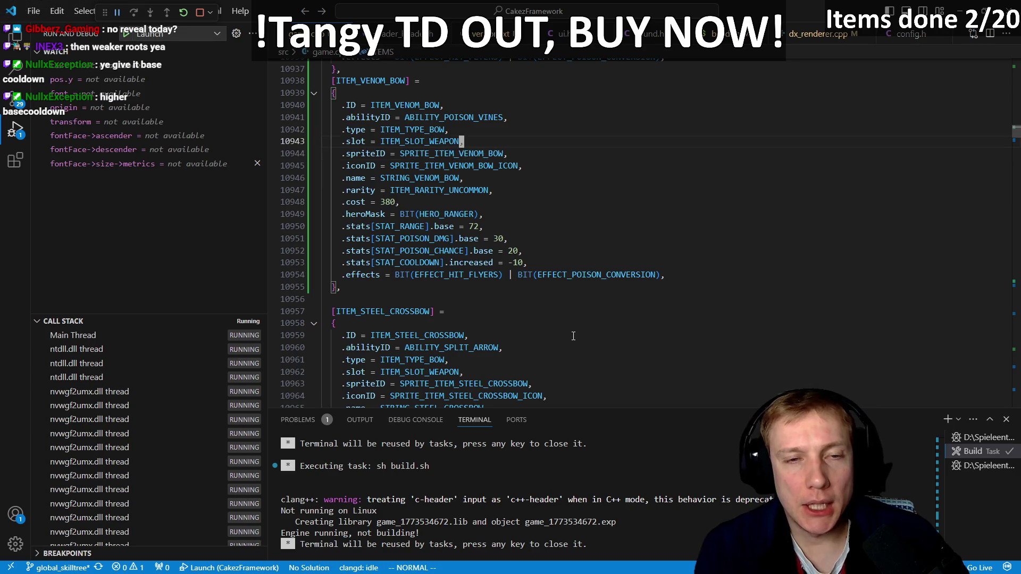
key("k")
key("k")
key("j")
key("j")
key("j")
key("j")
key("j")
key("j")
key("j")
key("j")
key("k")
key("k")
key("k")
key("f")
key("equal")
key("k")
key("shift+v")
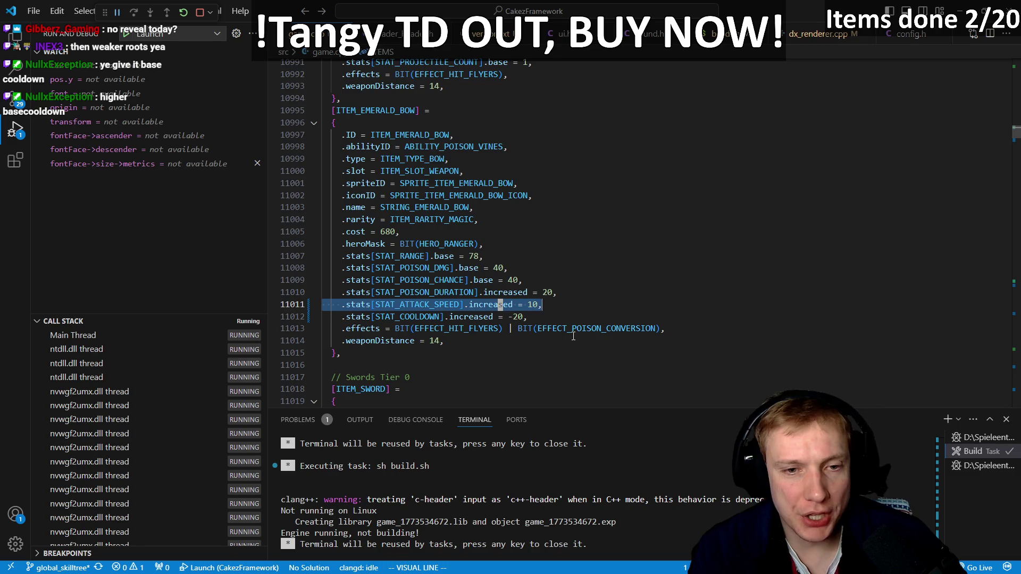
key("Escape")
key("k")
key("k")
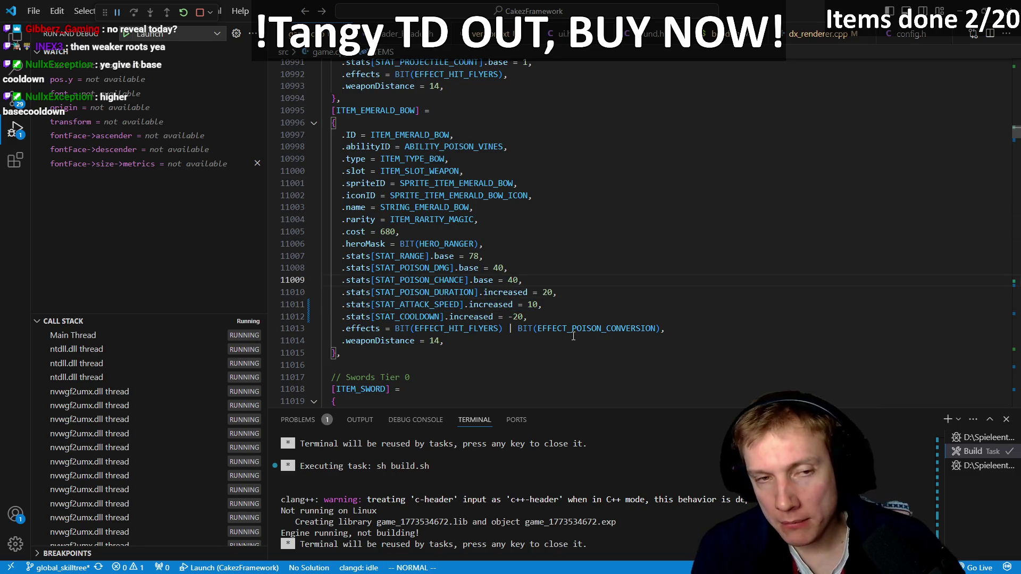
- Find get_recipe in game.cpp and start a new [BO… entry above ITEM_EMBER_BOW
key("ctrl+o")
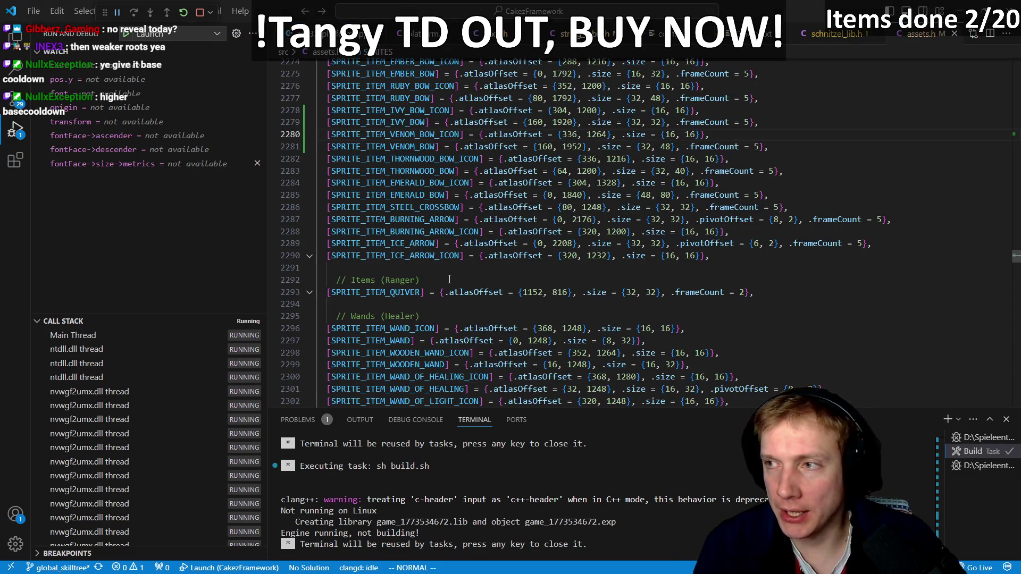
type("/")
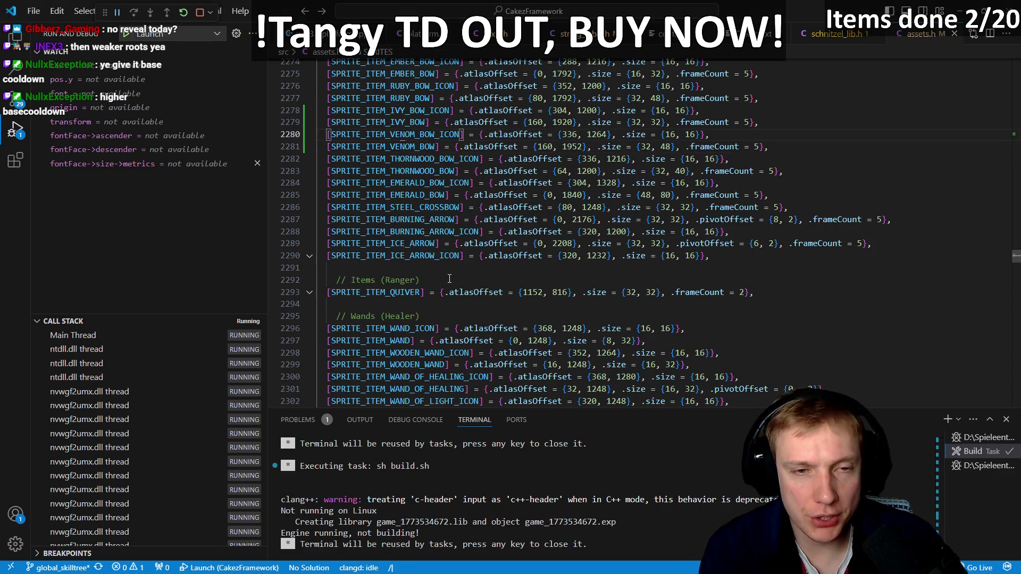
type("get_recipe")
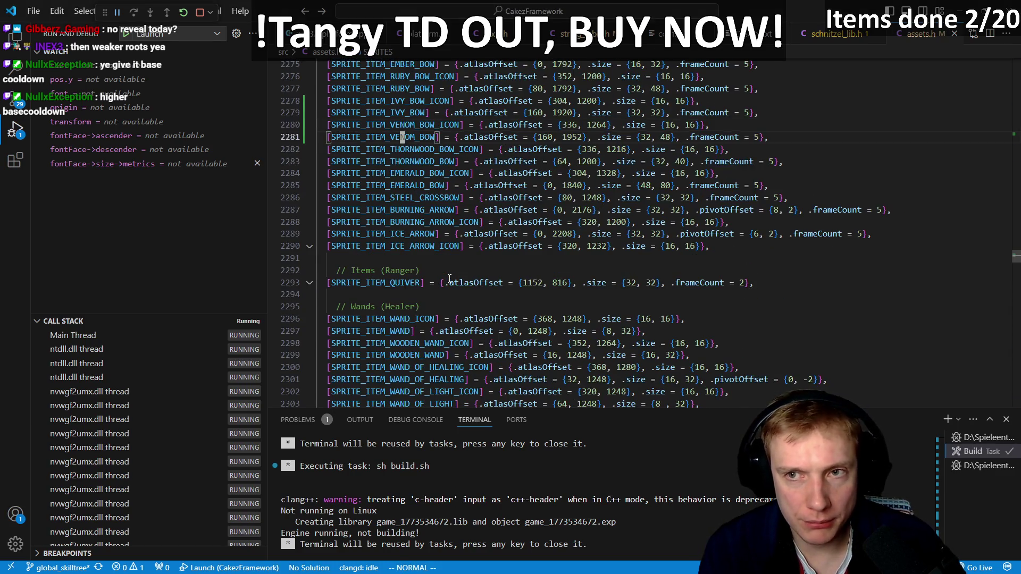
key("ctrl+Tab")
type("/get_reci")
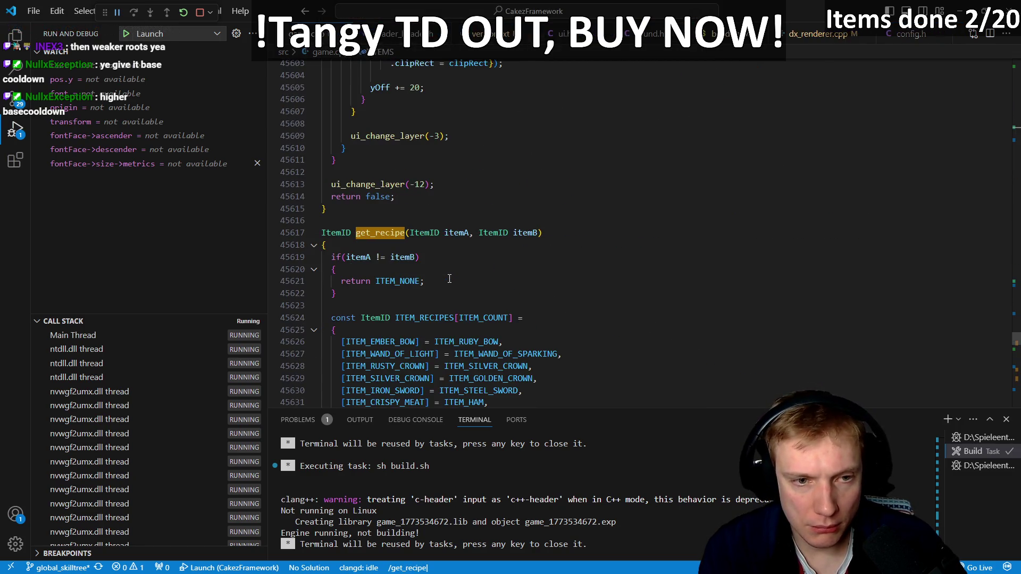
key("Return")
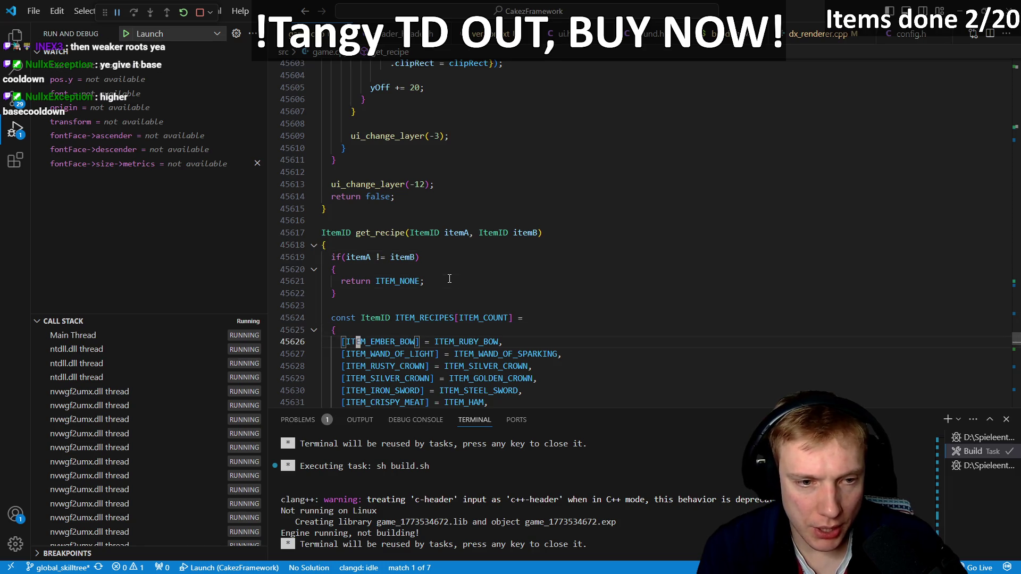
type("ko[")
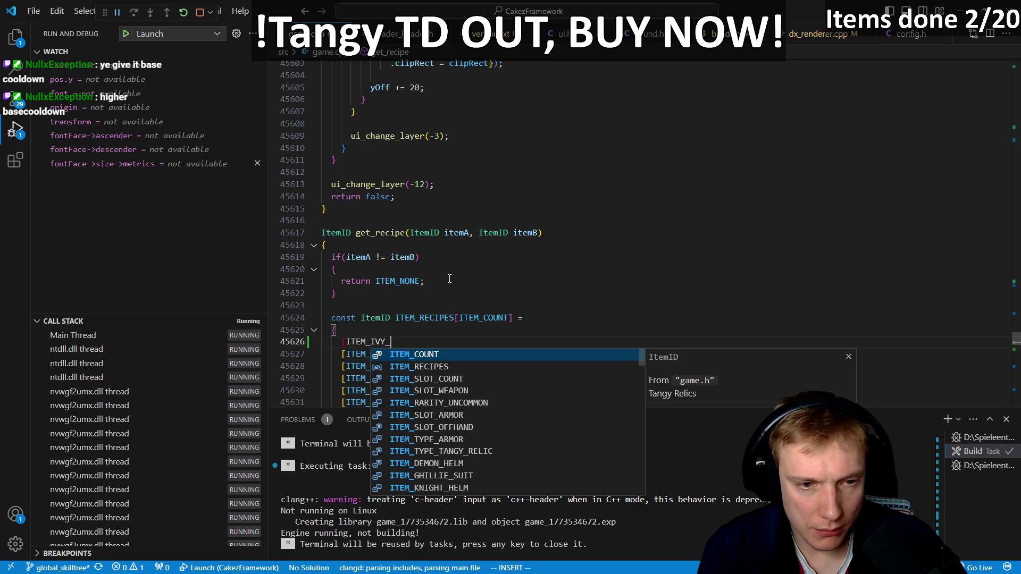
type("BOW")
key("alt+Tab")
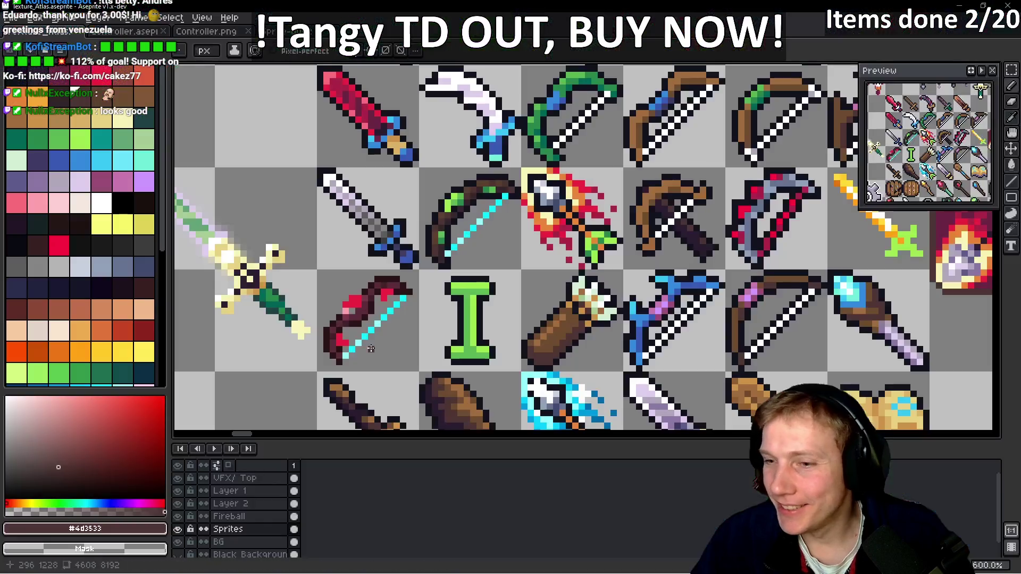
- Copy the hand pixels from the crimson bow and paste them beside the ivy bow
scroll(553, 367, "down", 5)
scroll(553, 366, "up", 3)
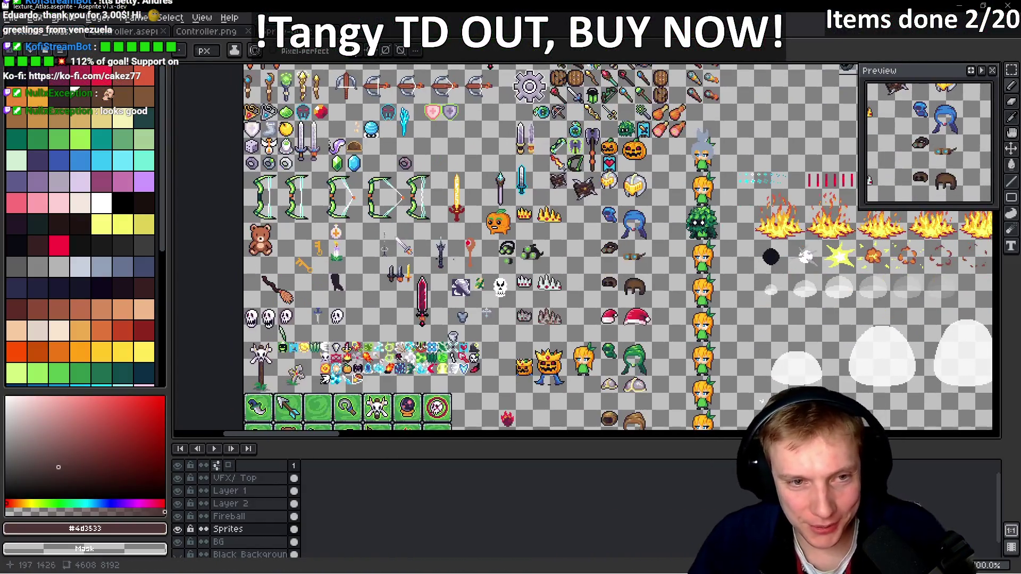
scroll(466, 272, "down", 10)
scroll(467, 273, "up", 2)
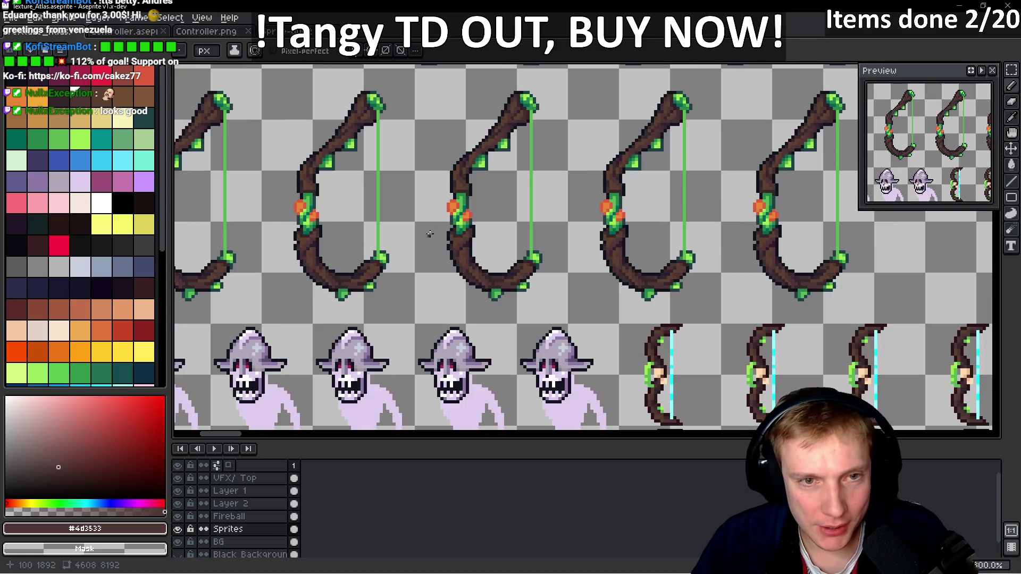
scroll(435, 188, "up", 7)
mouse_move(424, 152)
left_mouse_down()
mouse_move(398, 170)
mouse_move(416, 169)
left_mouse_up()
key("ctrl+v")
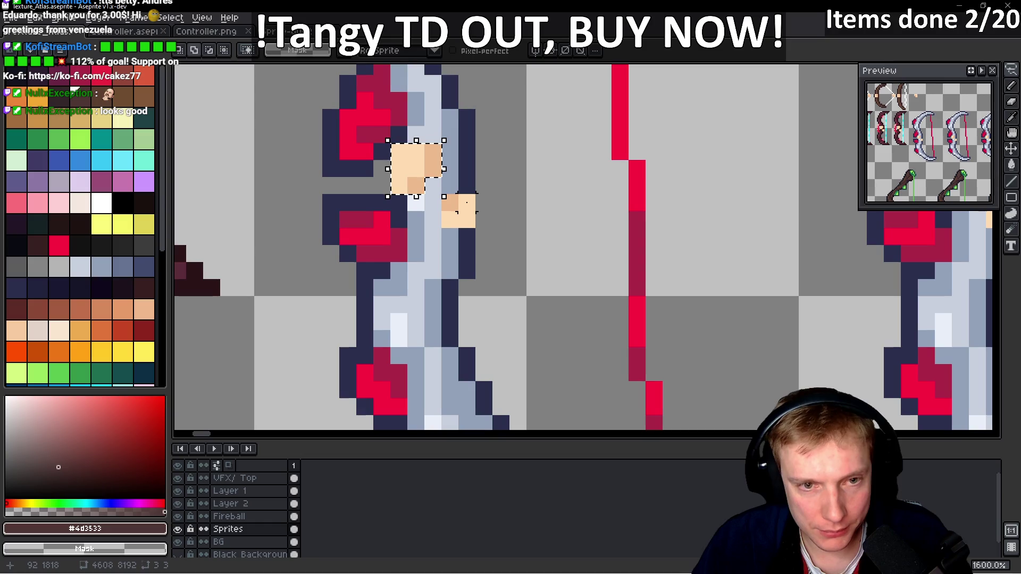
scroll(511, 197, "down", 5)
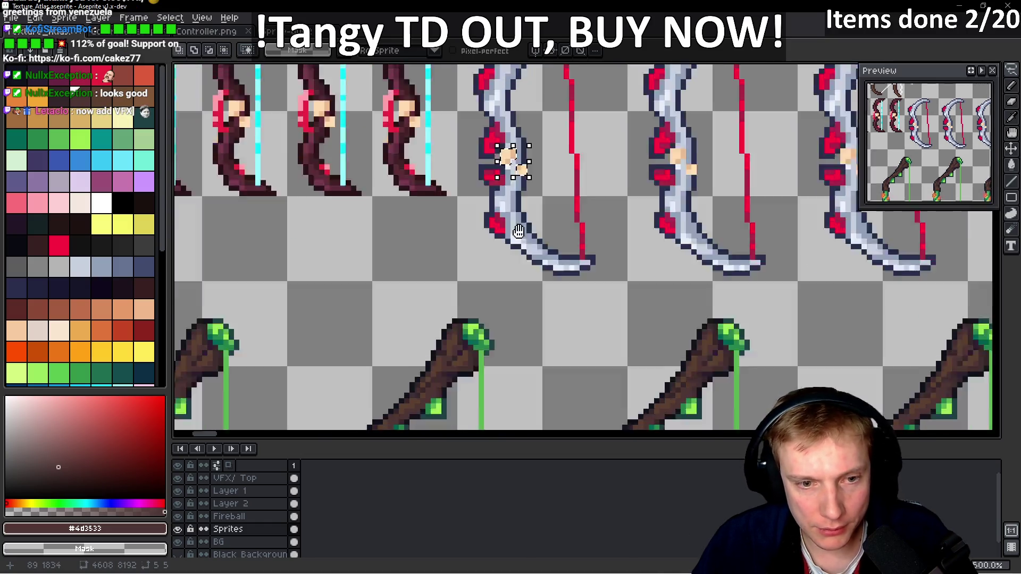
scroll(358, 257, "up", 4)
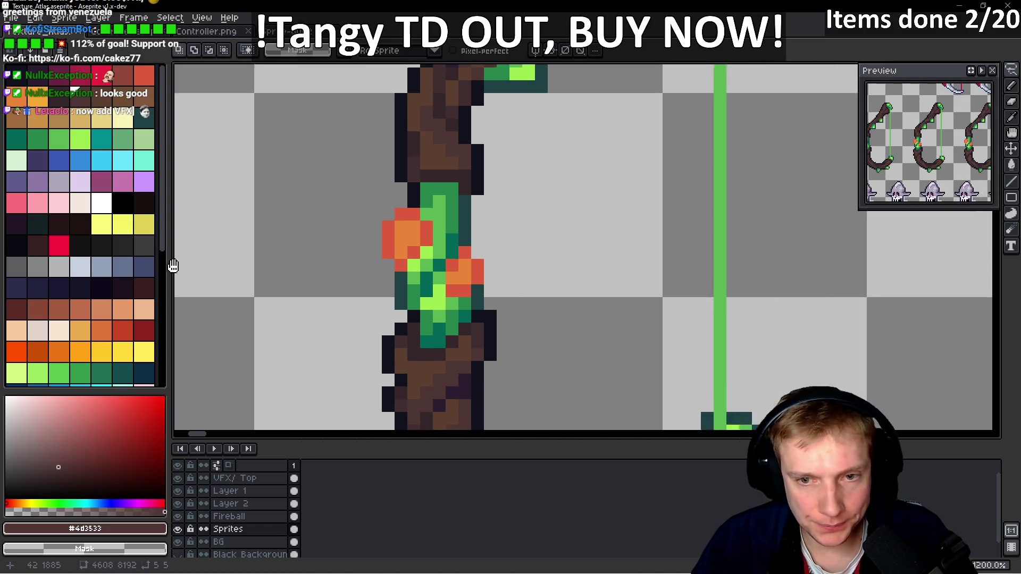
key("ctrl+v")
- Position the upper and lower pasted hand pieces onto the ivy bow's leaves
mouse_move(806, 242)
left_mouse_down()
mouse_move(471, 237)
mouse_move(439, 255)
mouse_move(594, 259)
mouse_move(582, 272)
left_mouse_up()
left_click(488, 260)
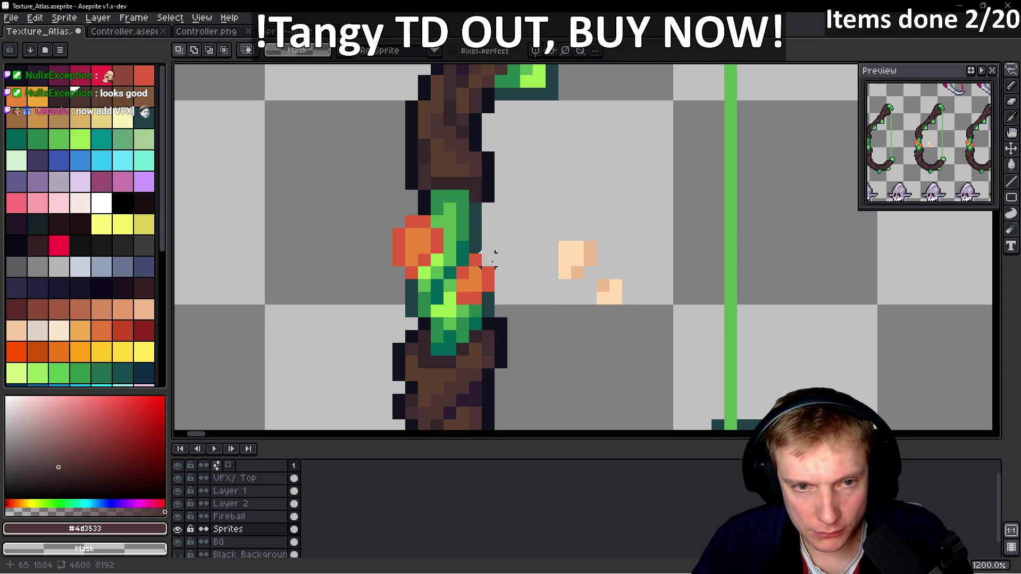
mouse_move(585, 227)
left_mouse_down()
mouse_move(553, 274)
mouse_move(601, 281)
mouse_move(554, 251)
mouse_move(431, 252)
left_mouse_up()
left_click_drag(570, 251, 661, 345)
left_click_drag(615, 303, 485, 286)
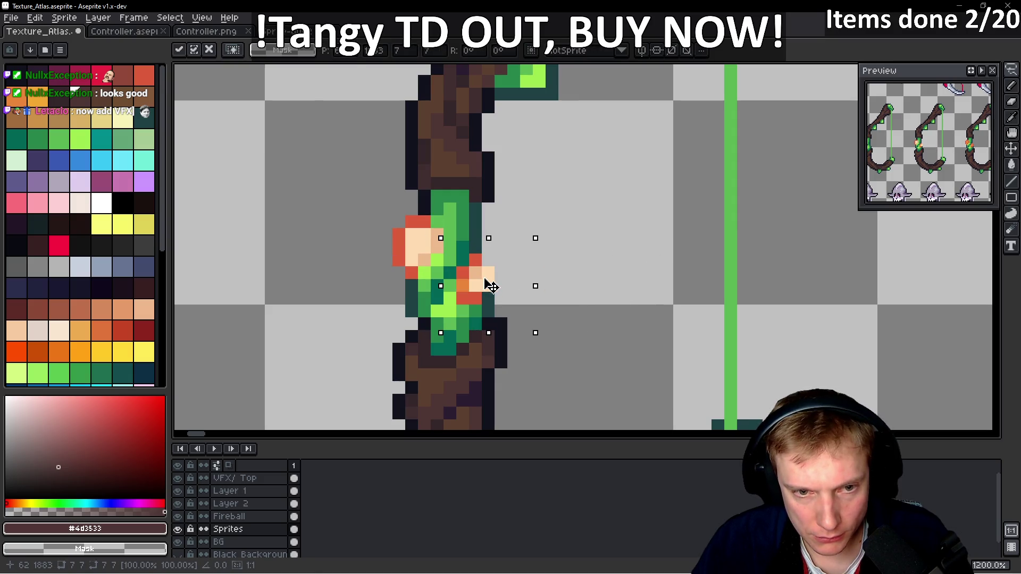
key("b")
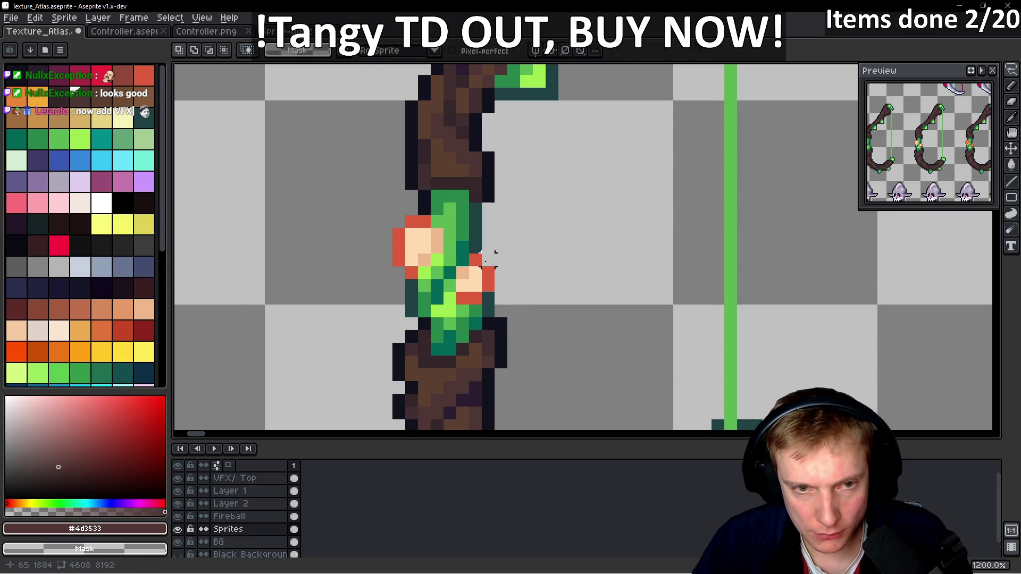
- Recolour the red edge pixel dark teal and pick a deeper orange-tan hand shade
left_click(475, 257, "alt")
left_click(488, 286)
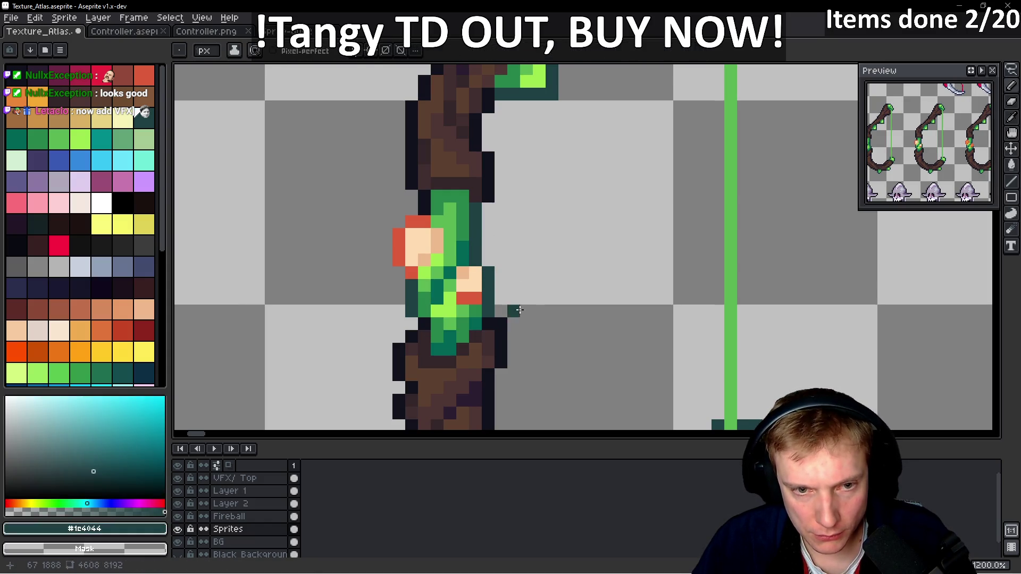
left_click(462, 298, "alt")
left_click(476, 303, "alt")
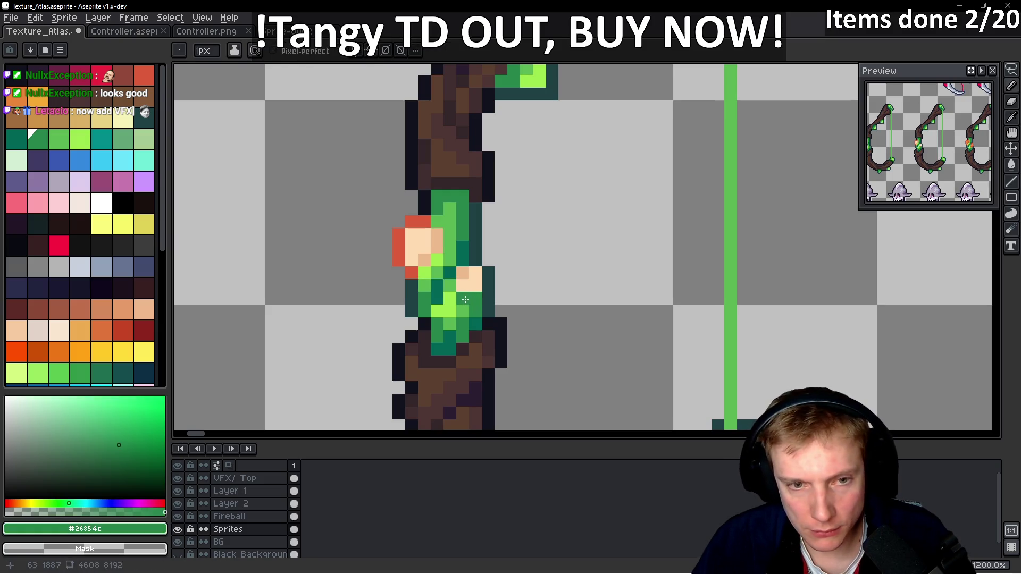
left_click(467, 278, "alt")
left_click(220, 298)
key("ctrl+z")
left_click(69, 403)
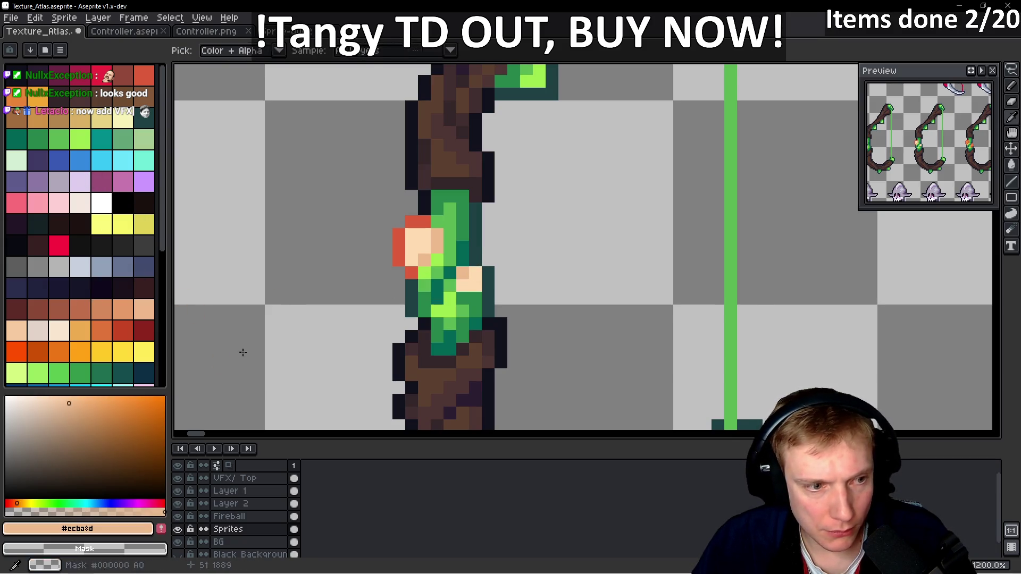
left_click_drag(94, 407, 94, 417)
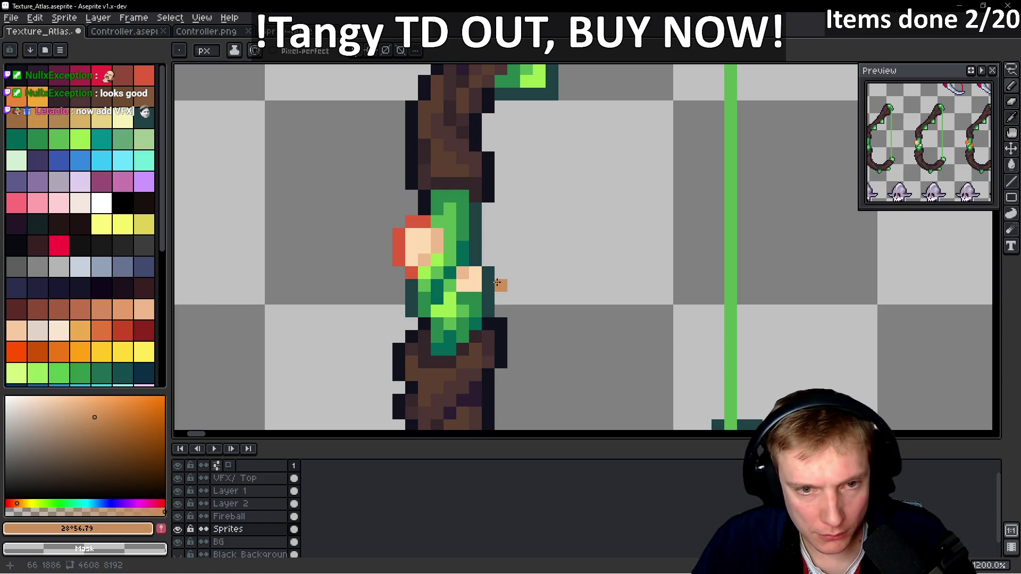
- Nudge the hand pixels and shade the edges with darker tan and dark teal
key("q")
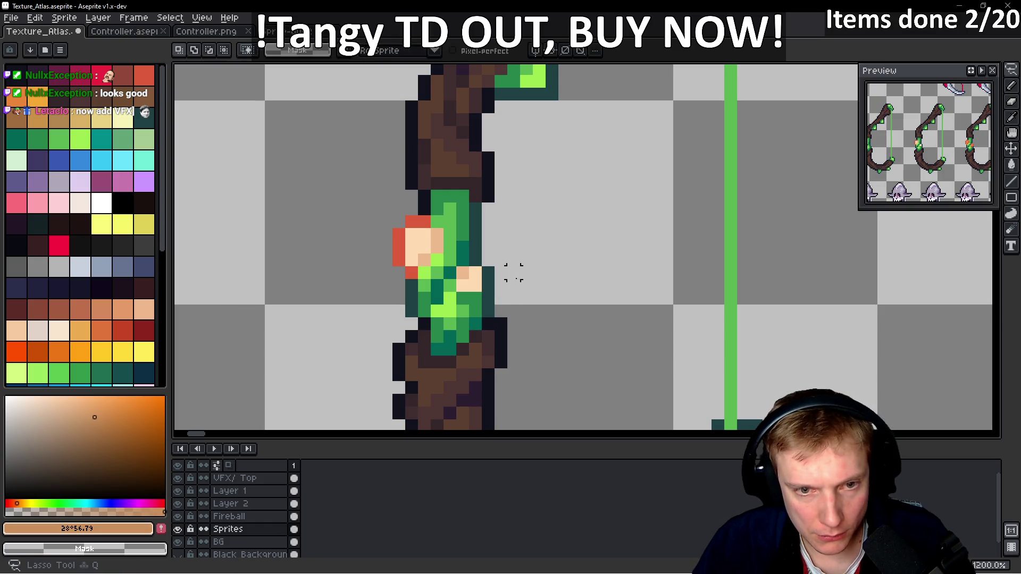
mouse_move(481, 279)
left_mouse_down()
mouse_move(468, 289)
mouse_move(467, 279)
mouse_move(491, 290)
left_mouse_up()
key("ctrl+d")
key("b")
left_click(487, 261)
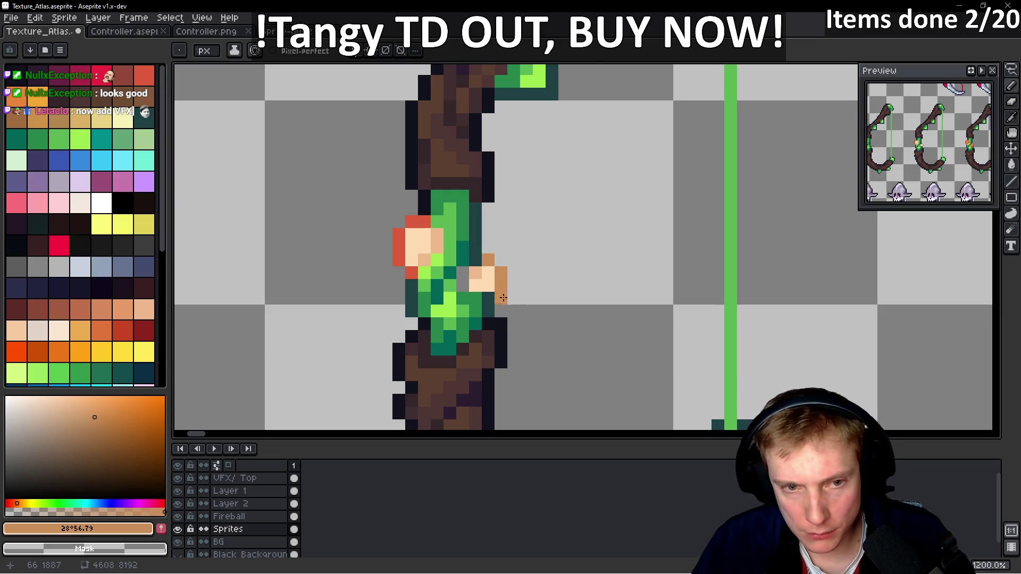
left_click(464, 275, "alt")
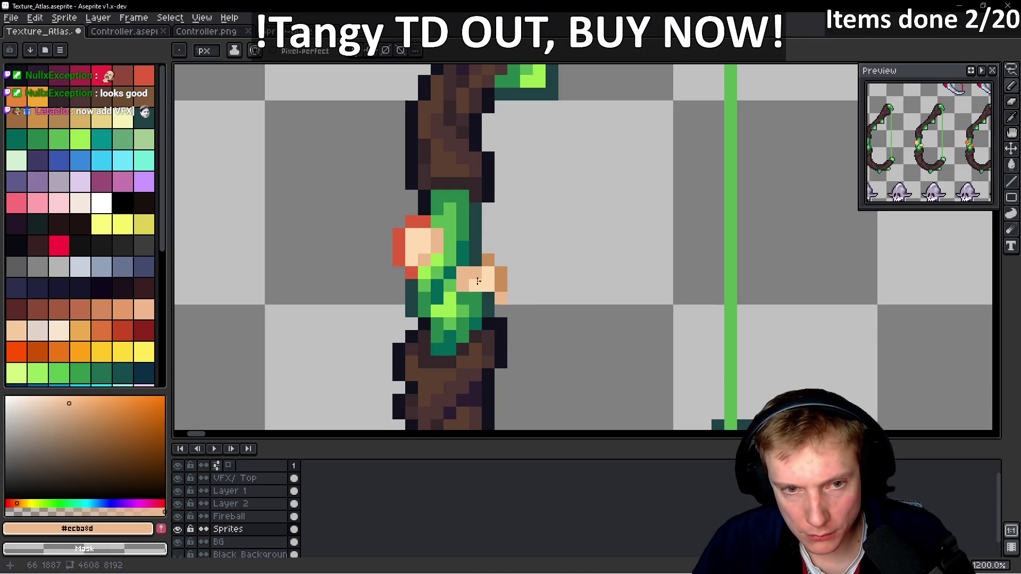
left_click(462, 253, "alt")
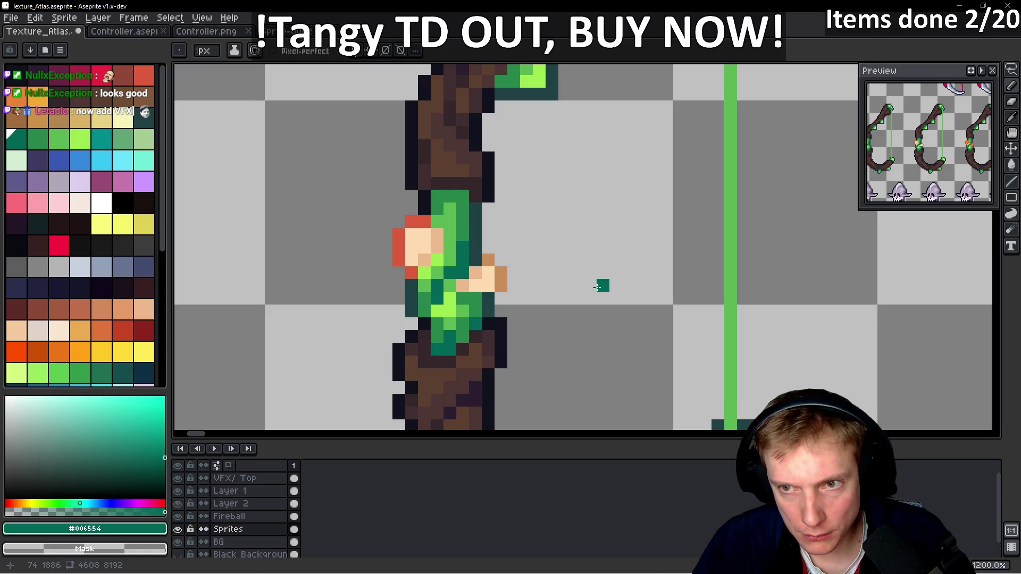
left_click(488, 259, "alt")
left_click_drag(415, 220, 425, 221)
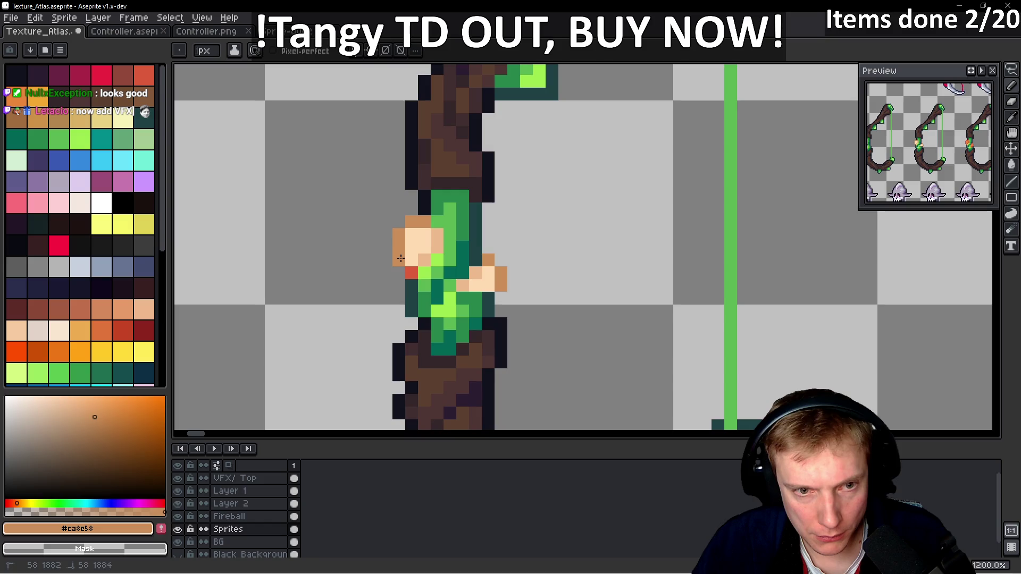
- Sample the bow green and #ca8e58 skin colour, then lasso the finished hand for copying
scroll(533, 241, "down", 4)
scroll(537, 249, "up", 2)
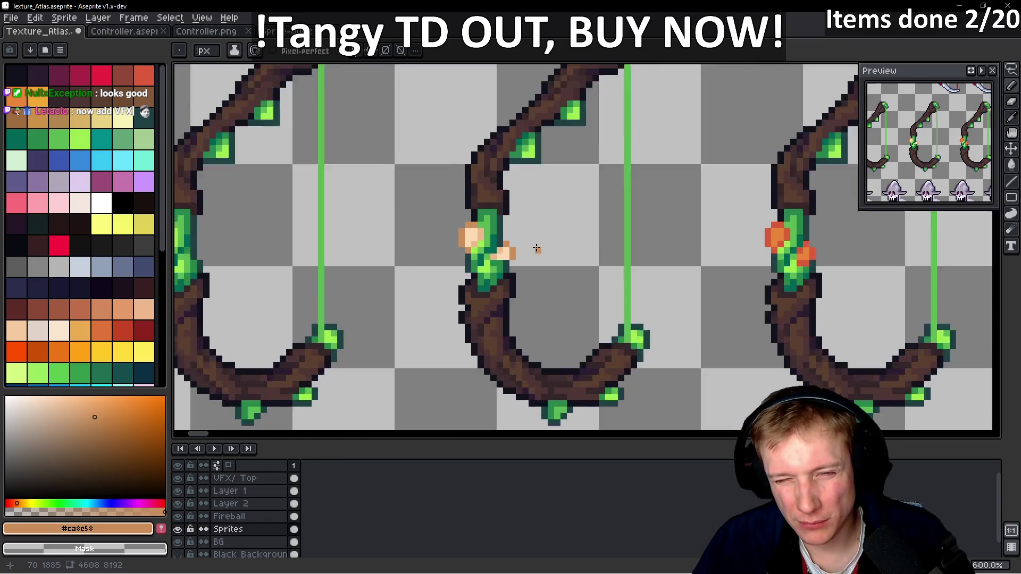
scroll(536, 249, "up", 3)
scroll(450, 264, "up", 1)
left_click(446, 261, "alt")
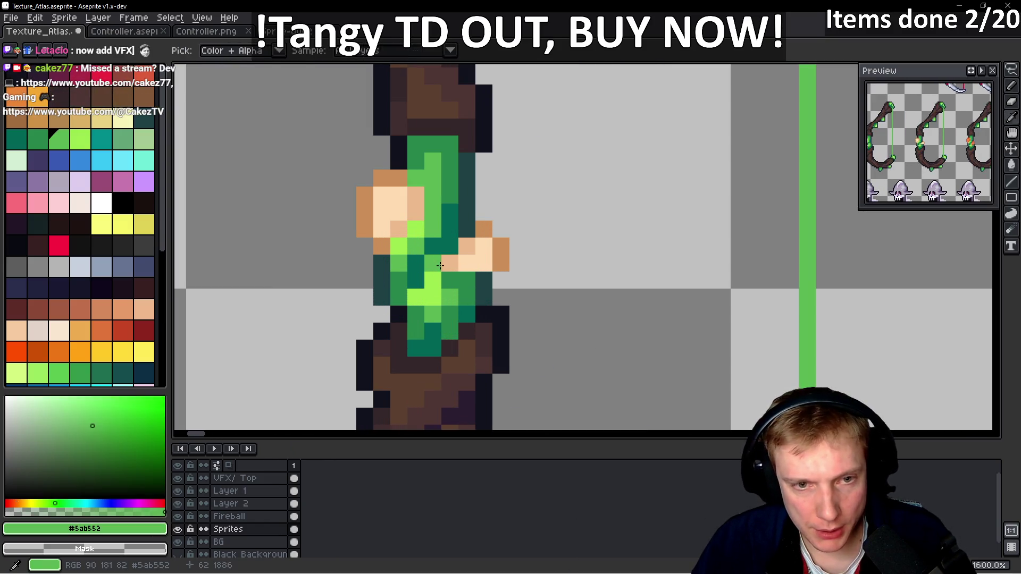
scroll(540, 246, "down", 6)
scroll(540, 246, "up", 5)
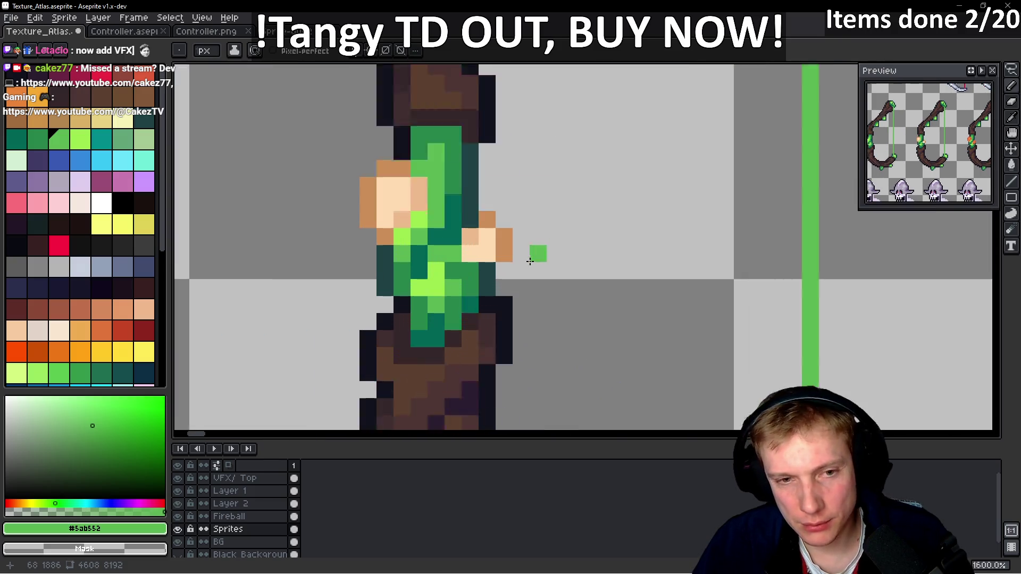
left_click(486, 244, "alt")
scroll(543, 241, "down", 4)
scroll(543, 241, "down", 3)
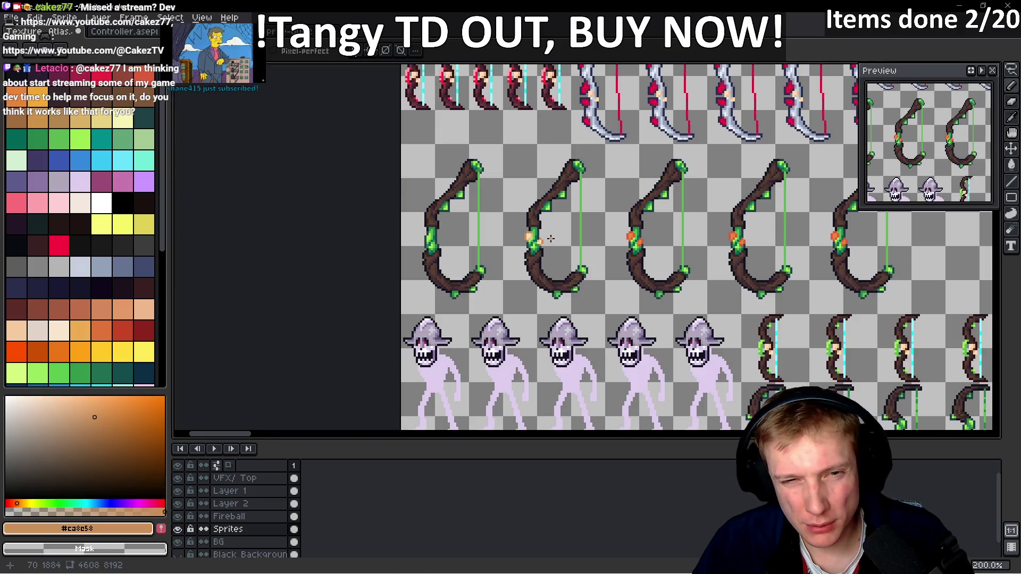
scroll(547, 236, "up", 4)
key("q")
mouse_move(538, 232)
left_mouse_down()
mouse_move(508, 215)
mouse_move(534, 271)
left_mouse_up()
- Drag copies of the hand onto the next bow frames, redoing one misplaced copy
scroll(533, 271, "right", 2)
mouse_move(420, 249)
left_mouse_down()
mouse_move(563, 262)
mouse_move(717, 248)
mouse_move(722, 257)
left_mouse_up()
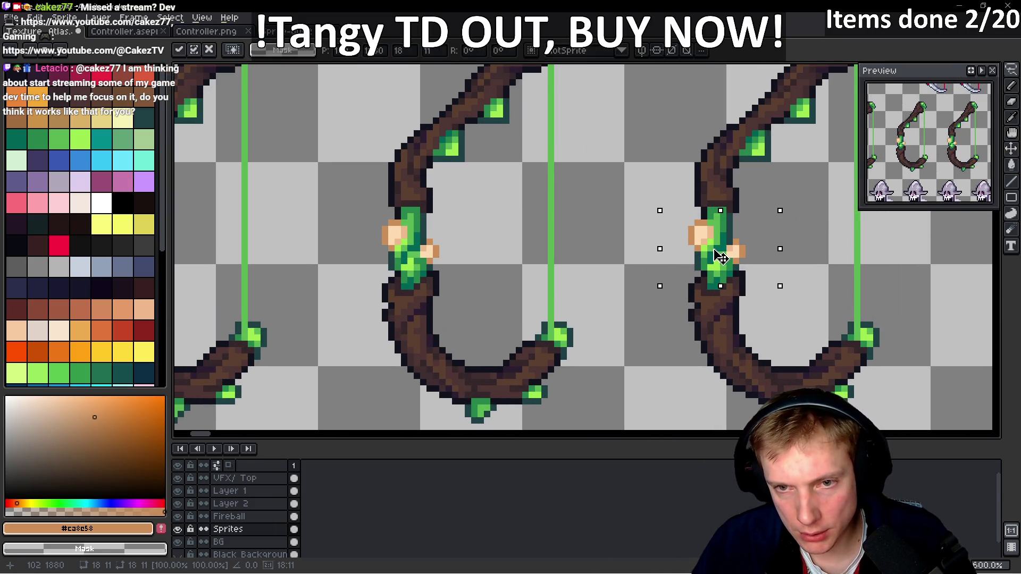
scroll(721, 258, "right", 3)
left_click_drag(369, 249, 672, 251)
key("ctrl+z")
mouse_move(418, 264)
left_mouse_down()
mouse_move(614, 290)
mouse_move(744, 269)
mouse_move(717, 266)
mouse_move(726, 264)
left_mouse_up()
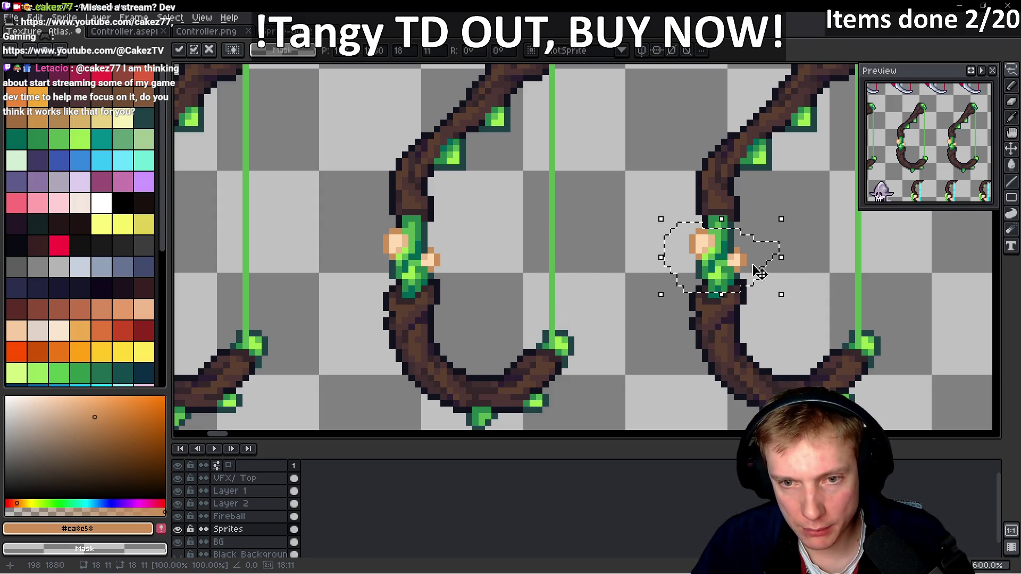
scroll(726, 265, "down", 3)
scroll(580, 276, "down", 2)
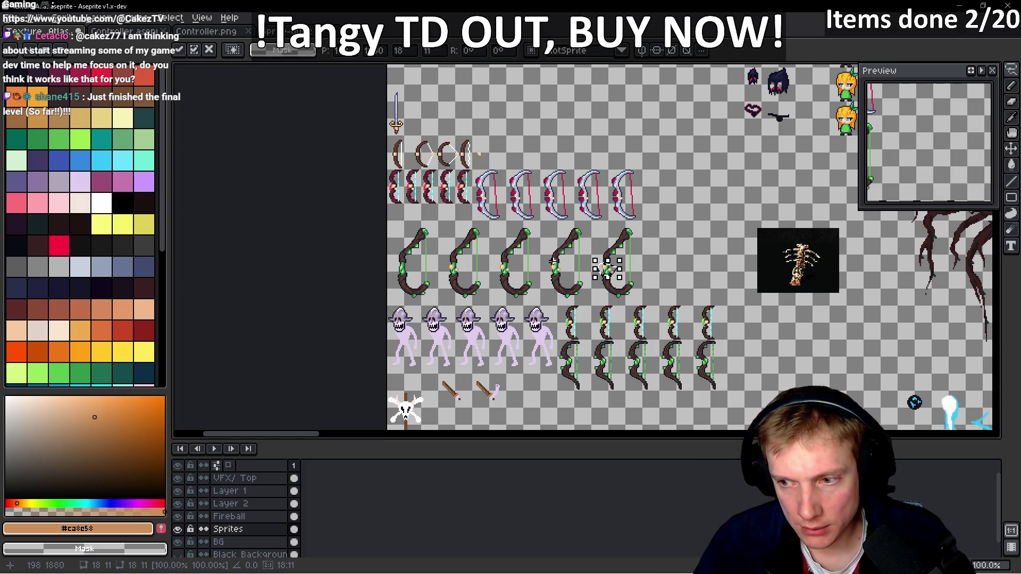
scroll(578, 259, "up", 1)
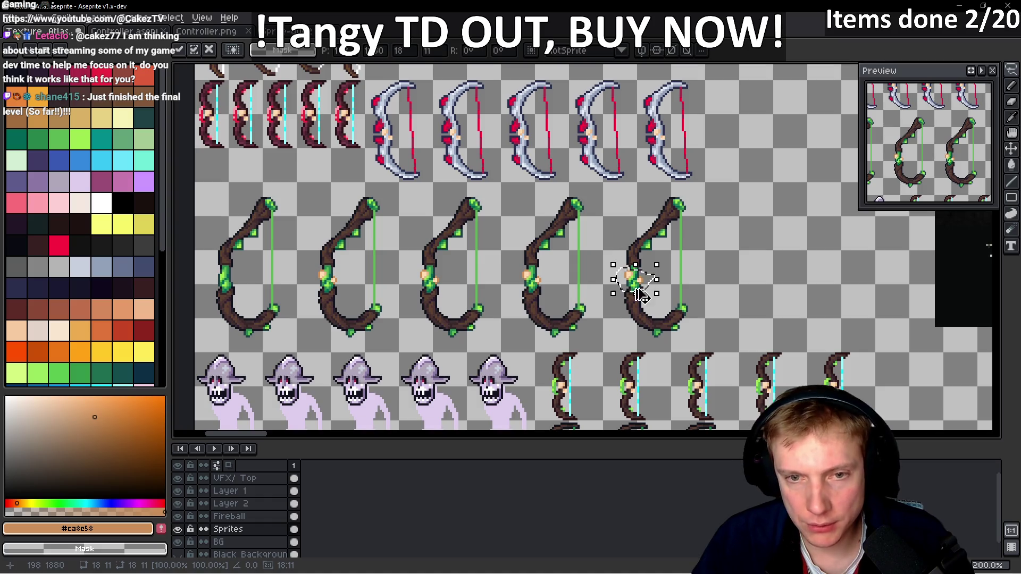
- Move the hand selection onto the first upright bow and deselect it
mouse_move(643, 287)
left_mouse_down()
mouse_move(194, 258)
mouse_move(420, 290)
left_mouse_up()
scroll(473, 285, "up", 1)
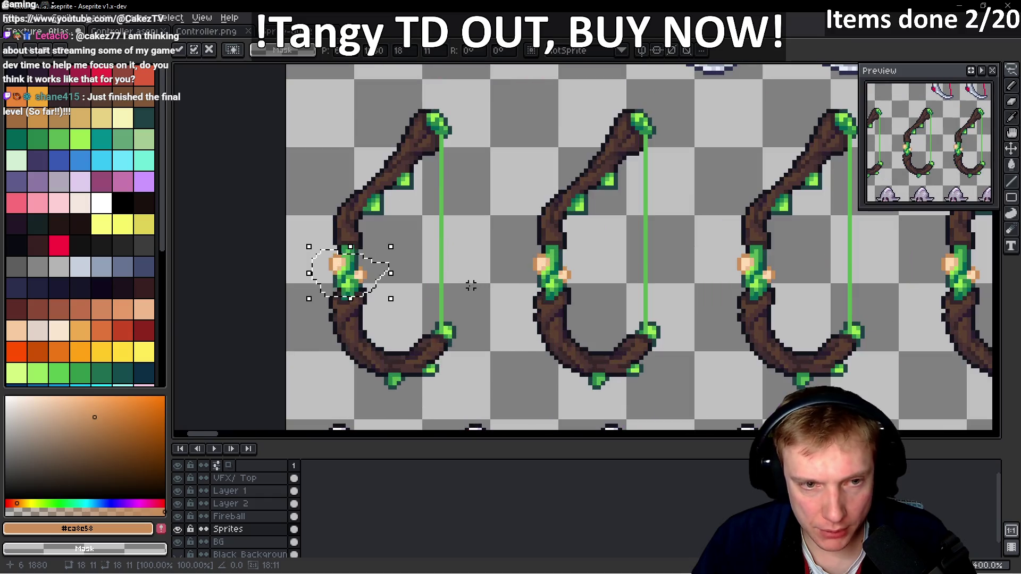
scroll(450, 276, "down", 3)
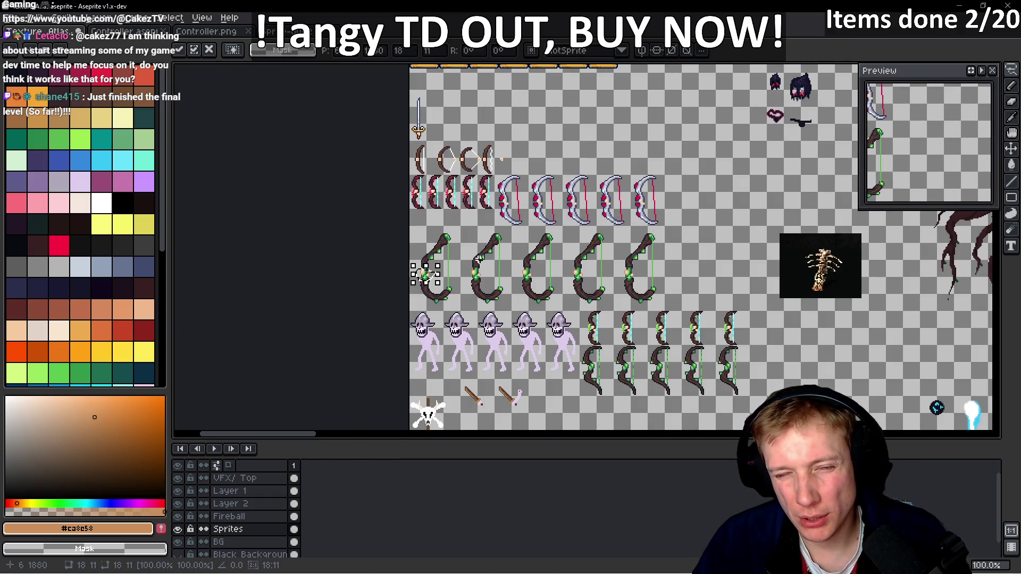
key("ctrl+d")
- Lasso-select both small hands on a bow so they can be copied
scroll(559, 292, "up", 2)
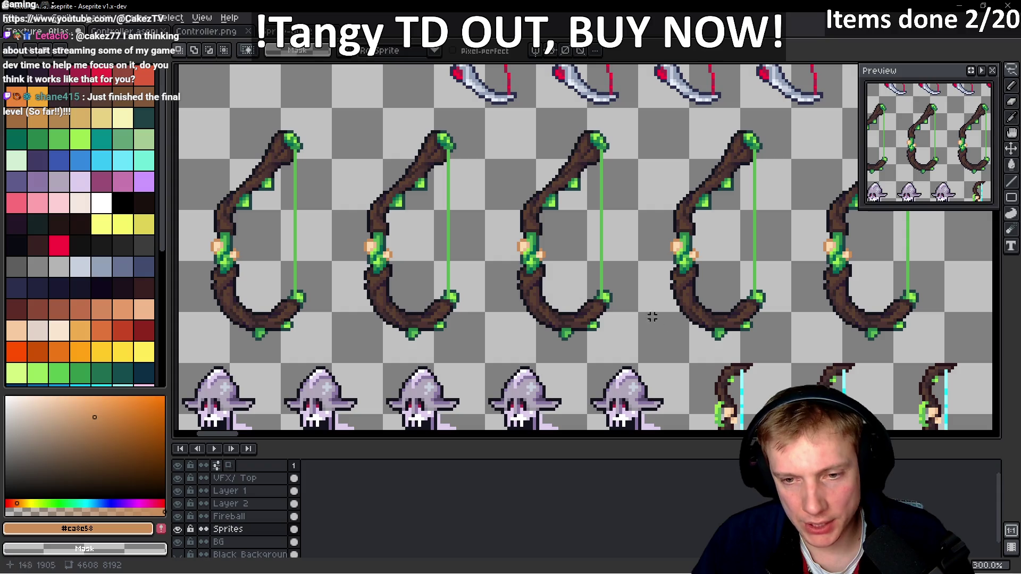
left_click_drag(643, 314, 557, 234)
left_click_drag(564, 174, 551, 218)
scroll(584, 203, "up", 1)
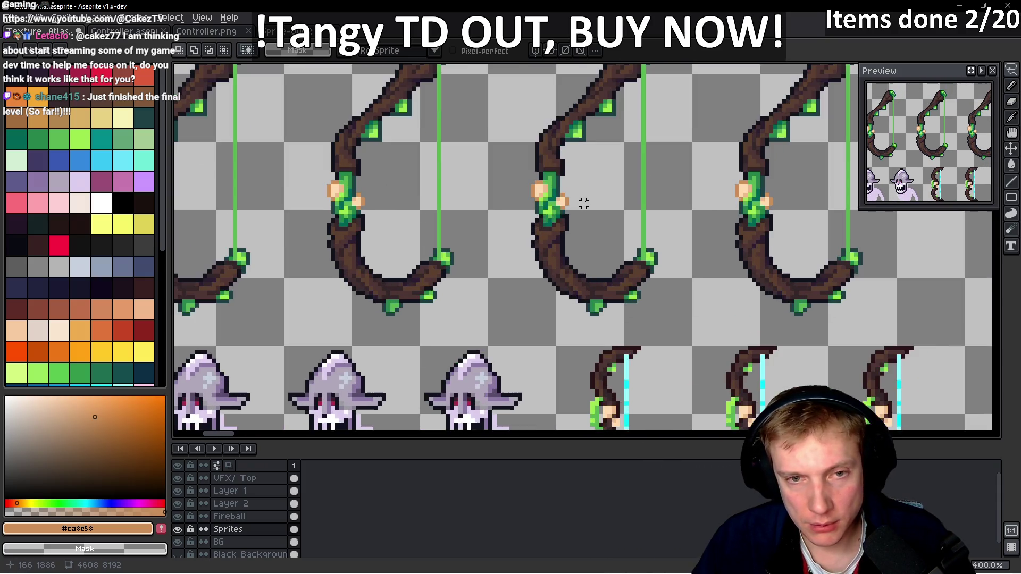
scroll(583, 200, "down", 2)
scroll(581, 198, "up", 6)
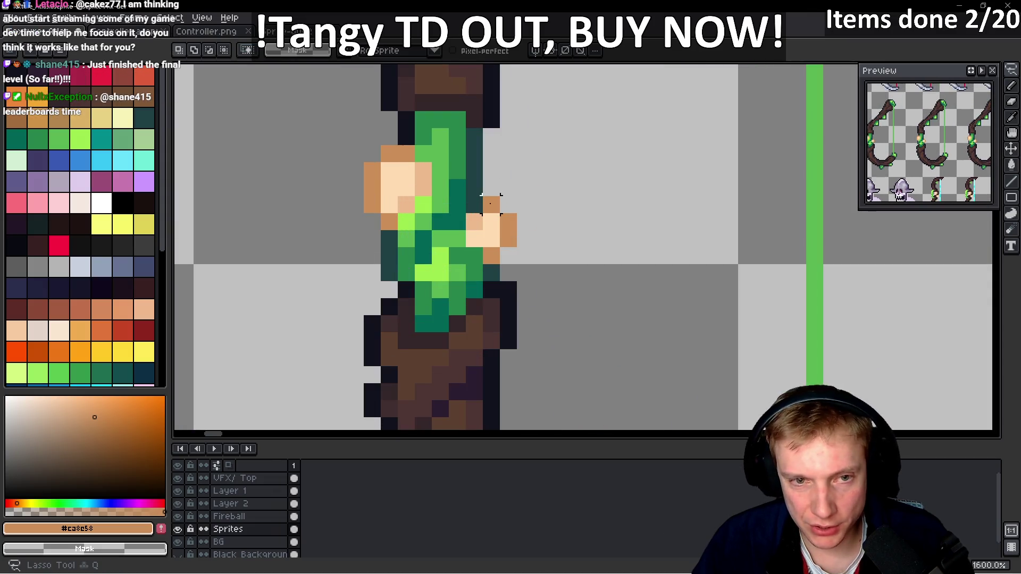
mouse_move(490, 204)
left_mouse_down()
mouse_move(483, 221)
mouse_move(506, 227)
mouse_move(519, 192)
left_mouse_up()
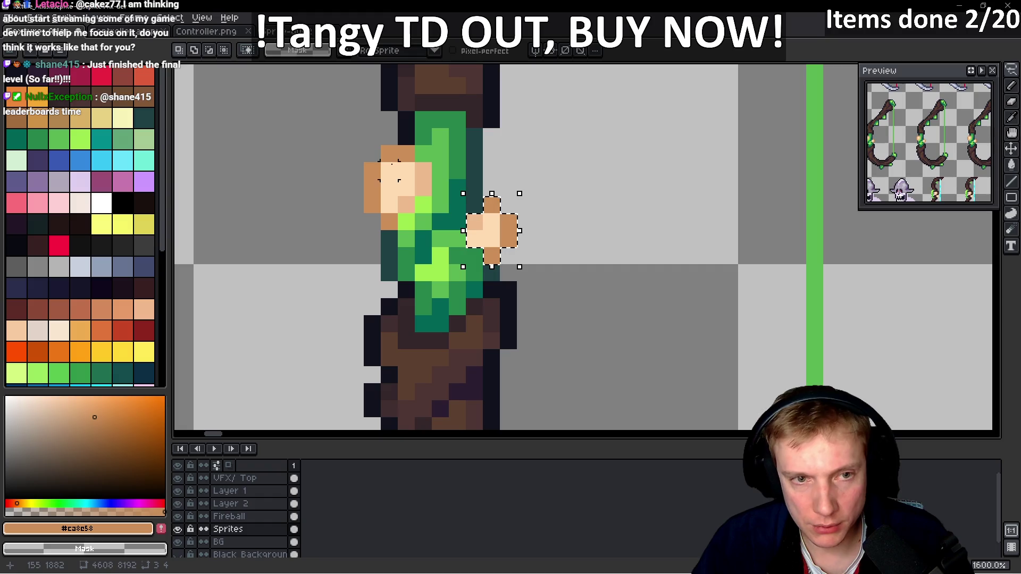
mouse_move(399, 163)
left_mouse_down()
mouse_move(369, 201)
mouse_move(381, 194)
mouse_move(406, 213)
mouse_move(406, 162)
mouse_move(414, 179)
left_mouse_up()
scroll(414, 180, "down", 6)
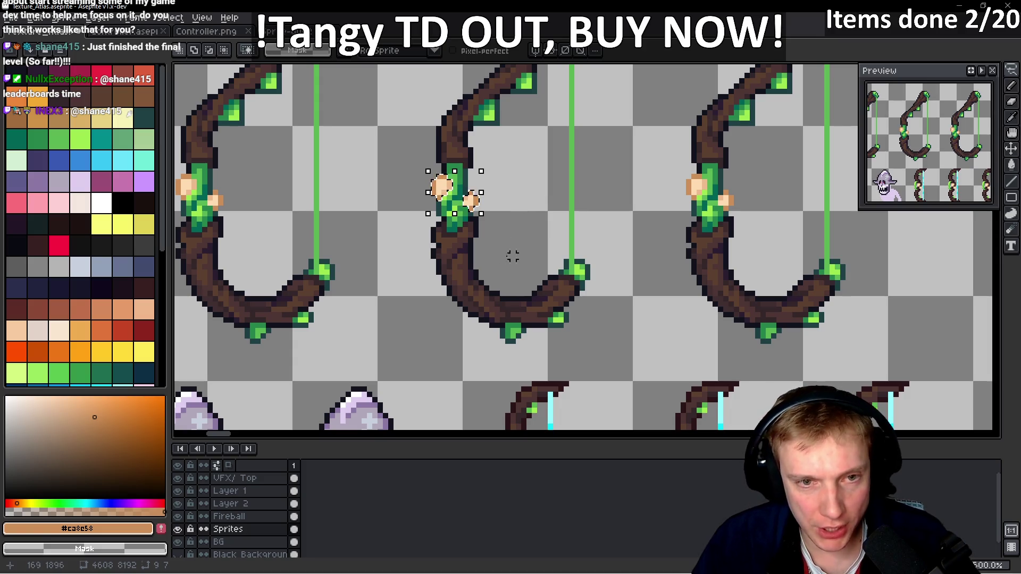
scroll(497, 241, "down", 8)
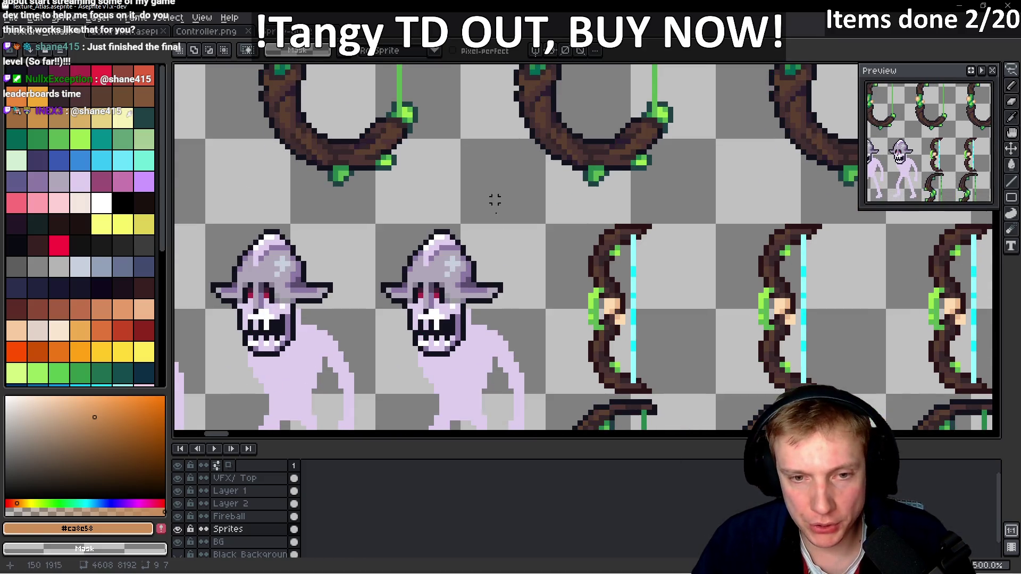
- Paste the two hands and position them on the first side-view bow's grip
scroll(591, 294, "up", 5)
key("ctrl+v")
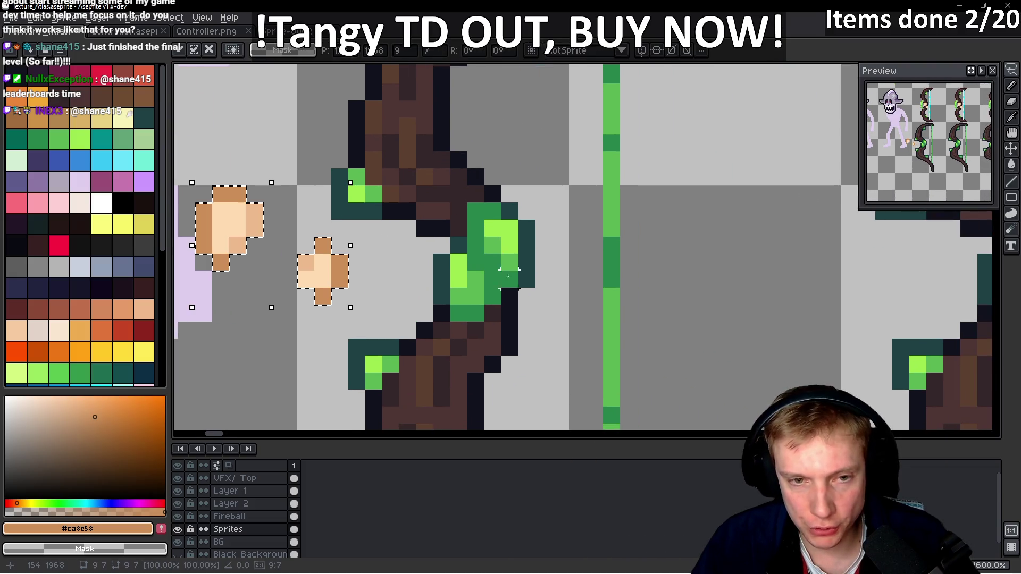
mouse_move(240, 245)
left_mouse_down()
mouse_move(476, 261)
mouse_move(460, 262)
mouse_move(714, 260)
mouse_move(587, 242)
mouse_move(656, 255)
mouse_move(602, 267)
left_mouse_up()
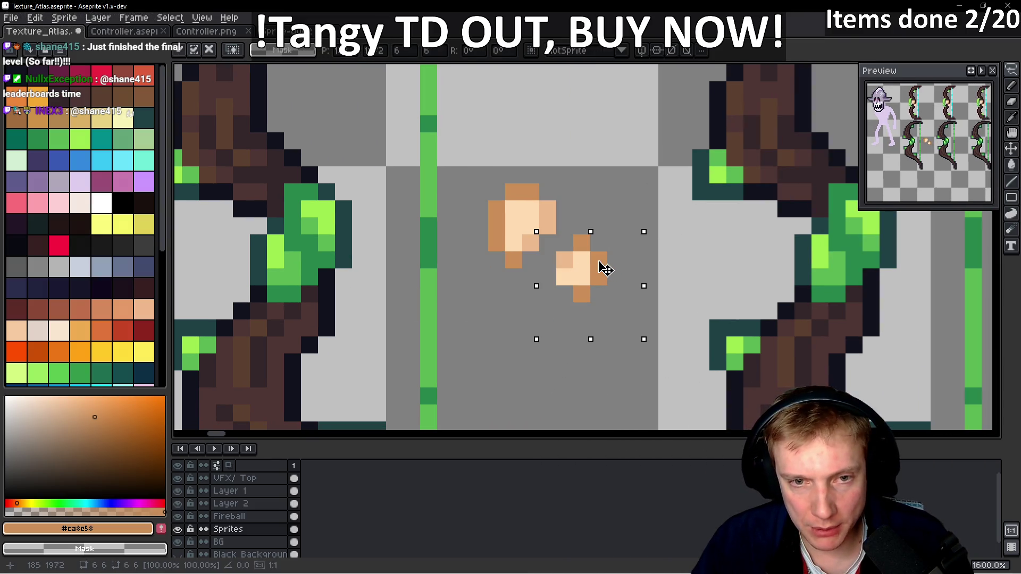
key("b")
mouse_move(598, 192)
left_mouse_down()
mouse_move(497, 194)
mouse_move(581, 312)
left_mouse_up()
key("ctrl+z")
key("ctrl+z")
key("ctrl+z")
mouse_move(579, 244)
left_mouse_down()
mouse_move(287, 252)
mouse_move(336, 255)
left_mouse_up()
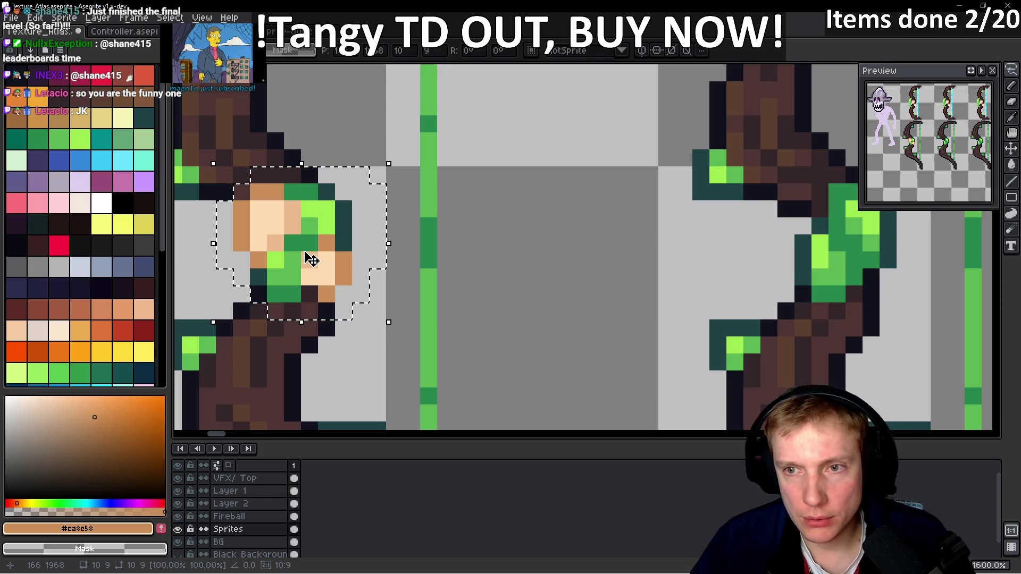
key("Down")
- Place copies of the hands on the middle, right and following side-view bows
scroll(306, 258, "down", 3)
left_click_drag(298, 261, 576, 263)
left_click_drag(689, 290, 556, 300)
left_click_drag(437, 273, 711, 275)
key("ctrl+z")
mouse_move(481, 274)
left_mouse_down()
mouse_move(702, 285)
mouse_move(754, 276)
left_mouse_up()
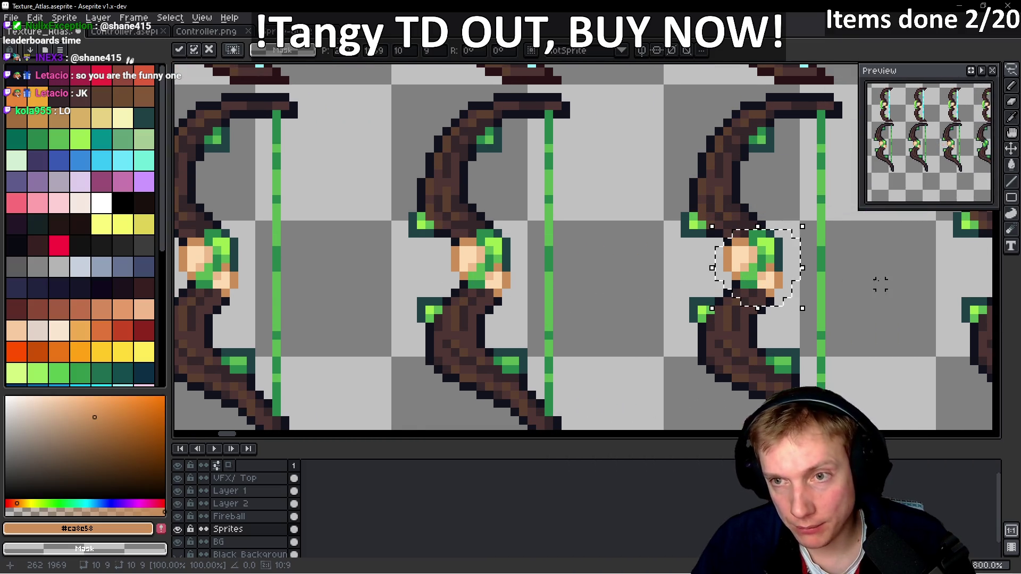
left_click_drag(877, 285, 709, 280)
left_click_drag(574, 277, 844, 277)
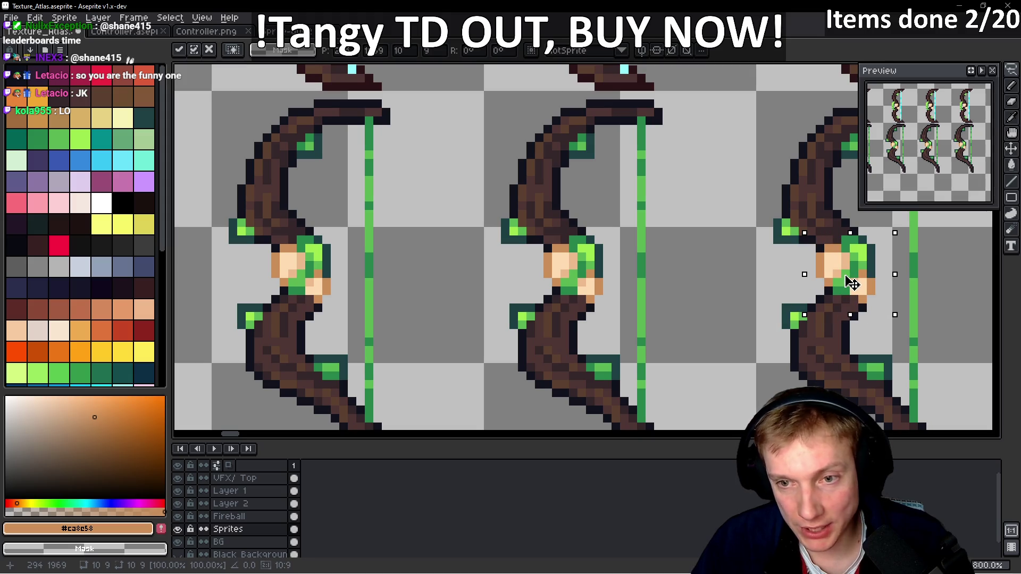
scroll(699, 316, "down", 3)
scroll(699, 317, "down", 2)
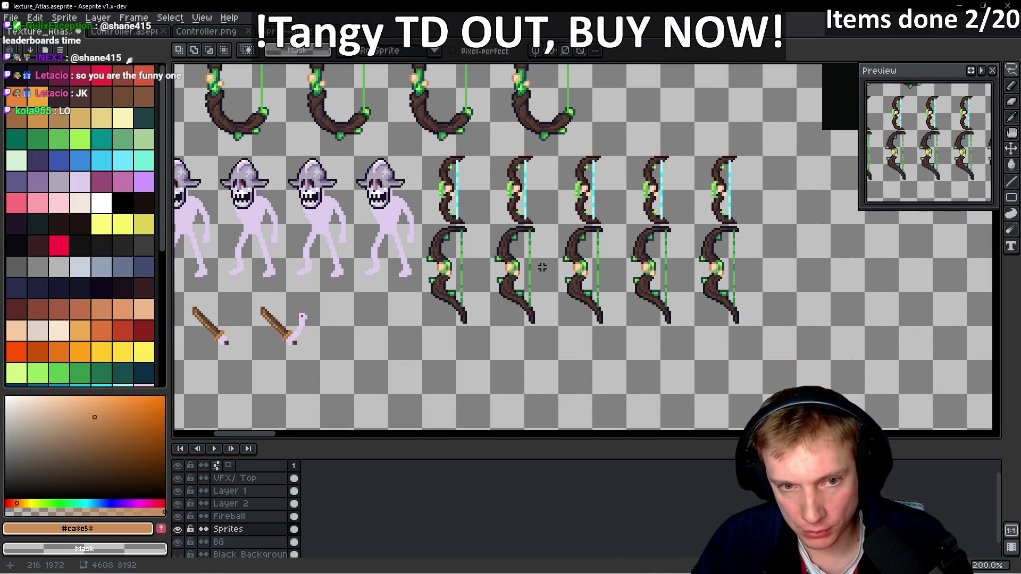
scroll(500, 264, "up", 3)
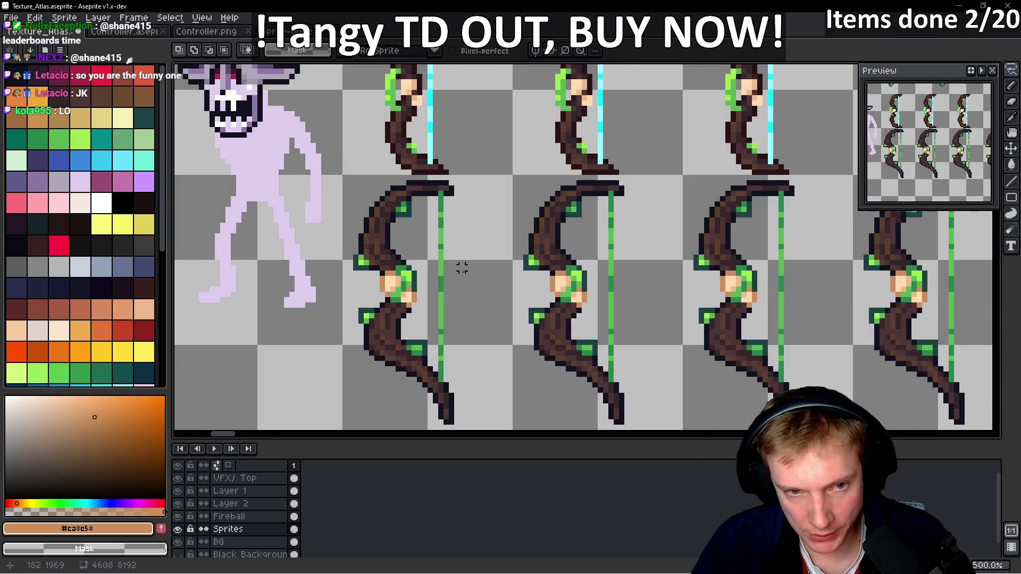
- Paint two tan pixels beside a hand on the cyan-stringed bow, then save the atlas
key("i")
scroll(596, 293, "up", 2)
scroll(595, 291, "down", 3)
key("b")
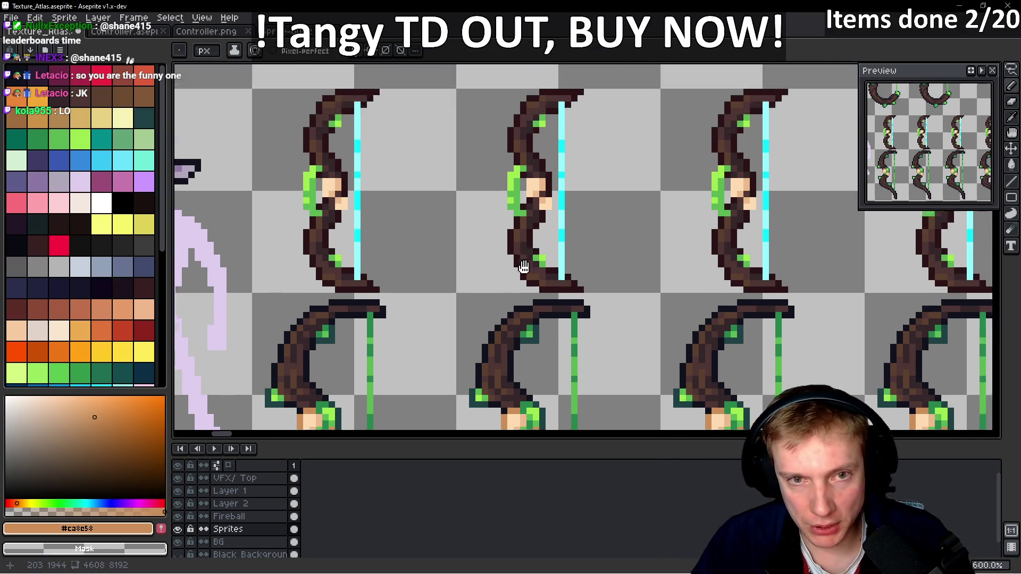
scroll(544, 230, "up", 4)
left_click(562, 233)
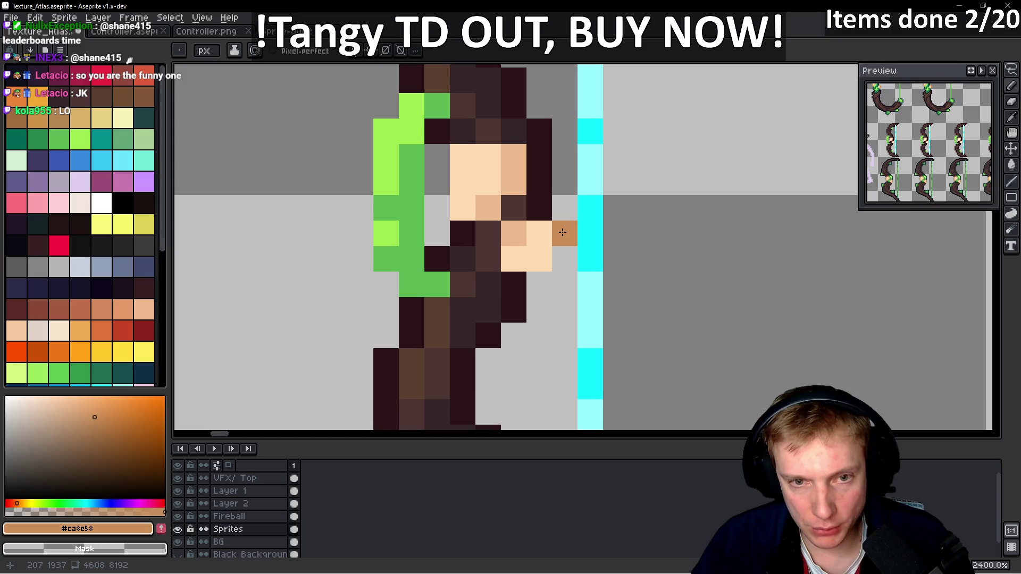
left_click(561, 258)
scroll(547, 292, "down", 2)
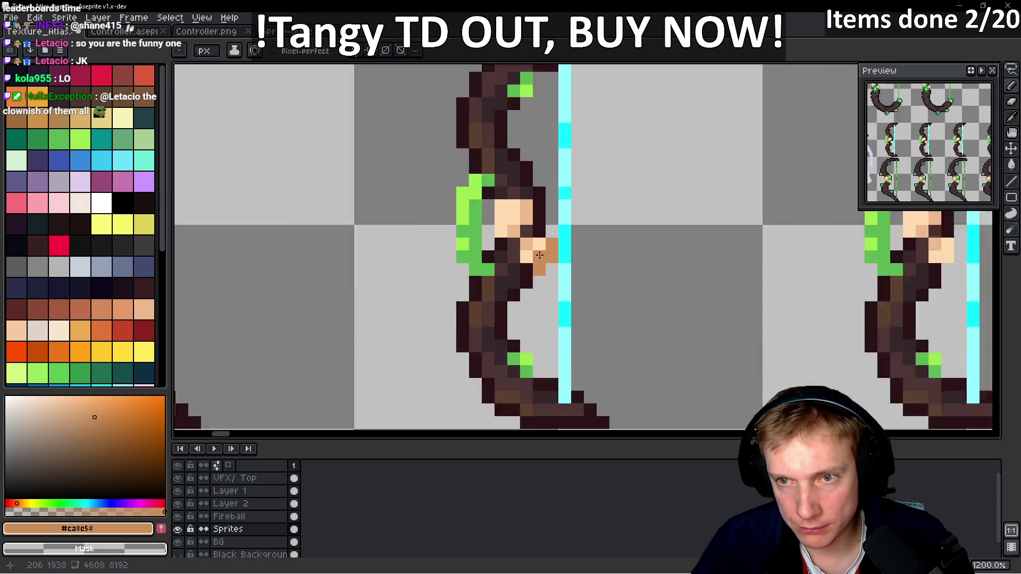
scroll(550, 266, "up", 1)
scroll(551, 255, "down", 4)
scroll(553, 244, "up", 3)
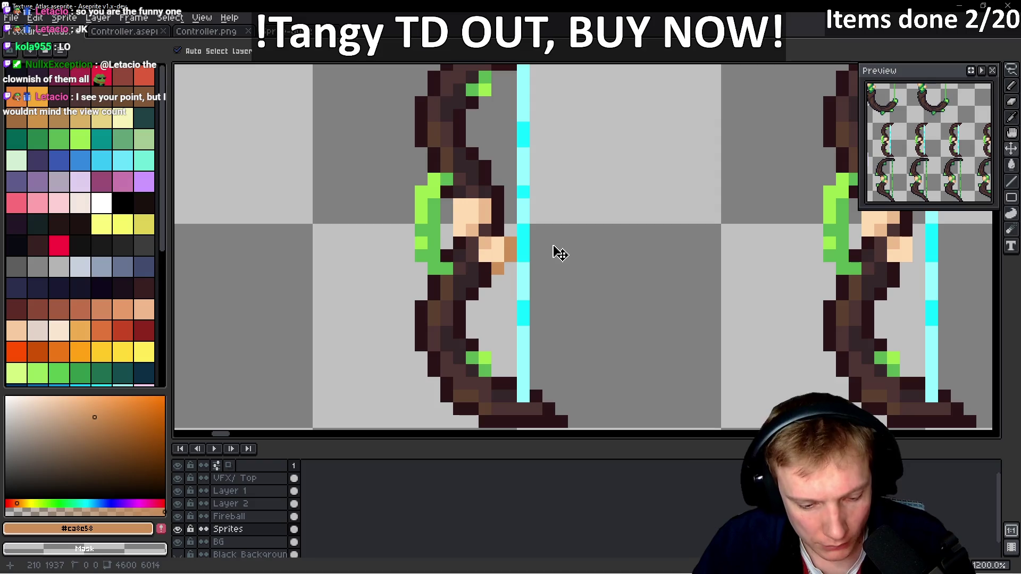
scroll(584, 278, "down", 7)
scroll(584, 279, "down", 2)
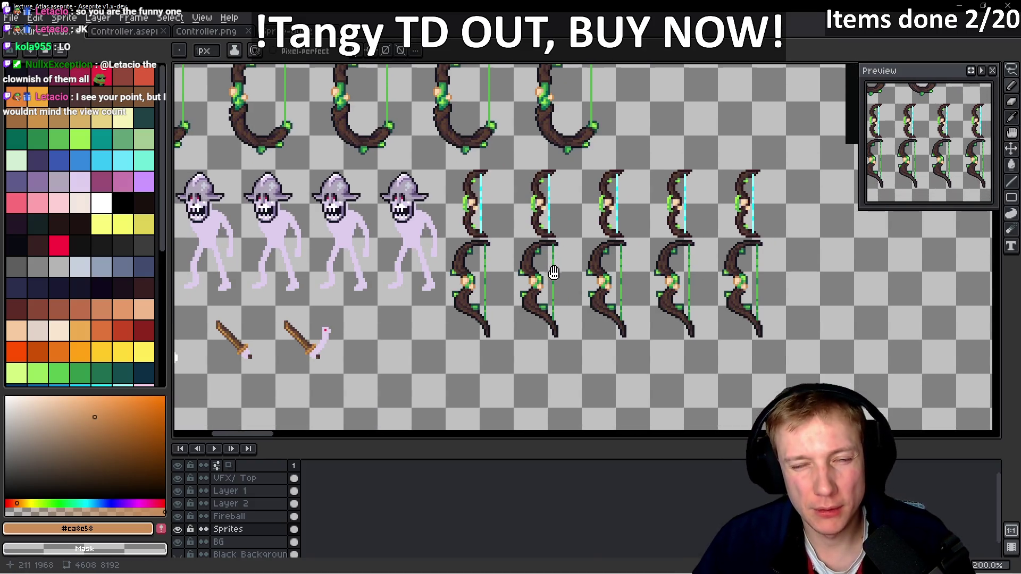
key("ctrl+s")
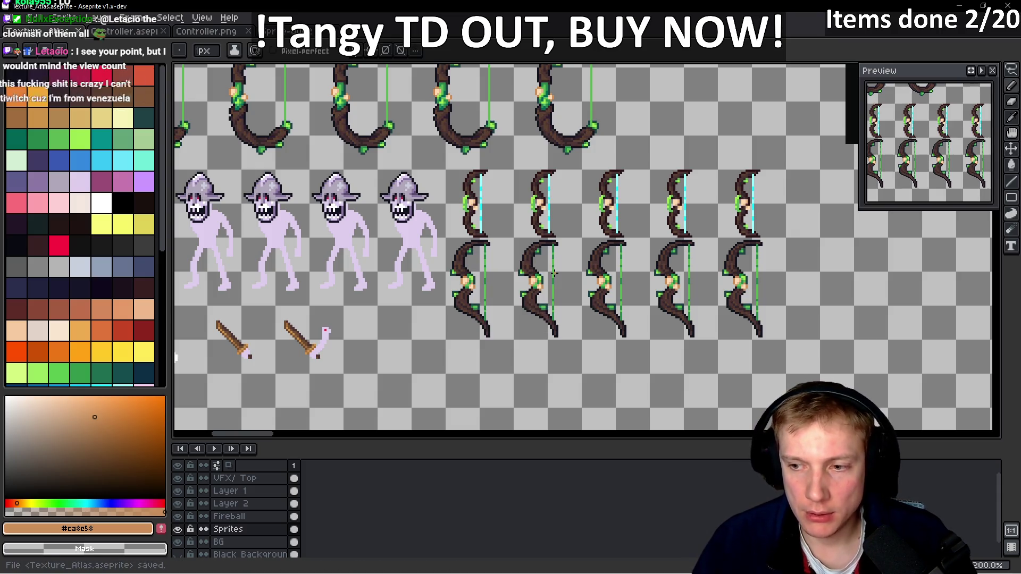
- Export the sprite sheet as Texture_Atlas.png
key("ctrl")
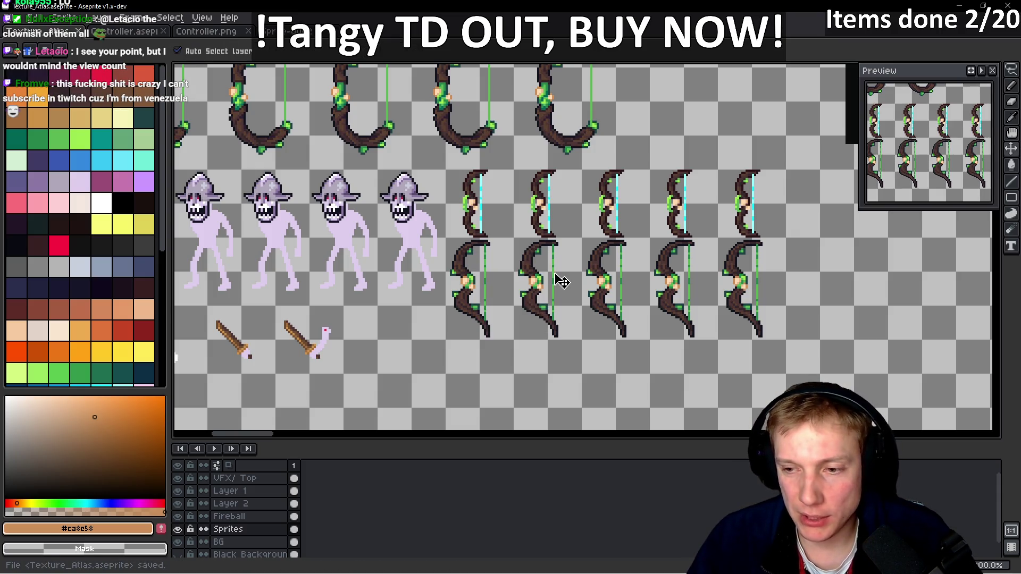
key("ctrl+e")
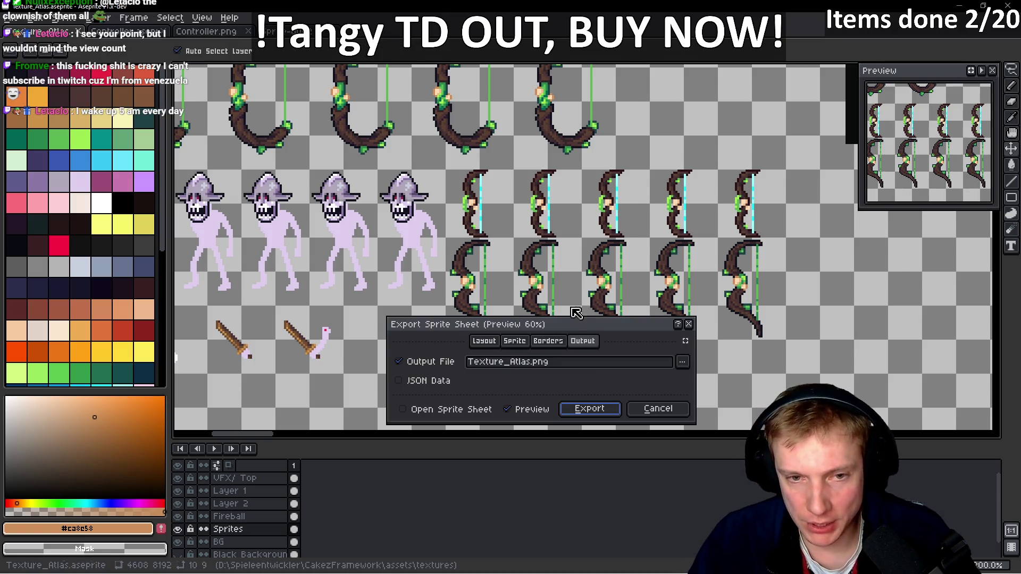
left_click(591, 409)
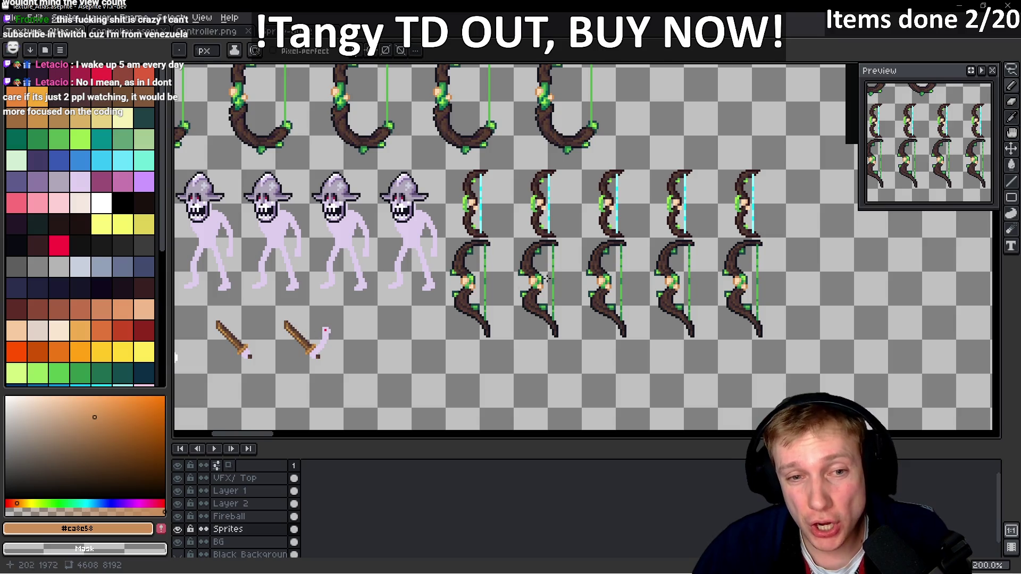
- Save Texture_Atlas.aseprite again and re-export the sprite sheet
key("ctrl+s")
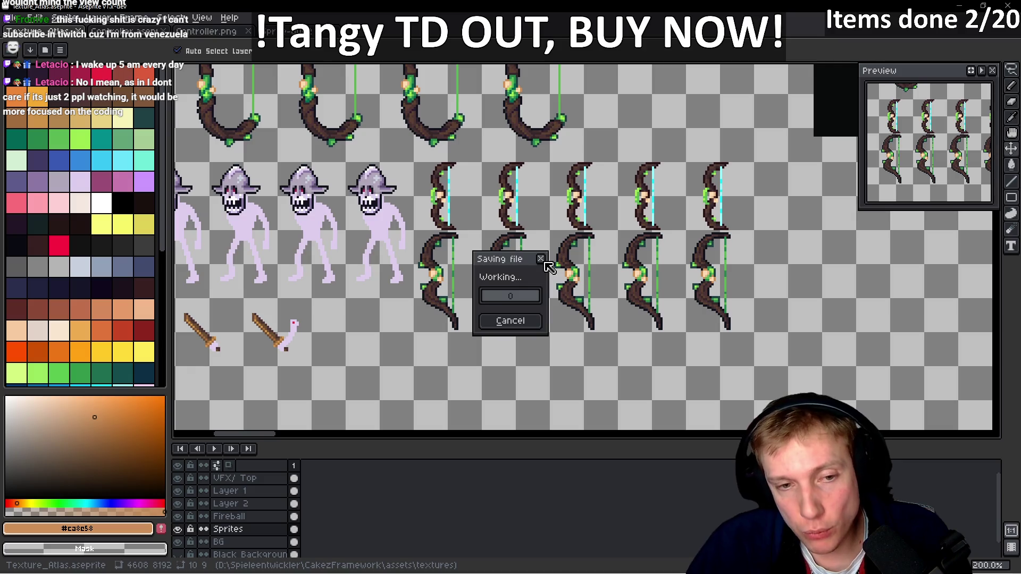
key("v")
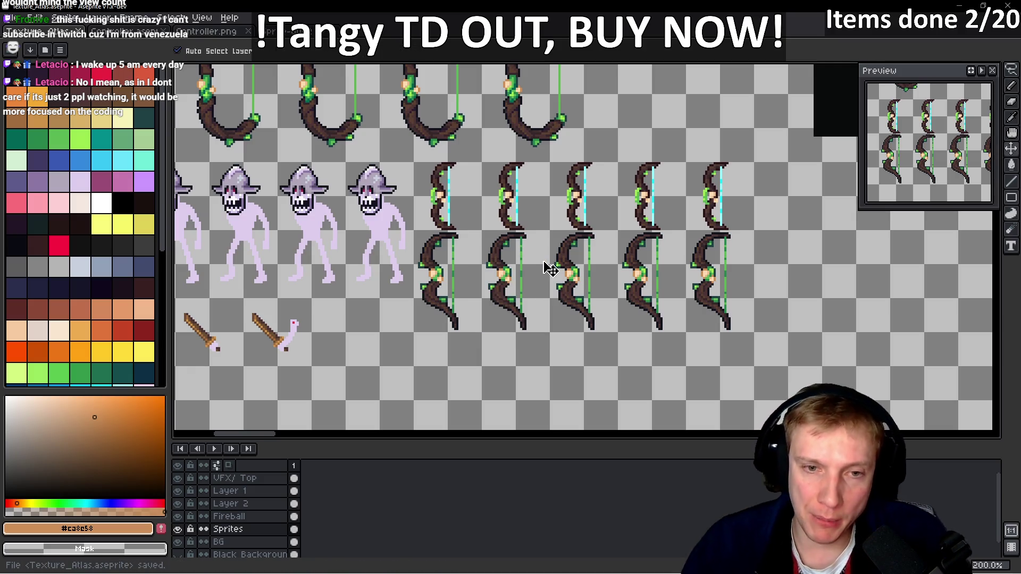
key("ctrl+e")
left_click(604, 408)
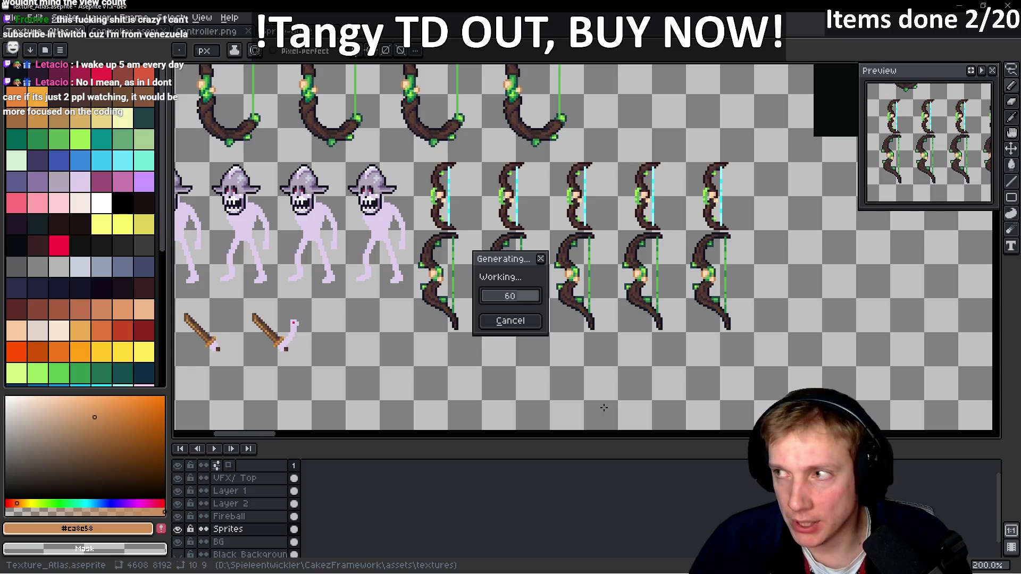